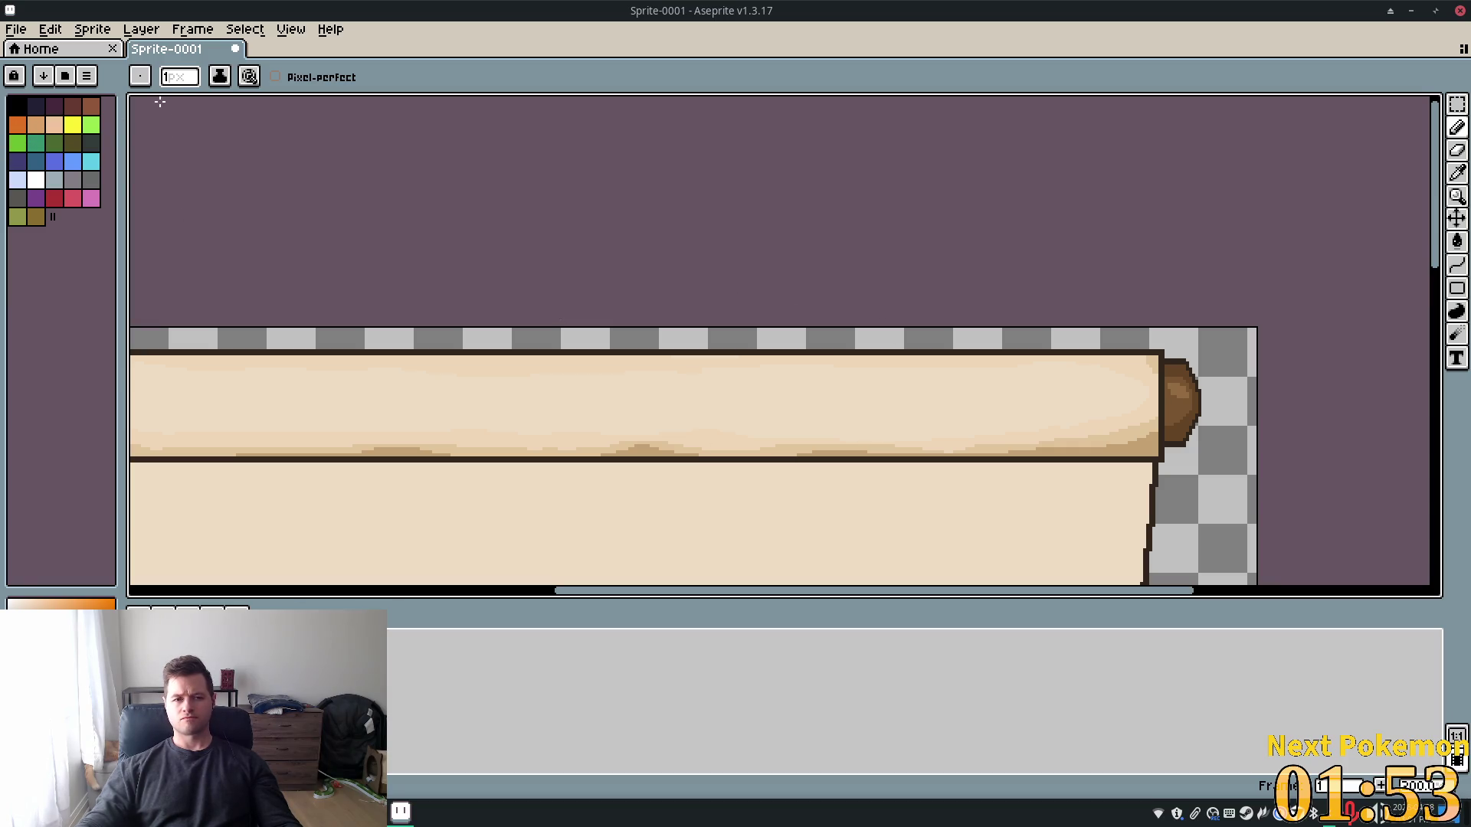
Try the rectangle selection tool, return to the Pencil, and check the brush shape options
left_click(1458, 105)
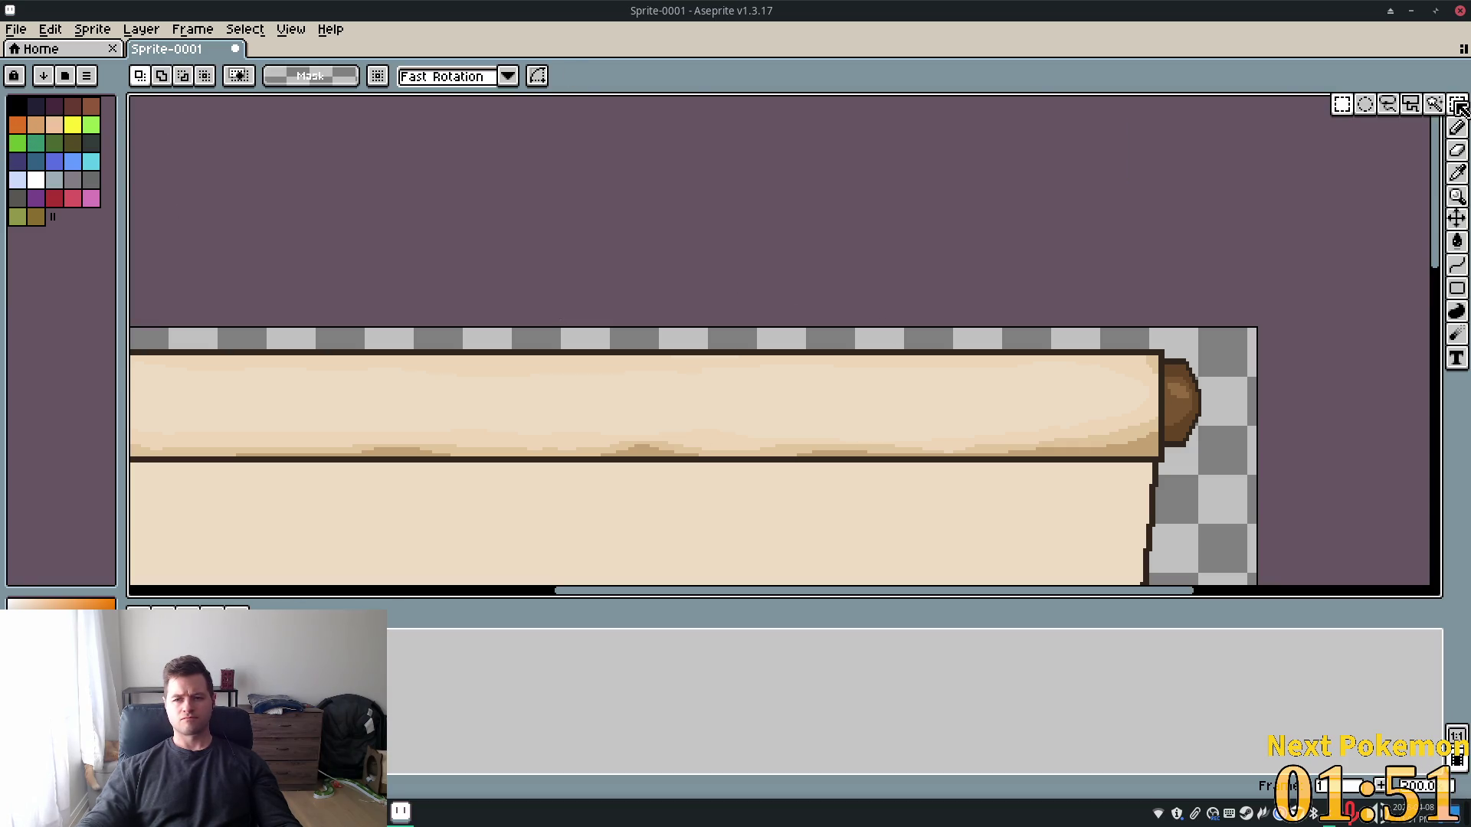
left_click(1457, 127)
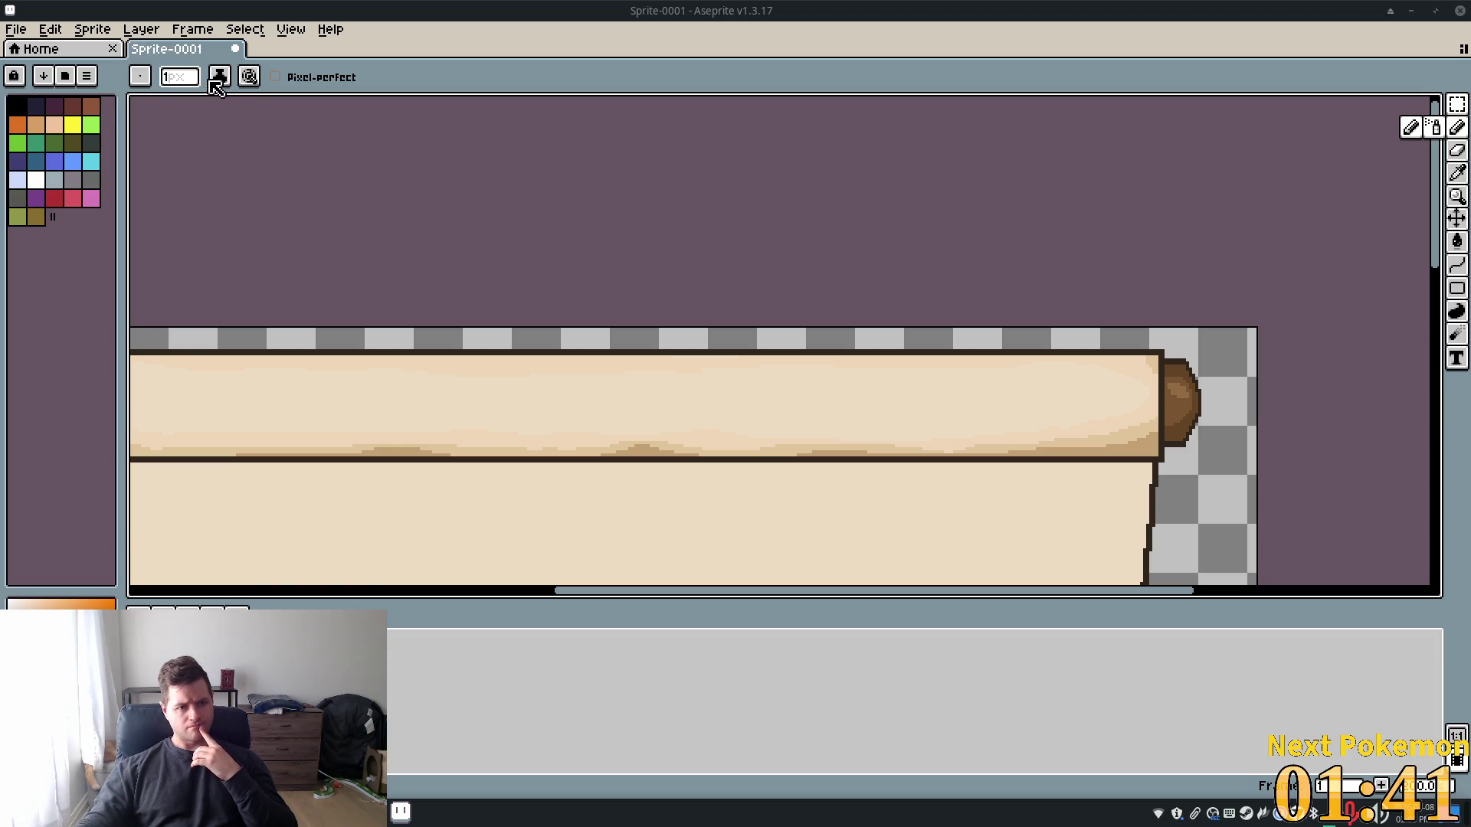
left_click(144, 79)
left_click(145, 84)
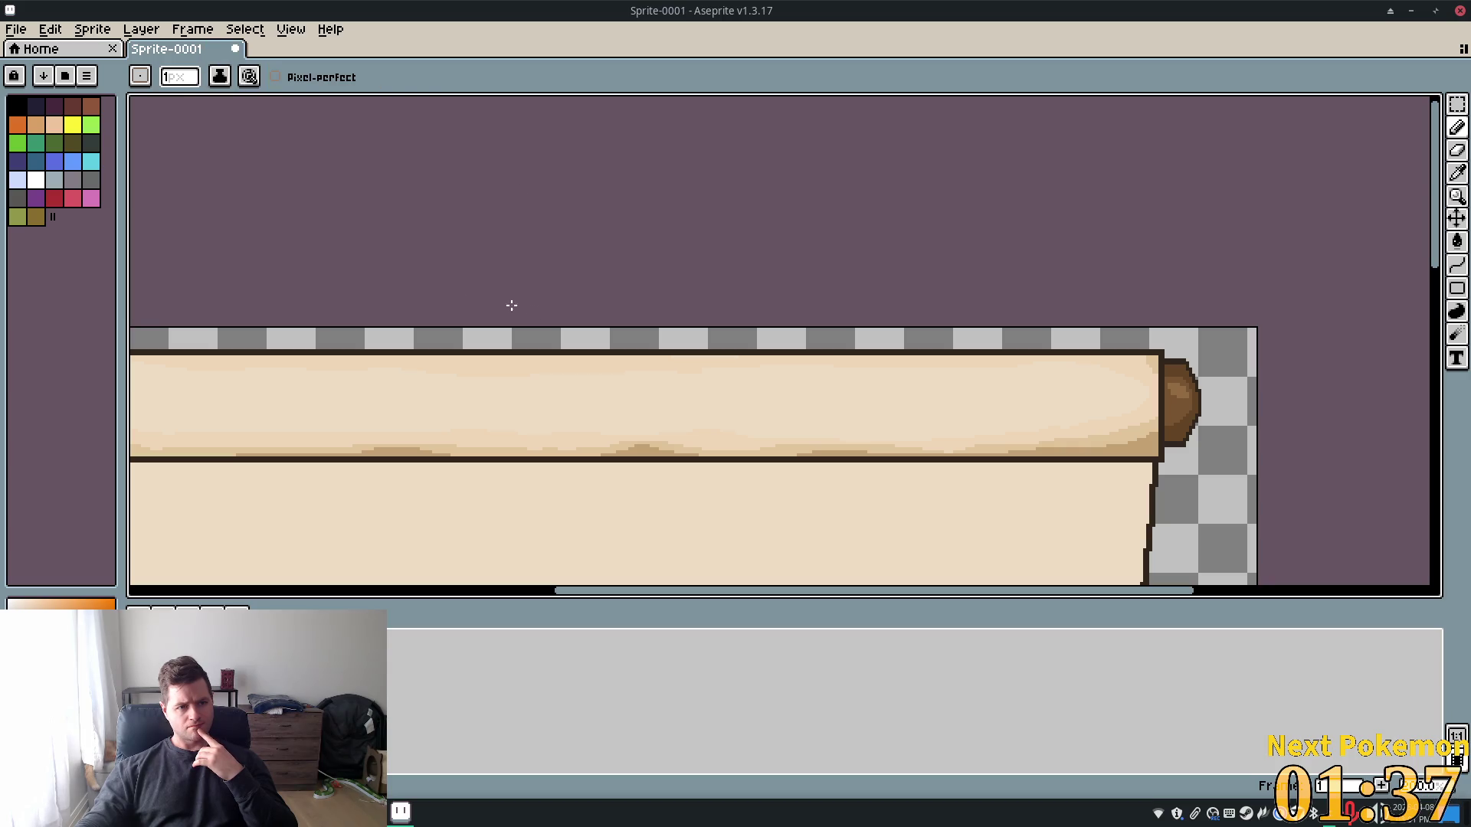
Pan and zoom the canvas toward the left end of the scroll's top roller
scroll(466, 326, "down", 3)
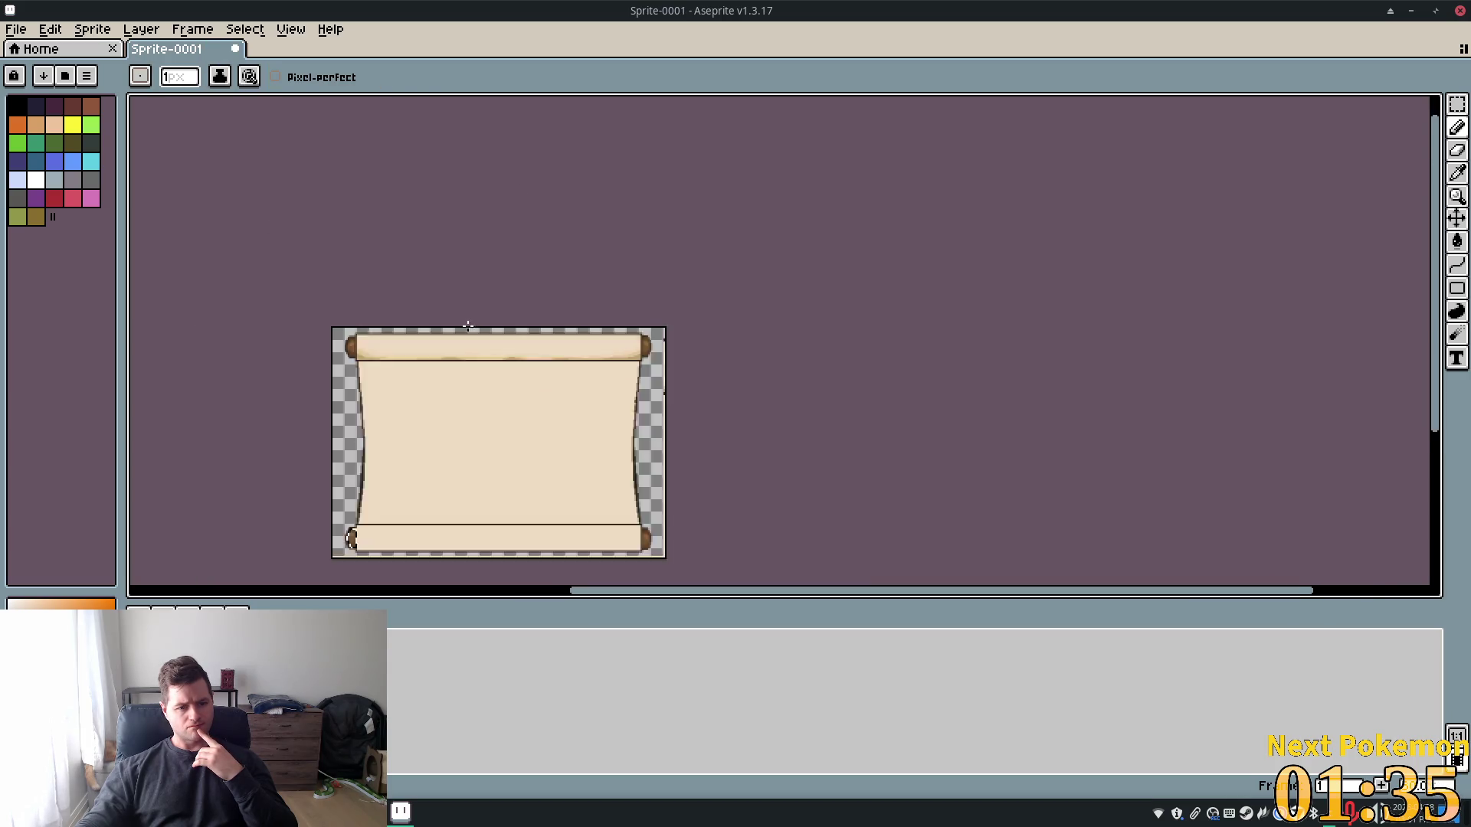
scroll(891, 431, "up", 4)
mouse_move(889, 372)
left_mouse_down()
mouse_move(1149, 153)
mouse_move(1226, 199)
mouse_move(916, 376)
left_mouse_up()
scroll(1169, 242, "down", 3)
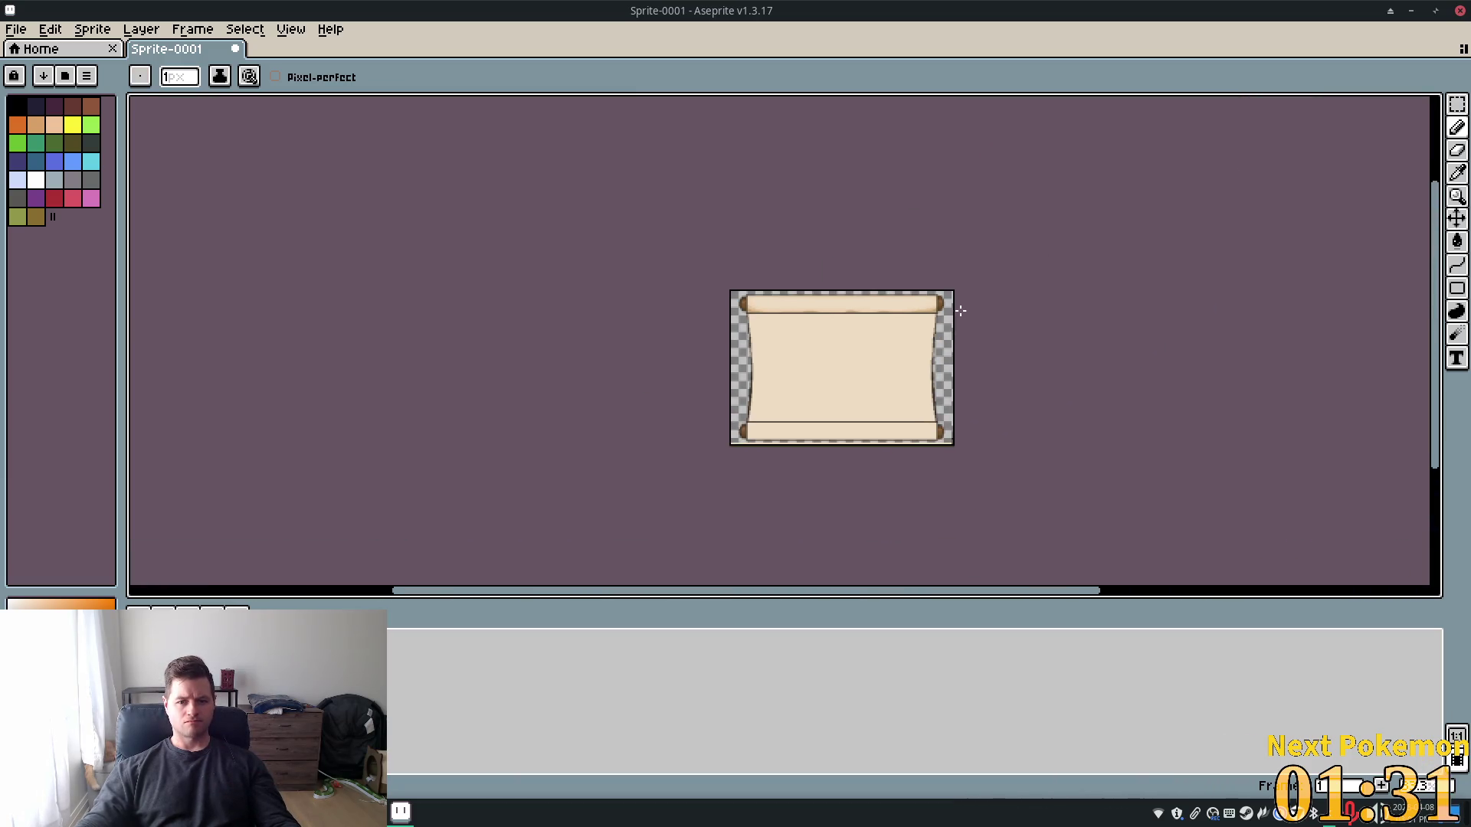
scroll(941, 295, "up", 4)
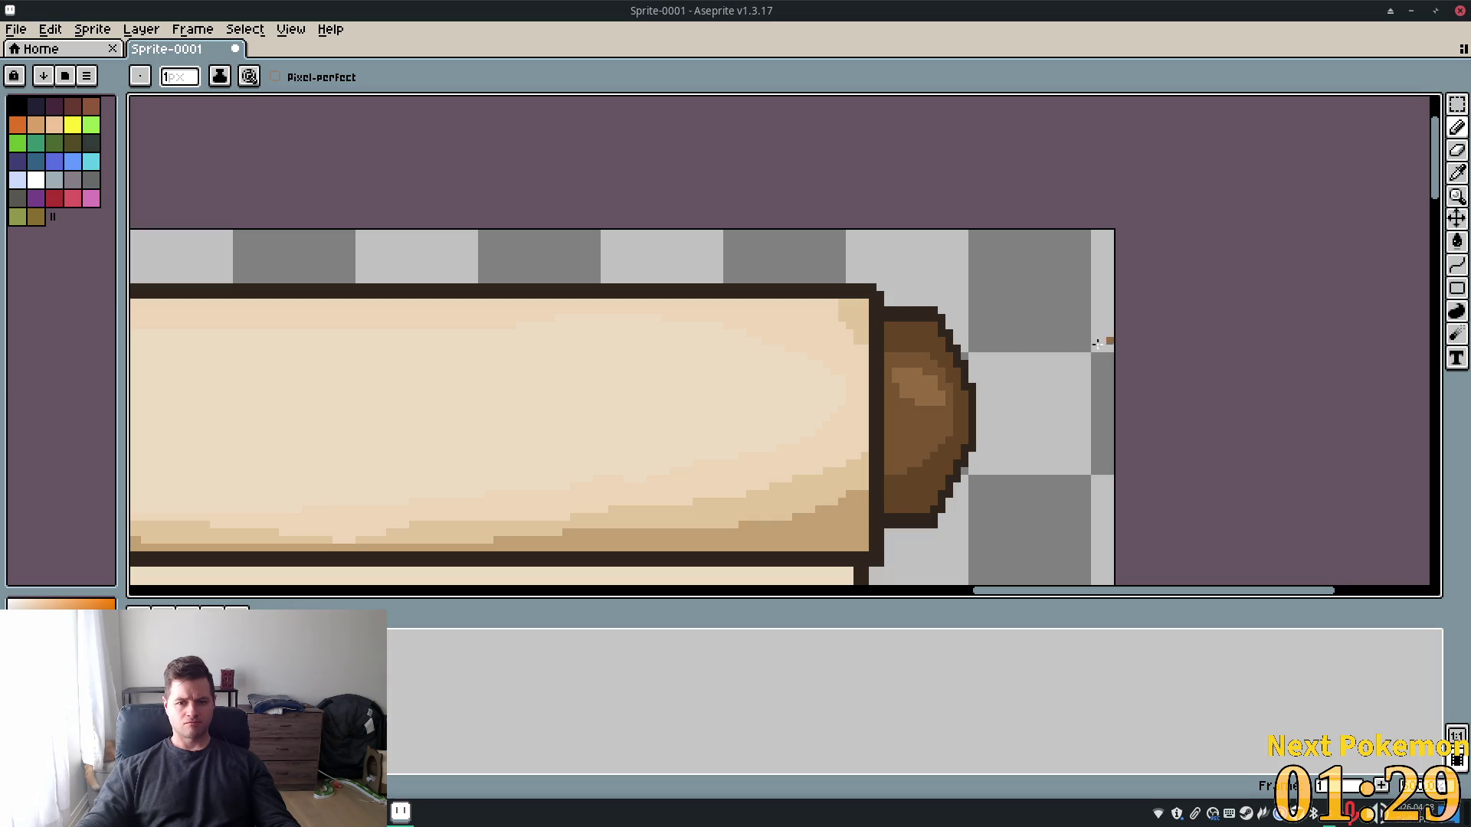
scroll(1097, 344, "down", 2)
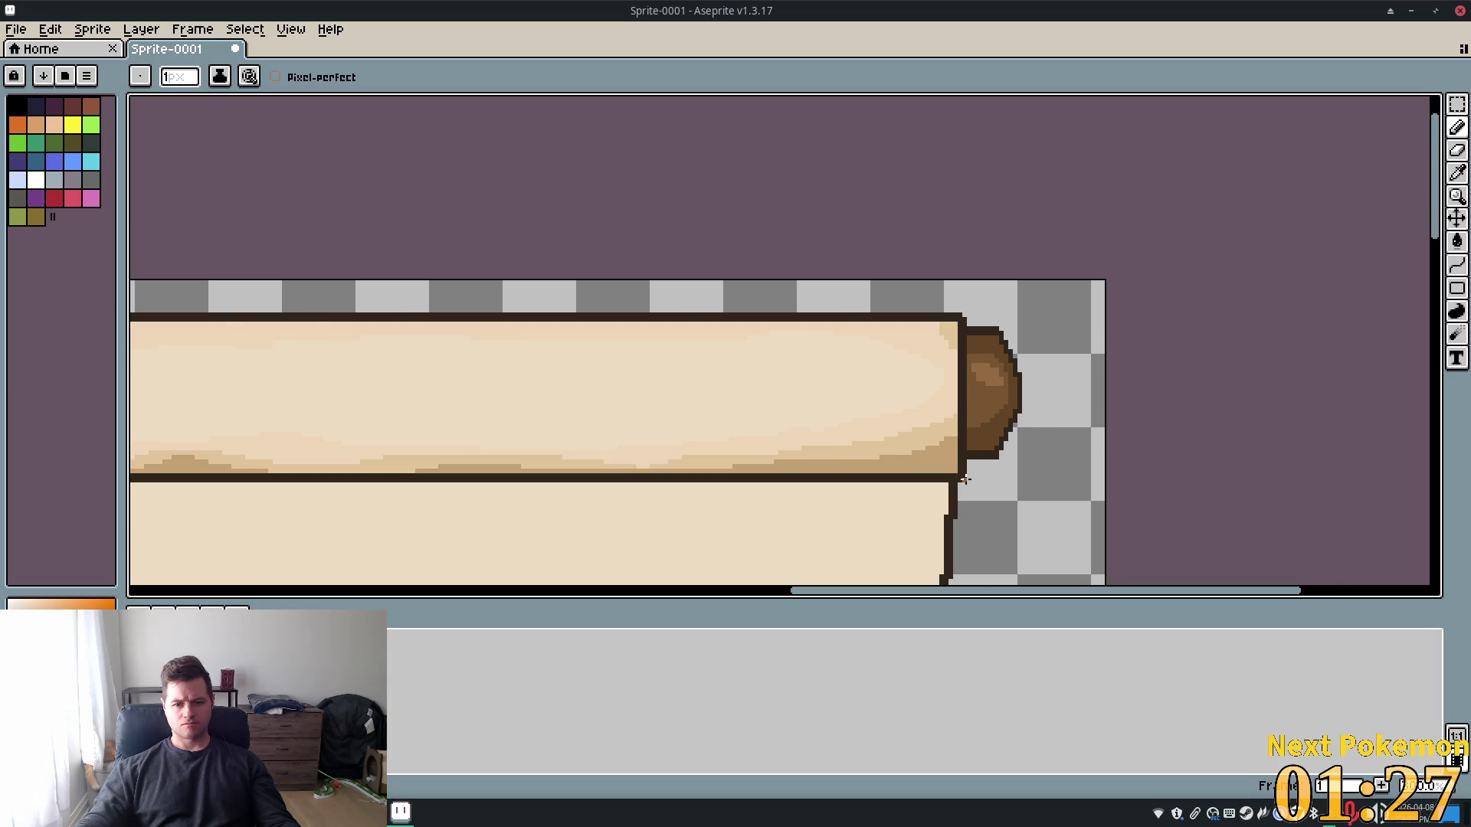
left_click_drag(700, 354, 1274, 360)
left_click_drag(766, 361, 1421, 360)
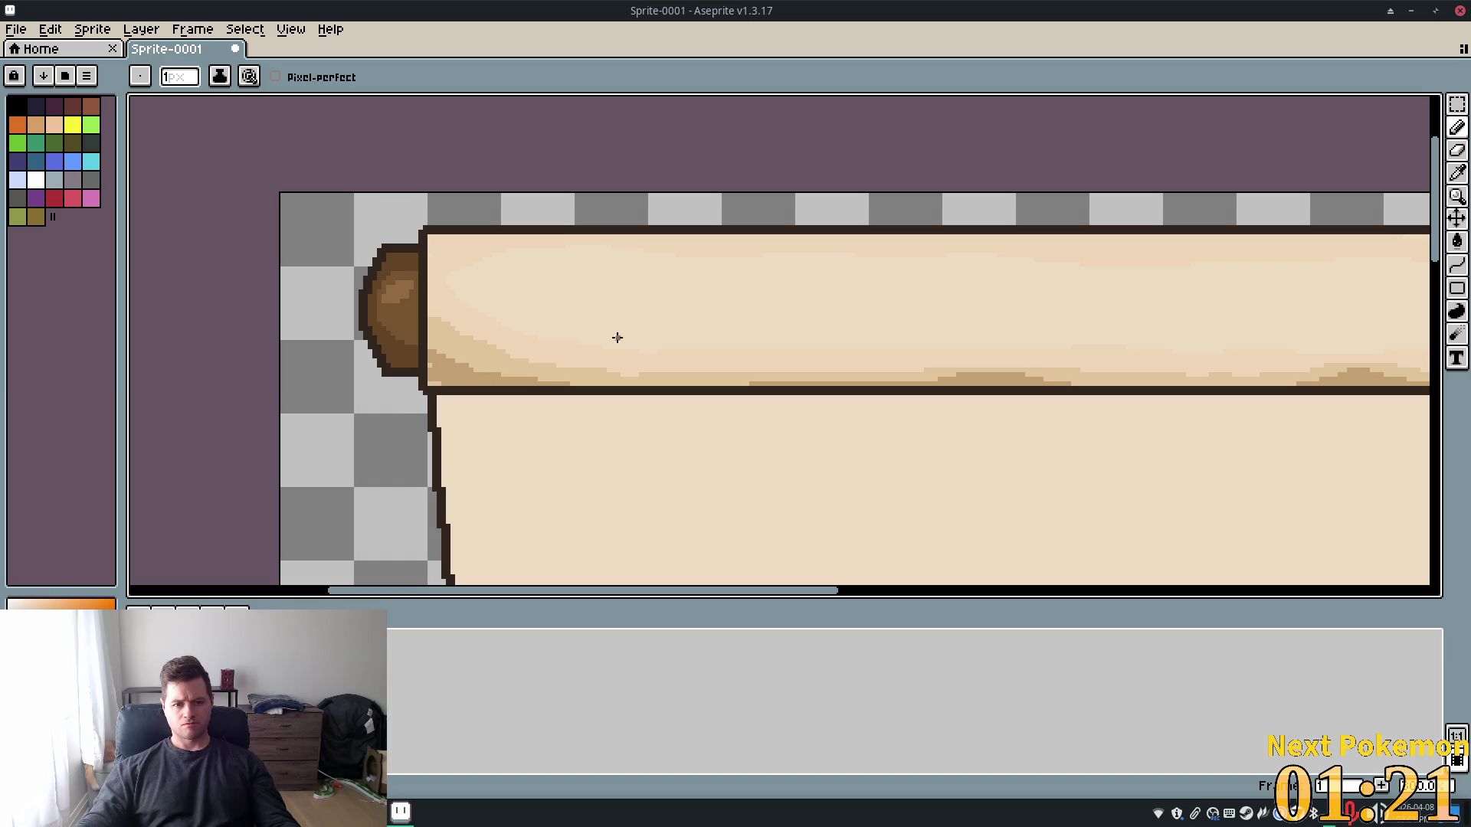
scroll(720, 420, "down", 4)
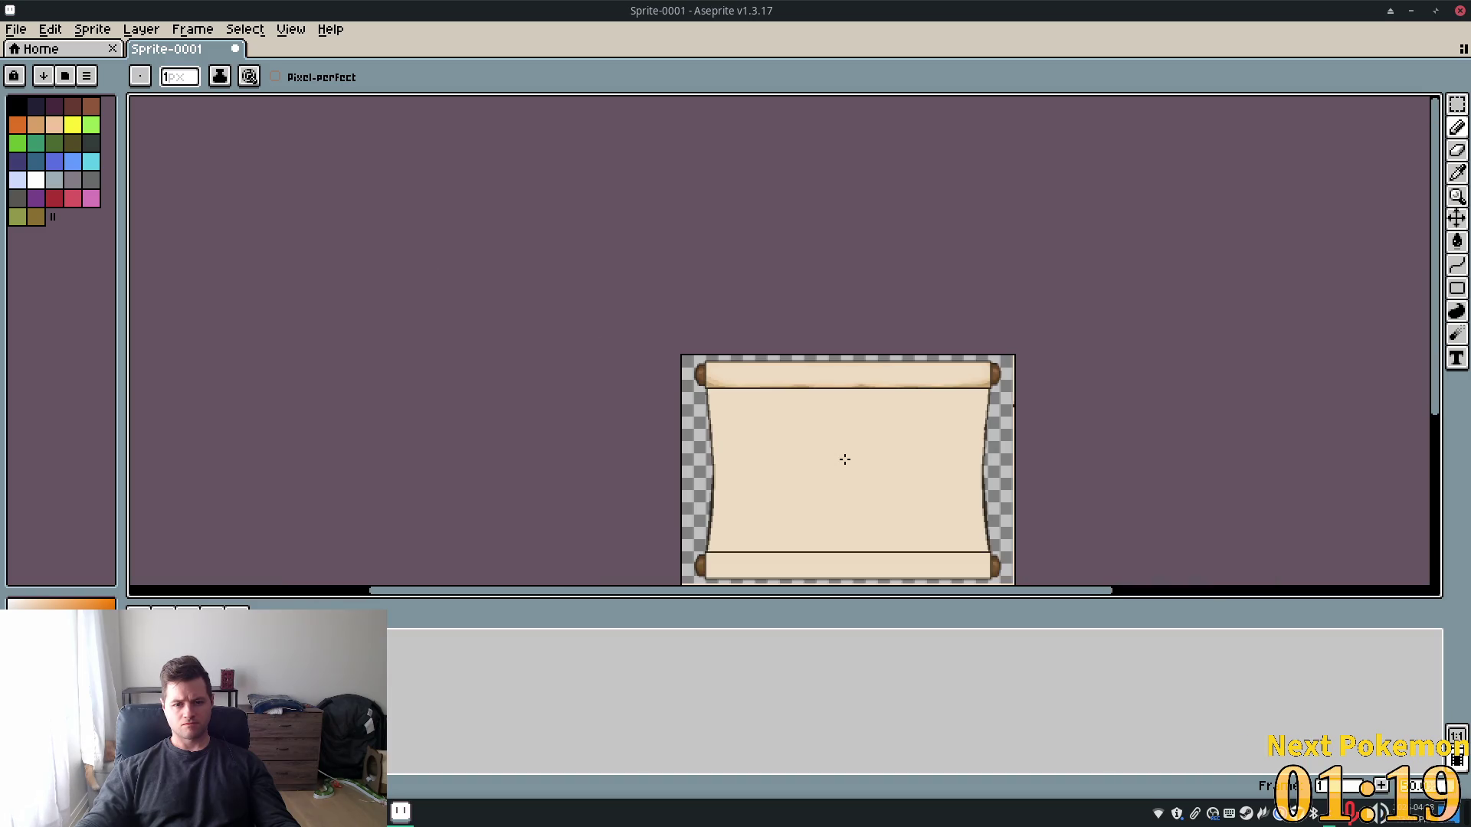
scroll(858, 462, "up", 1)
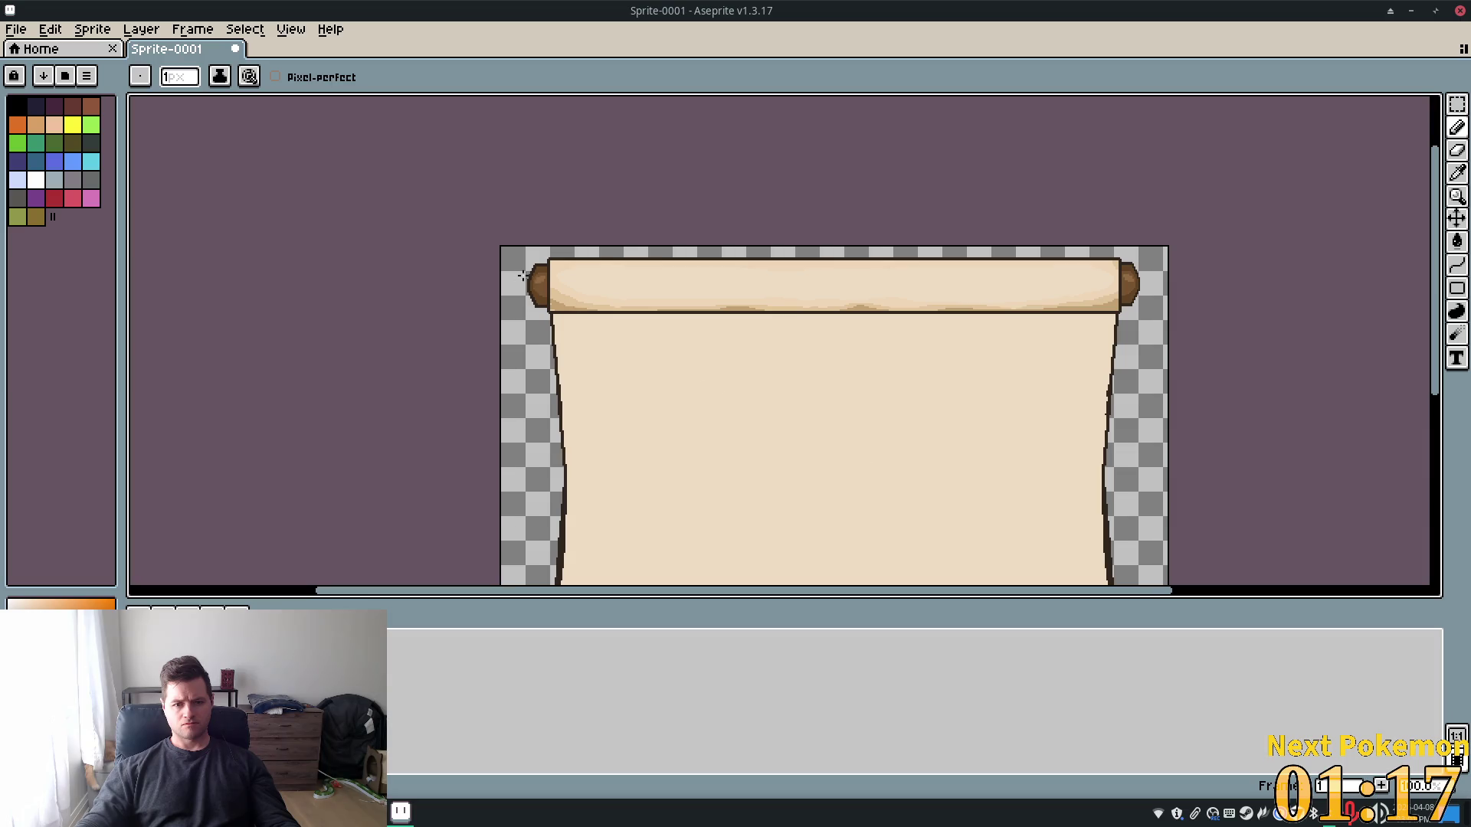
scroll(522, 276, "up", 2)
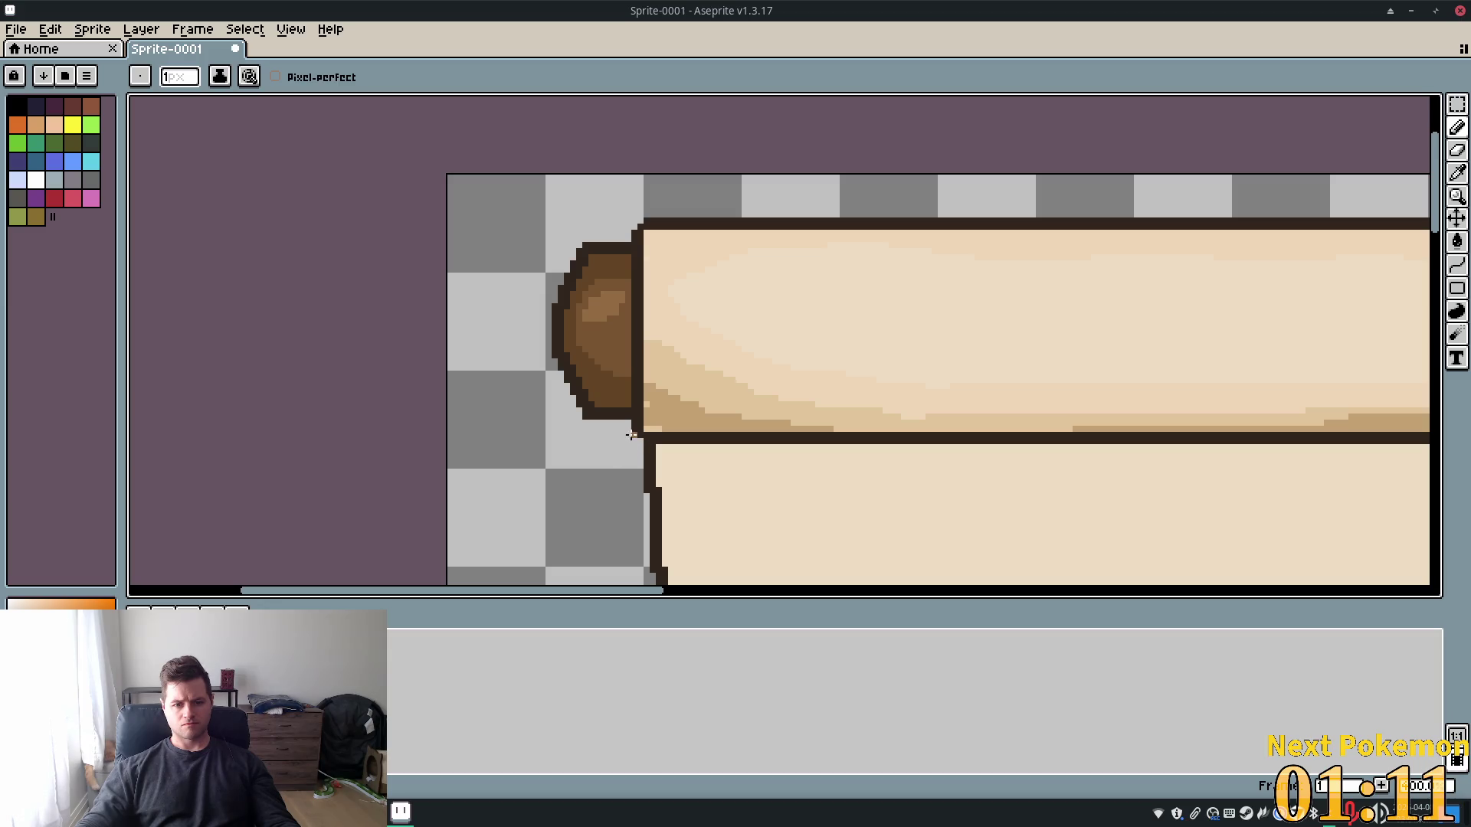
left_click_drag(847, 426, 439, 413)
mouse_move(1425, 383)
left_mouse_down()
mouse_move(981, 329)
mouse_move(996, 341)
mouse_move(141, 361)
left_mouse_up()
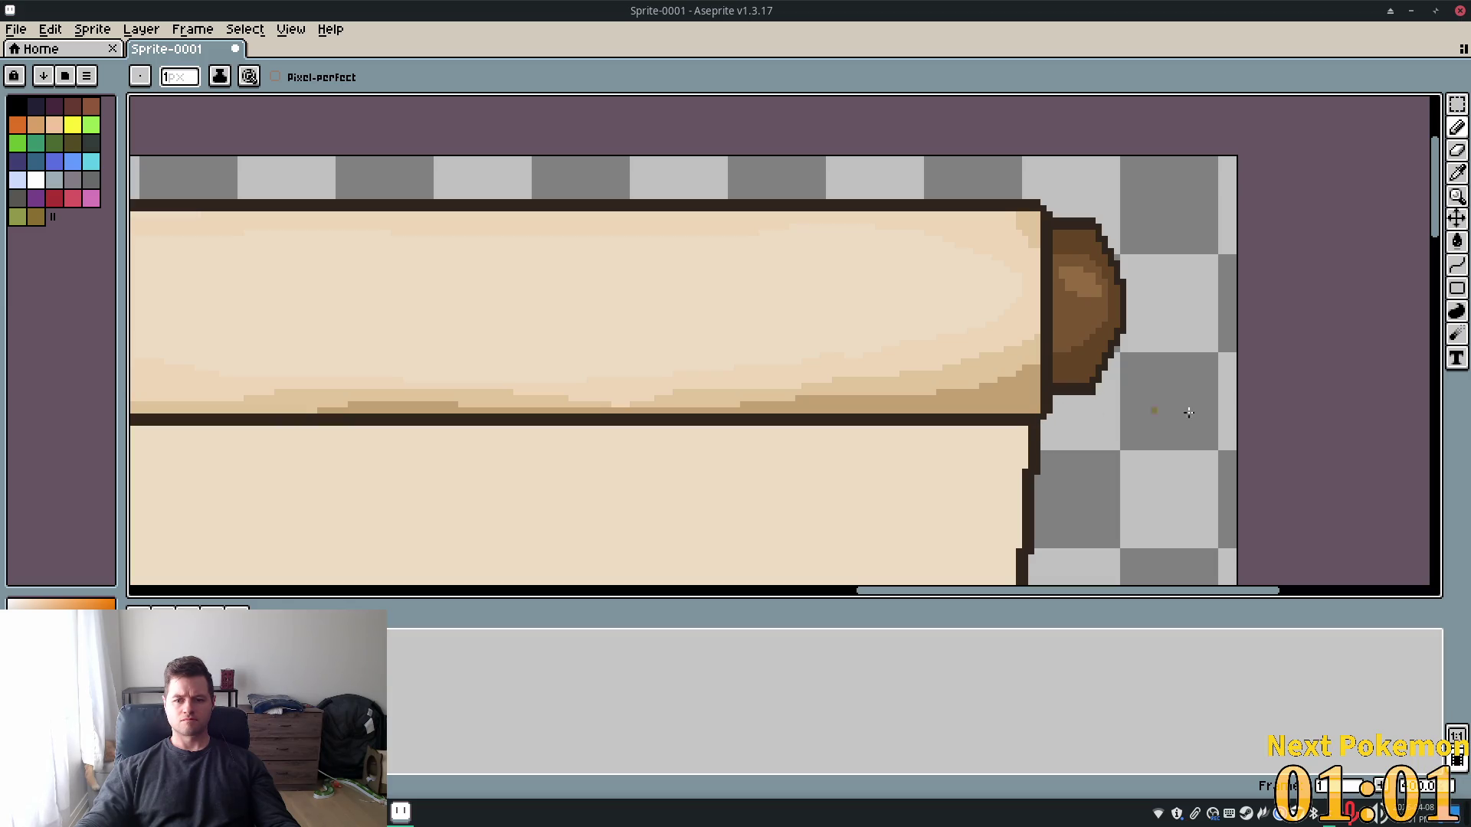
scroll(1072, 420, "down", 3)
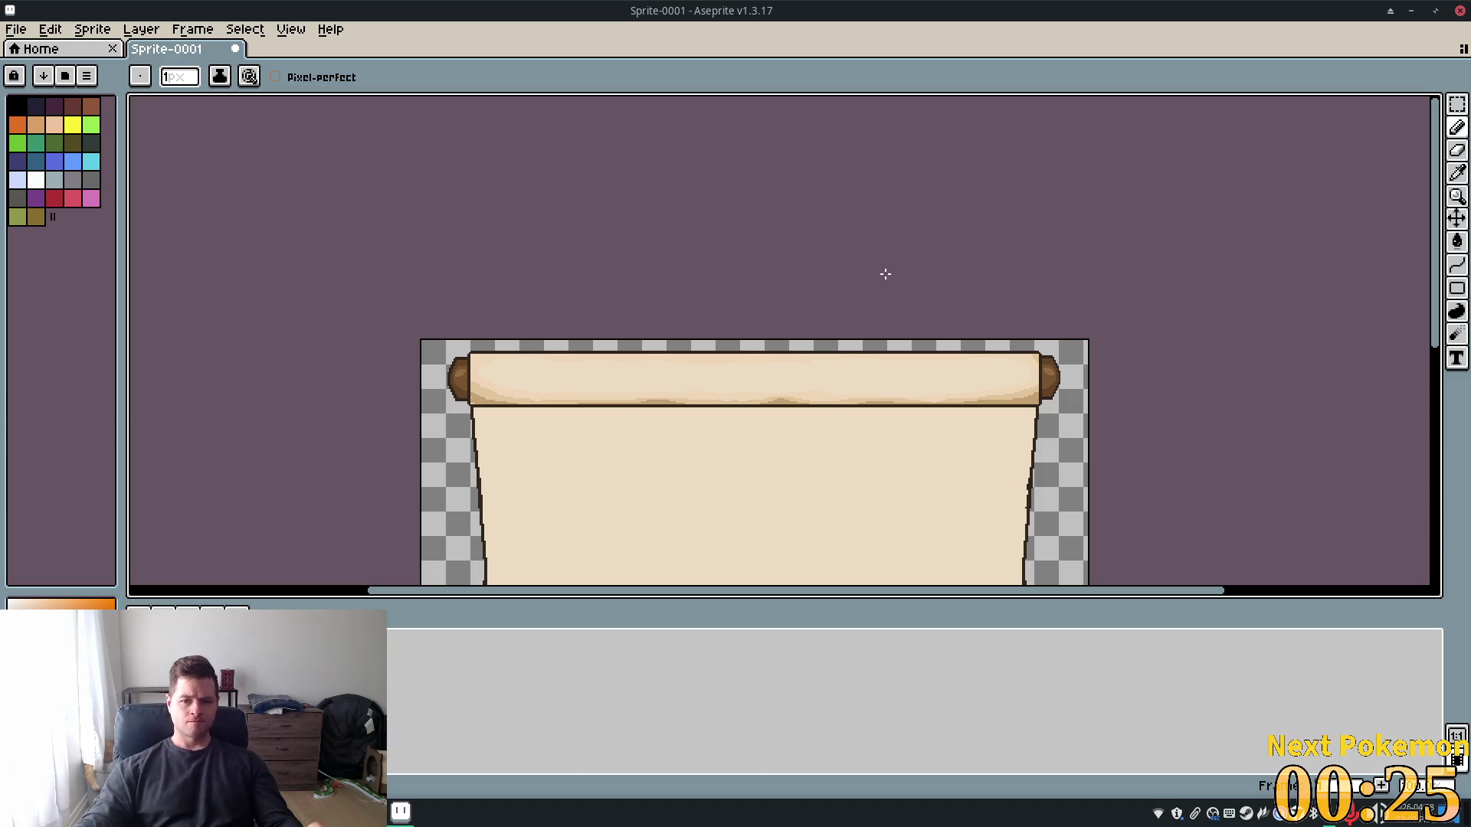
scroll(594, 405, "up", 3)
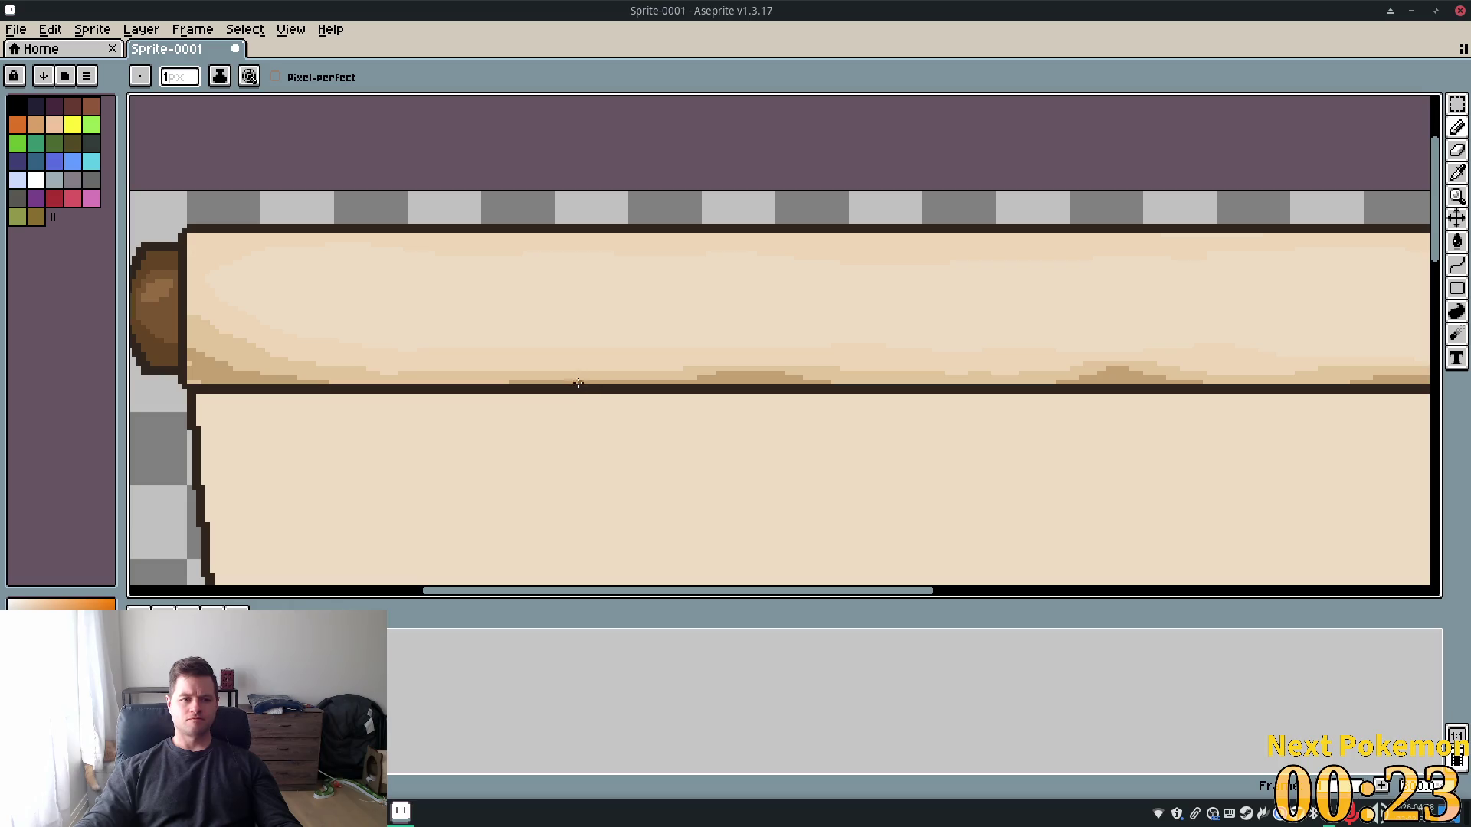
mouse_move(585, 430)
left_mouse_down()
mouse_move(752, 396)
mouse_move(760, 366)
left_mouse_up()
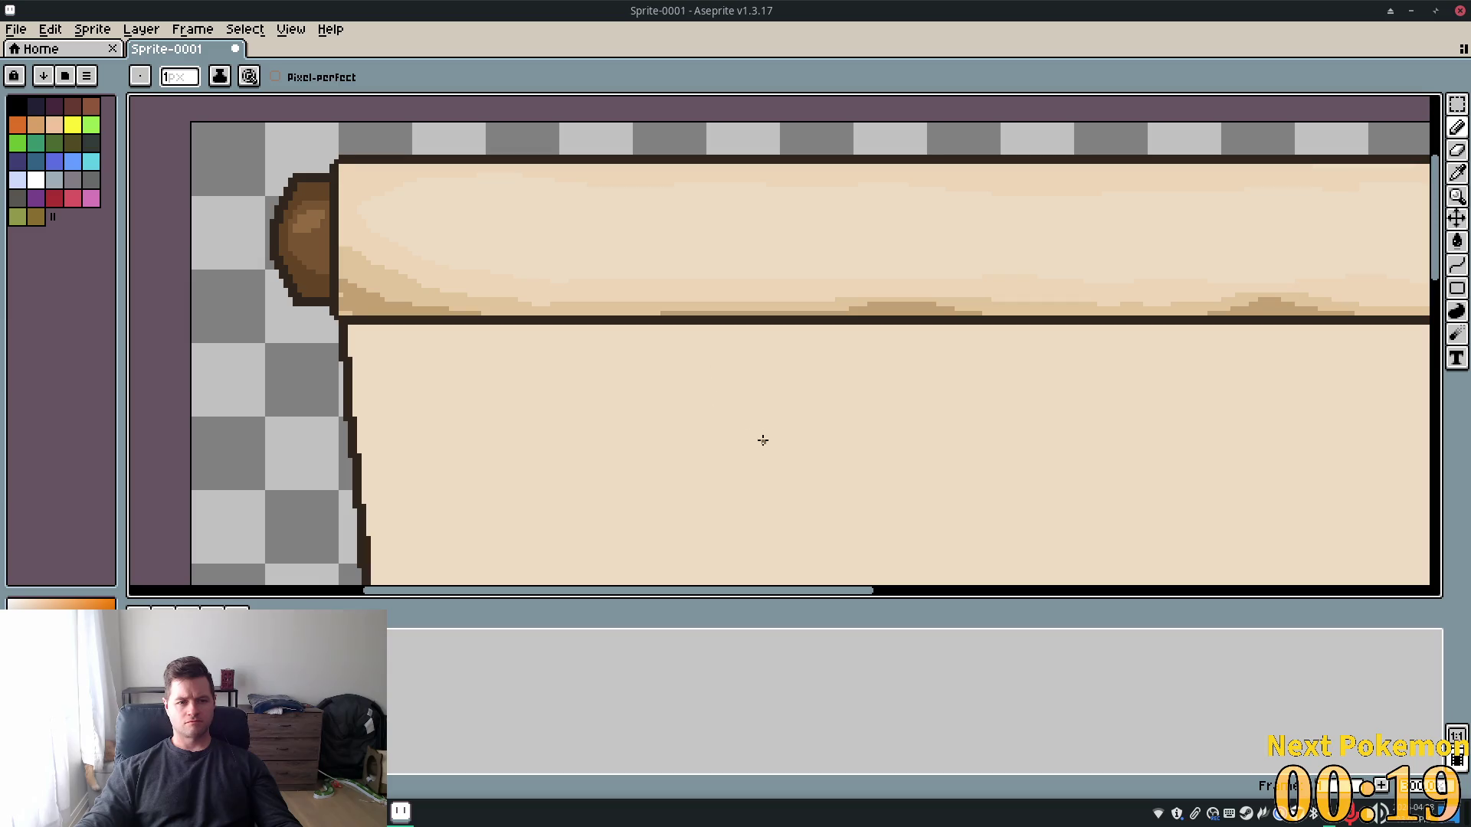
left_click_drag(763, 440, 713, 421)
scroll(237, 306, "up", 3)
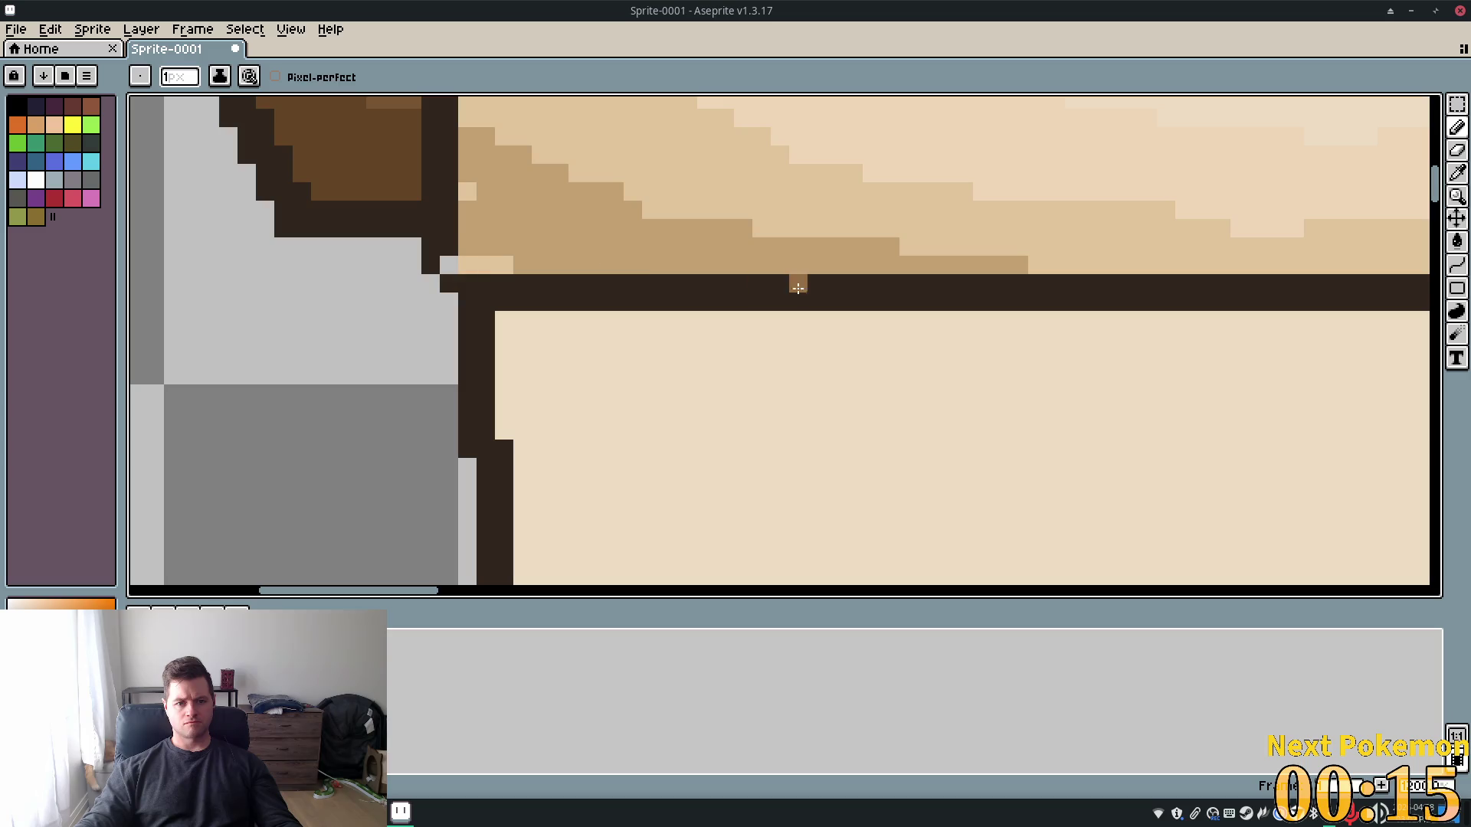
scroll(798, 299, "down", 3)
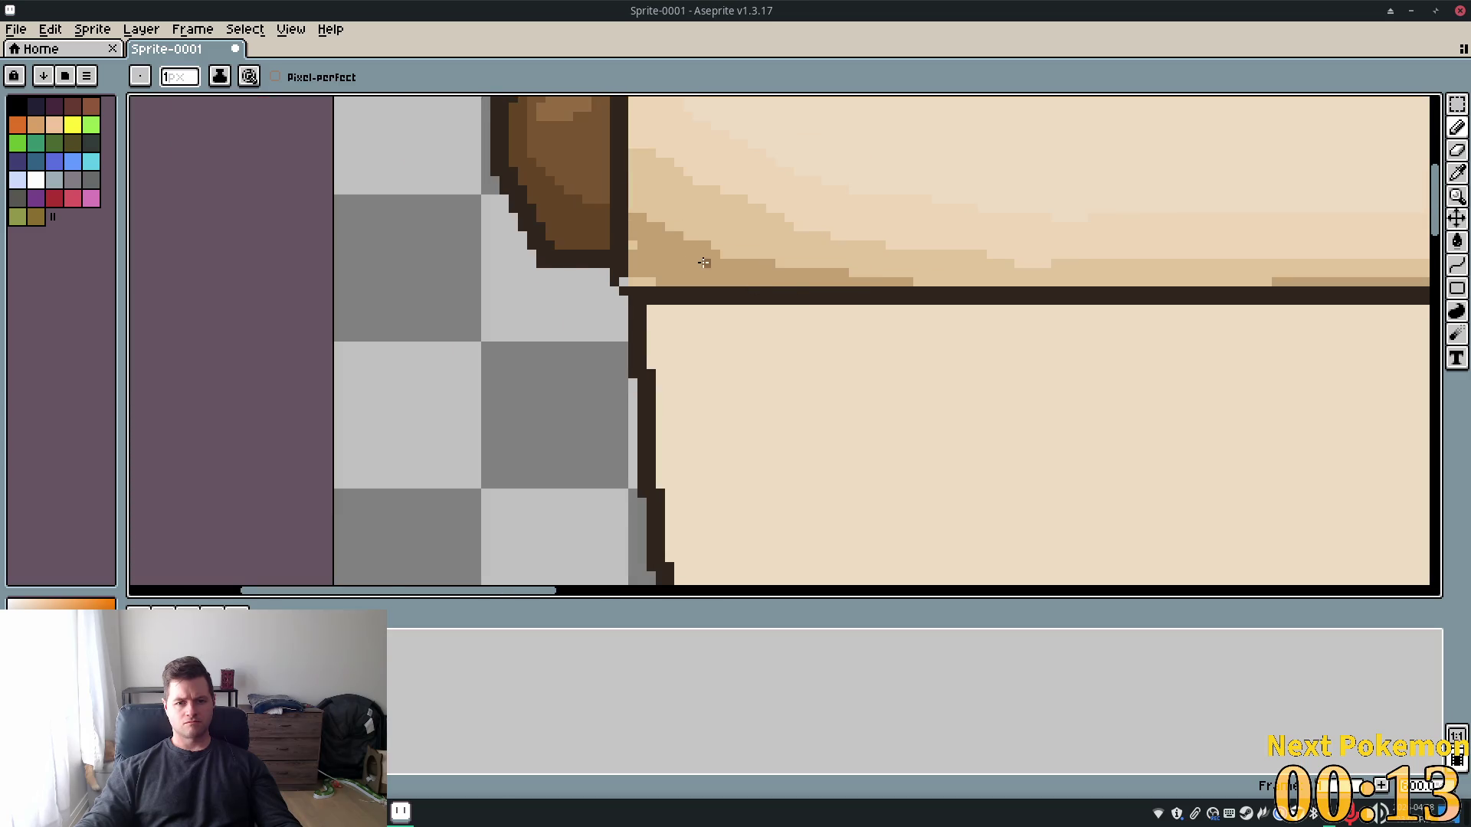
scroll(704, 263, "down", 1)
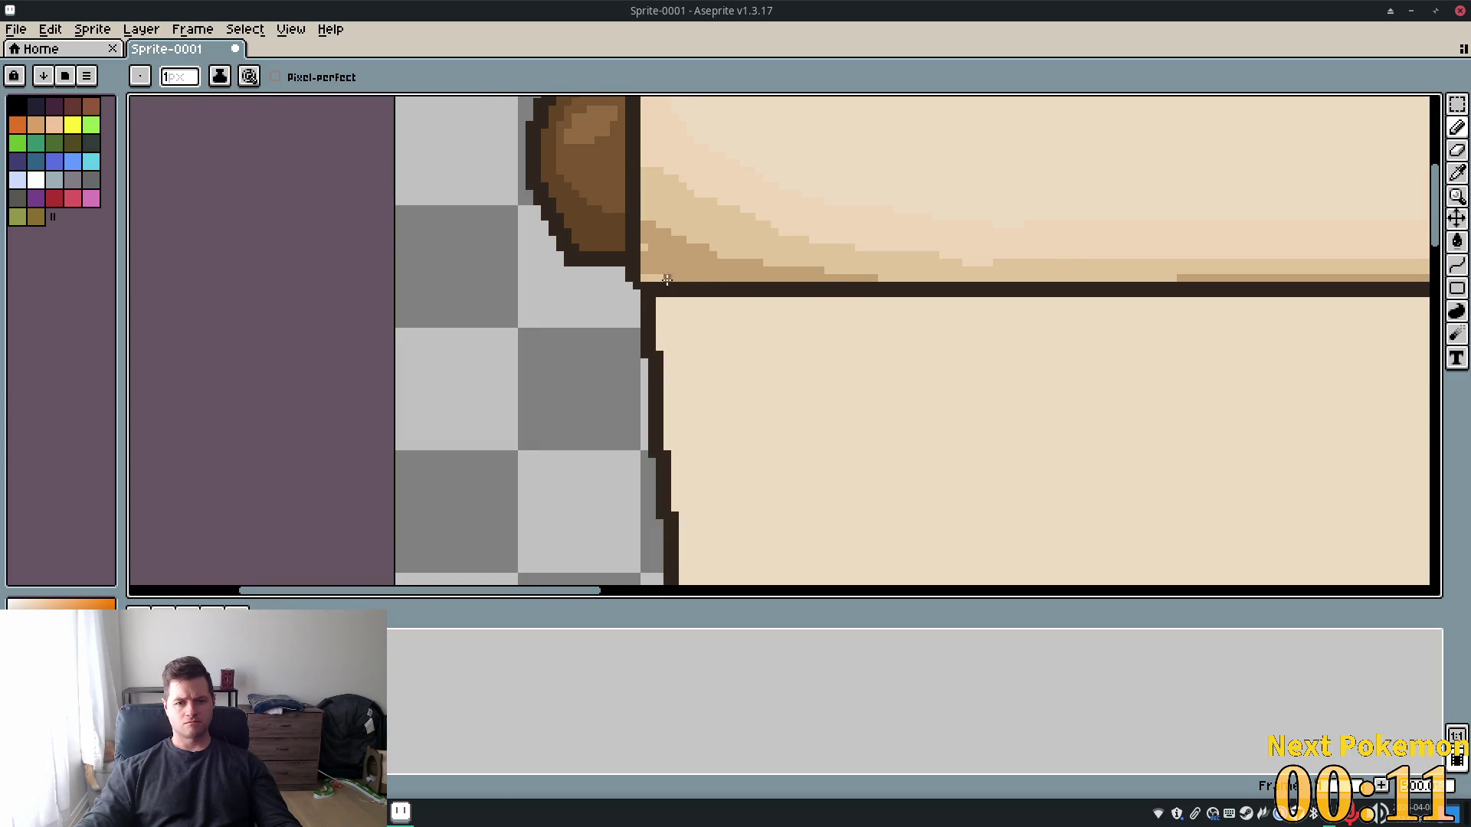
scroll(666, 280, "up", 1)
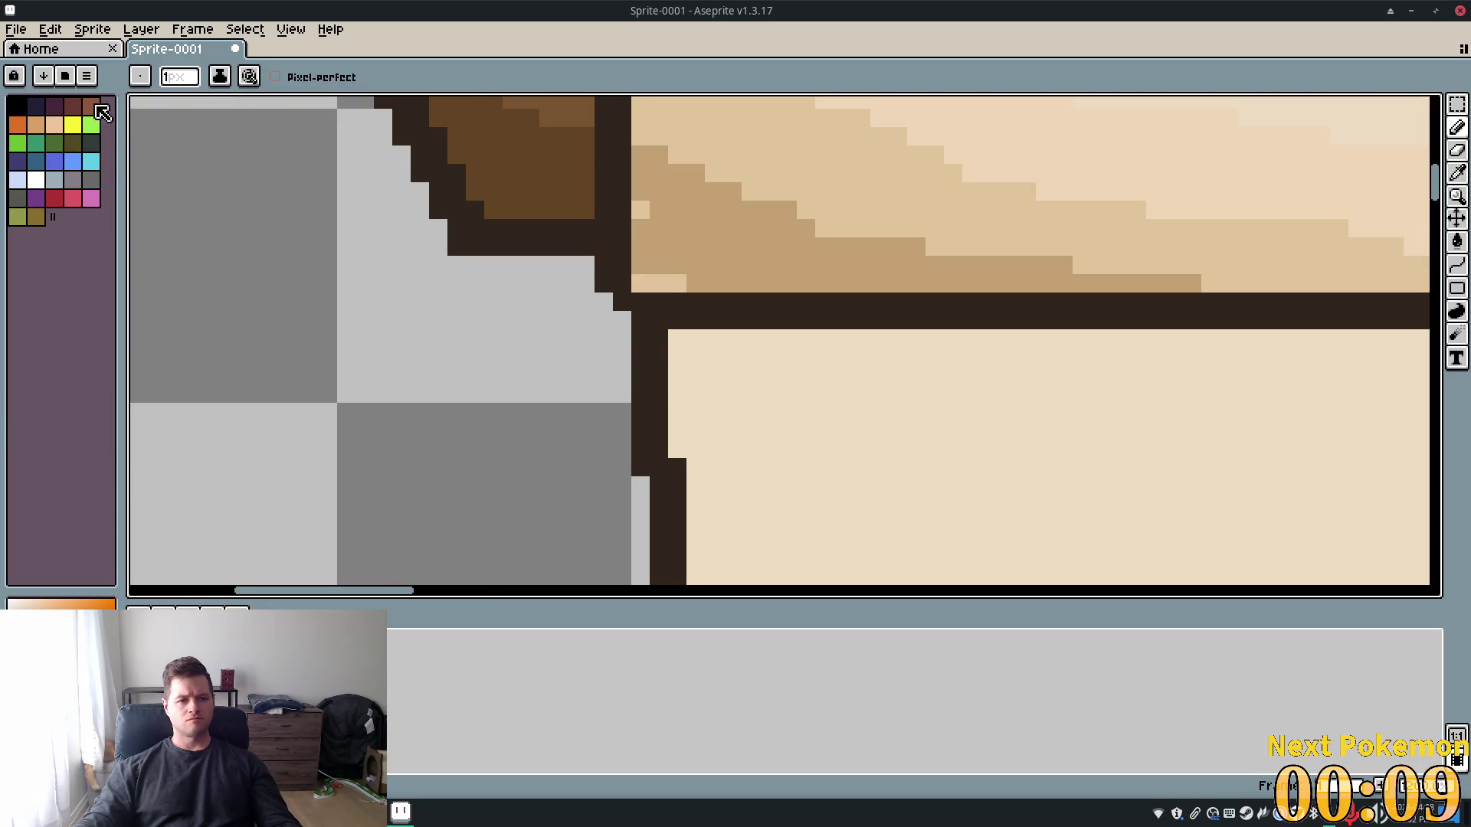
Toggle the Eyedropper and Pencil, then bring the top roller's left end into view
left_click(1455, 175)
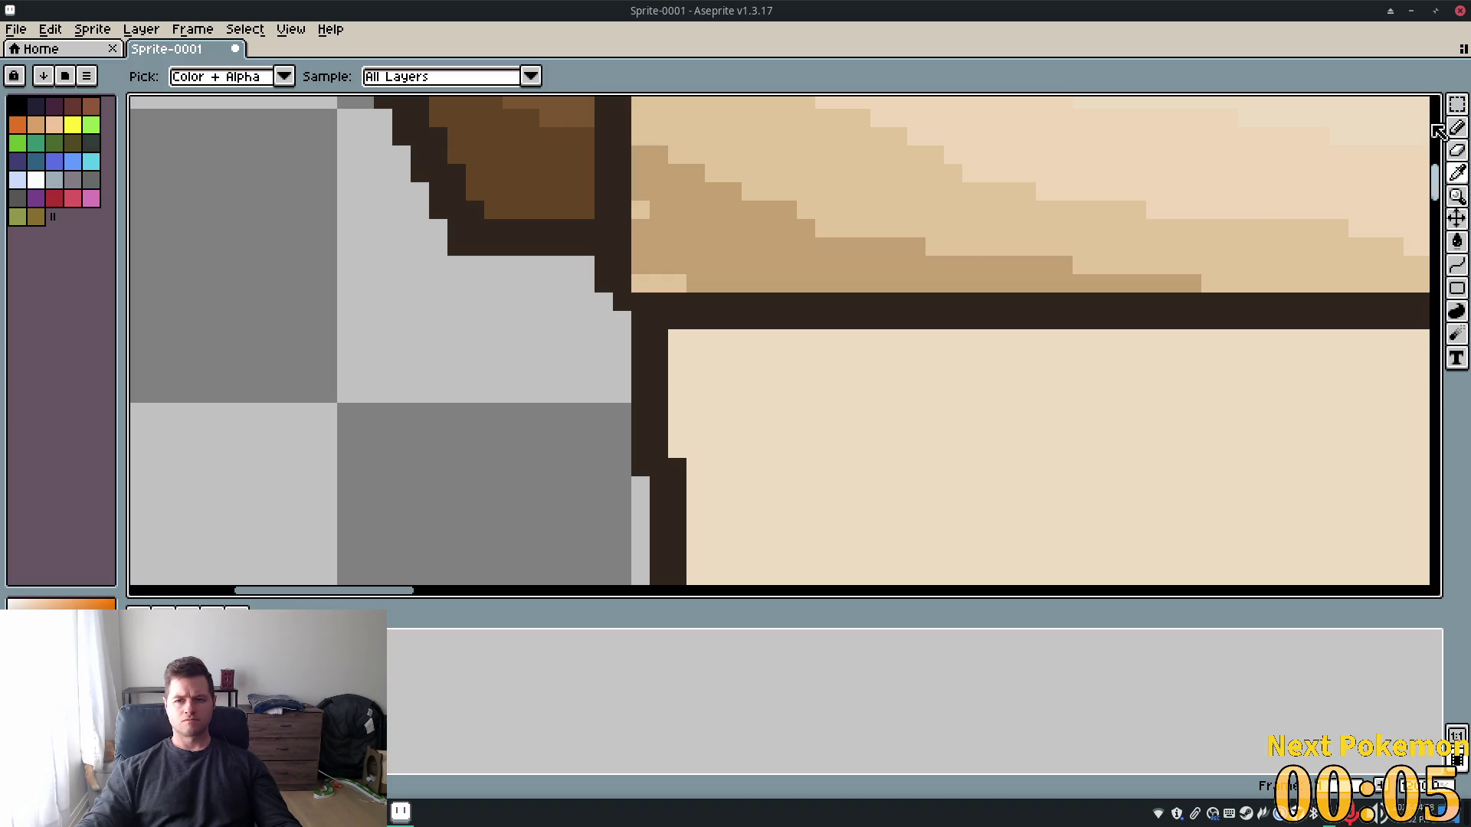
left_click(1456, 127)
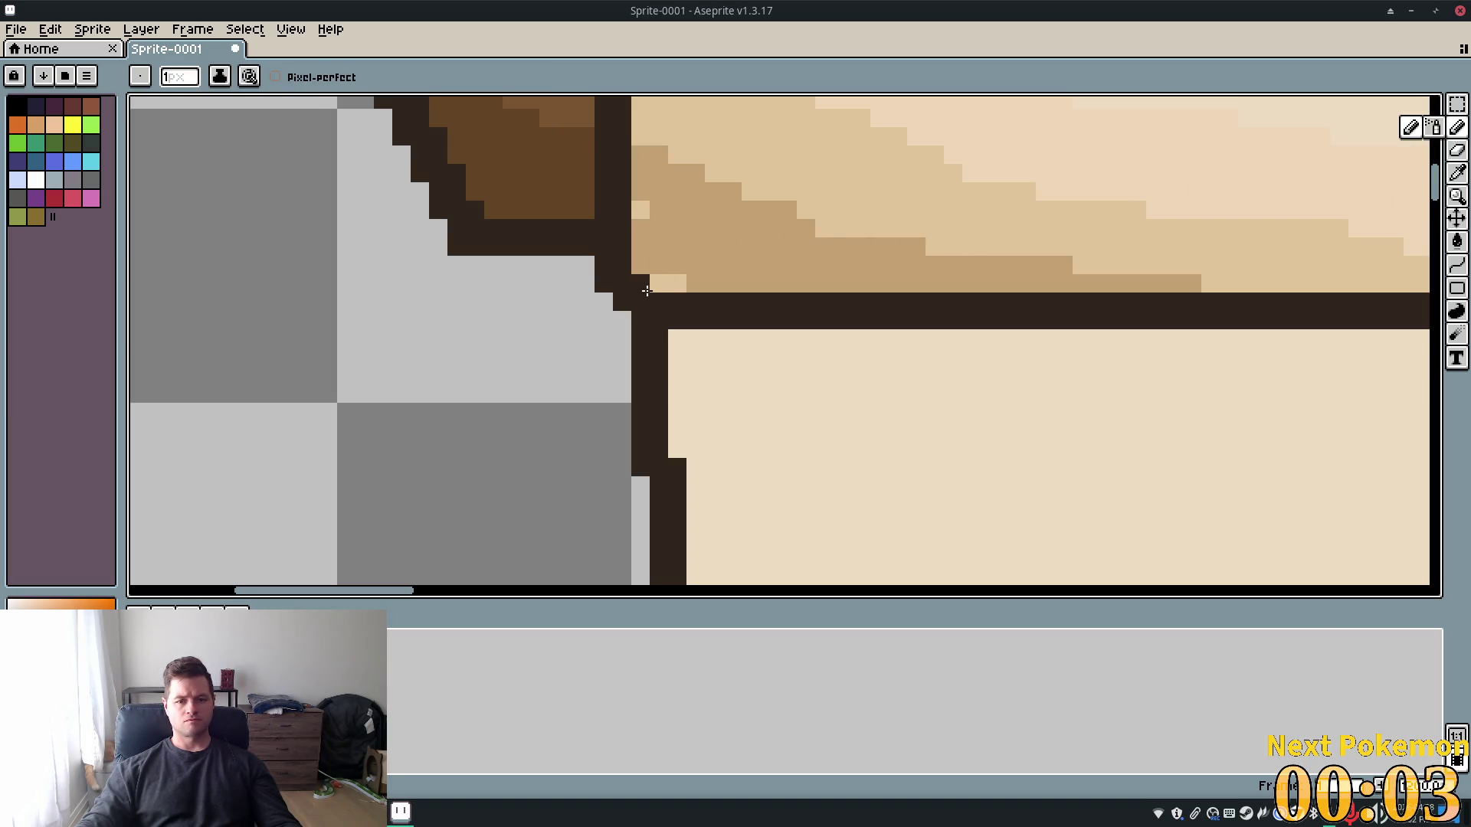
scroll(1005, 371, "down", 2)
scroll(1006, 371, "down", 2)
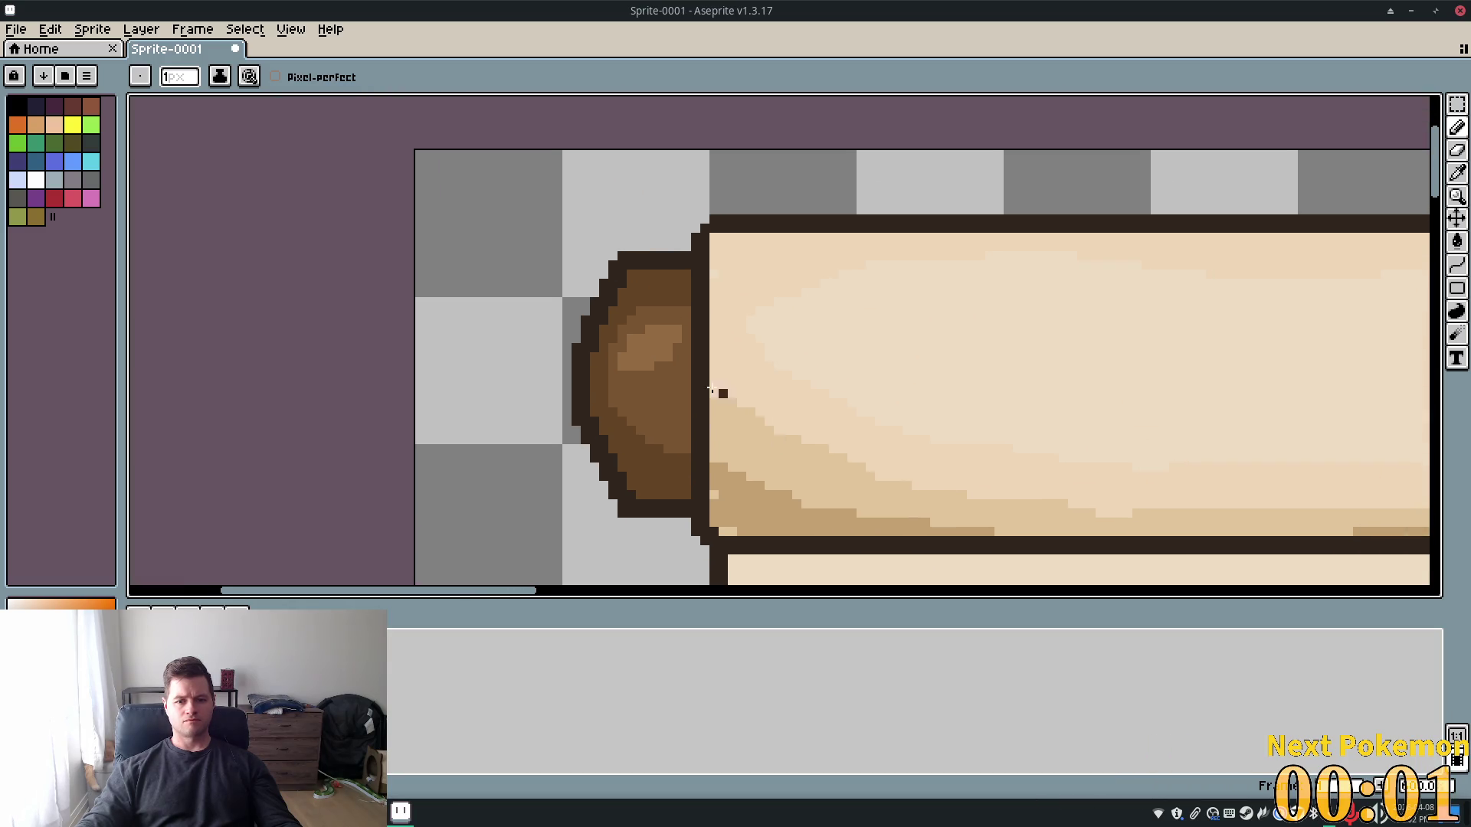
mouse_move(1119, 385)
left_mouse_down()
mouse_move(689, 429)
mouse_move(256, 414)
mouse_move(1211, 312)
mouse_move(2, 238)
mouse_move(729, 250)
mouse_move(255, 278)
mouse_move(292, 279)
left_mouse_up()
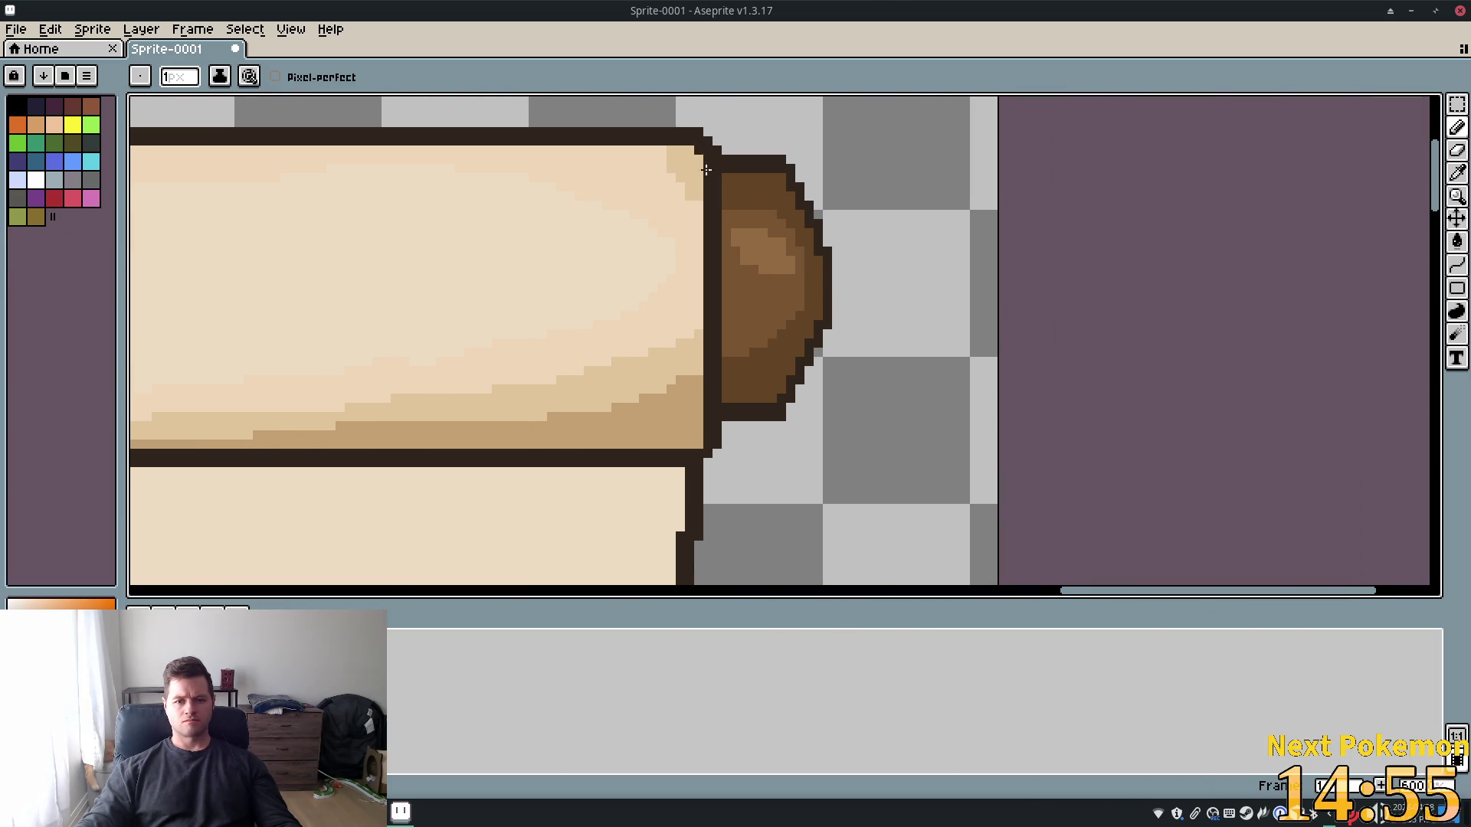
scroll(927, 387, "down", 6)
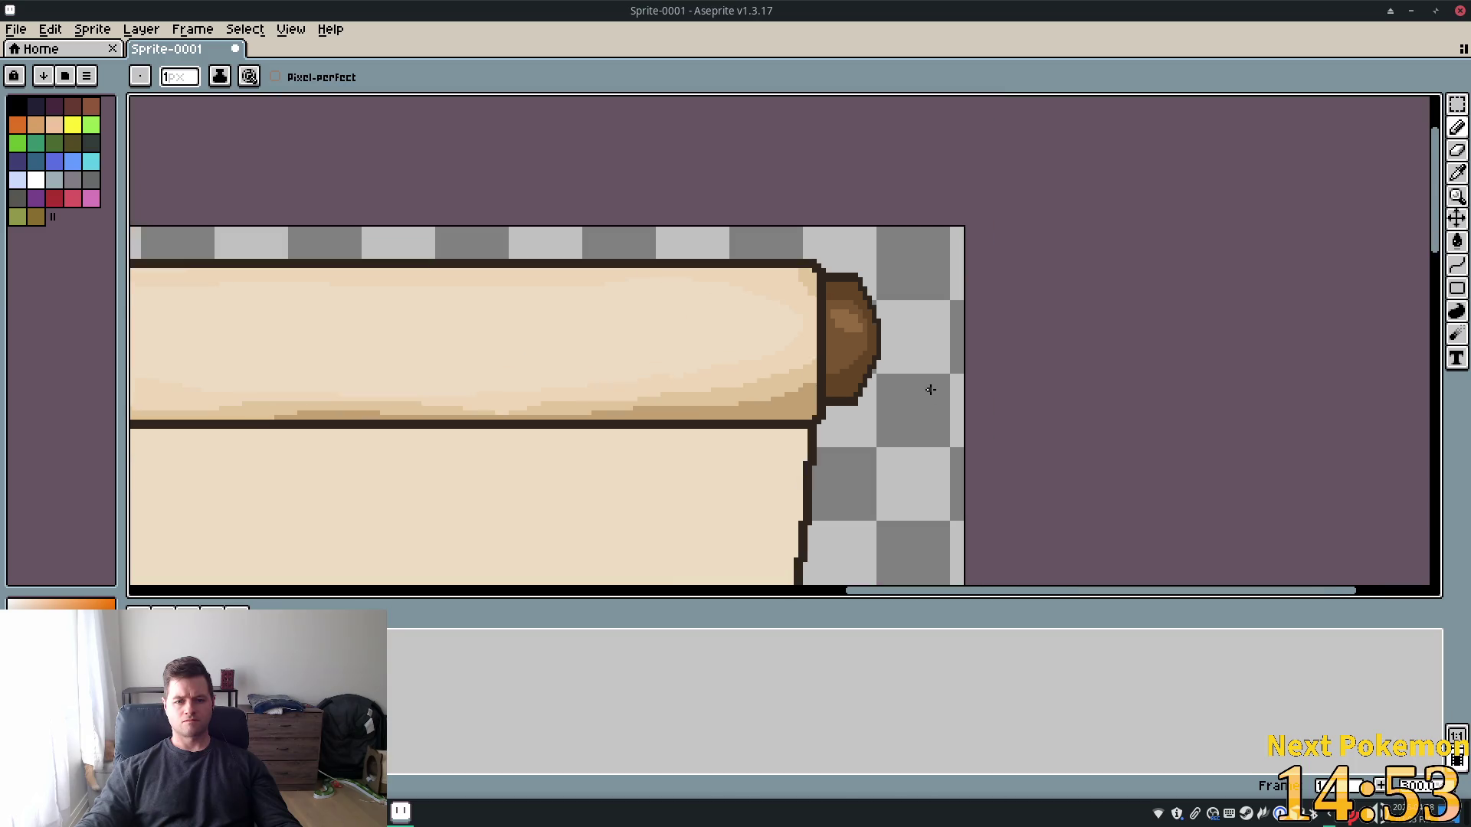
scroll(925, 361, "up", 4)
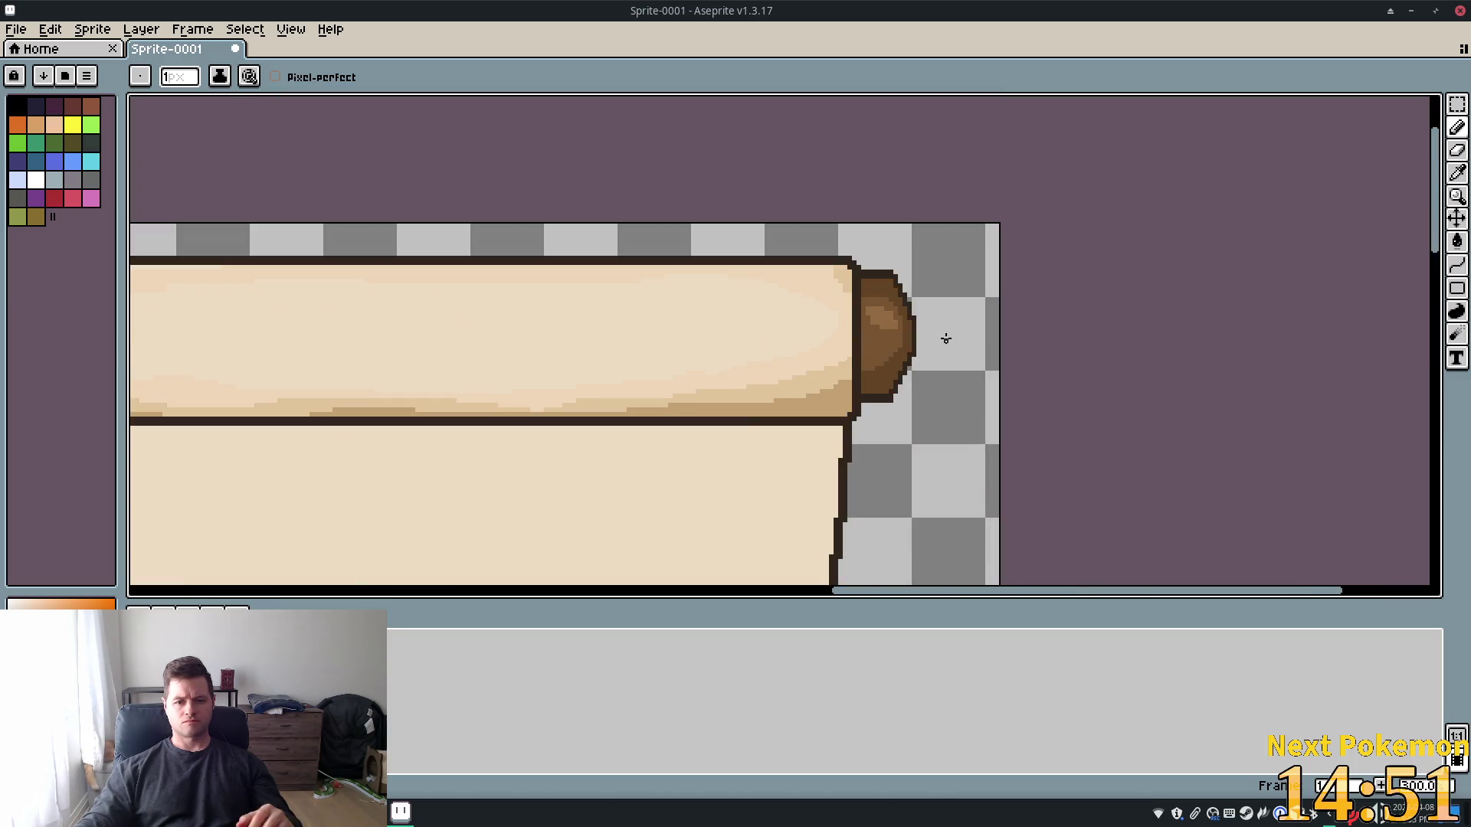
scroll(945, 337, "down", 2)
left_click_drag(1039, 312, 1147, 280)
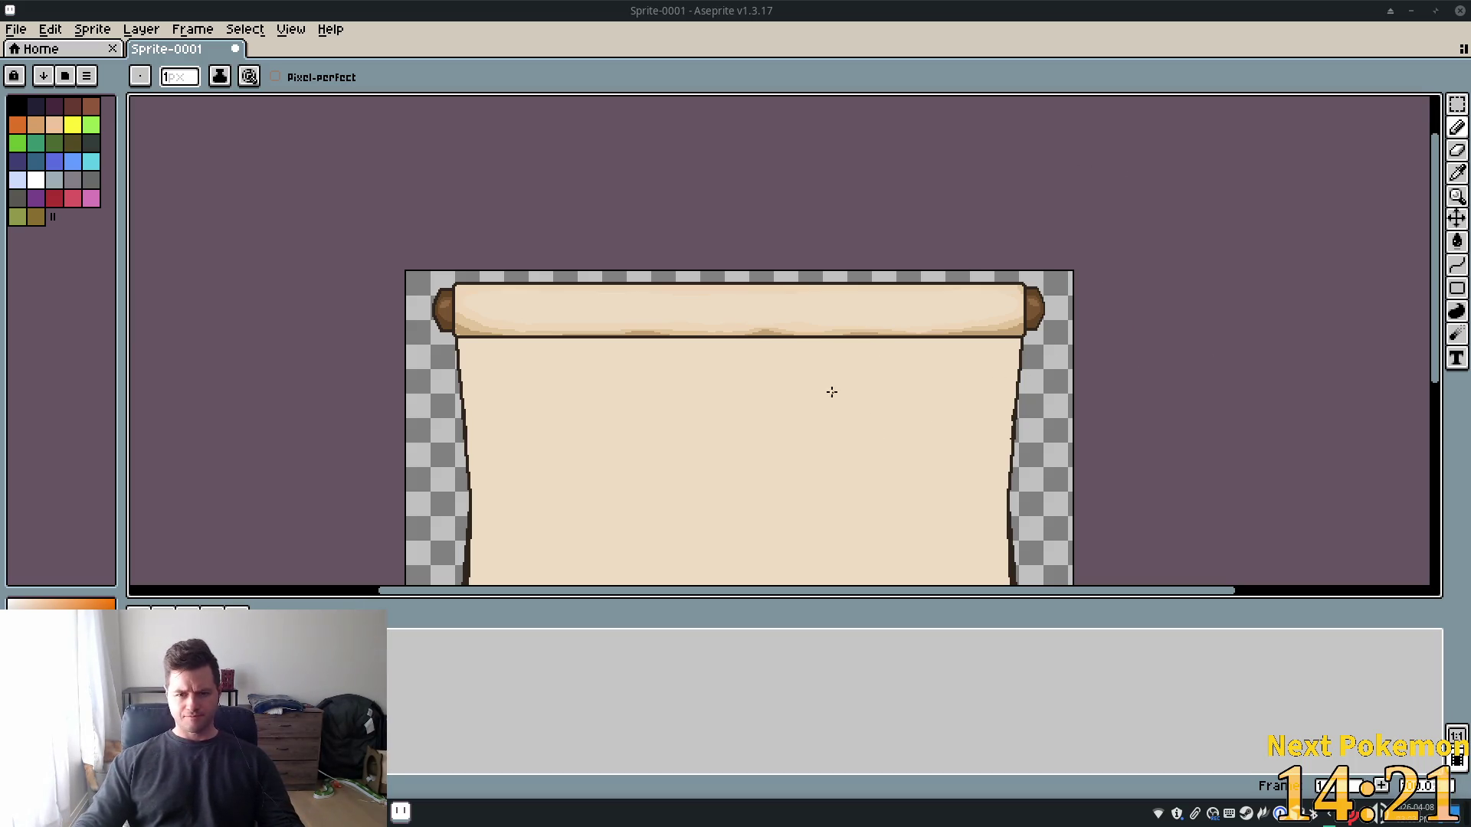
scroll(824, 394, "down", 3)
mouse_move(821, 398)
left_mouse_down()
mouse_move(784, 334)
mouse_move(795, 253)
mouse_move(783, 260)
left_mouse_up()
scroll(769, 342, "up", 3)
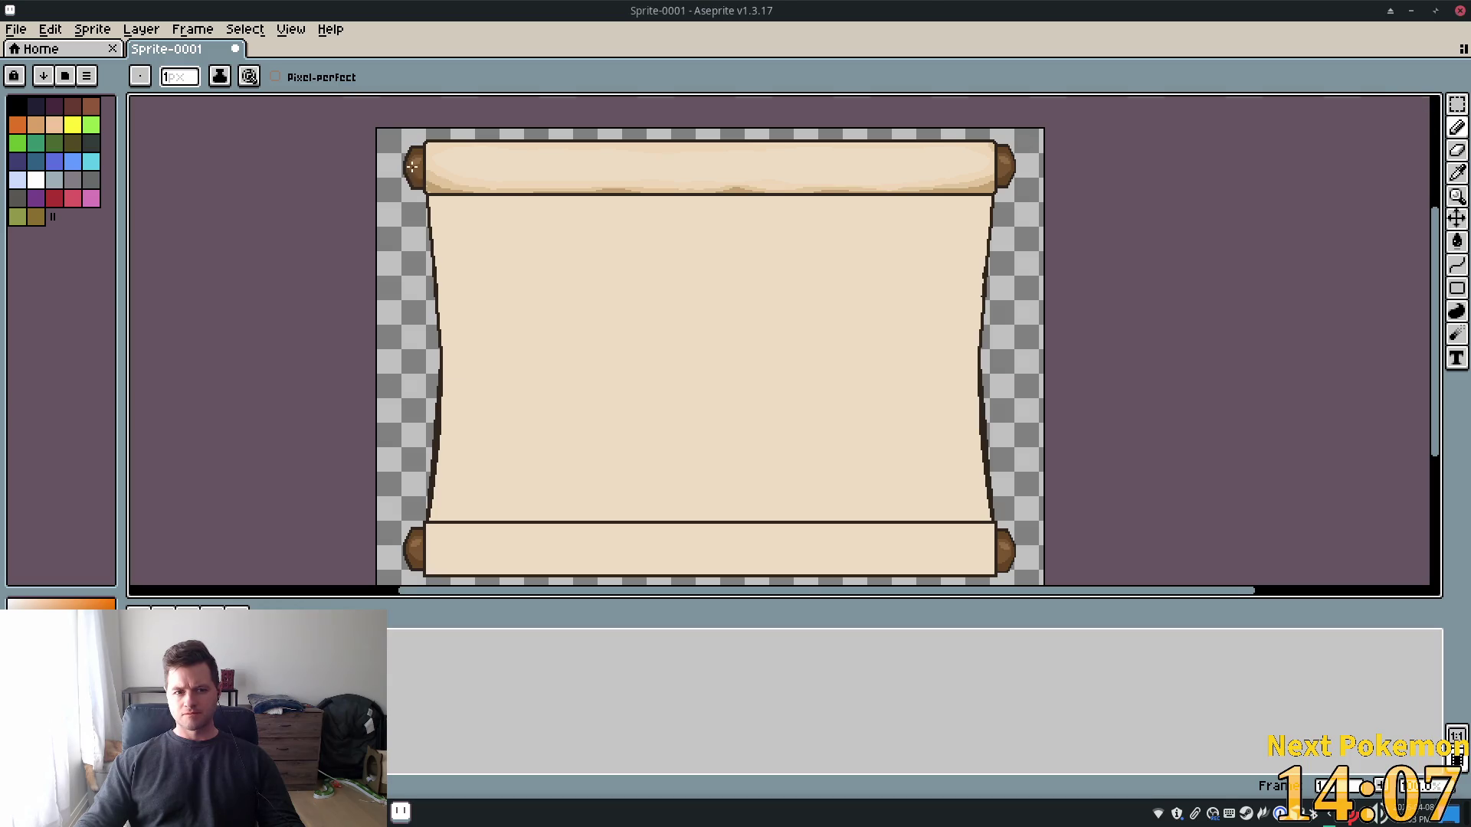
scroll(484, 143, "up", 4)
left_click_drag(634, 187, 725, 329)
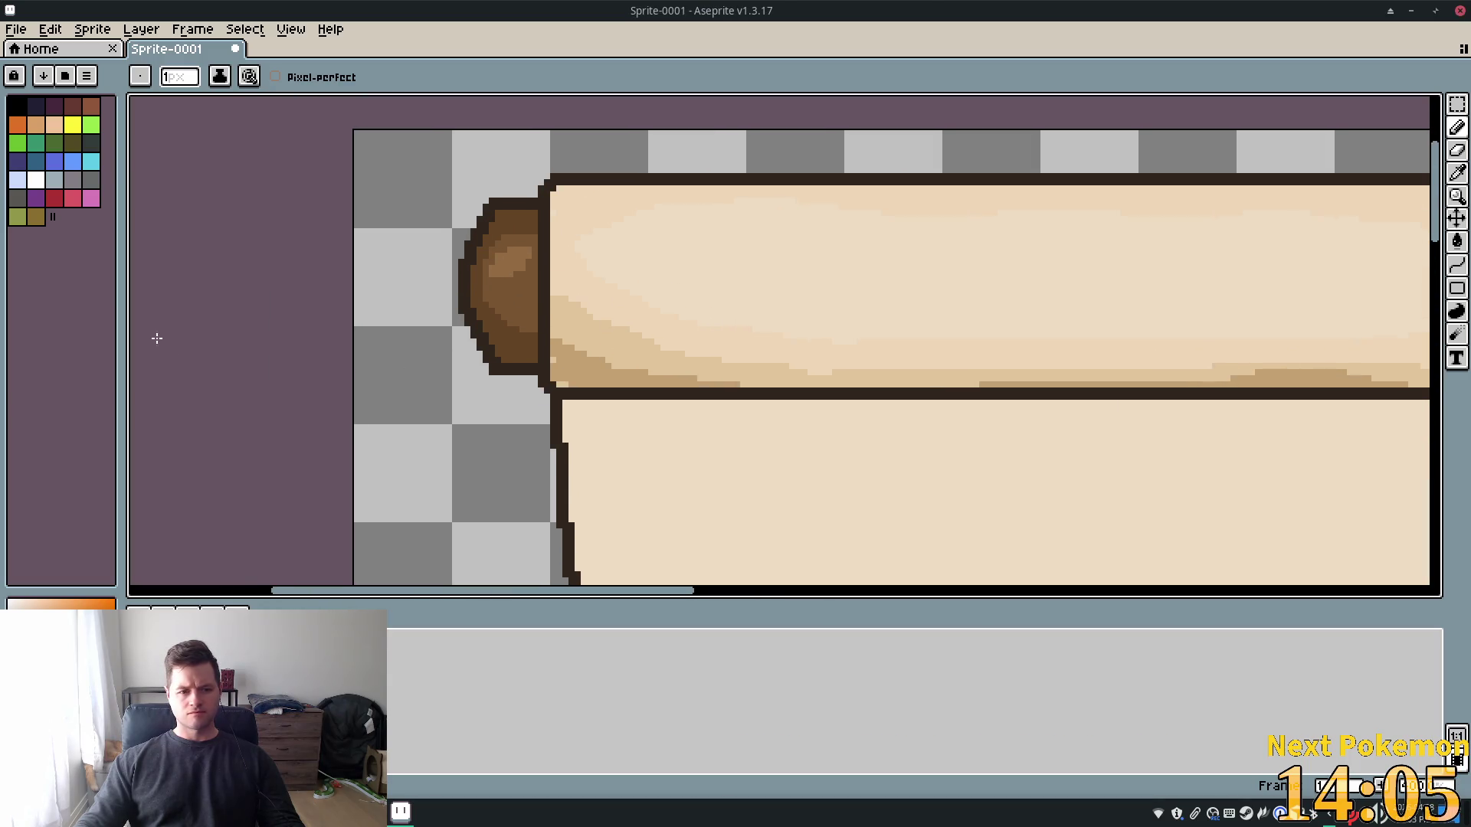
Select the Eyedropper, then return to the Pencil with B over the roller end
left_click(1457, 172)
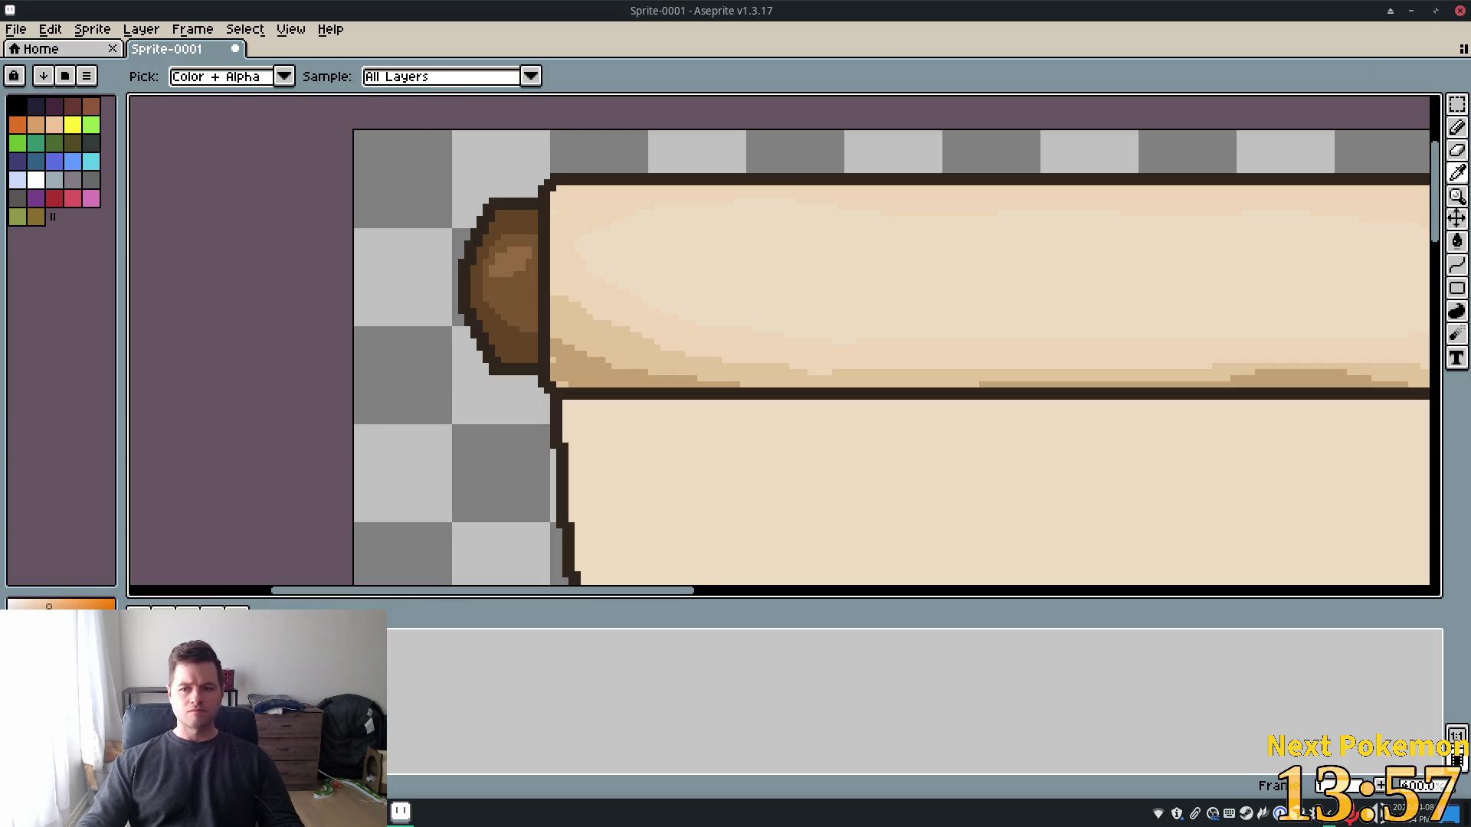
key("b")
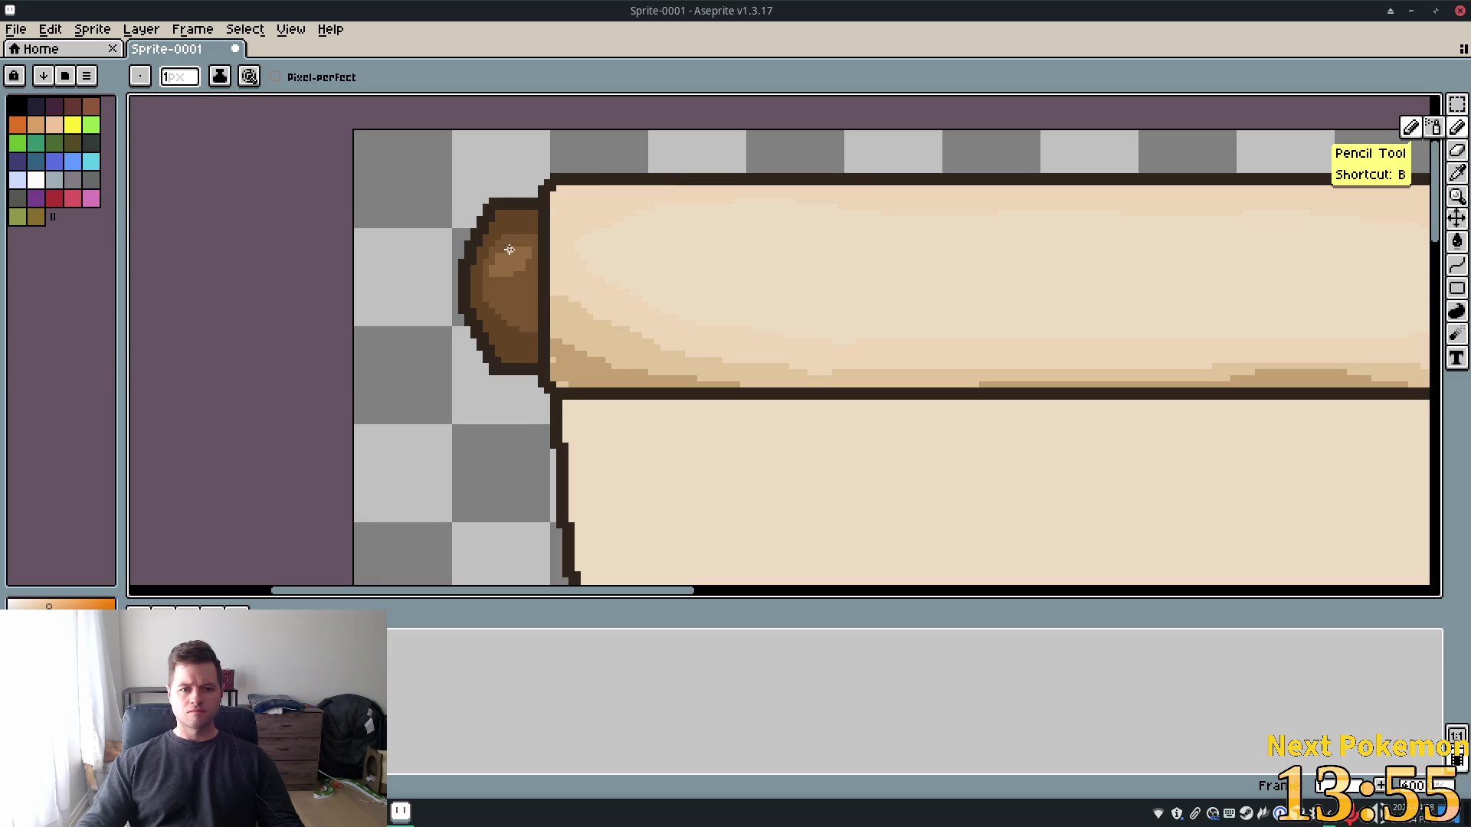
scroll(1005, 284, "down", 2)
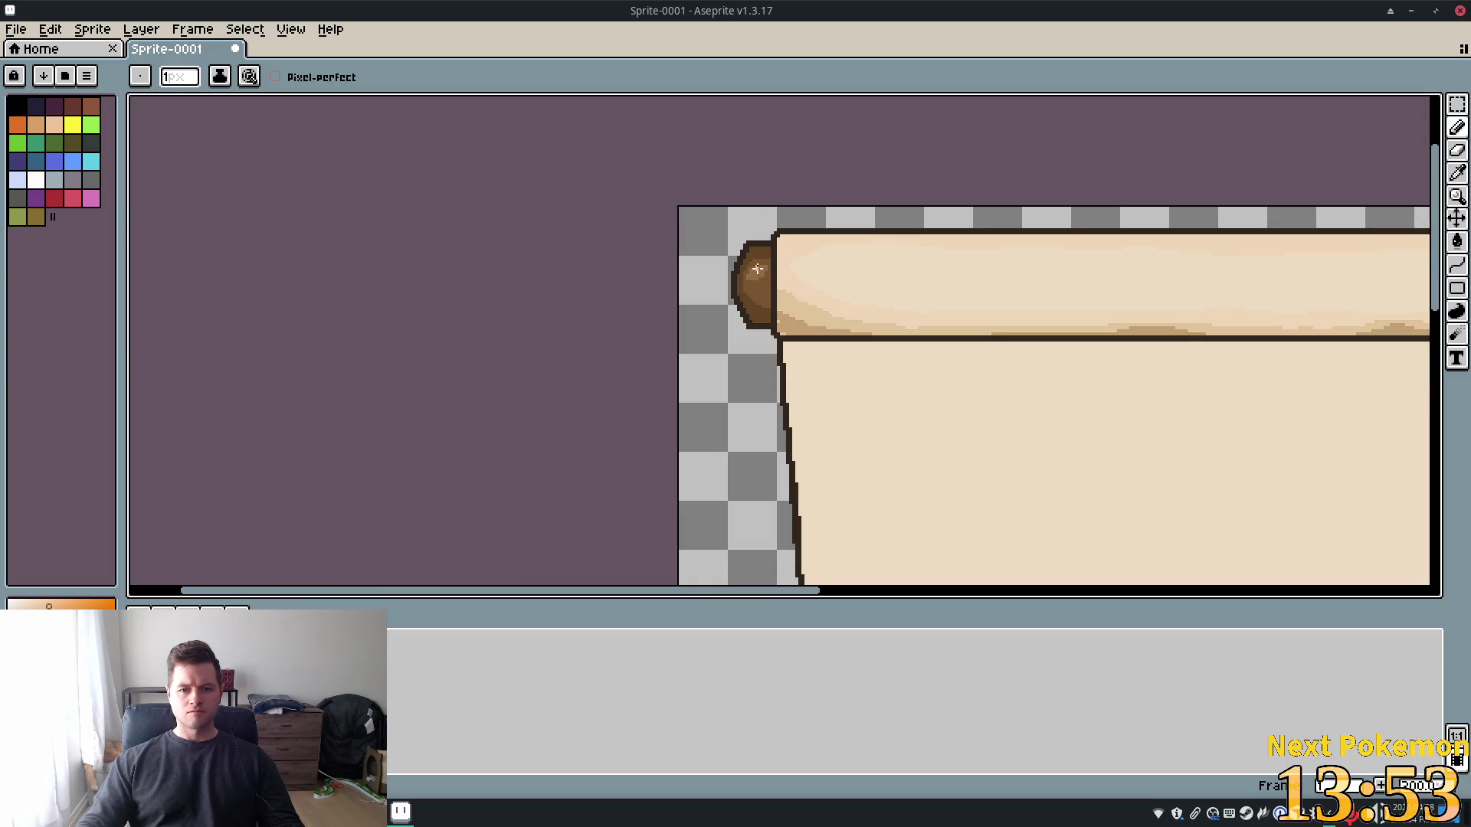
scroll(757, 268, "up", 2)
scroll(787, 268, "up", 2)
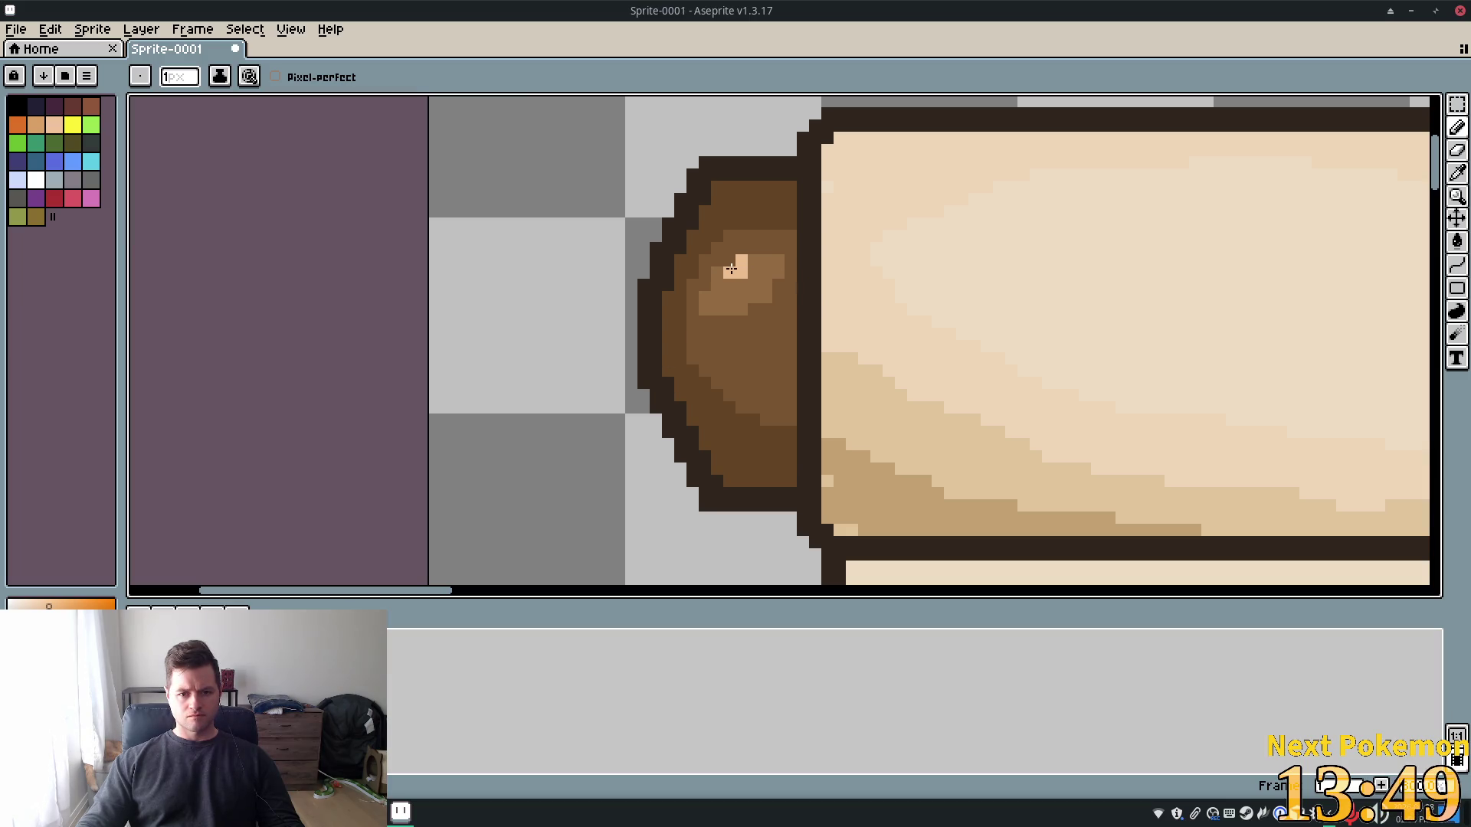
scroll(883, 342, "down", 5)
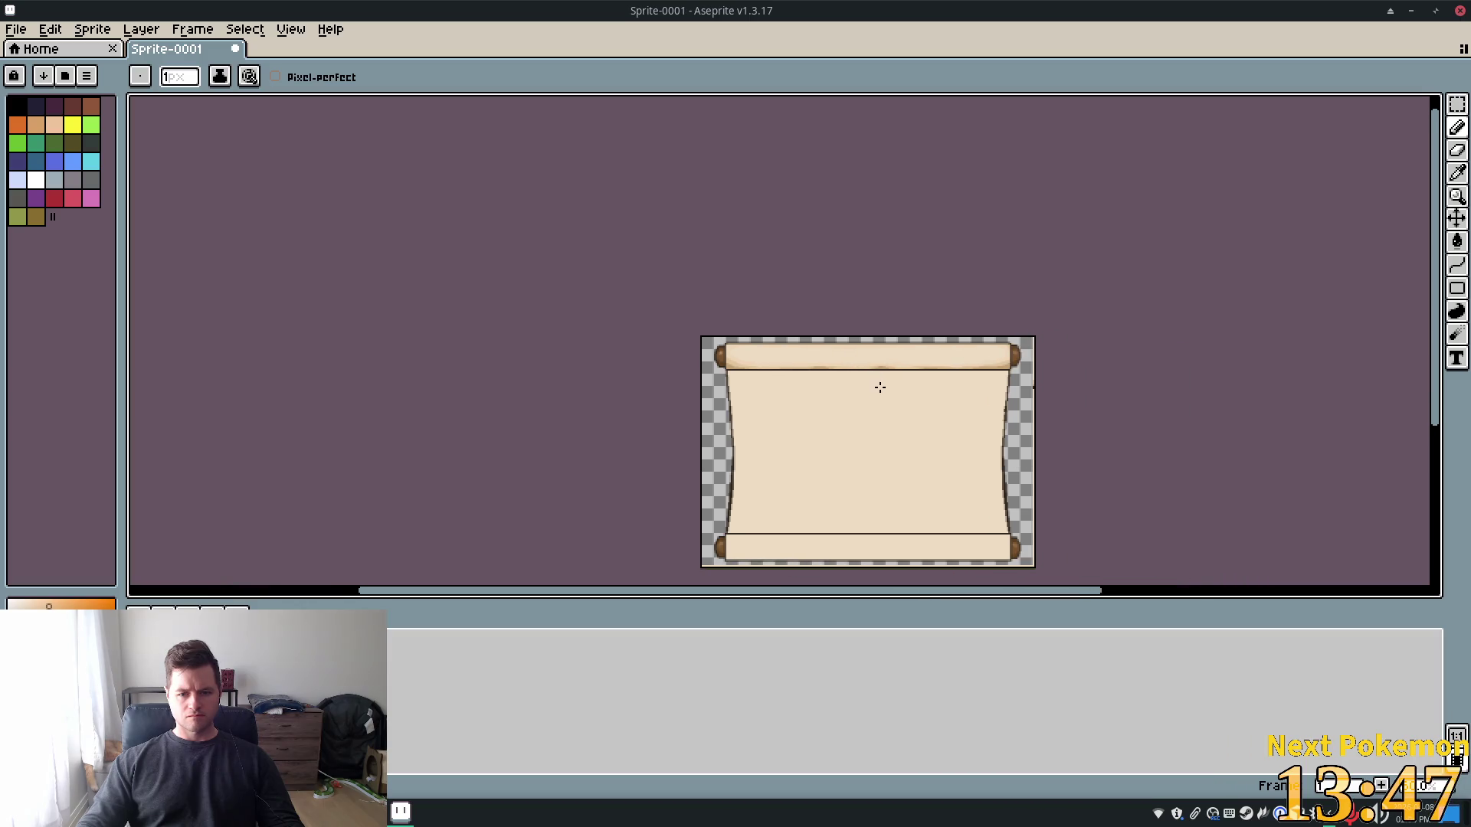
scroll(880, 387, "up", 3)
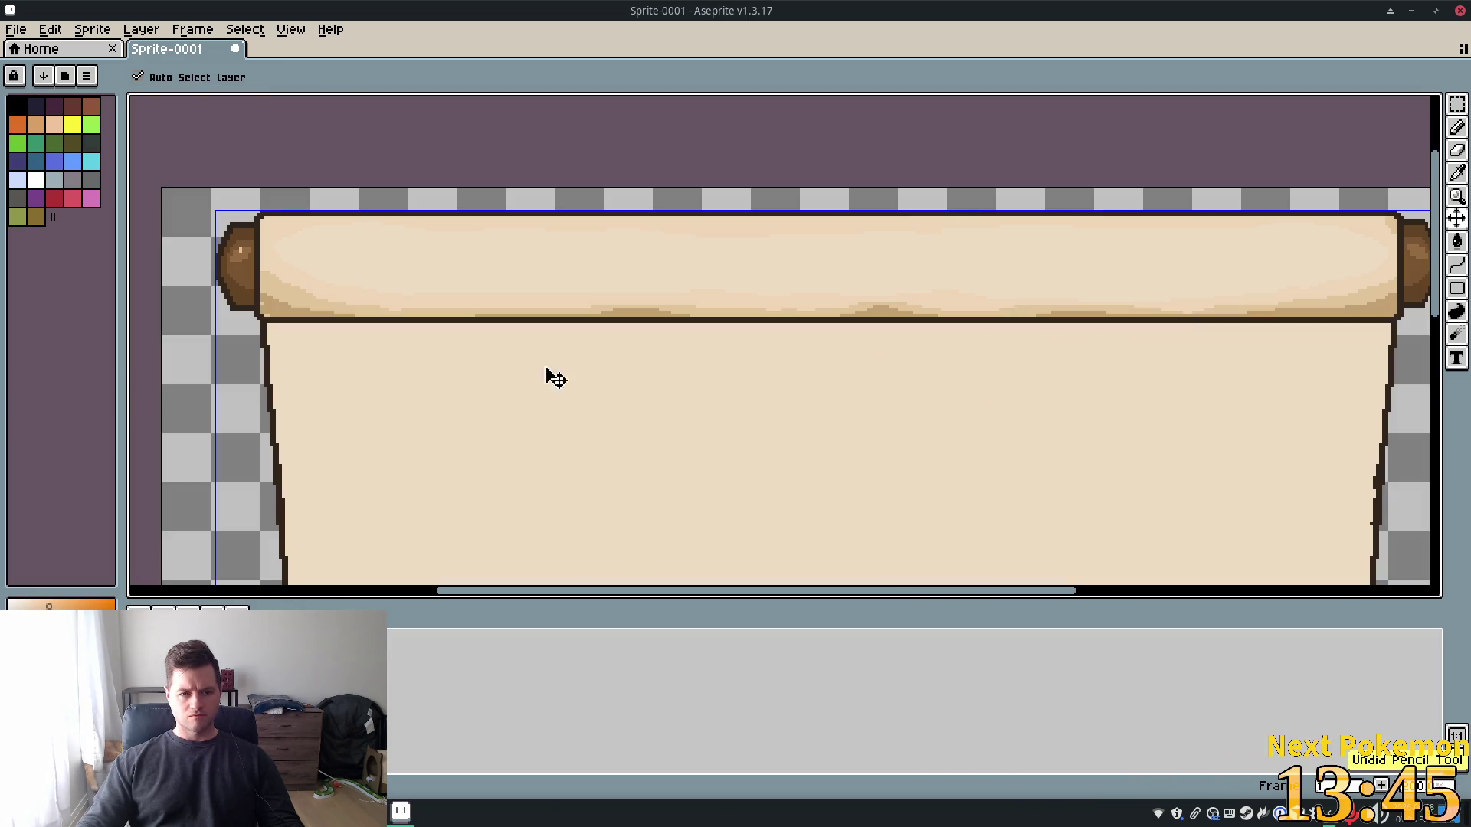
Undo the stray pencil stroke and place a light highlight pixel on the left roller end
key("ctrl+z")
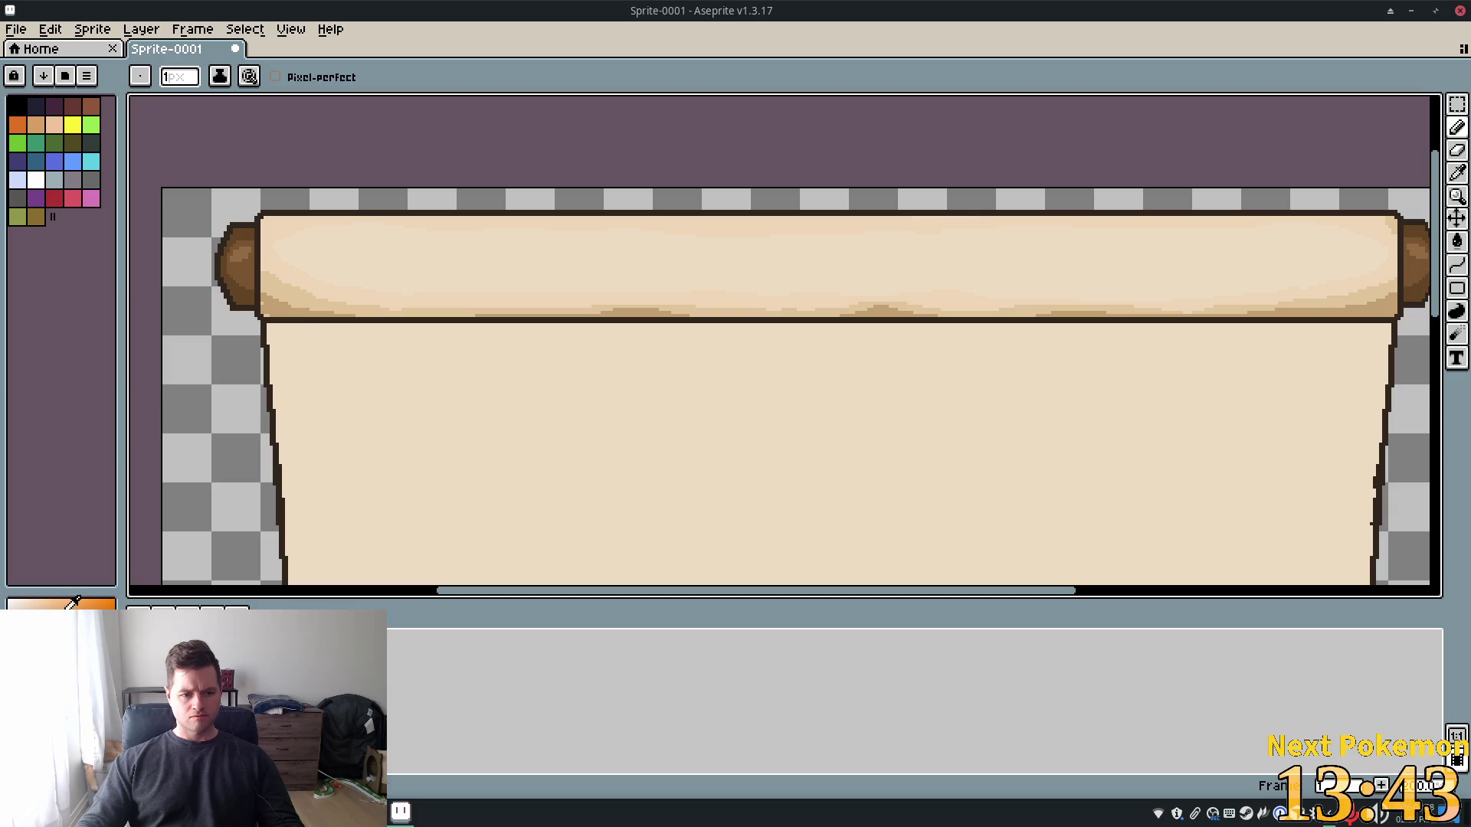
left_click(240, 249)
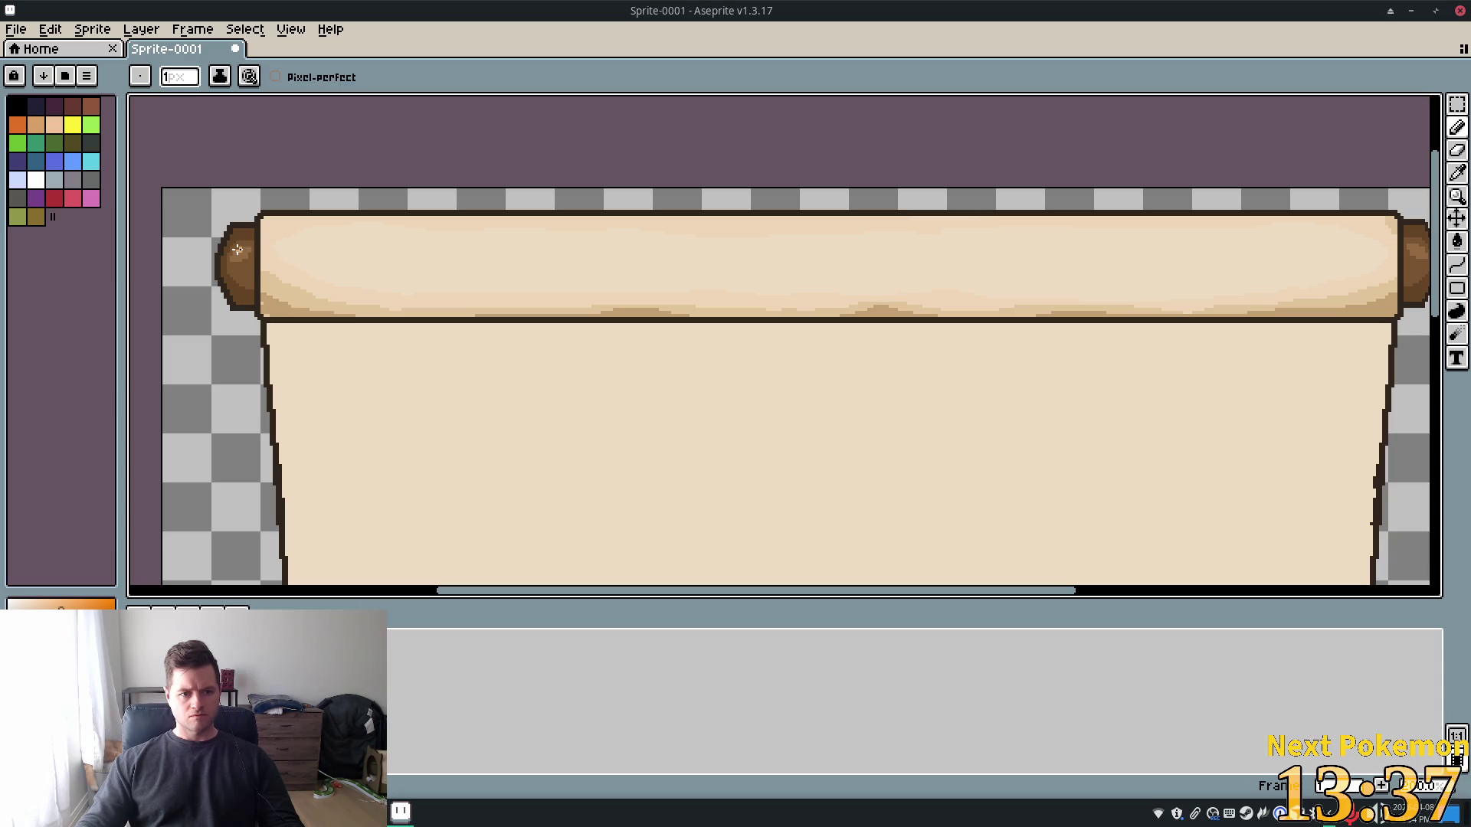
left_click(238, 249)
scroll(237, 249, "up", 3)
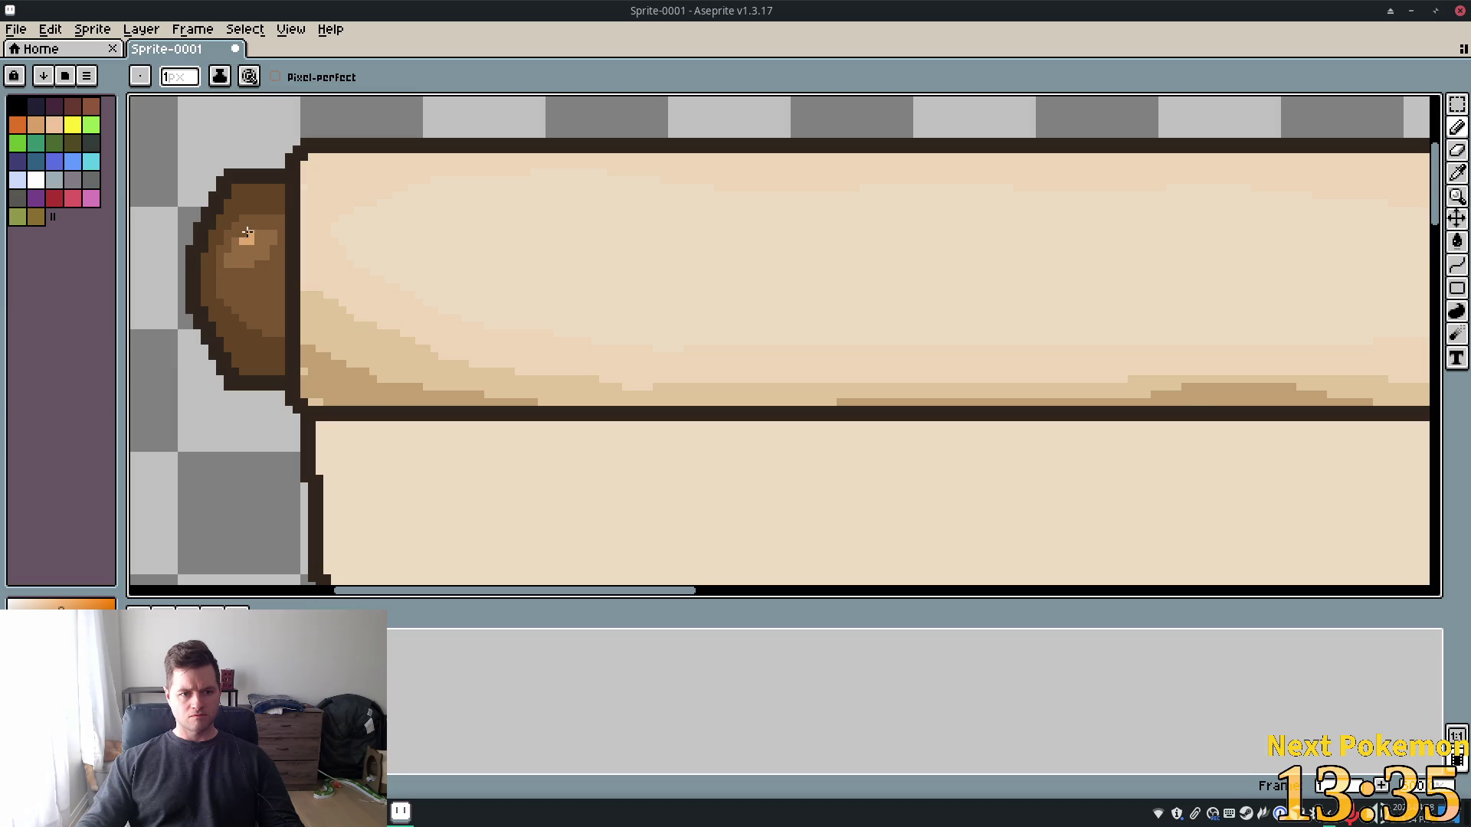
scroll(399, 288, "down", 5)
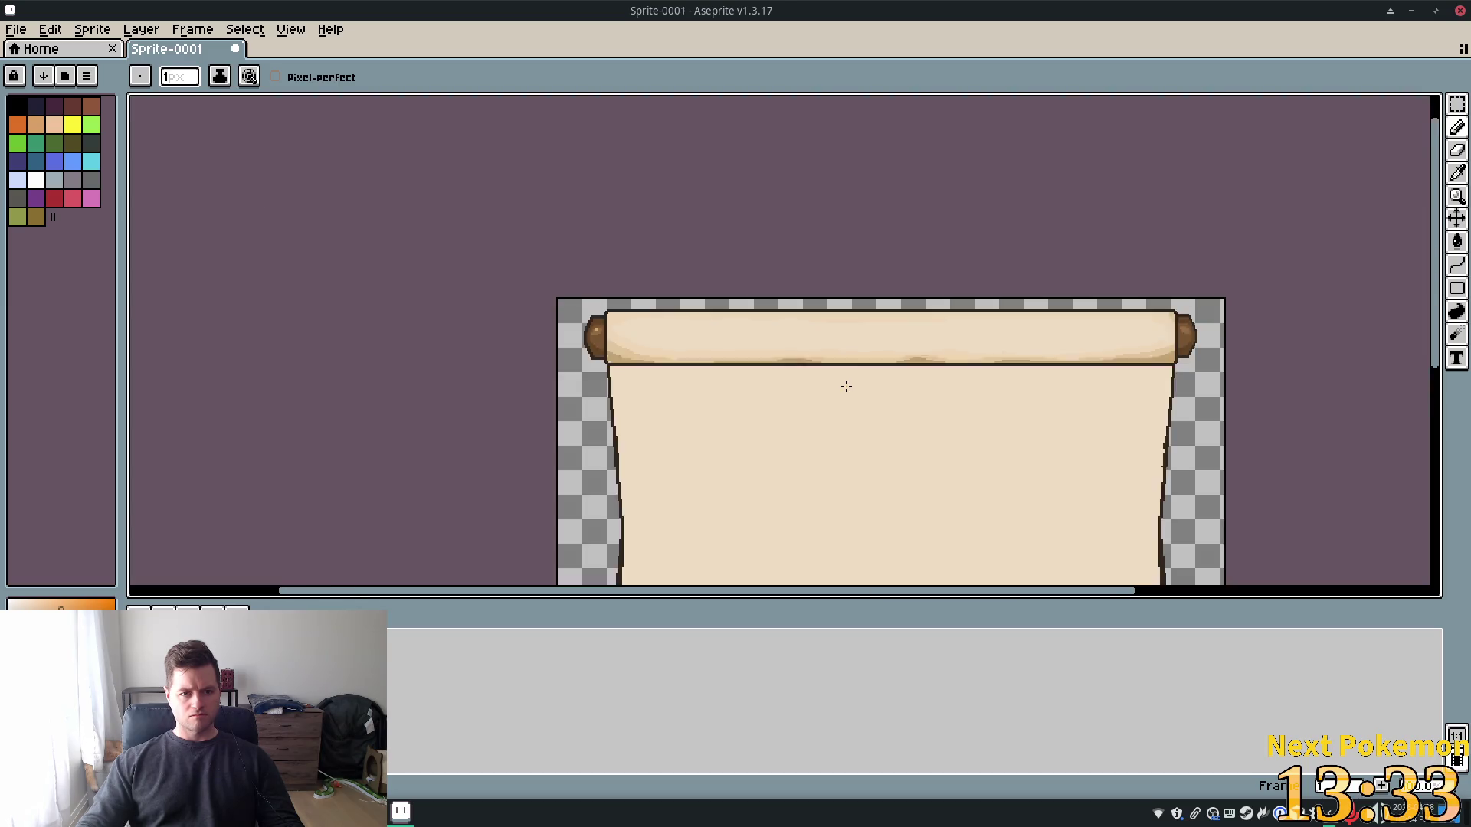
scroll(861, 390, "up", 4)
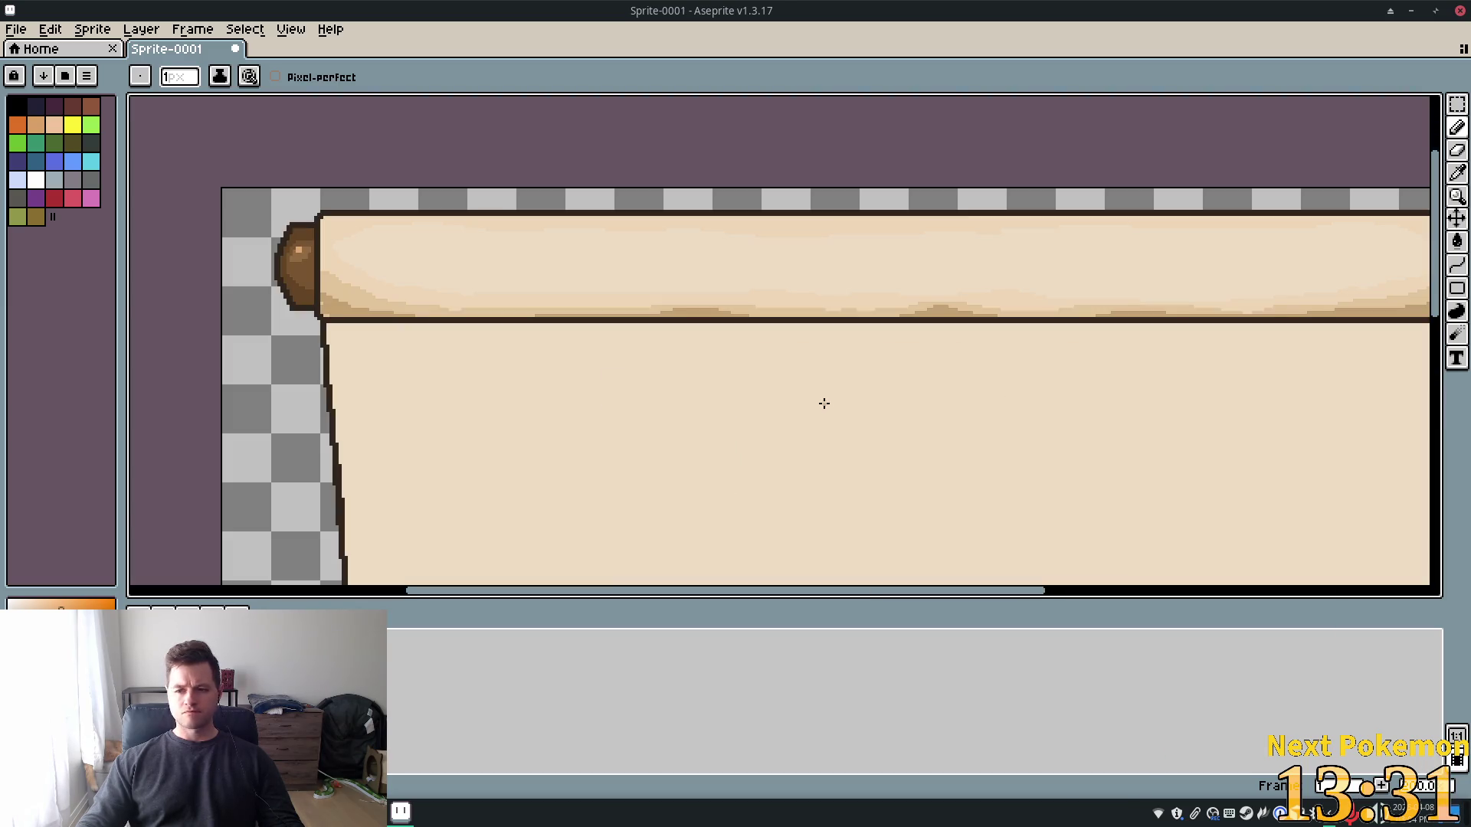
Undo the highlight pixel on the left roller end with Ctrl+Z
key("ctrl+z")
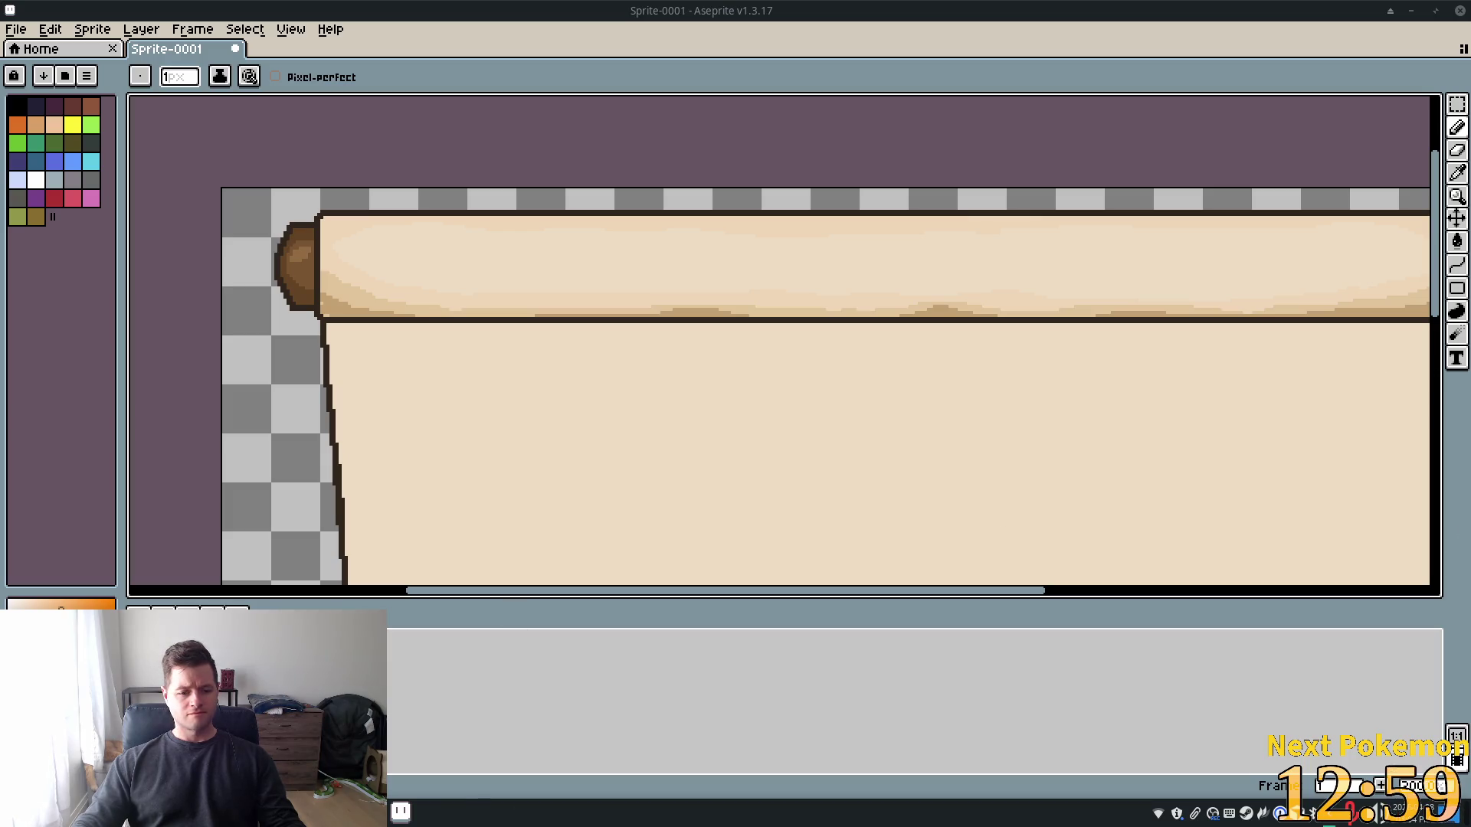
Bring up the PokemonCommunityGame window, clear the search, refresh, and sort by Recent
mouse_move(401, 812)
left_click(416, 720)
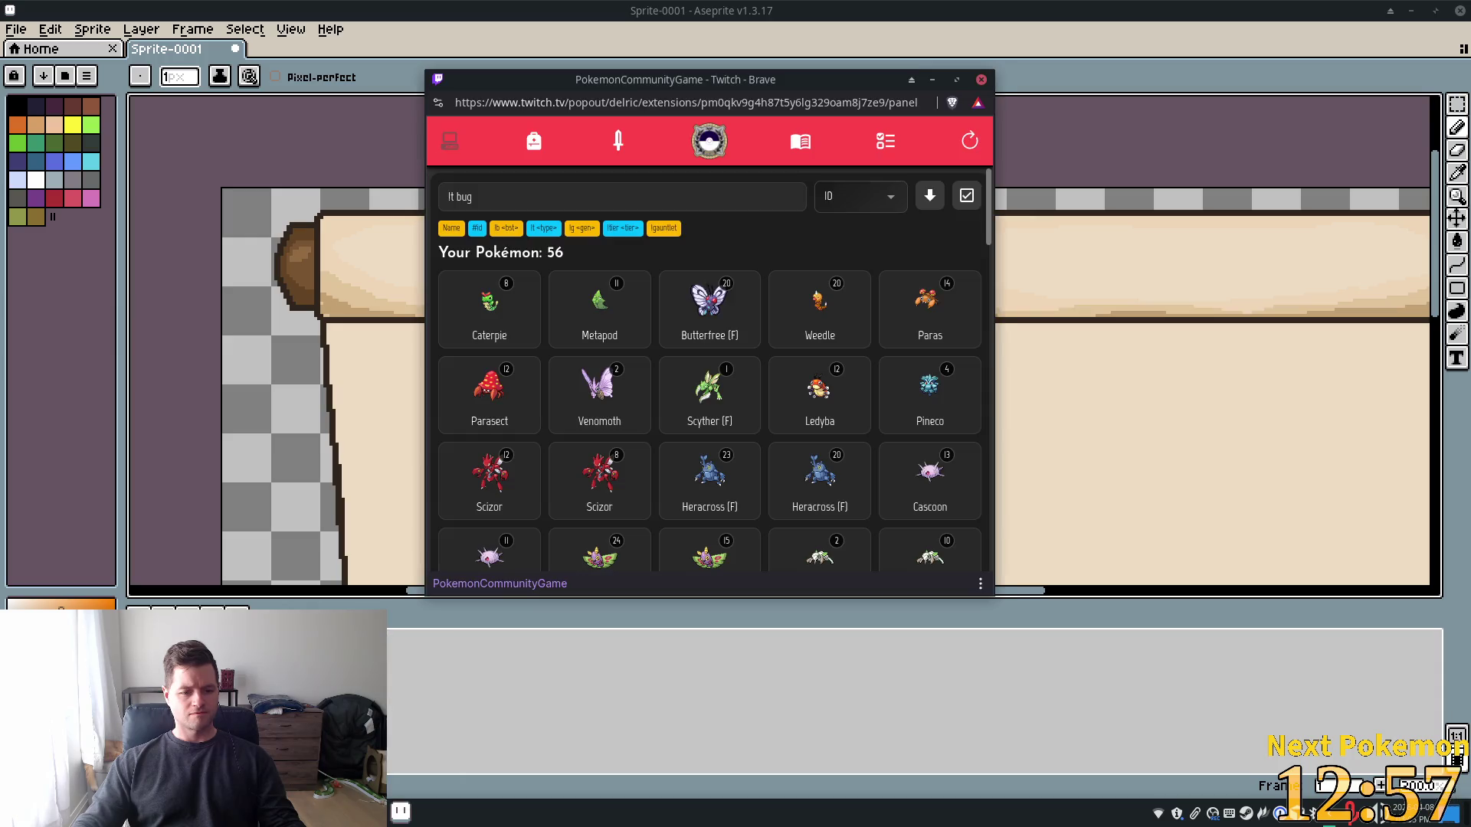
triple_click(525, 197)
key("BackSpace")
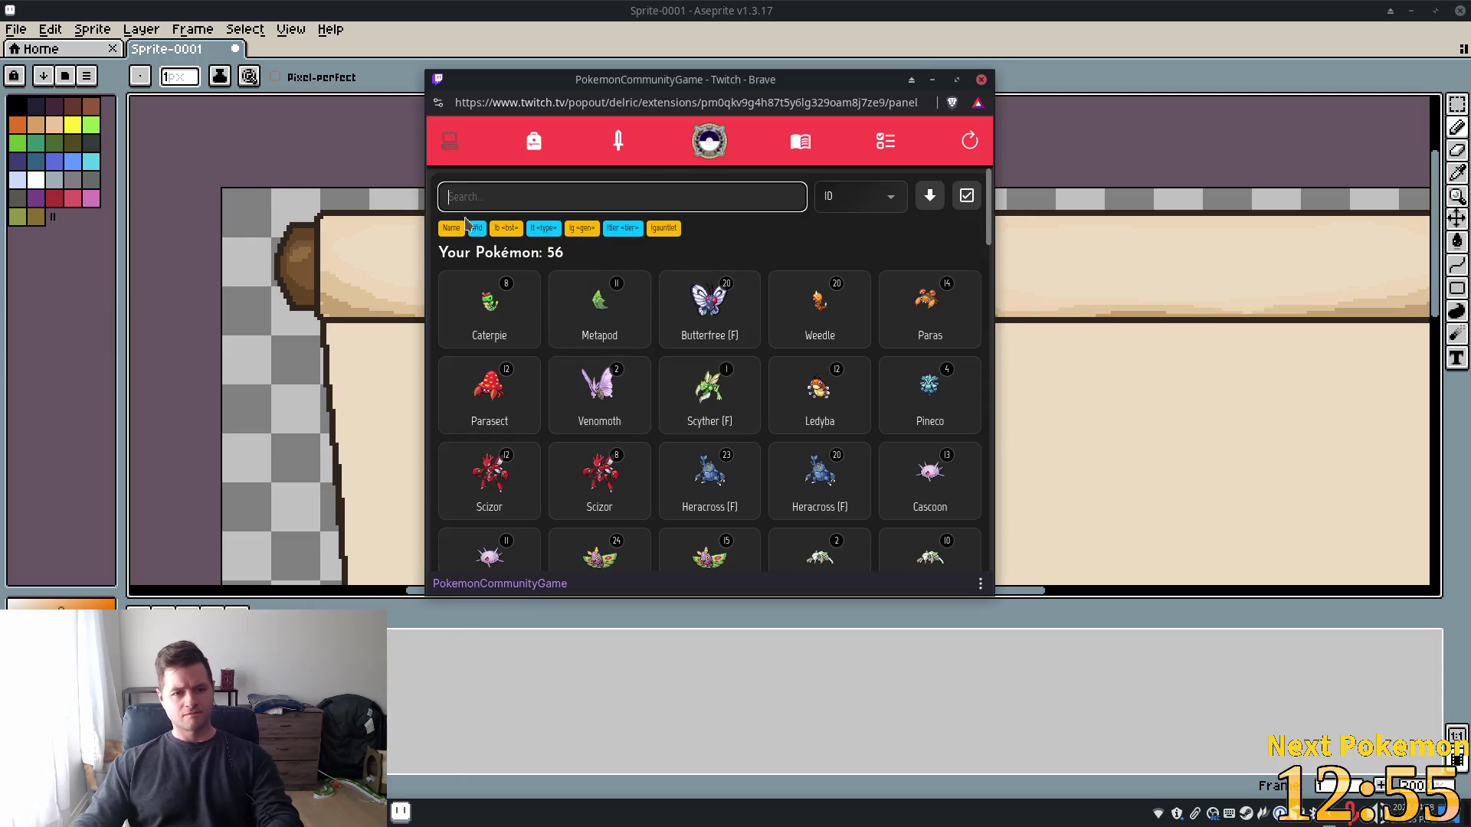
left_click(969, 141)
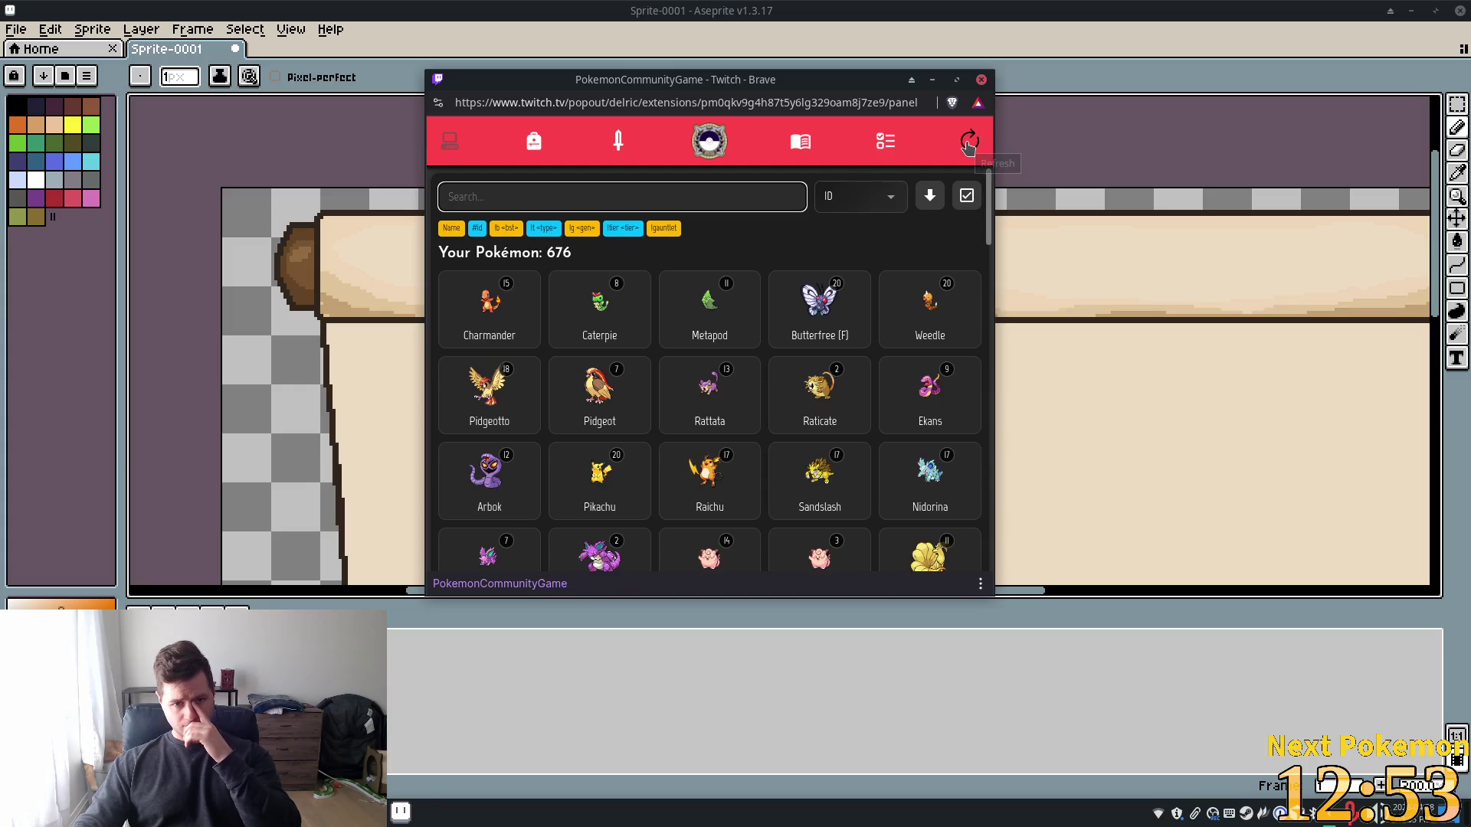
left_click(969, 142)
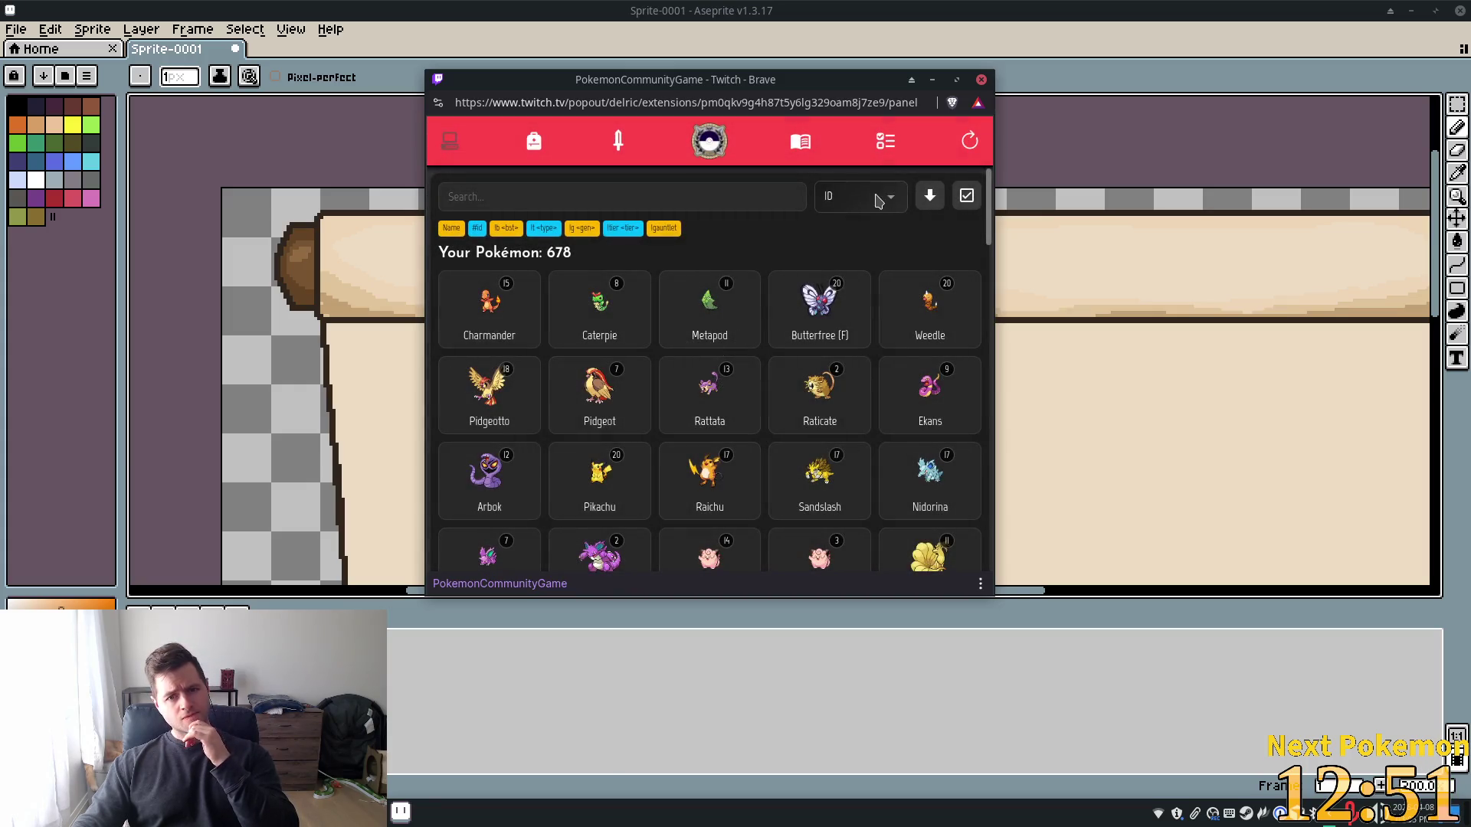
left_click(878, 201)
left_click(854, 227)
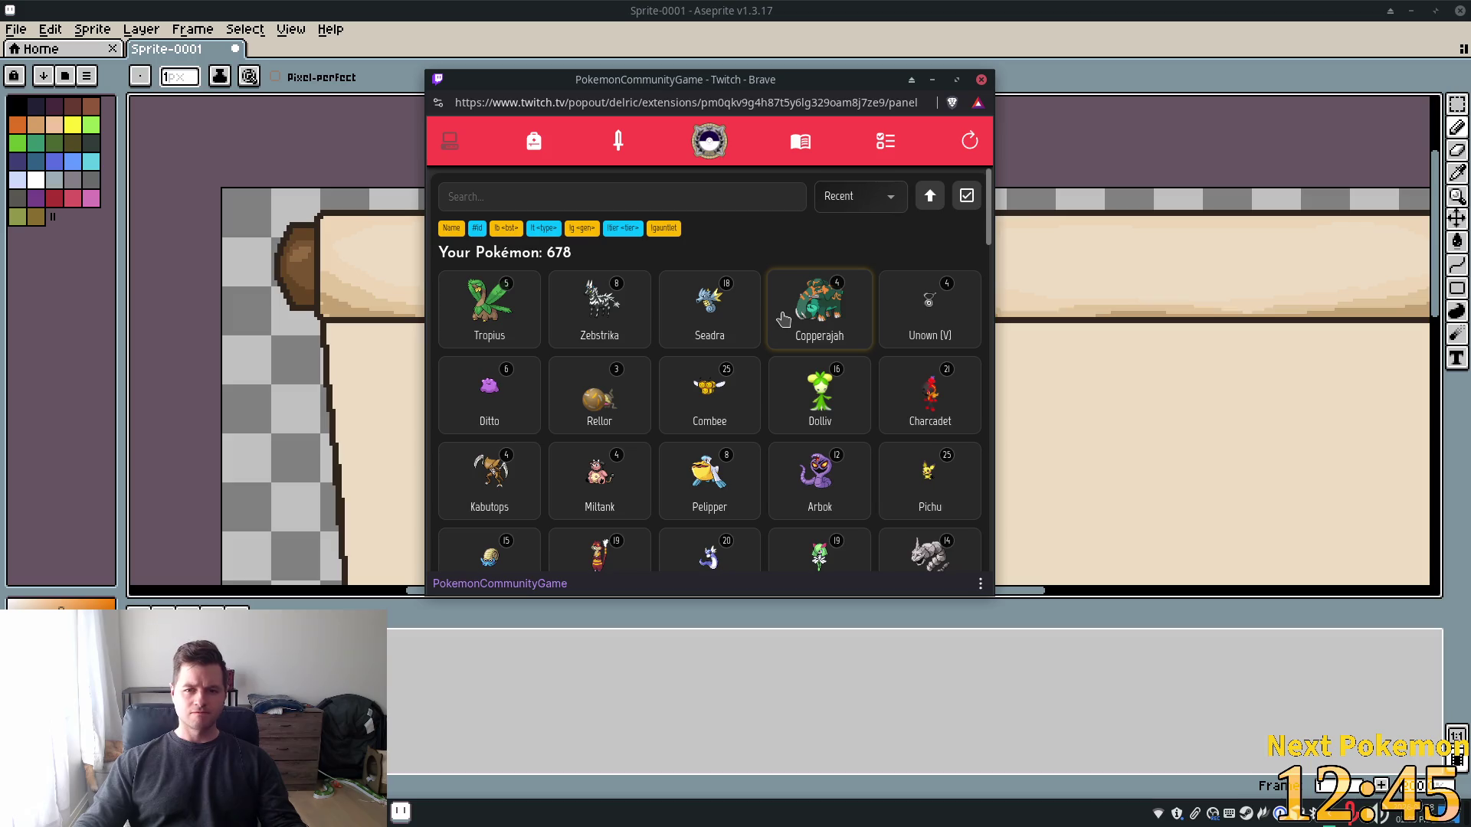
Filter the collection by 'bug', sort by ID, and scroll to the last entries
left_click(576, 196)
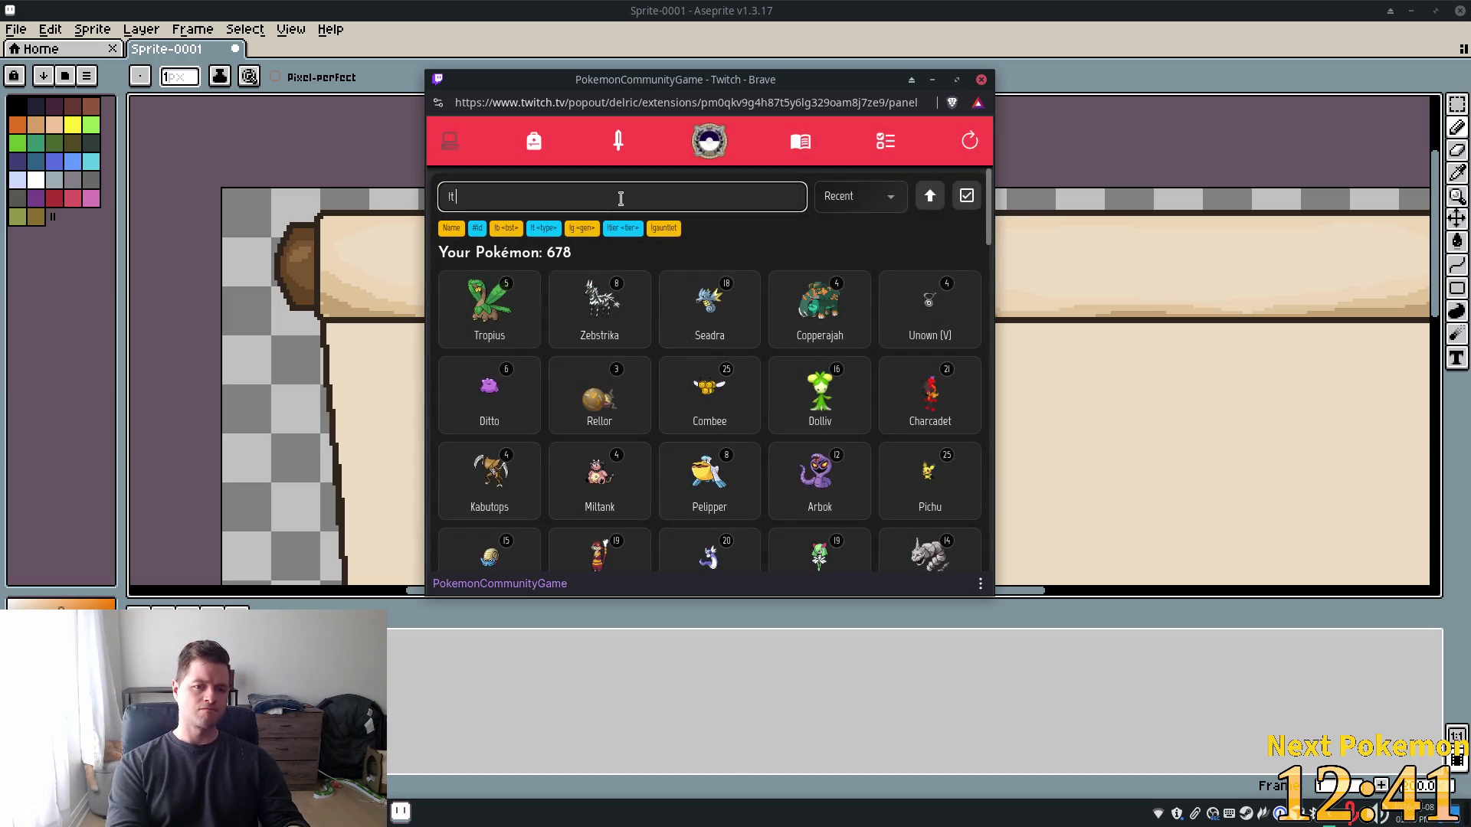
type(" bug")
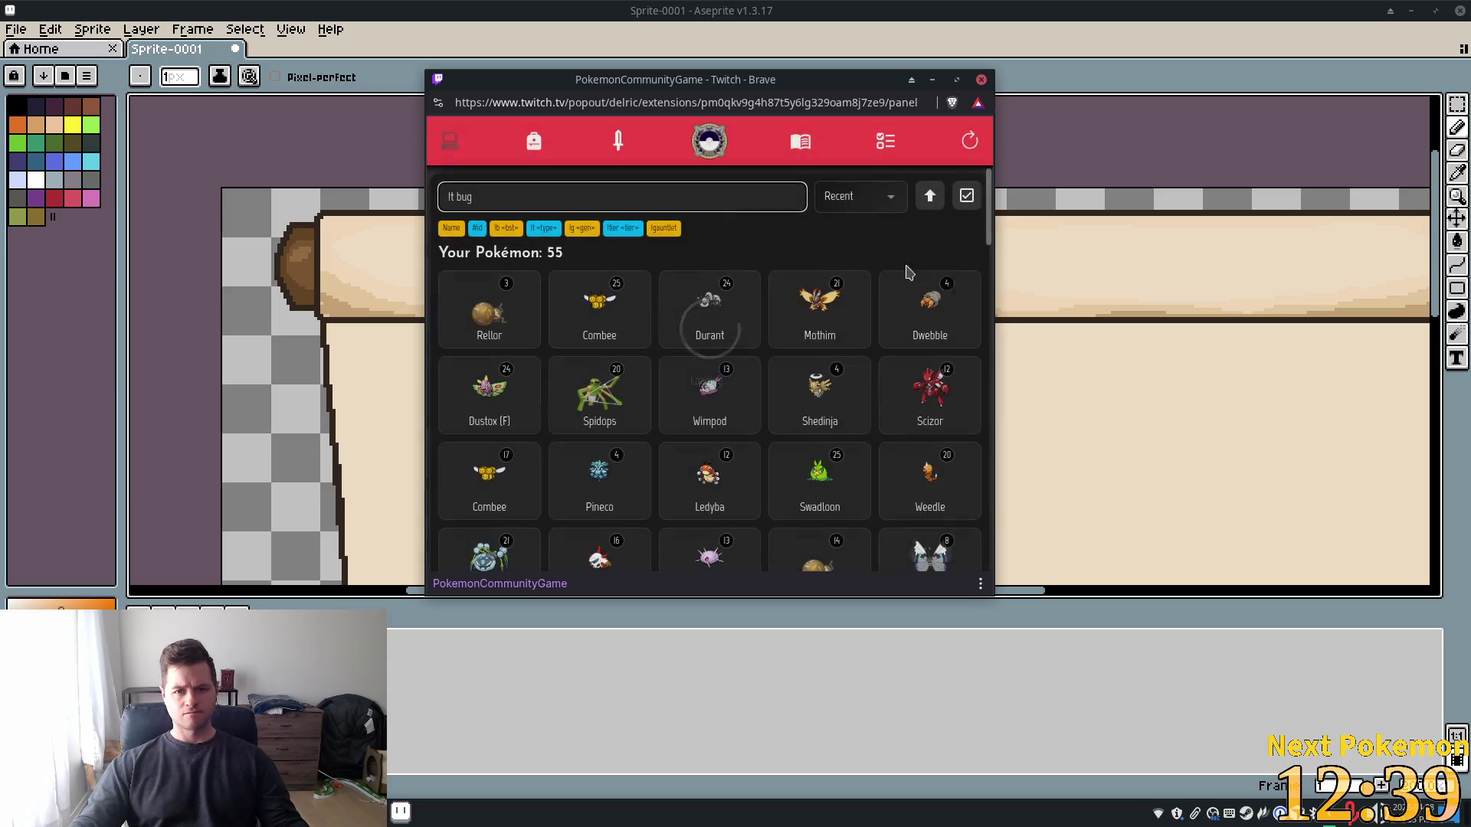
left_click(889, 200)
left_click(881, 247)
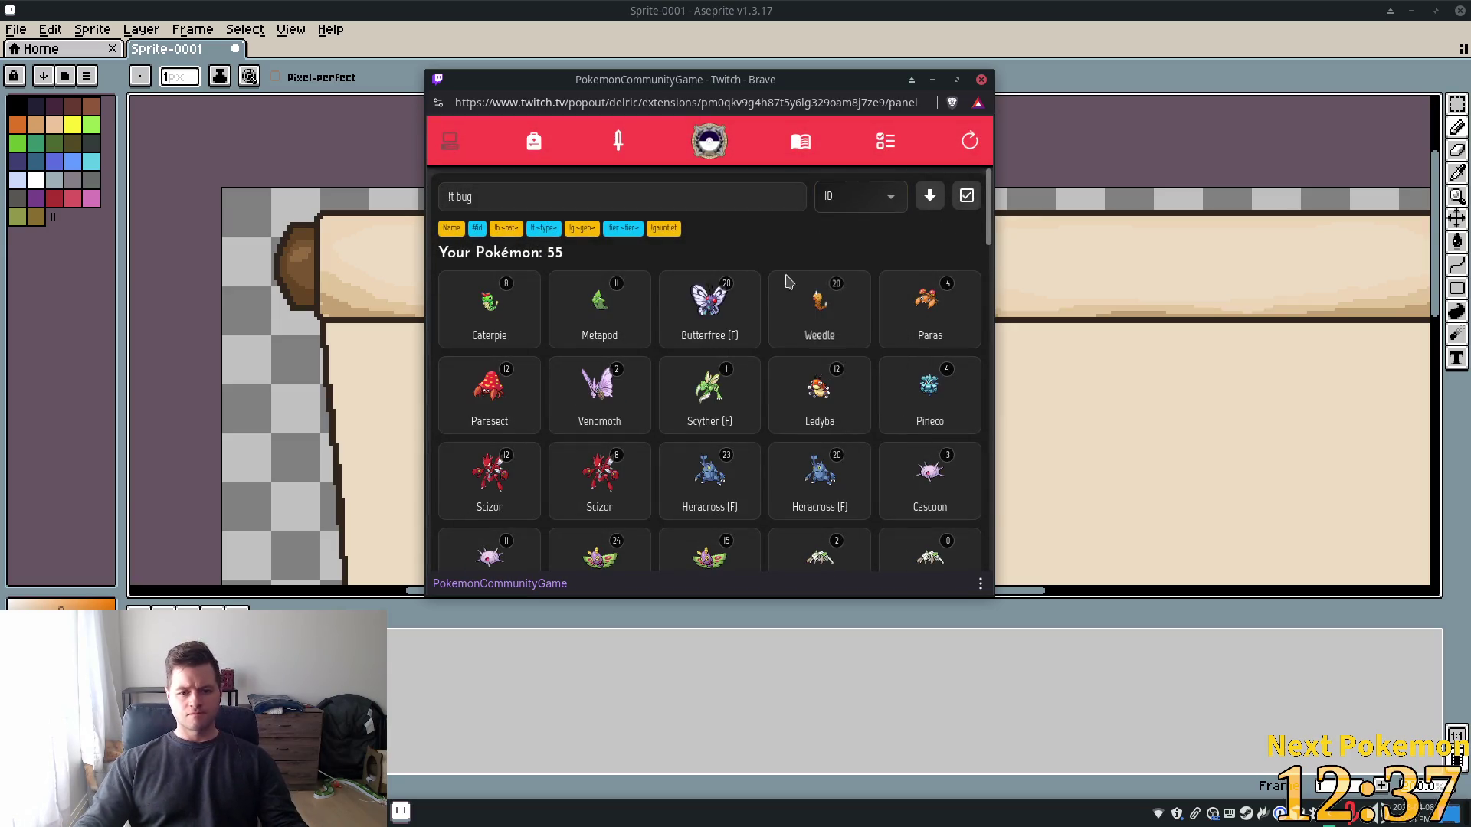
scroll(848, 333, "down", 3)
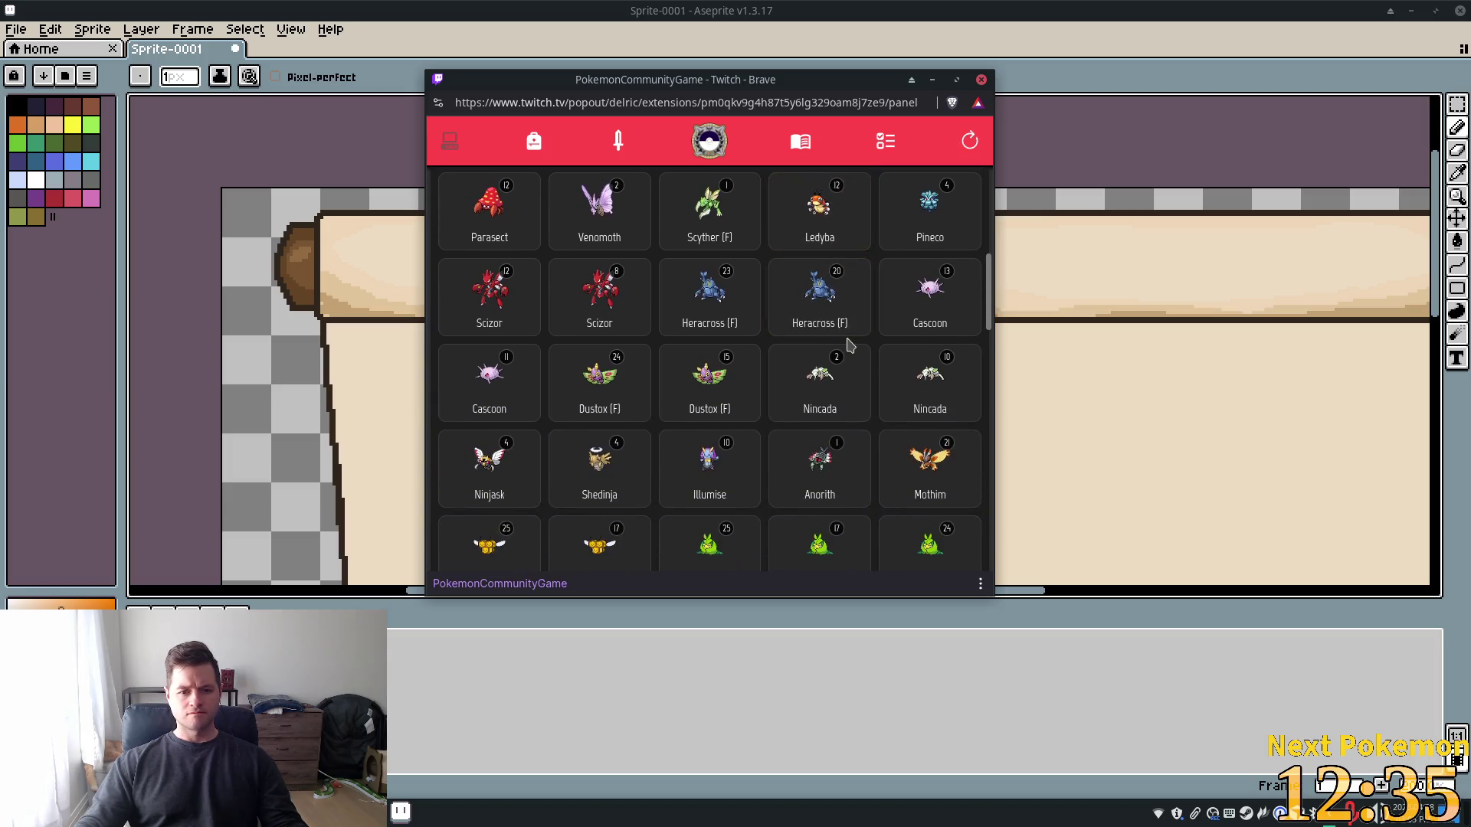
scroll(848, 346, "down", 3)
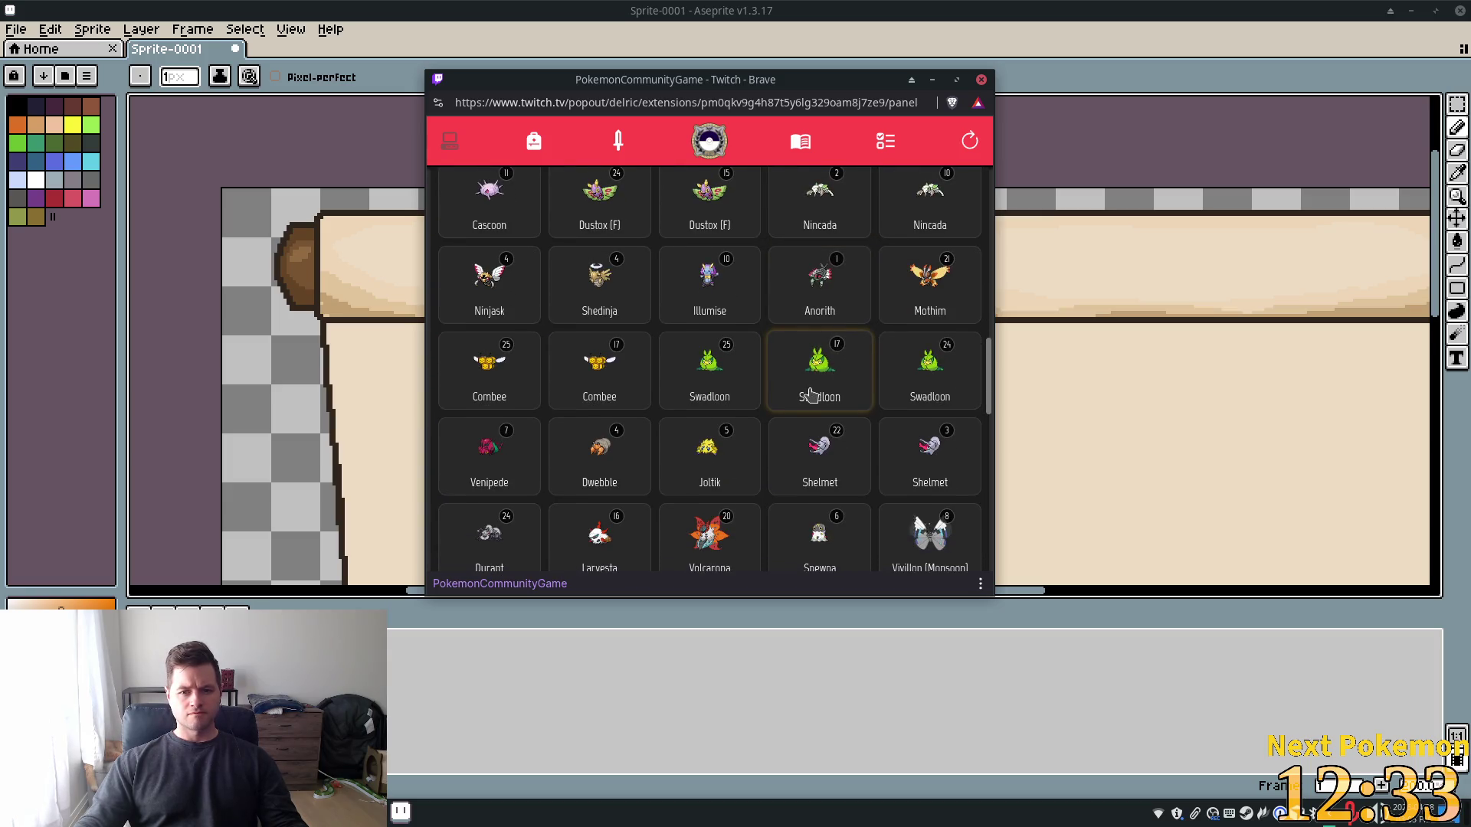
scroll(811, 394, "down", 5)
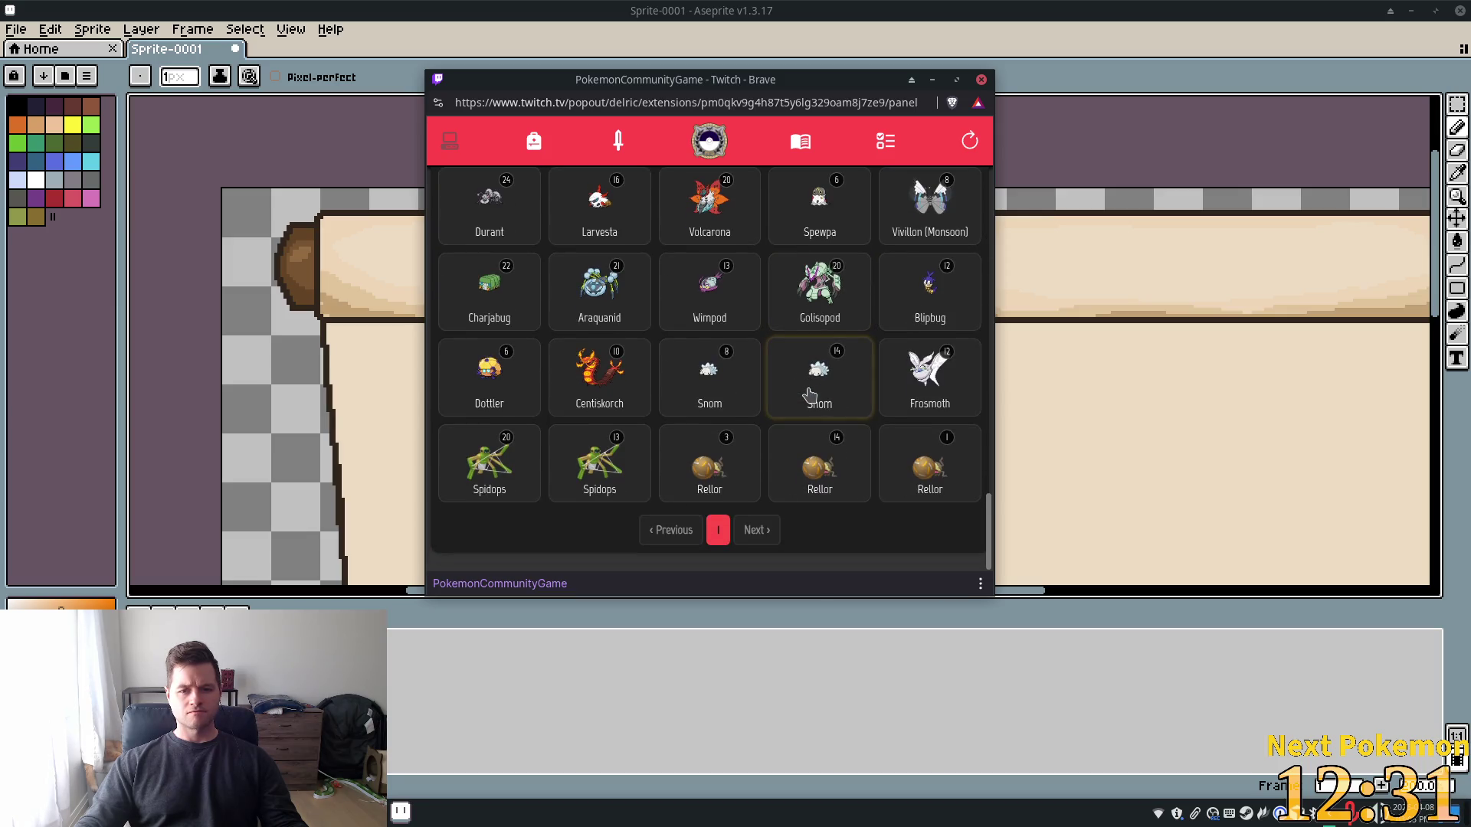
Inspect and close the level 3 and level 1 Rellor details
left_click(732, 479)
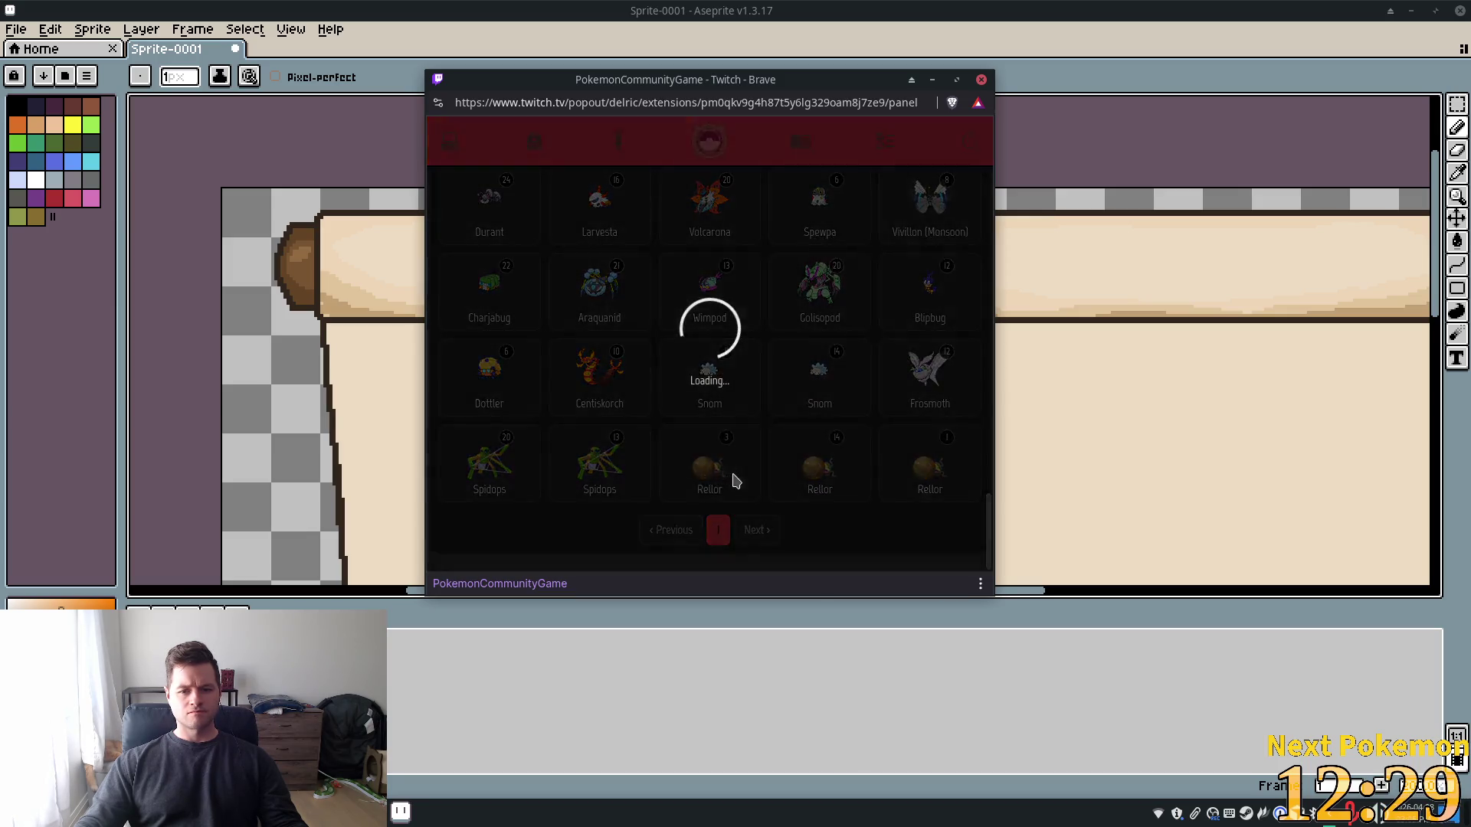
left_click(894, 143)
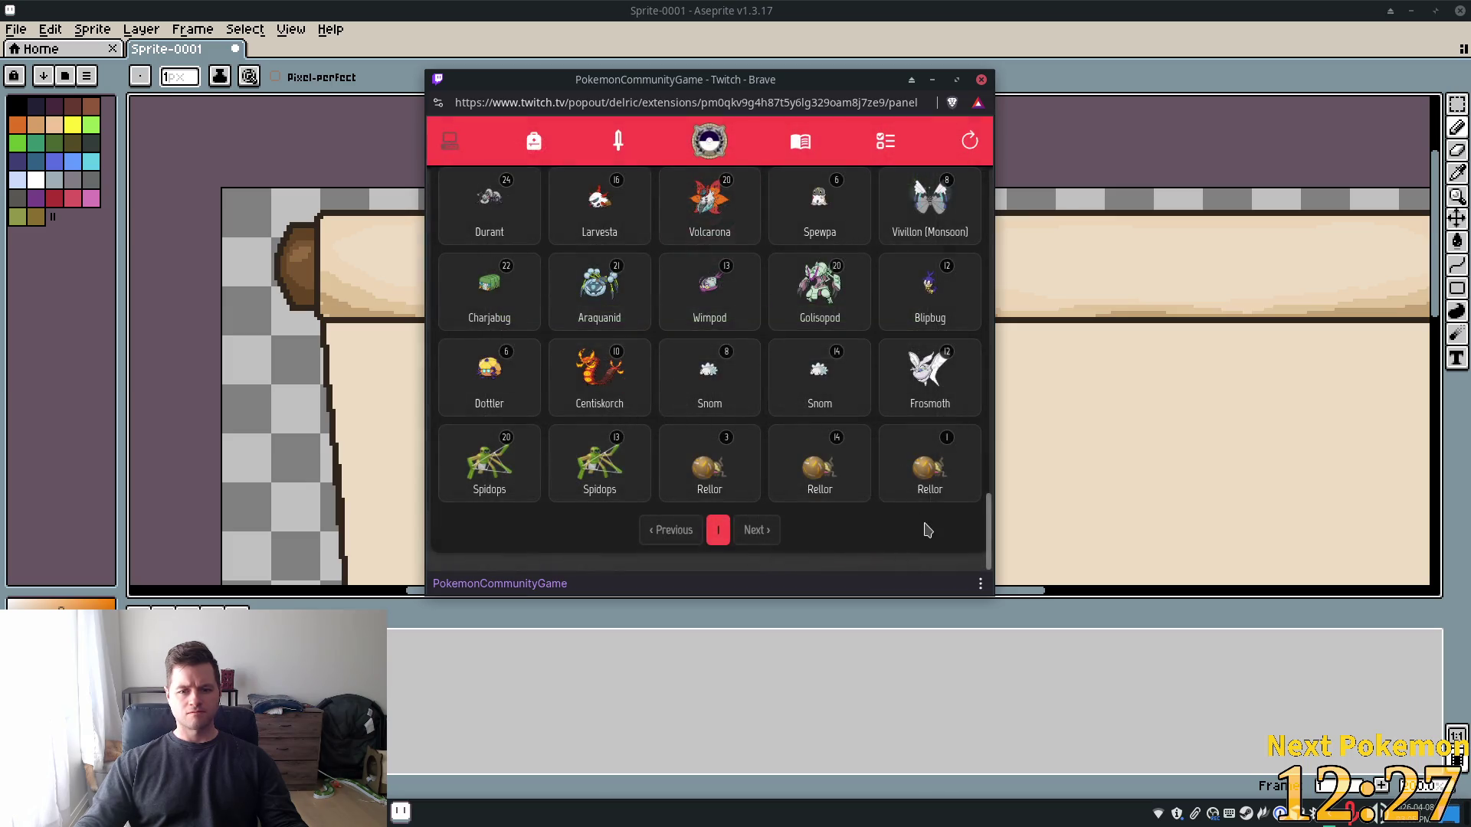
left_click(931, 473)
left_click(895, 143)
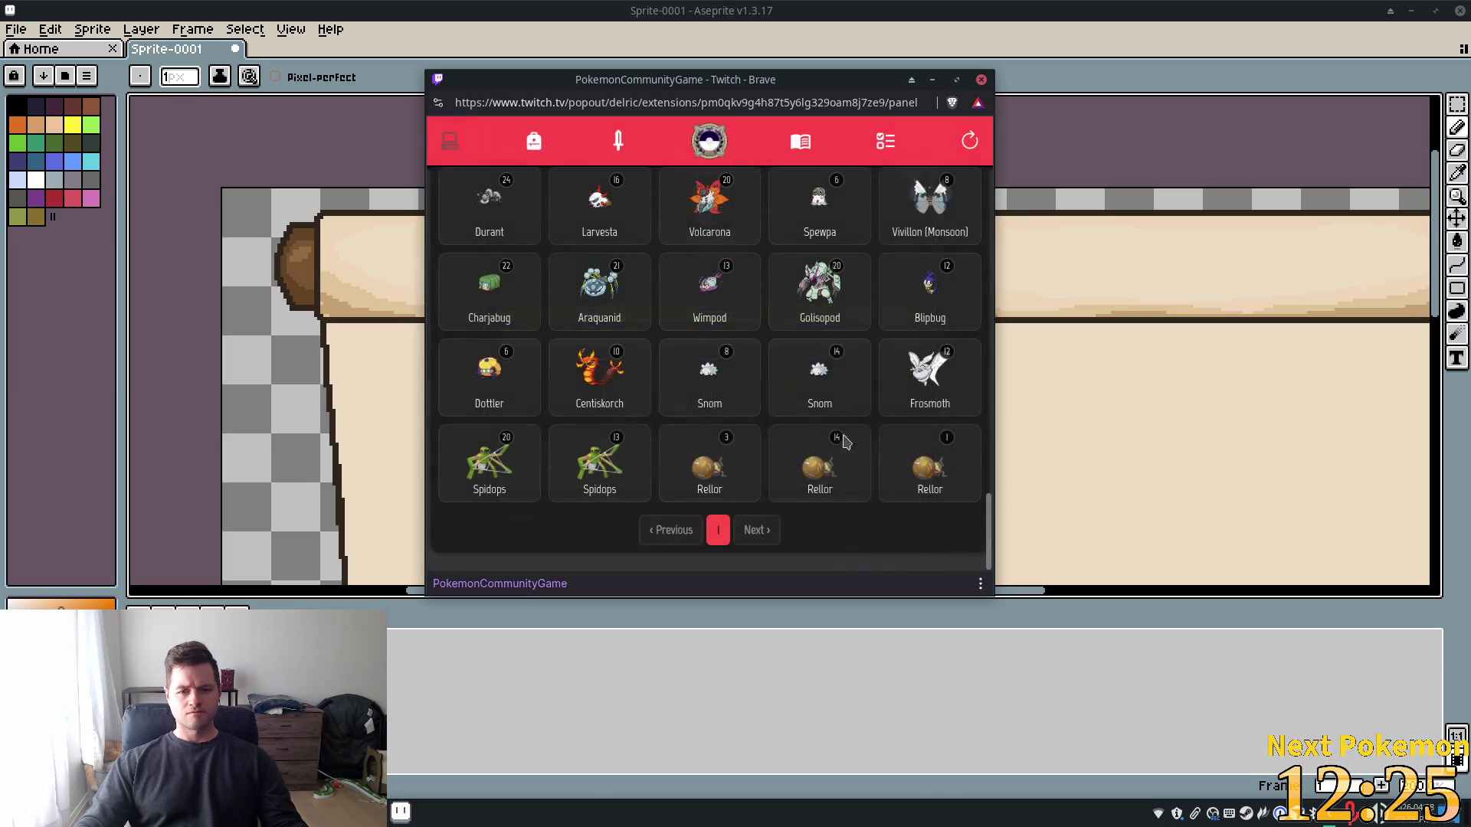
Wonder trade the other level 3 Rellor away and confirm
left_click(747, 482)
scroll(689, 498, "down", 10)
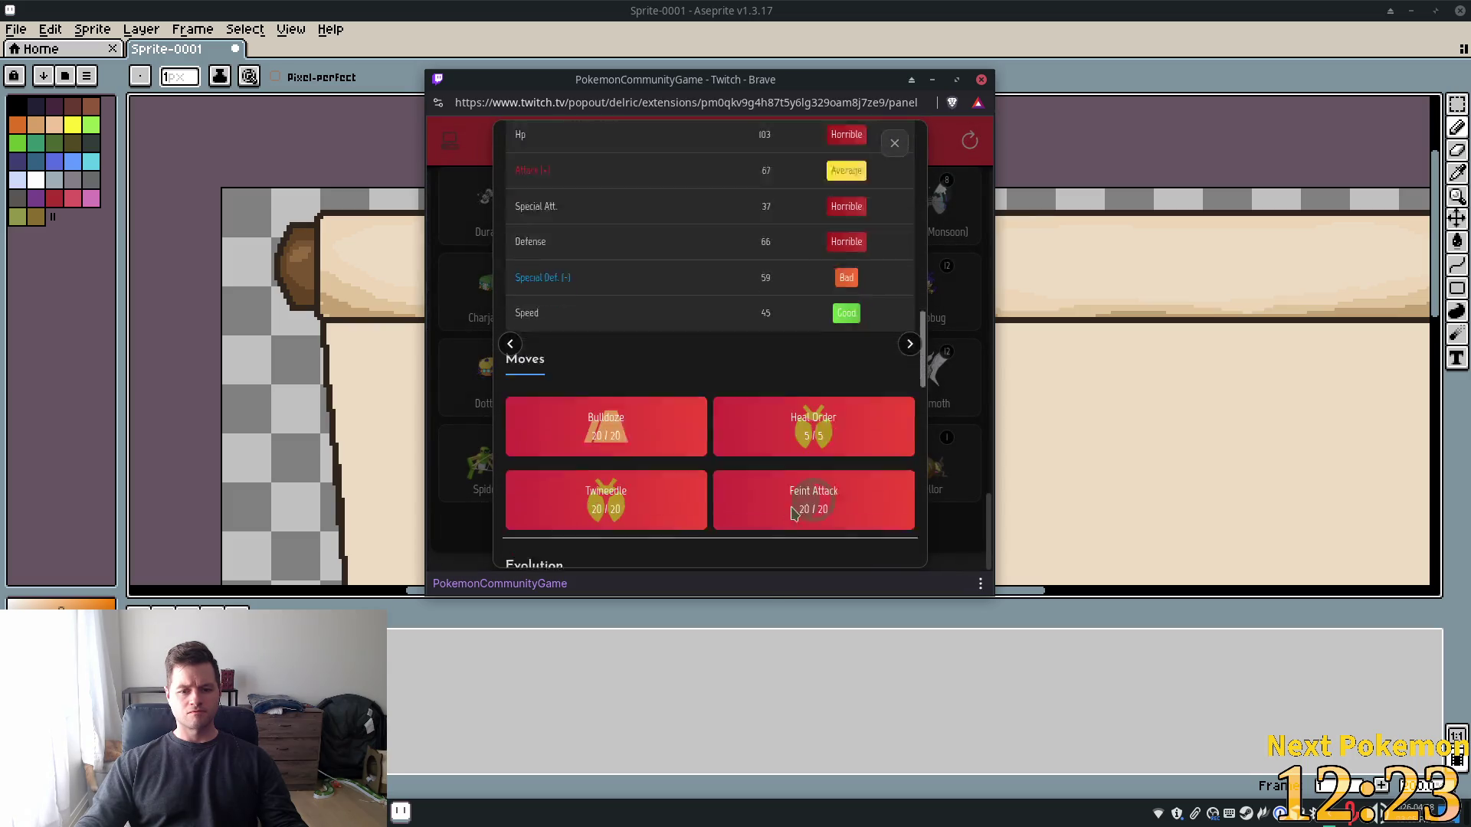
left_click(743, 540)
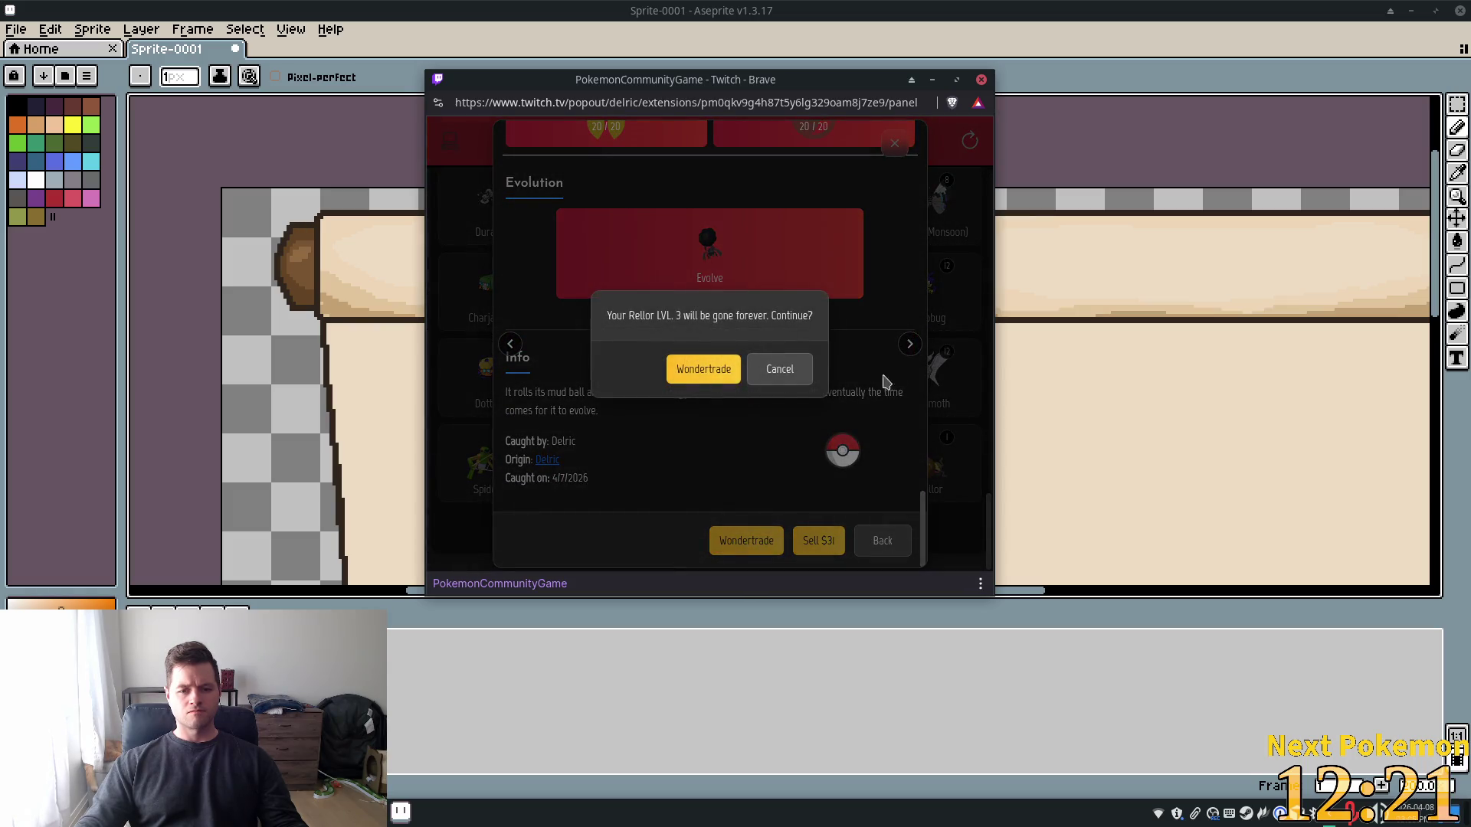
left_click(699, 369)
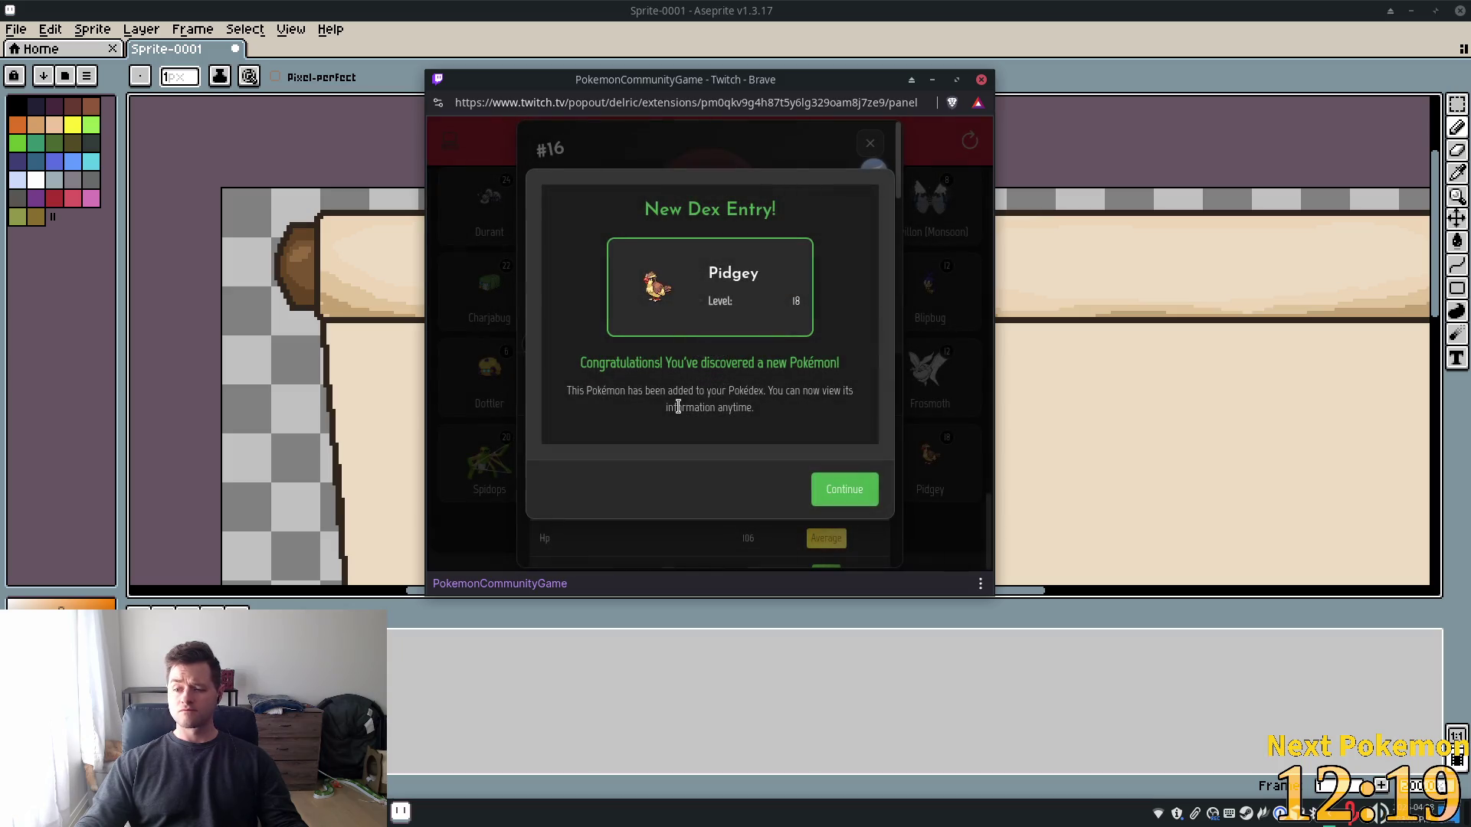
Dismiss the new level 18 Pidgey dex entry, close its card, and open Missions
left_click(839, 492)
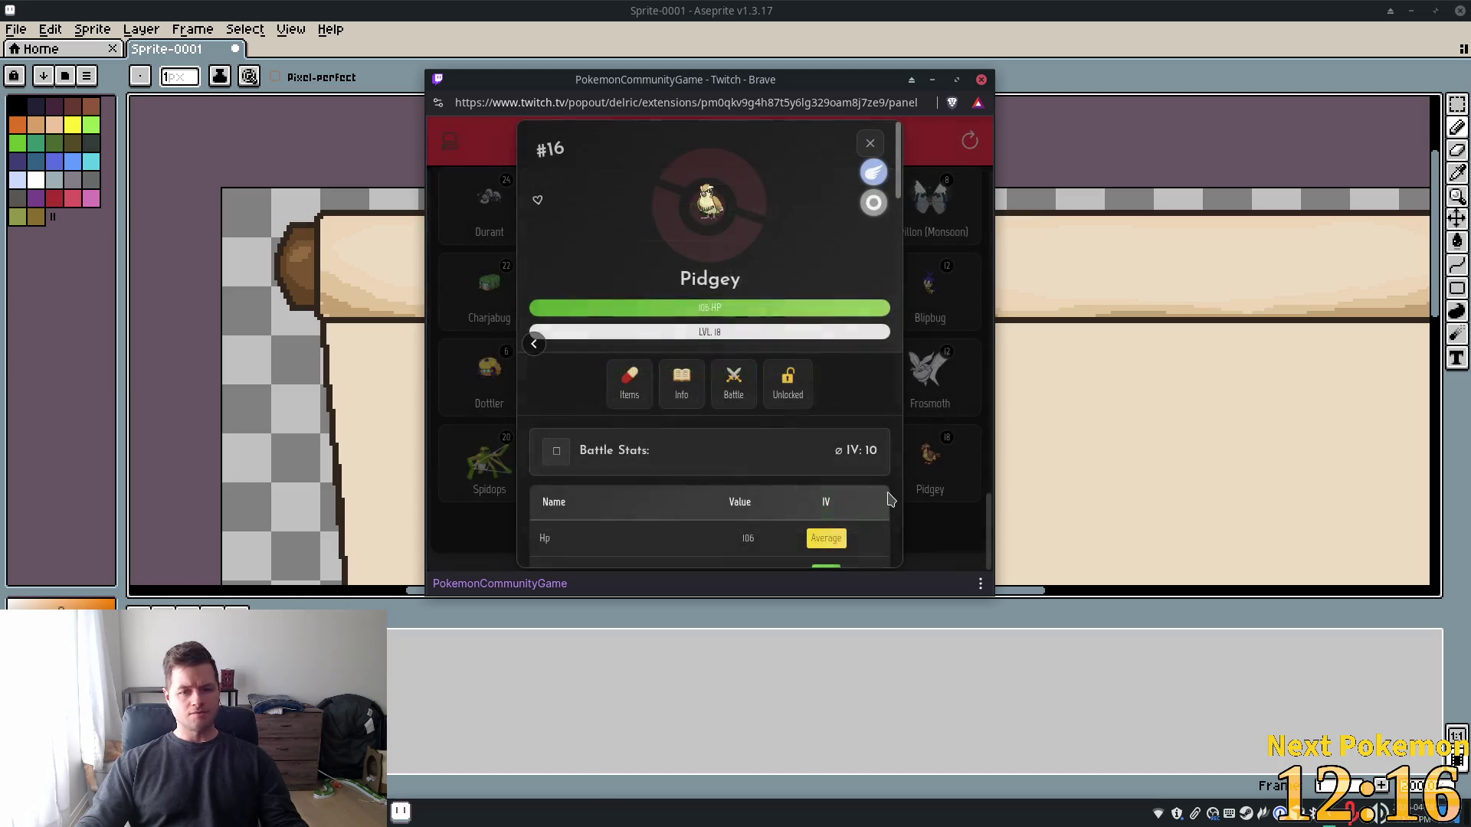
left_click(870, 146)
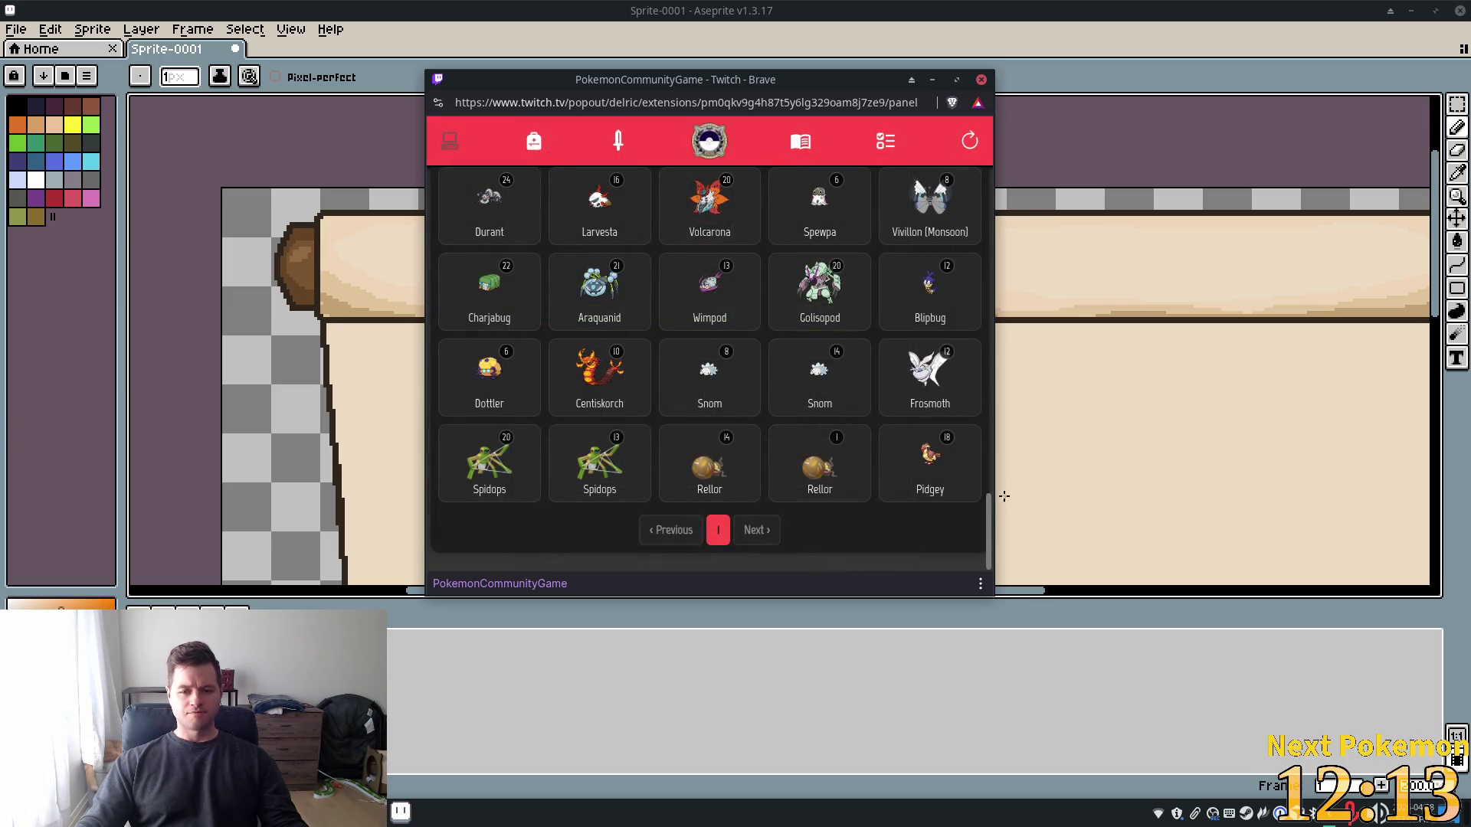
left_click(885, 146)
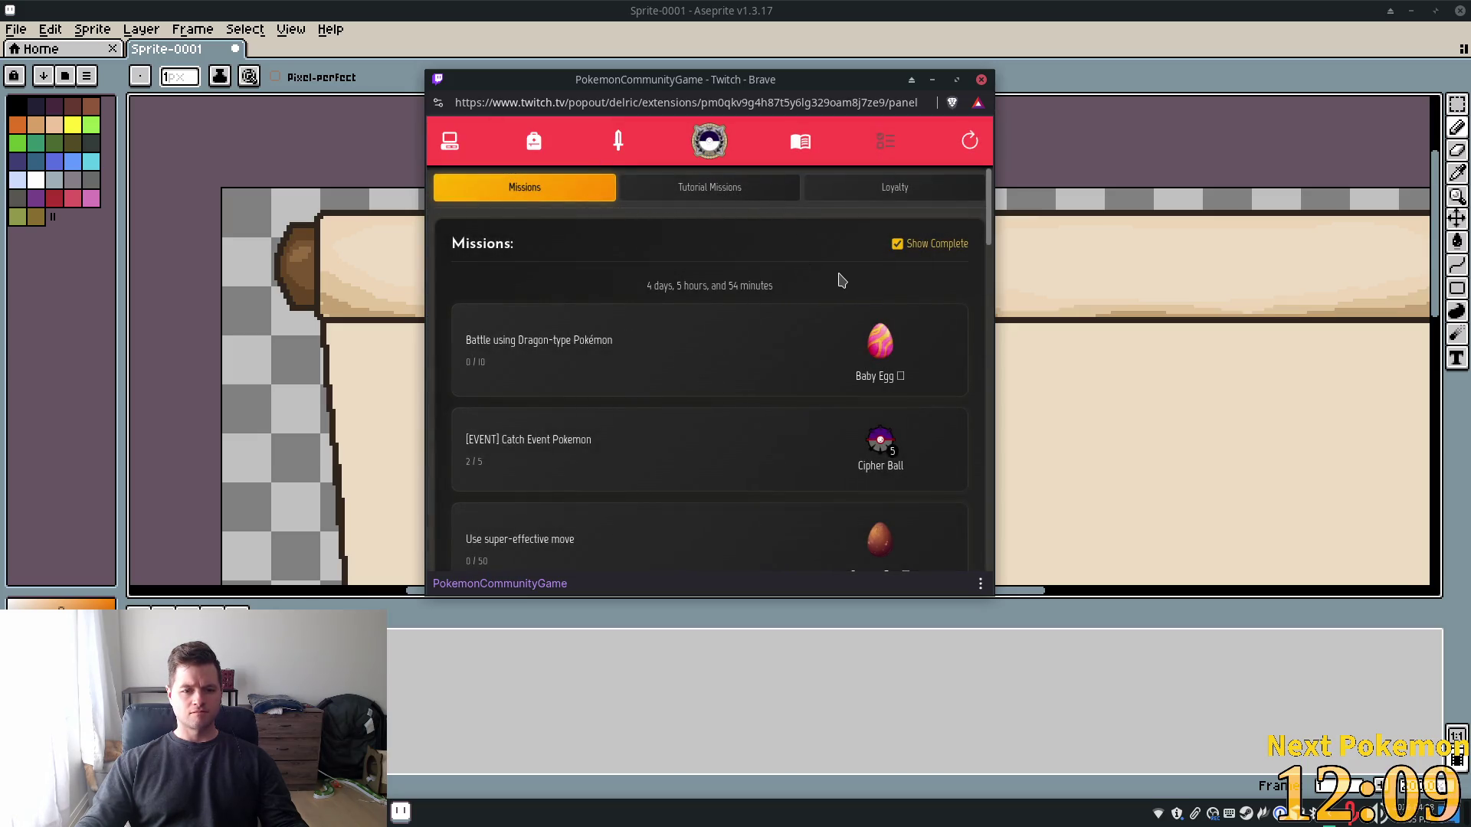
scroll(840, 280, "down", 2)
scroll(841, 281, "down", 1)
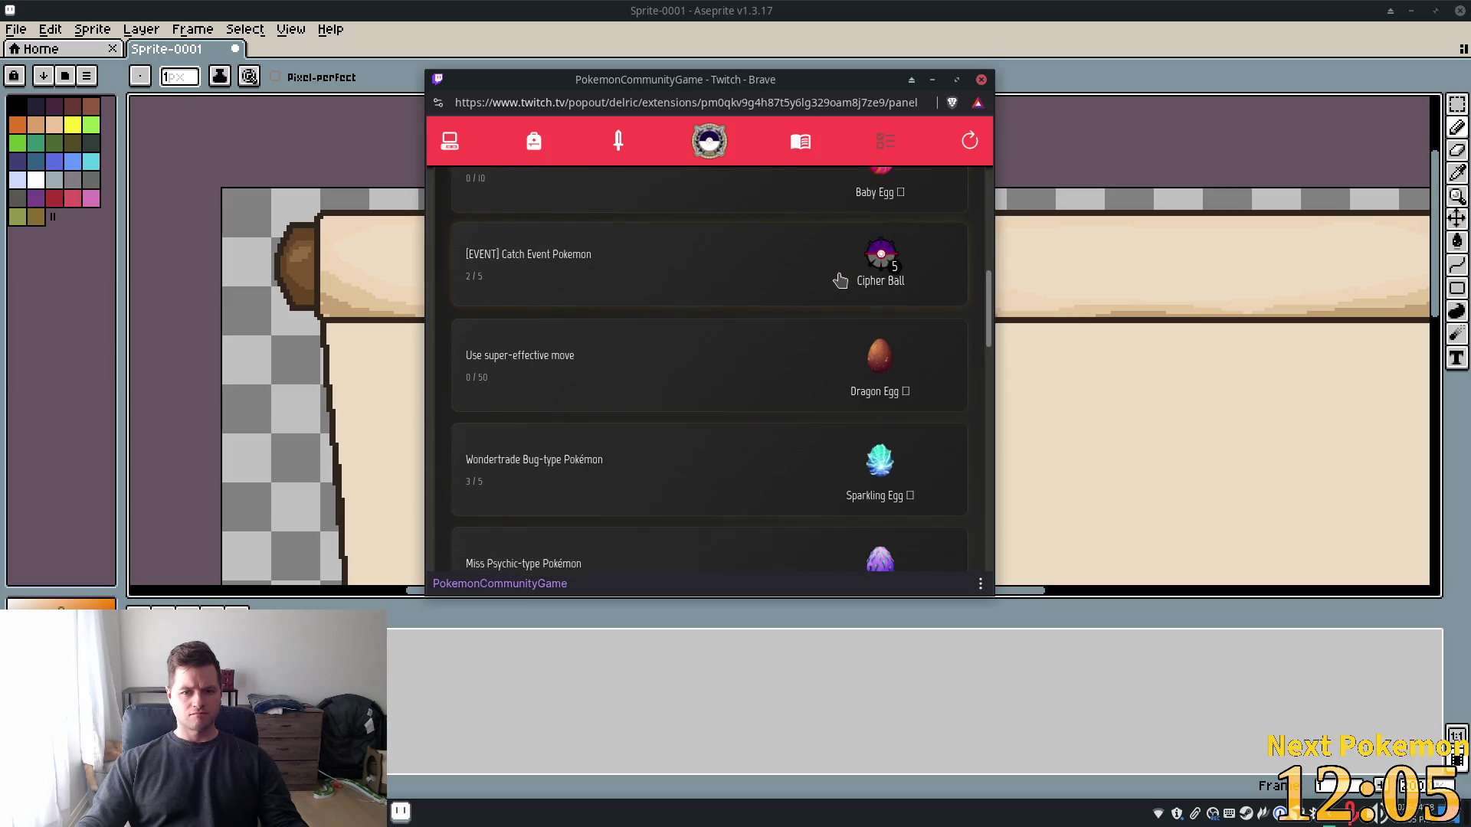
scroll(840, 280, "down", 2)
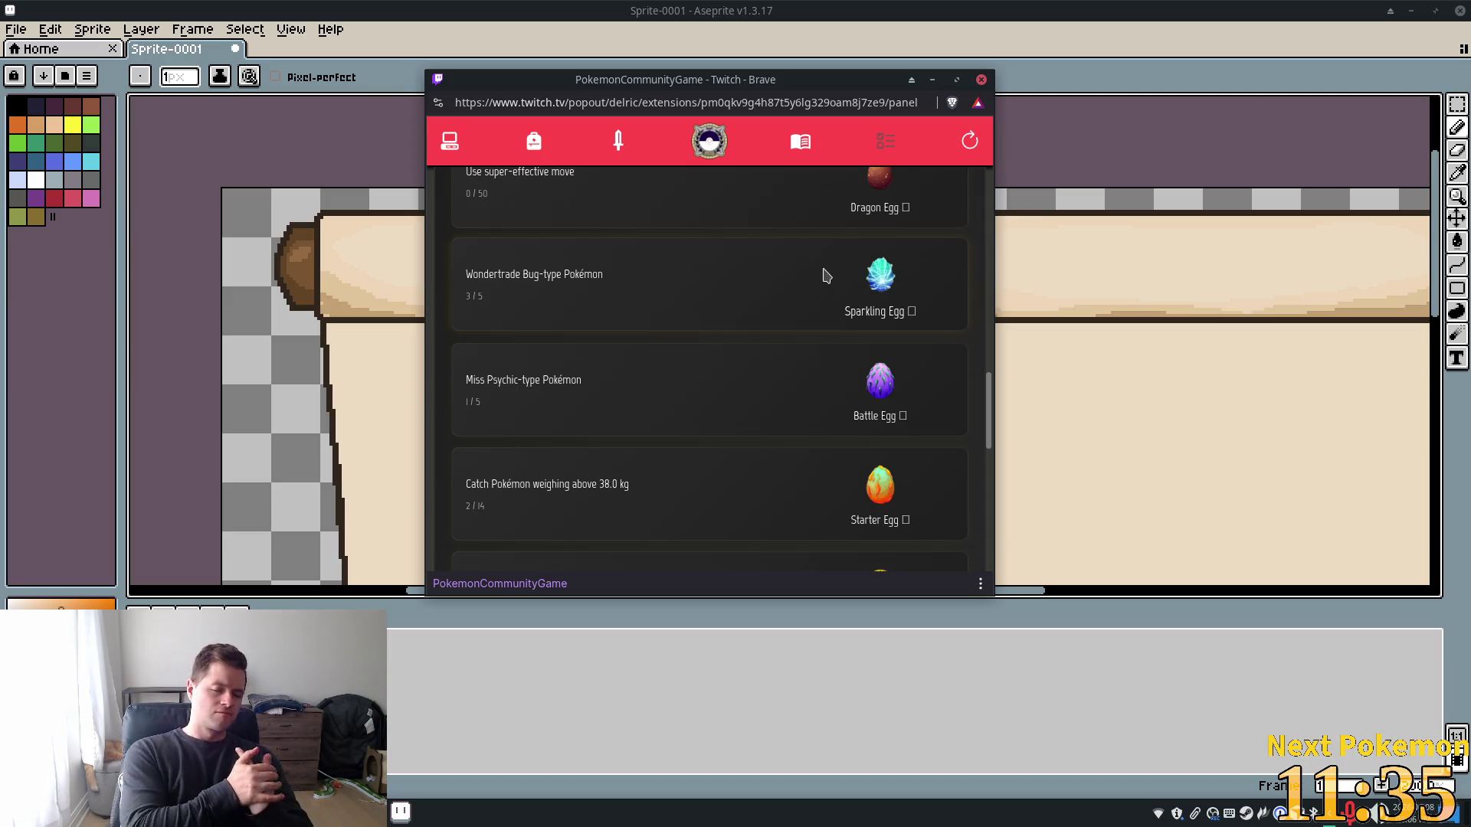
middle_click(806, 87)
Pick the tan from the scroll's top rod with the Eyedropper, then return to the Pencil
scroll(778, 220, "down", 4)
left_click_drag(873, 306, 817, 290)
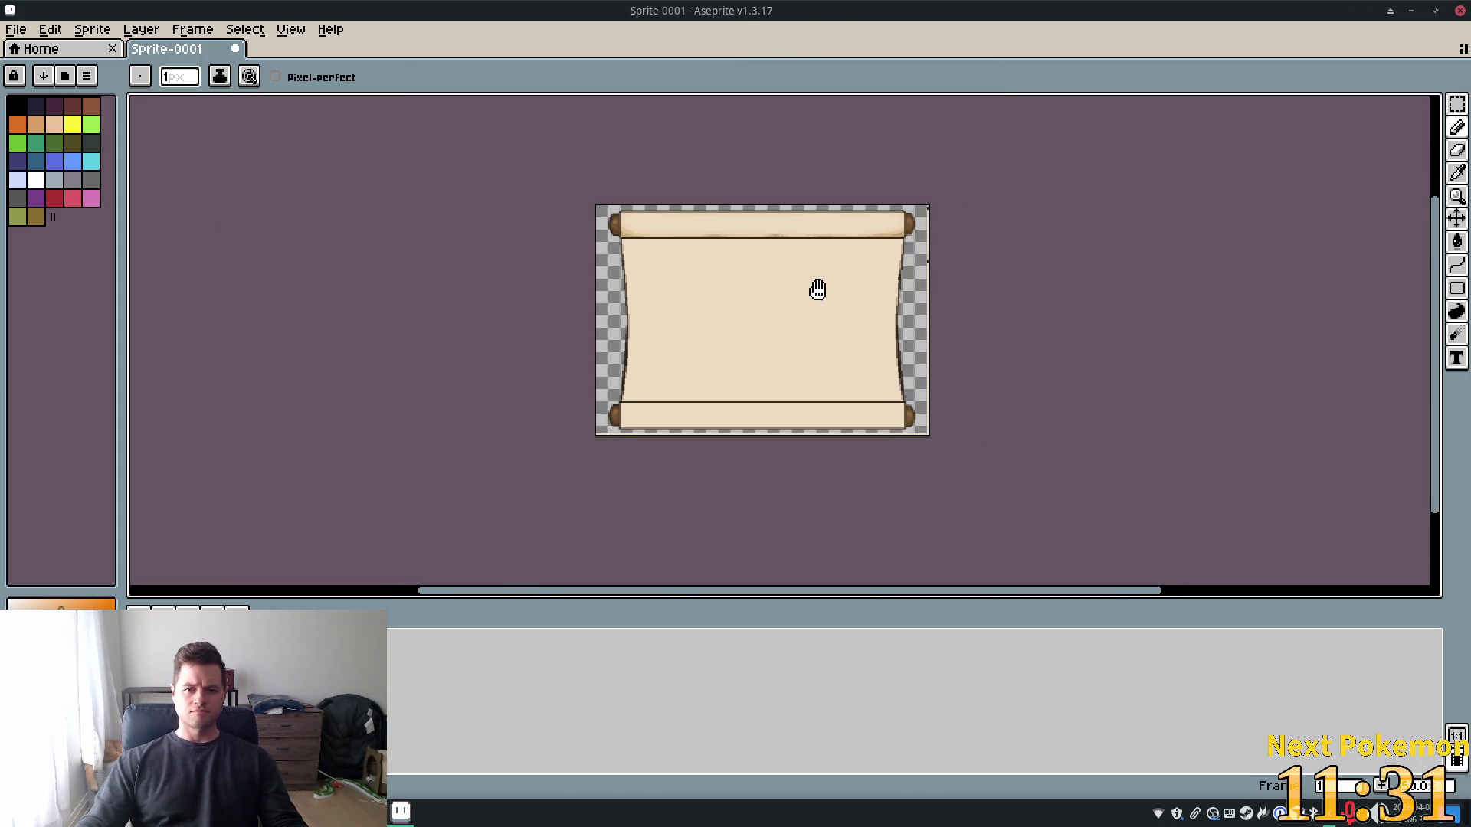
scroll(869, 265, "up", 5)
scroll(860, 253, "down", 3)
left_click_drag(798, 240, 916, 205)
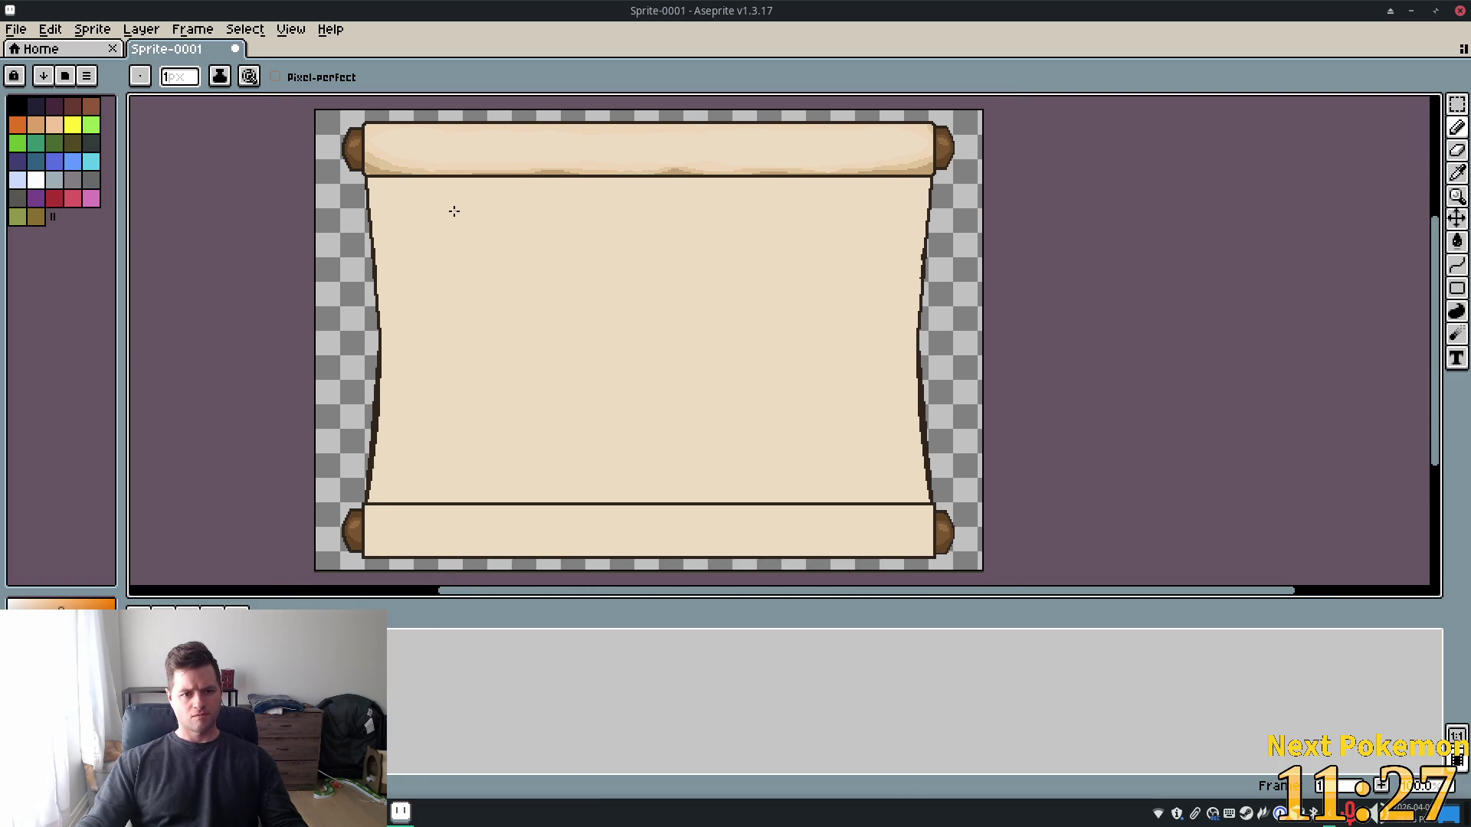
scroll(357, 167, "up", 6)
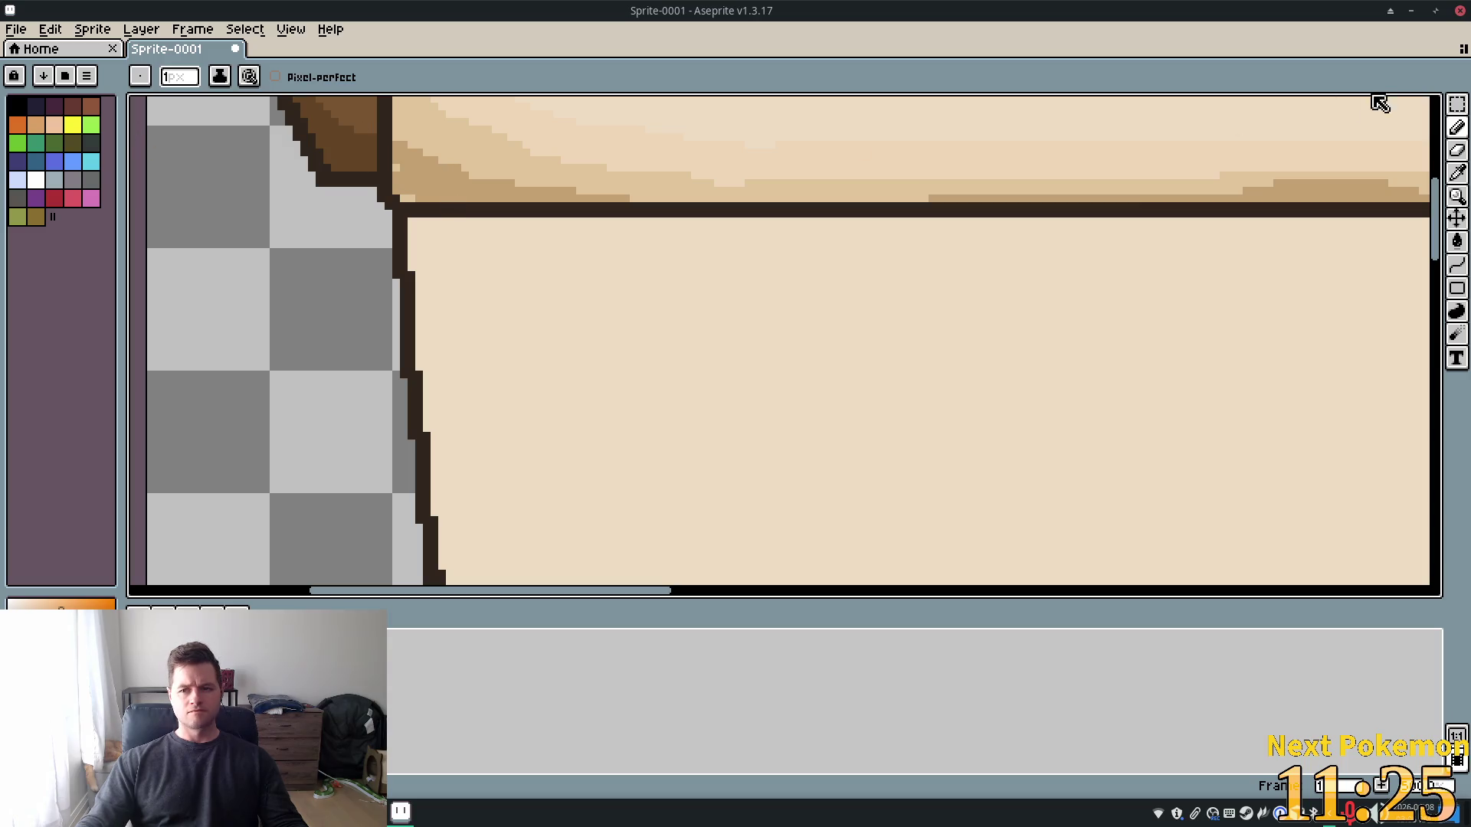
left_click(1456, 173)
left_click(656, 153)
key("b")
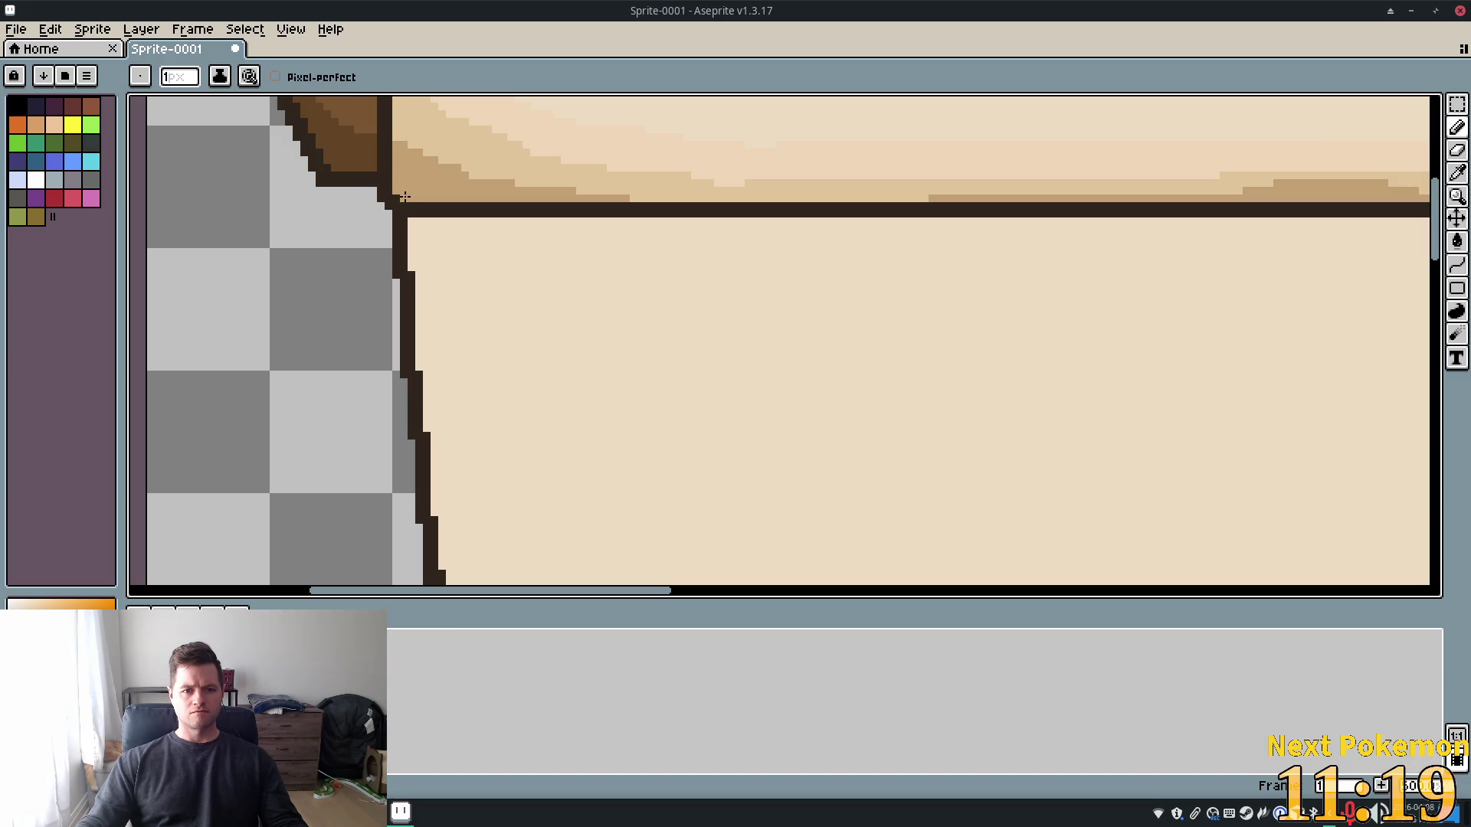
Zoom and pan to centre the whole scroll sprite in view
scroll(567, 173, "down", 6)
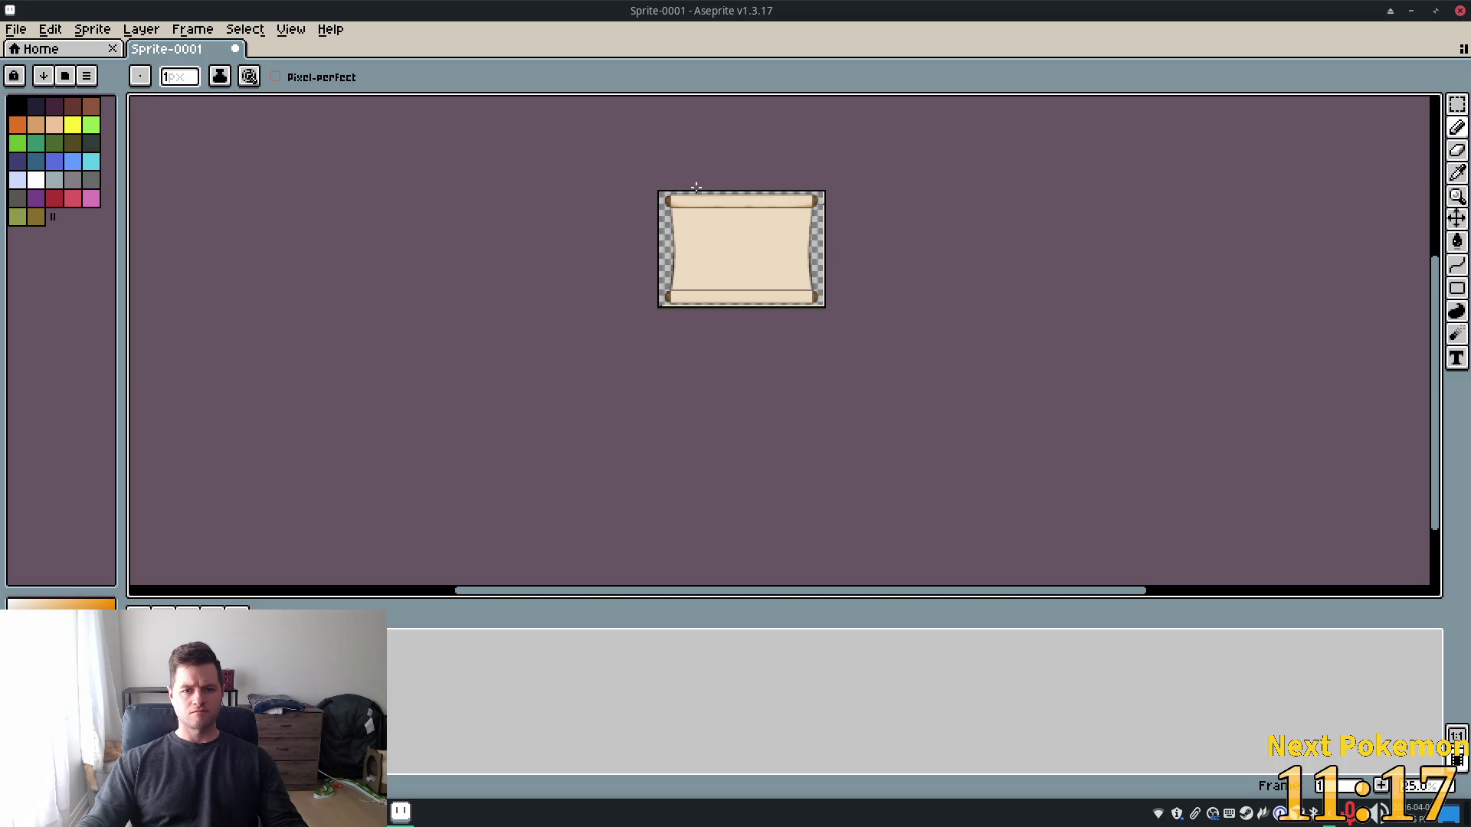
scroll(696, 187, "up", 3)
scroll(600, 302, "up", 3)
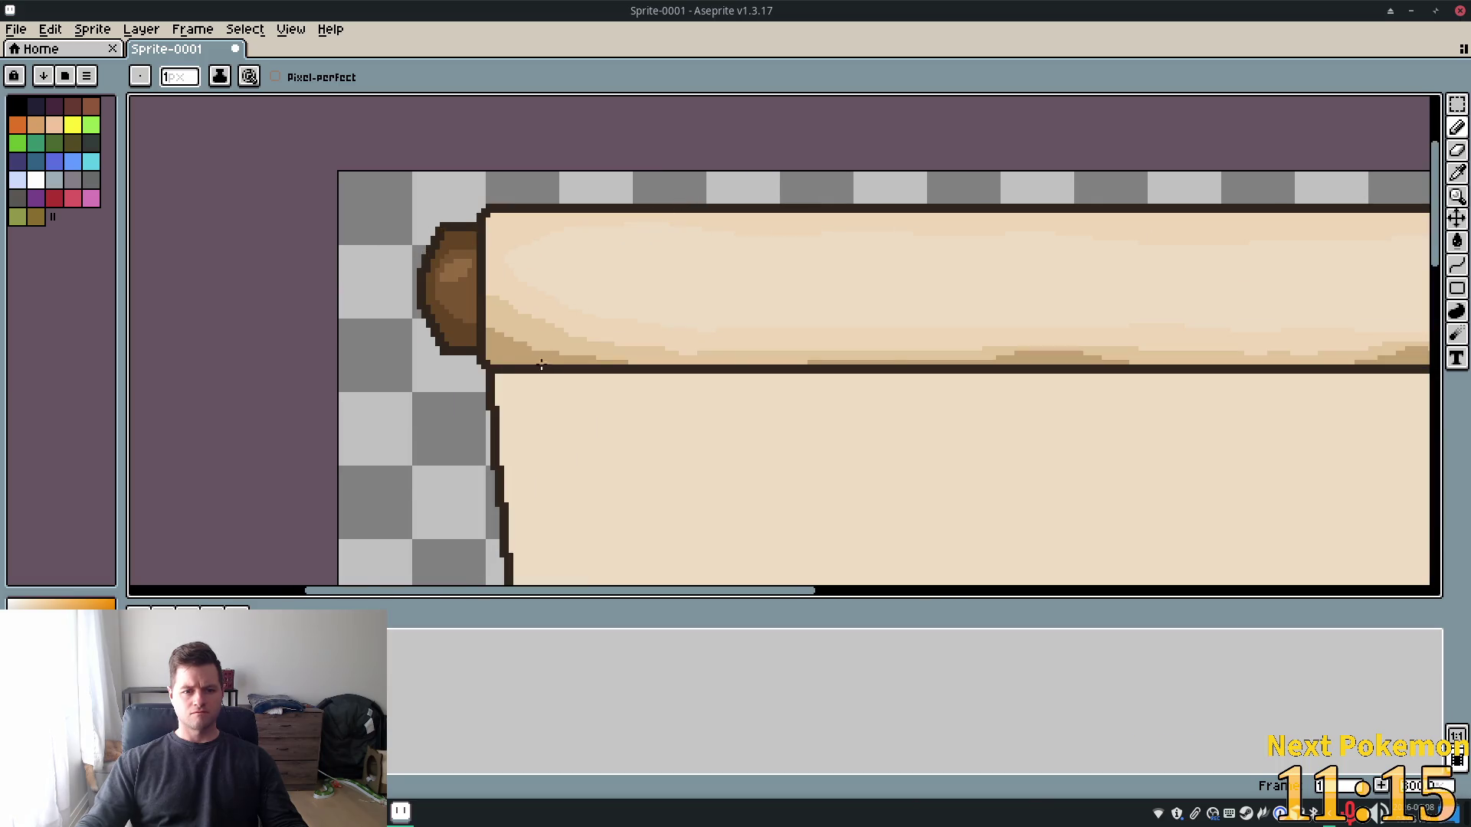
scroll(541, 365, "up", 2)
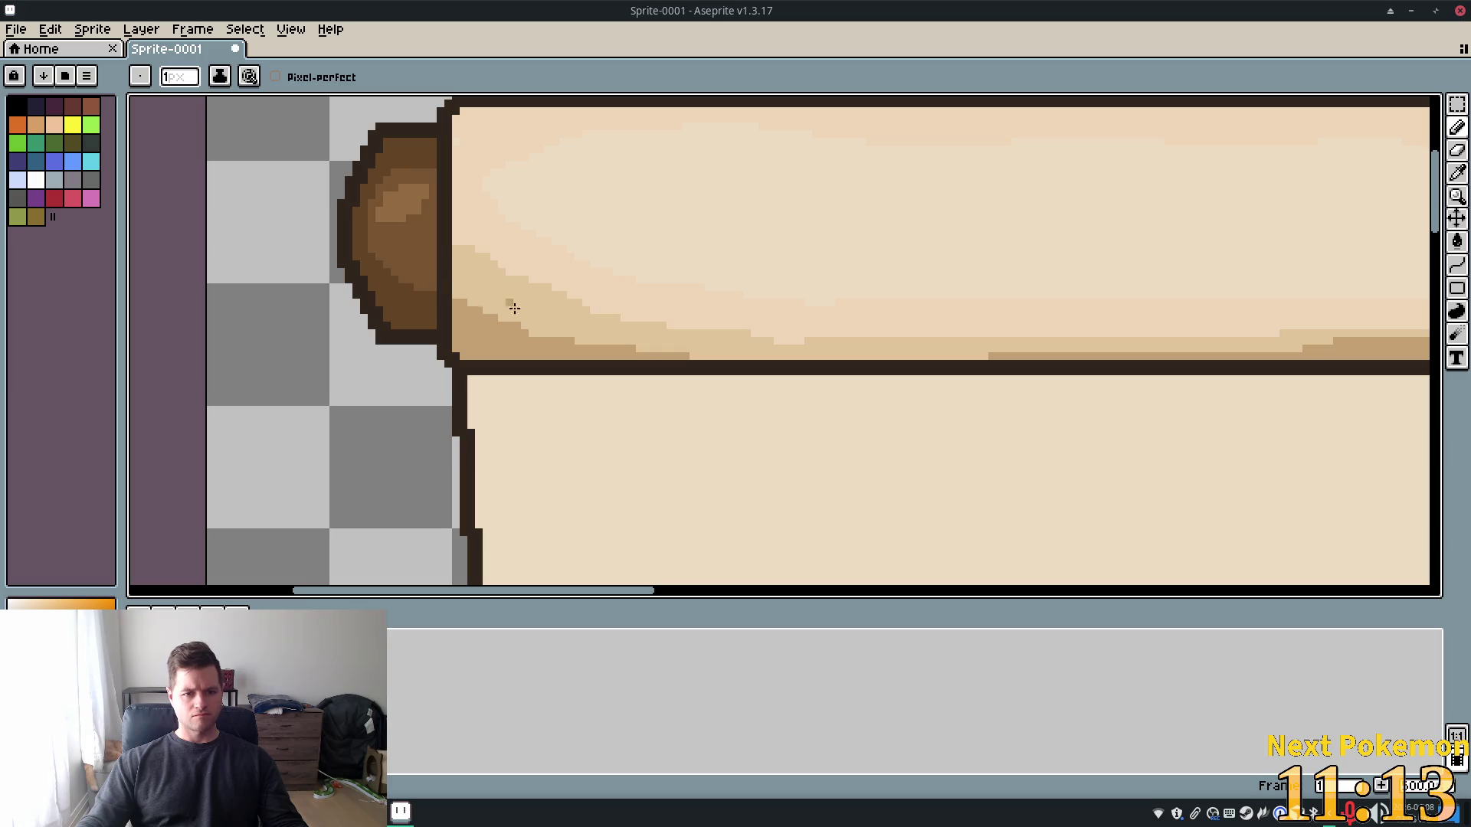
scroll(514, 308, "down", 2)
scroll(755, 430, "down", 1)
scroll(968, 456, "down", 3)
left_click_drag(1083, 460, 896, 355)
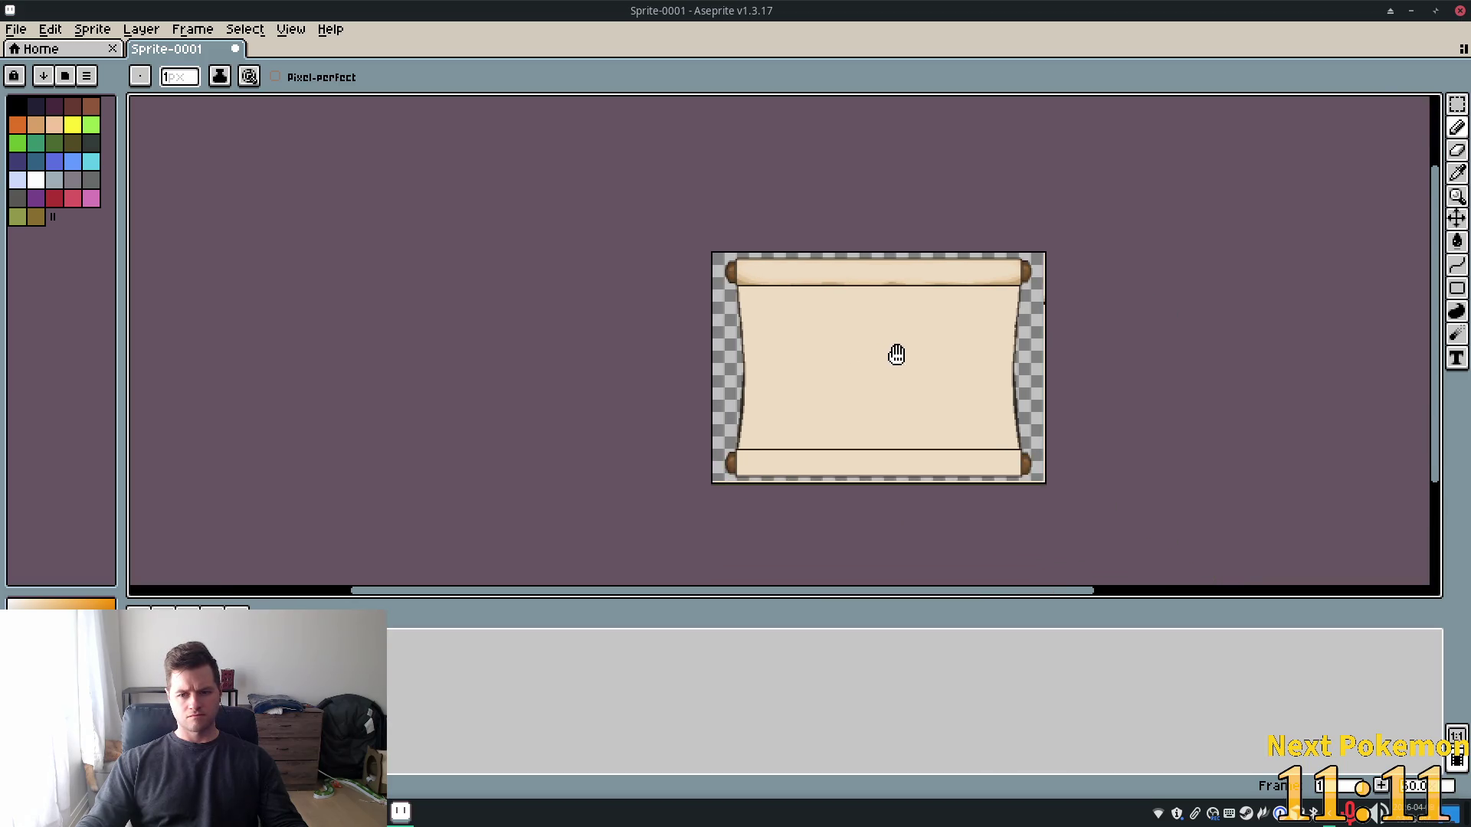
scroll(893, 355, "up", 2)
scroll(888, 355, "down", 1)
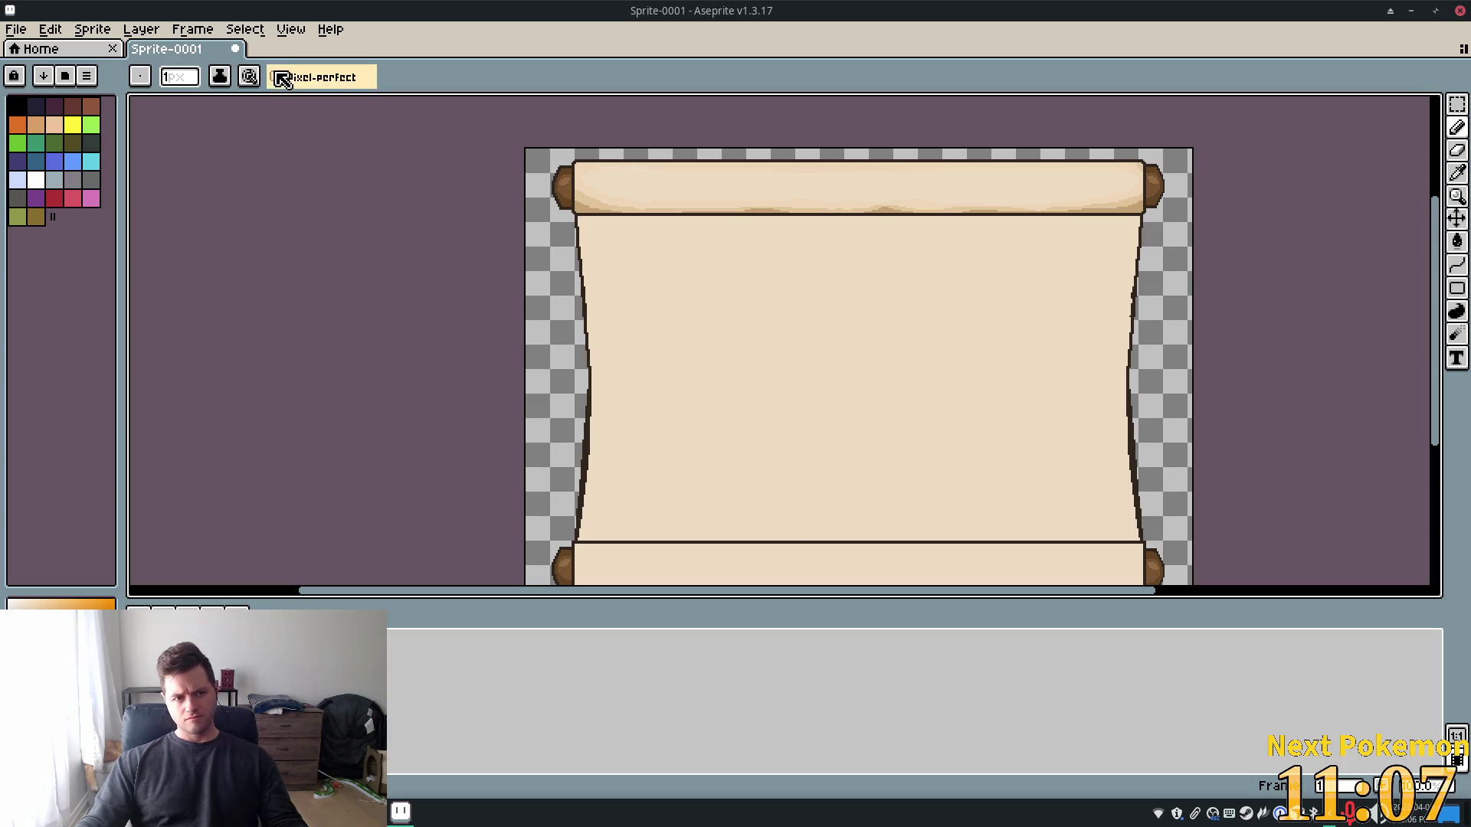
Switch to the Spray tool and enlarge the brush to a 64-pixel dab
left_click(293, 32)
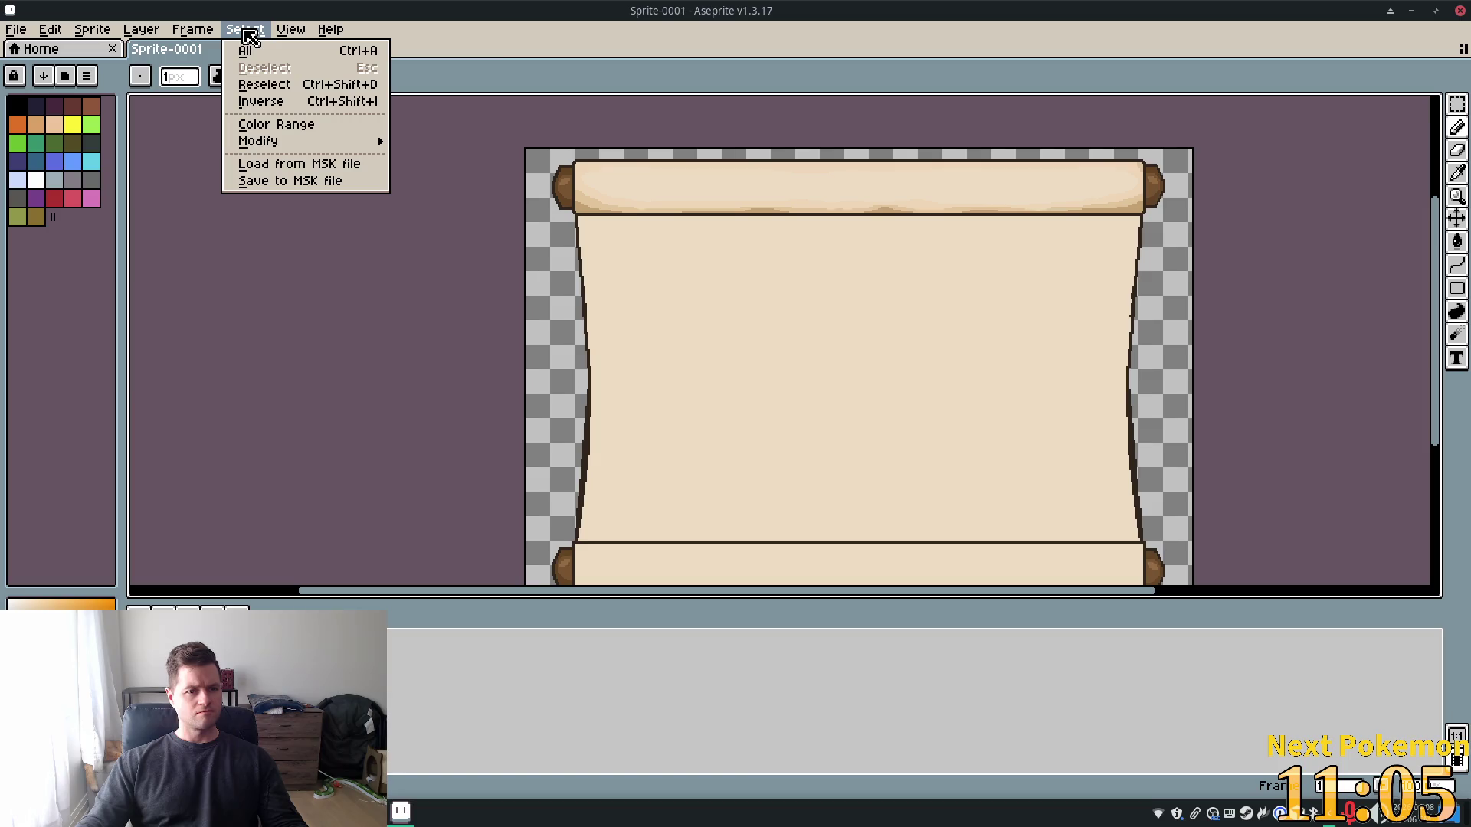
left_click(1457, 132)
left_click_drag(1457, 136, 1433, 127)
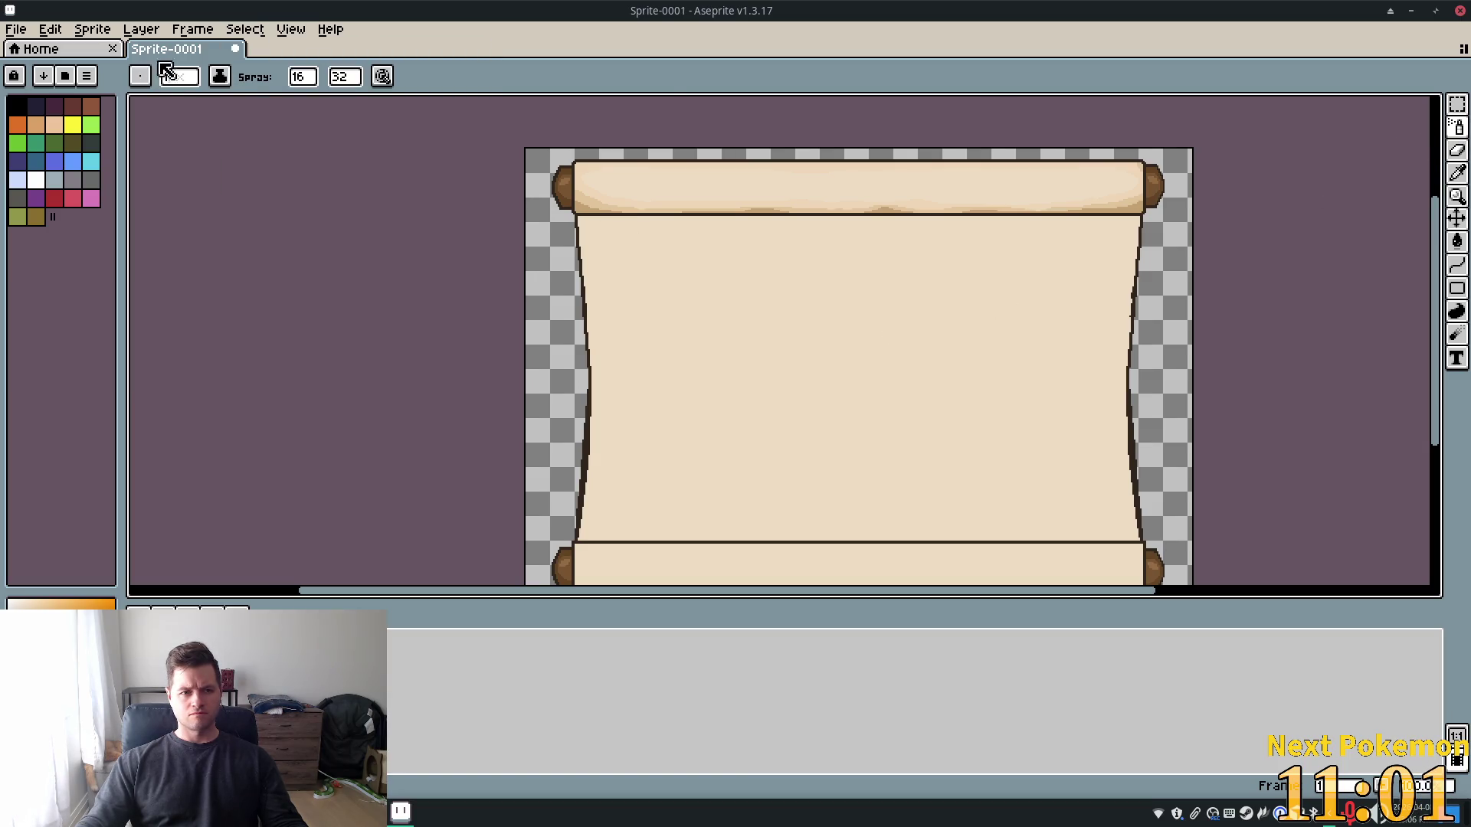
left_click(182, 79)
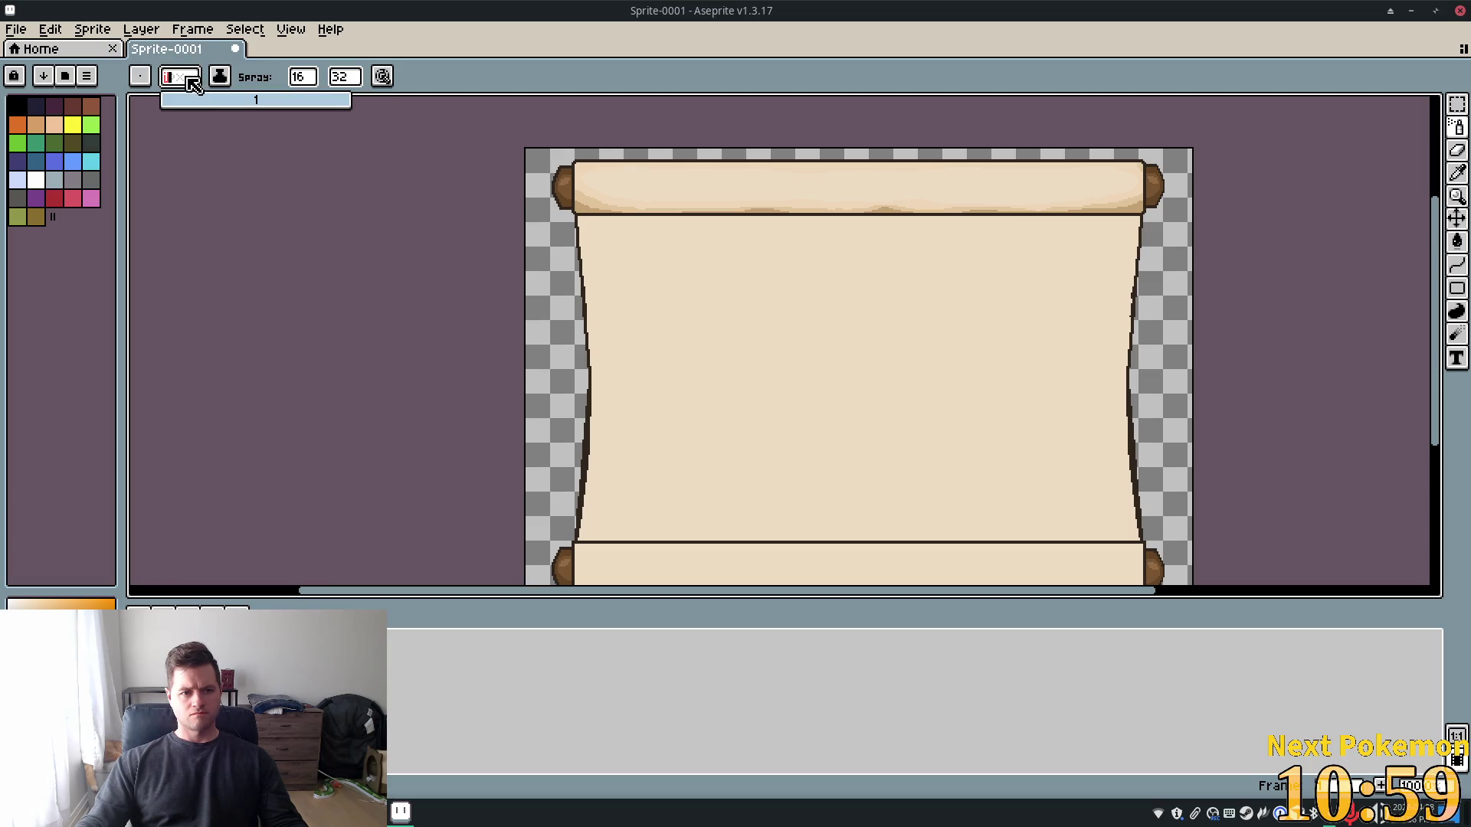
type("0")
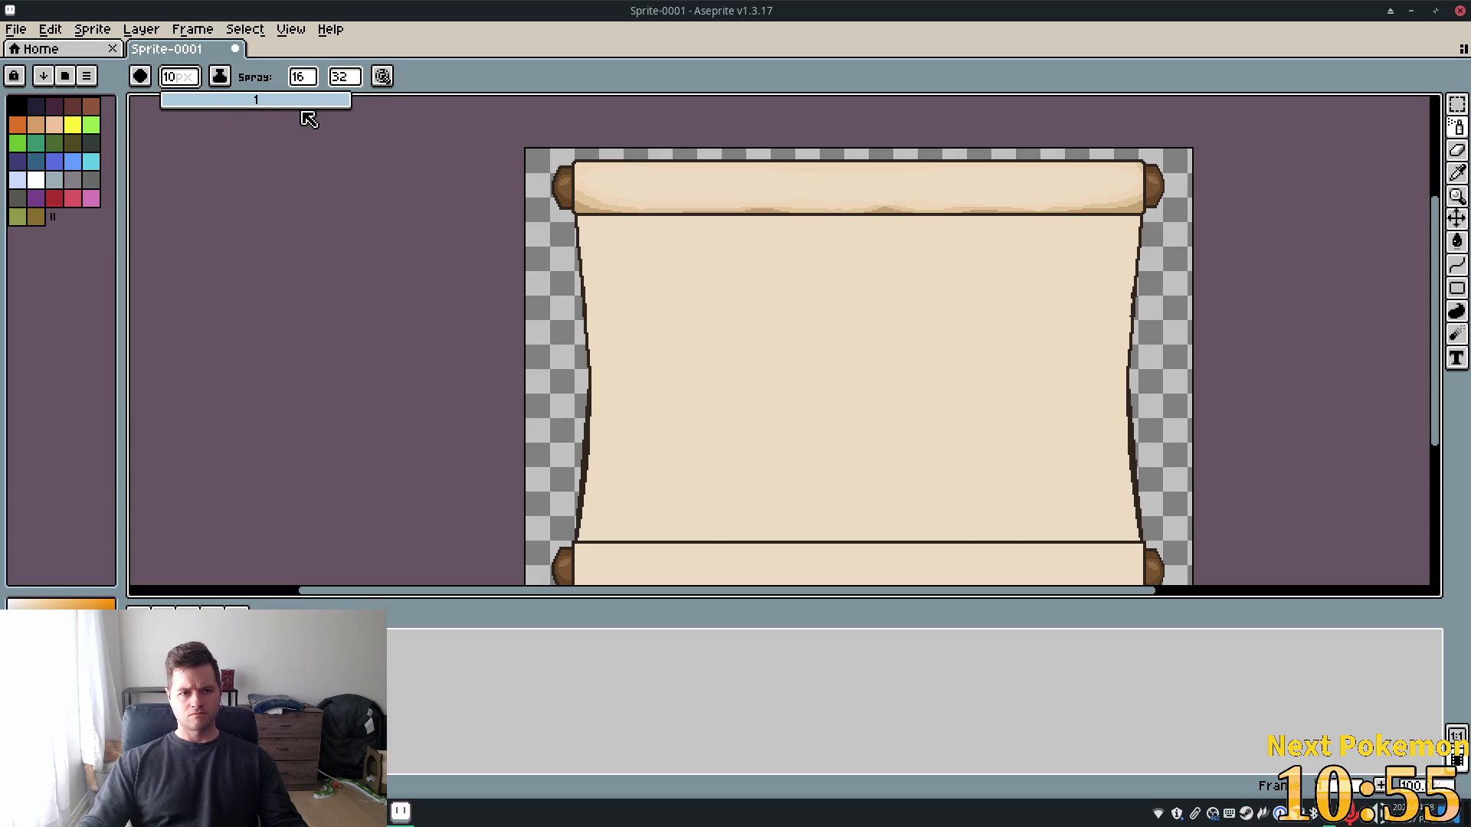
key("Tab")
left_click_drag(201, 101, 355, 104)
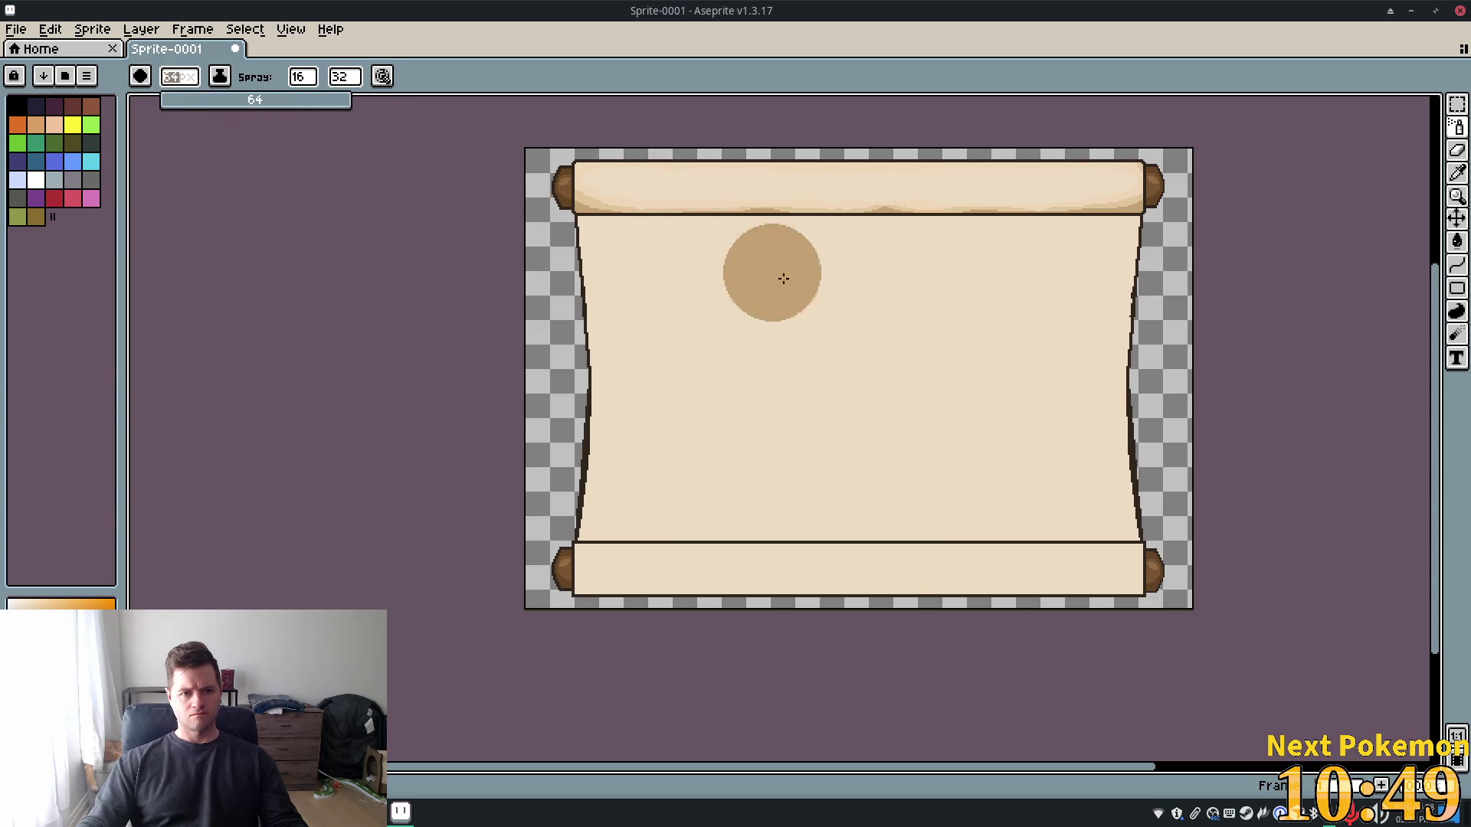
Narrow the spray width to 1, test-spray a blotch, and undo it
left_click(306, 77)
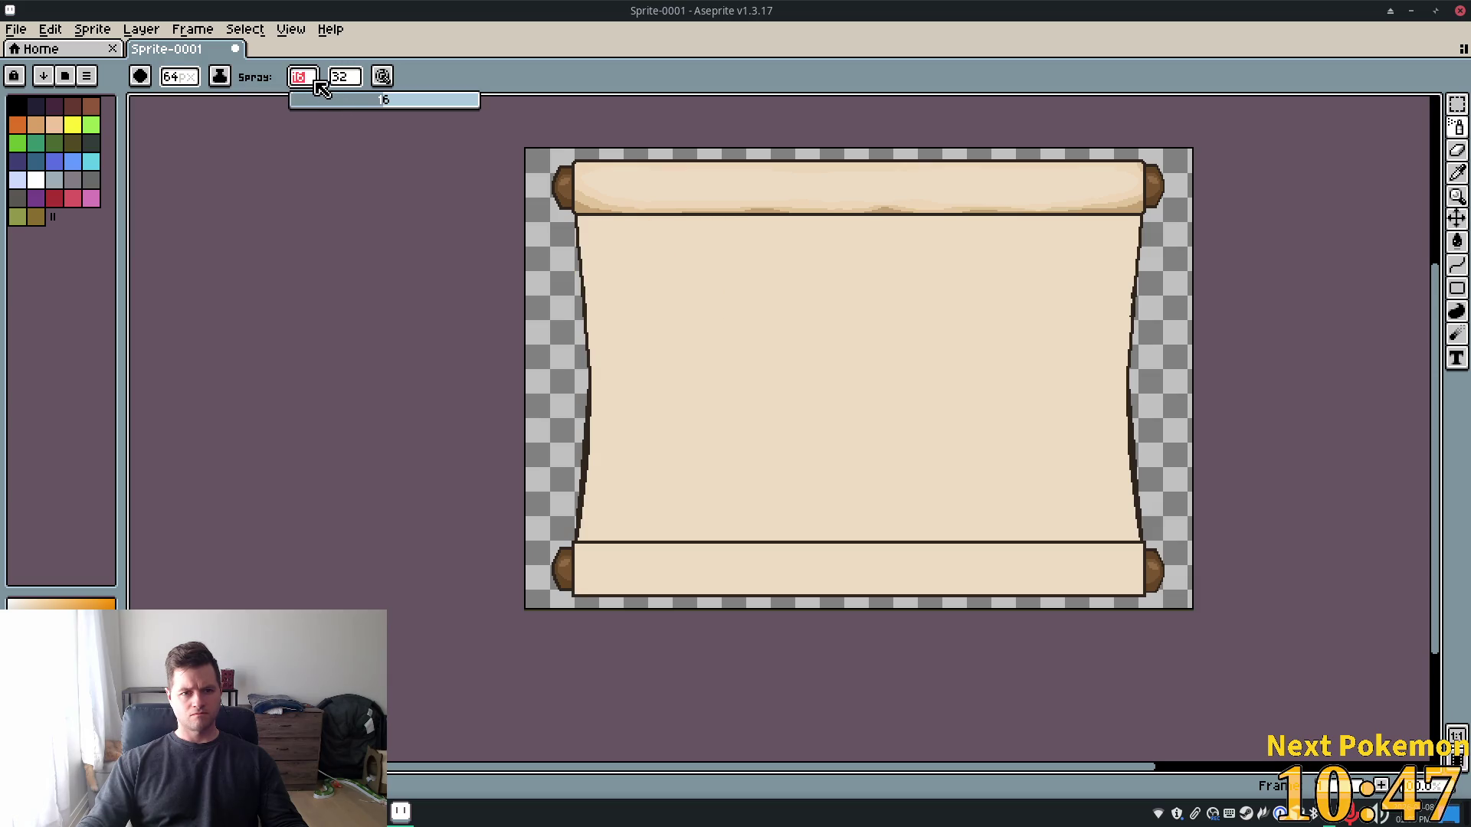
left_click_drag(368, 107, 292, 107)
mouse_move(731, 268)
left_mouse_down()
mouse_move(840, 348)
mouse_move(763, 284)
left_mouse_up()
key("ctrl+z")
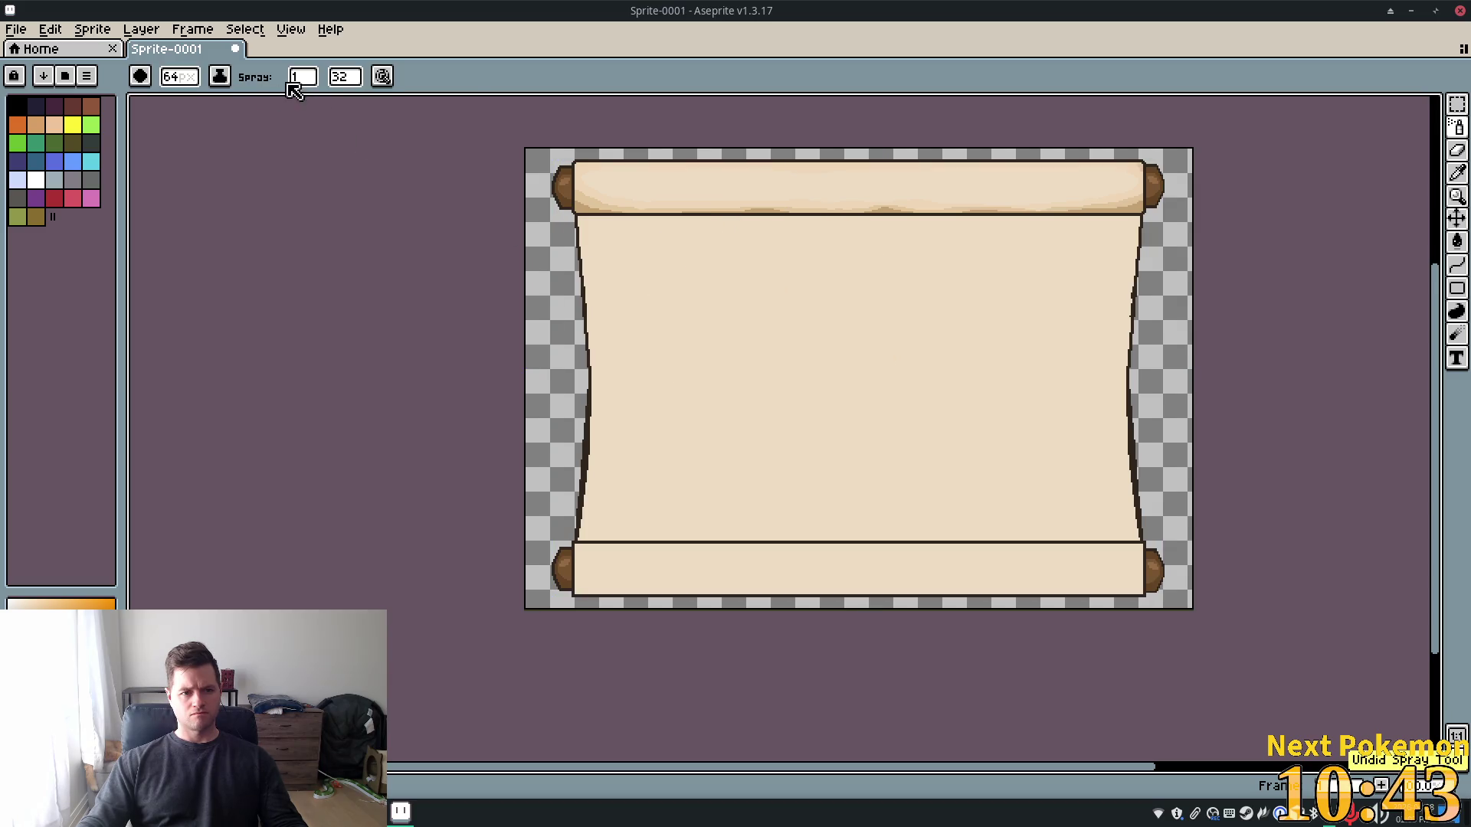
Lower the spray speed to 1, stamp test tan circles across the scroll, then undo them
left_click(313, 81)
left_click(345, 76)
left_click_drag(383, 101, 333, 104)
left_click(708, 423)
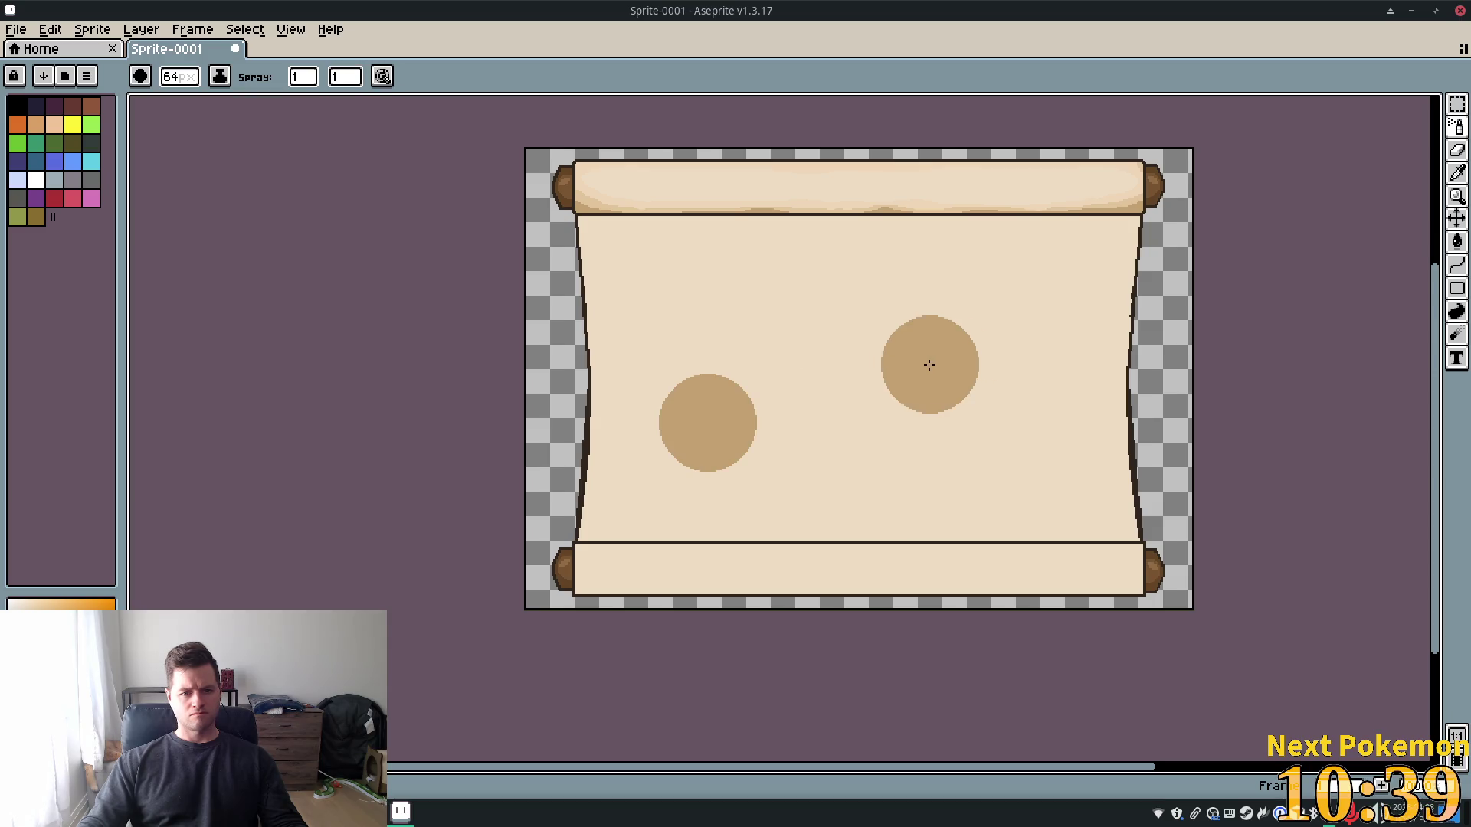
left_click(789, 318)
left_click(890, 488)
left_click(932, 304)
left_click(663, 285)
left_click(865, 476)
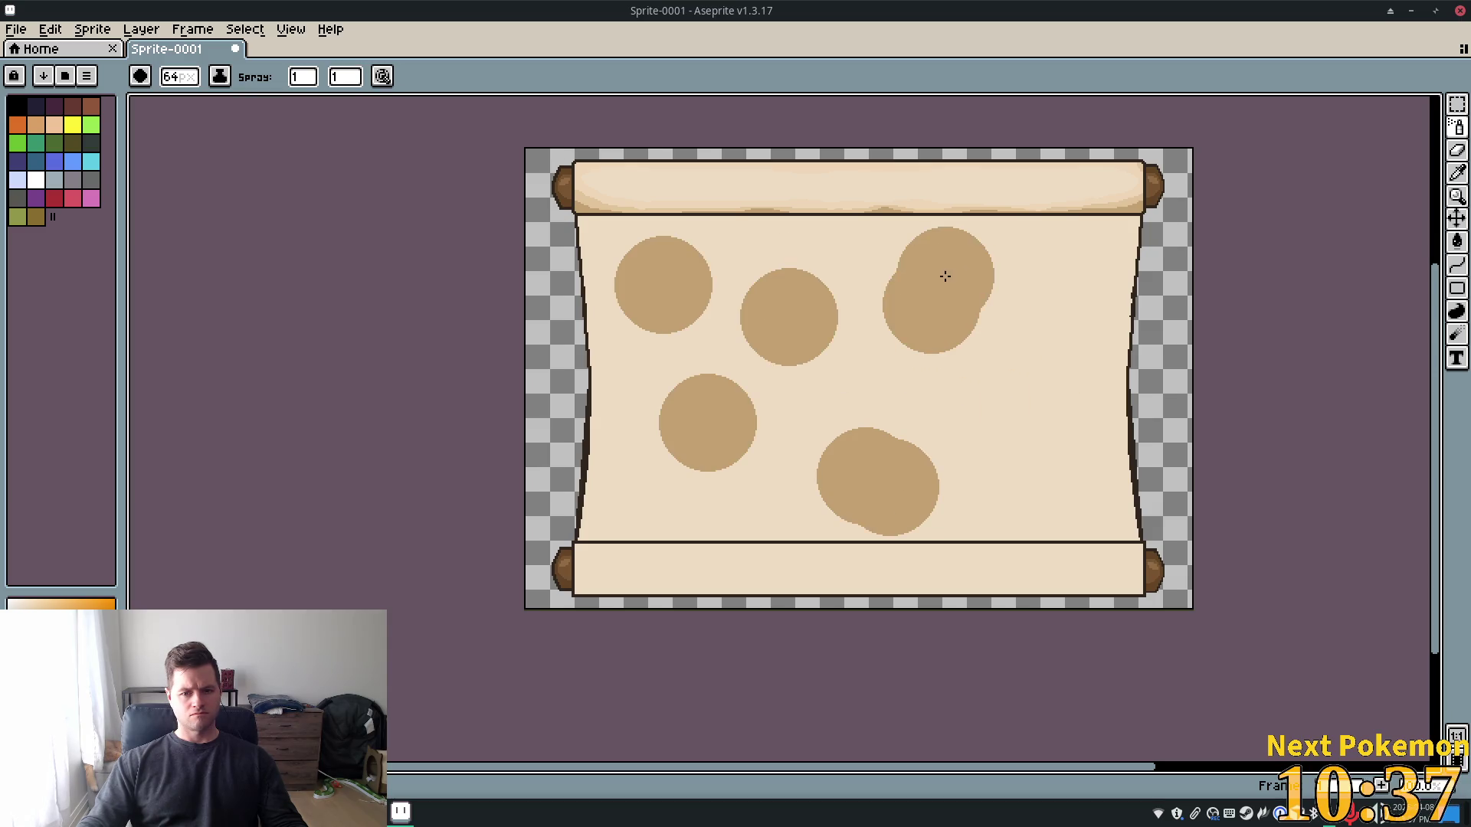
key("ctrl+z")
key("ctrl+z")
key("ctrl+z")
key("ctrl+z")
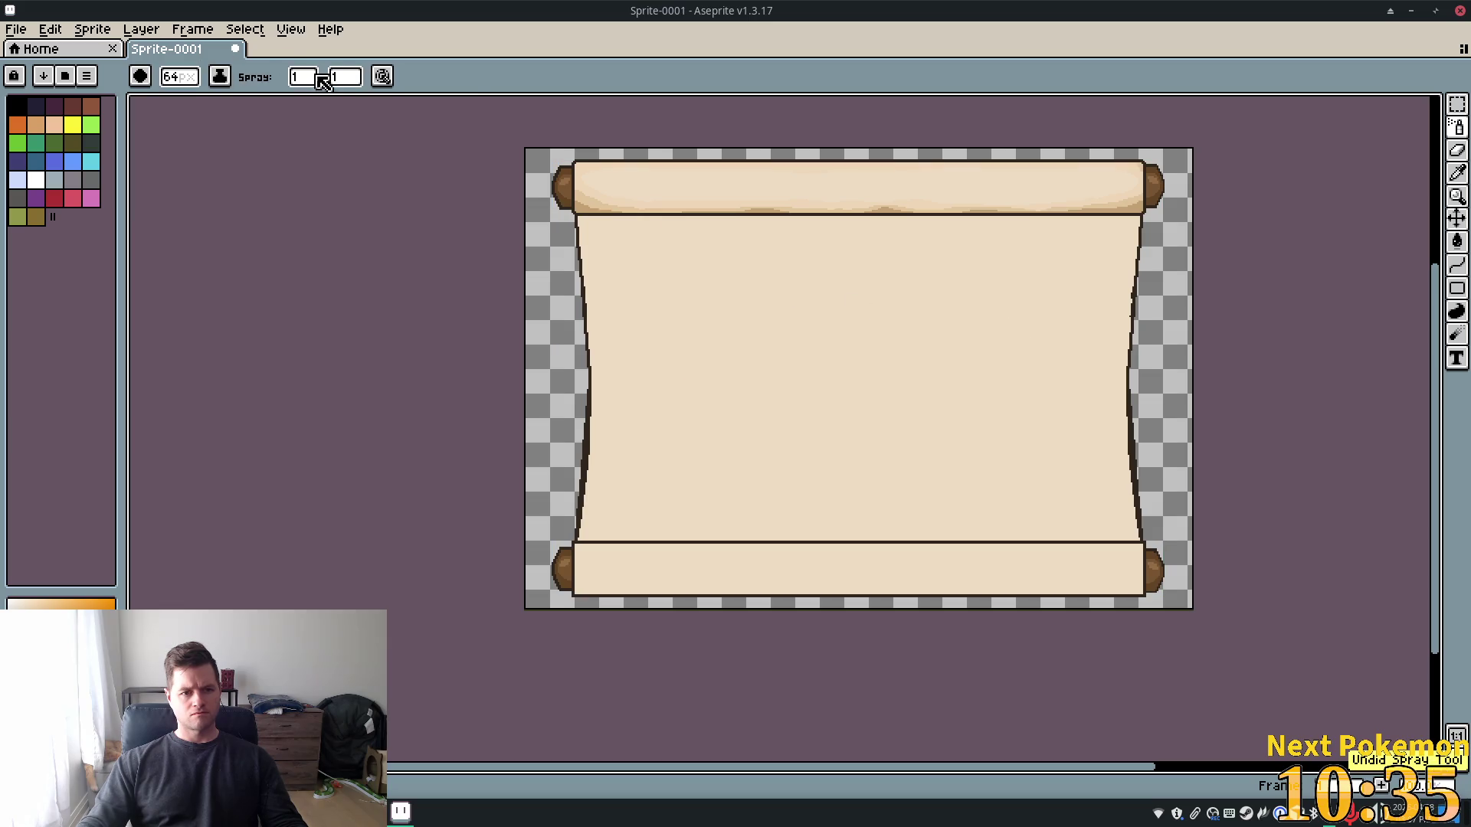
Spray another test tan blotch across the scroll and undo it
left_click(317, 76)
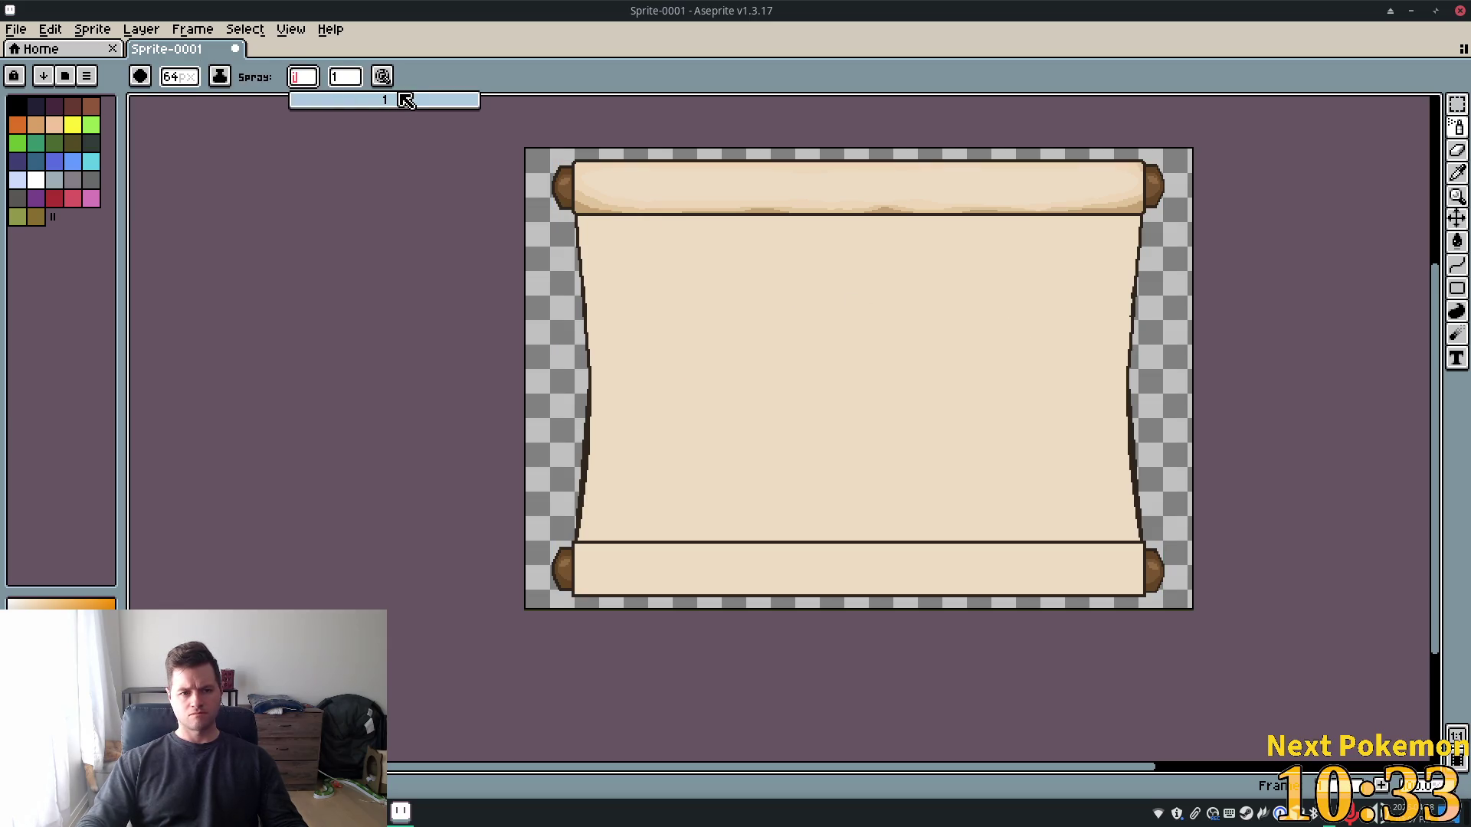
type("16")
mouse_move(847, 306)
left_mouse_down()
mouse_move(800, 292)
mouse_move(789, 427)
mouse_move(893, 289)
mouse_move(692, 476)
mouse_move(1122, 339)
mouse_move(542, 269)
mouse_move(1133, 394)
mouse_move(958, 378)
left_mouse_up()
key("ctrl+z")
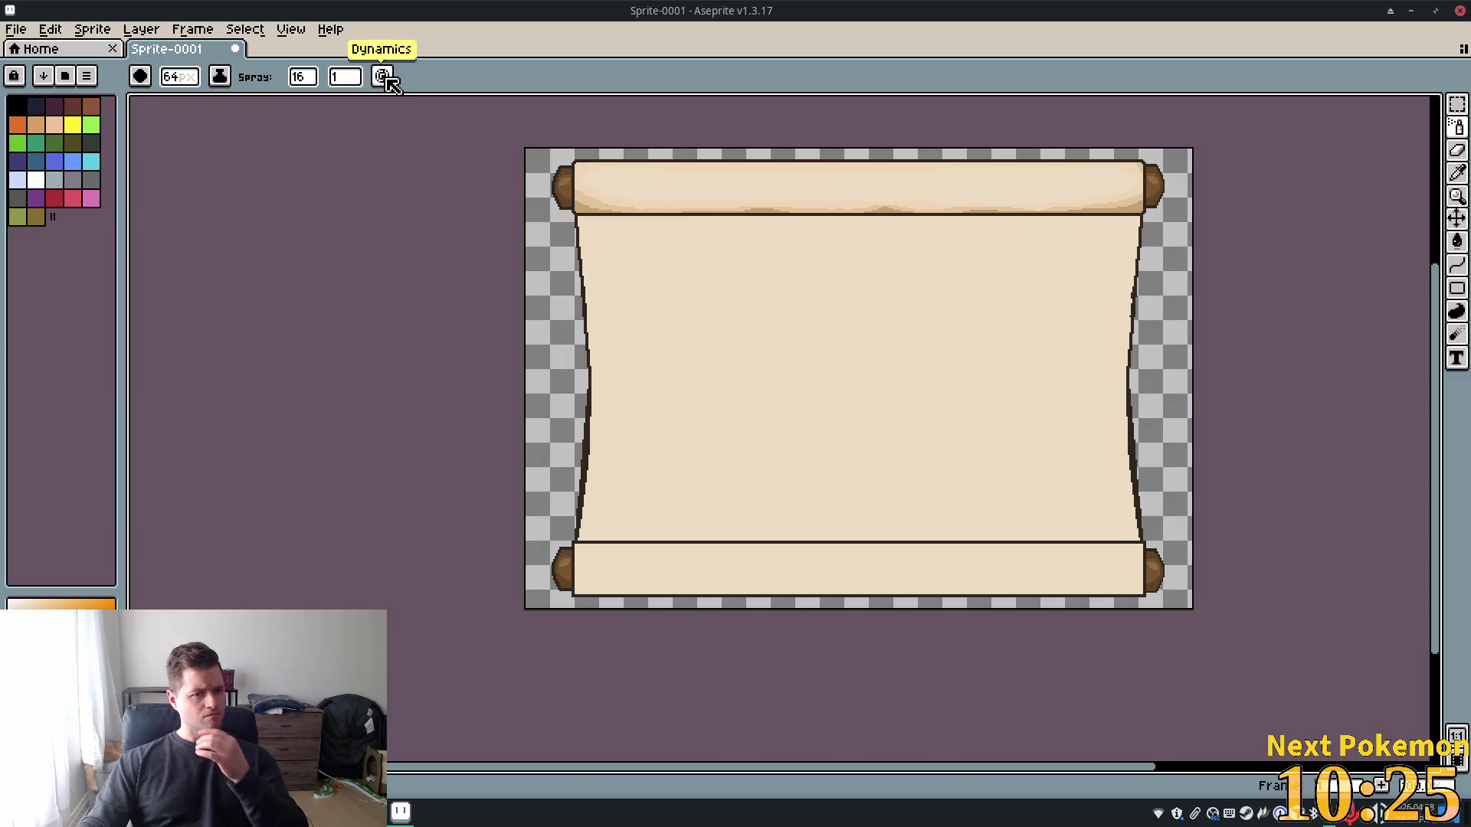
Restore spray width 16 and set the spray speed to 32
left_click(383, 77)
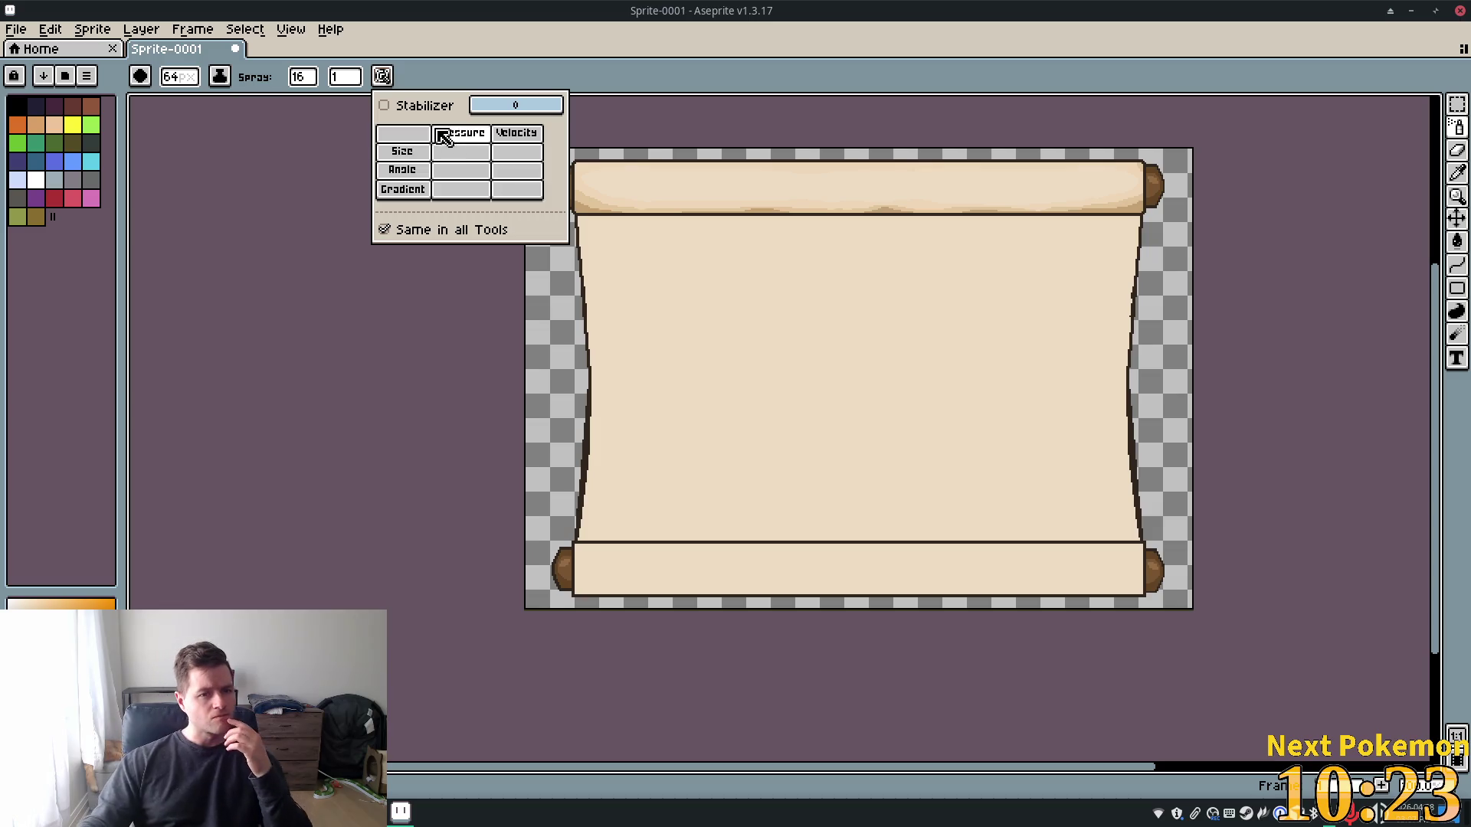
left_click(302, 77)
left_click(538, 69)
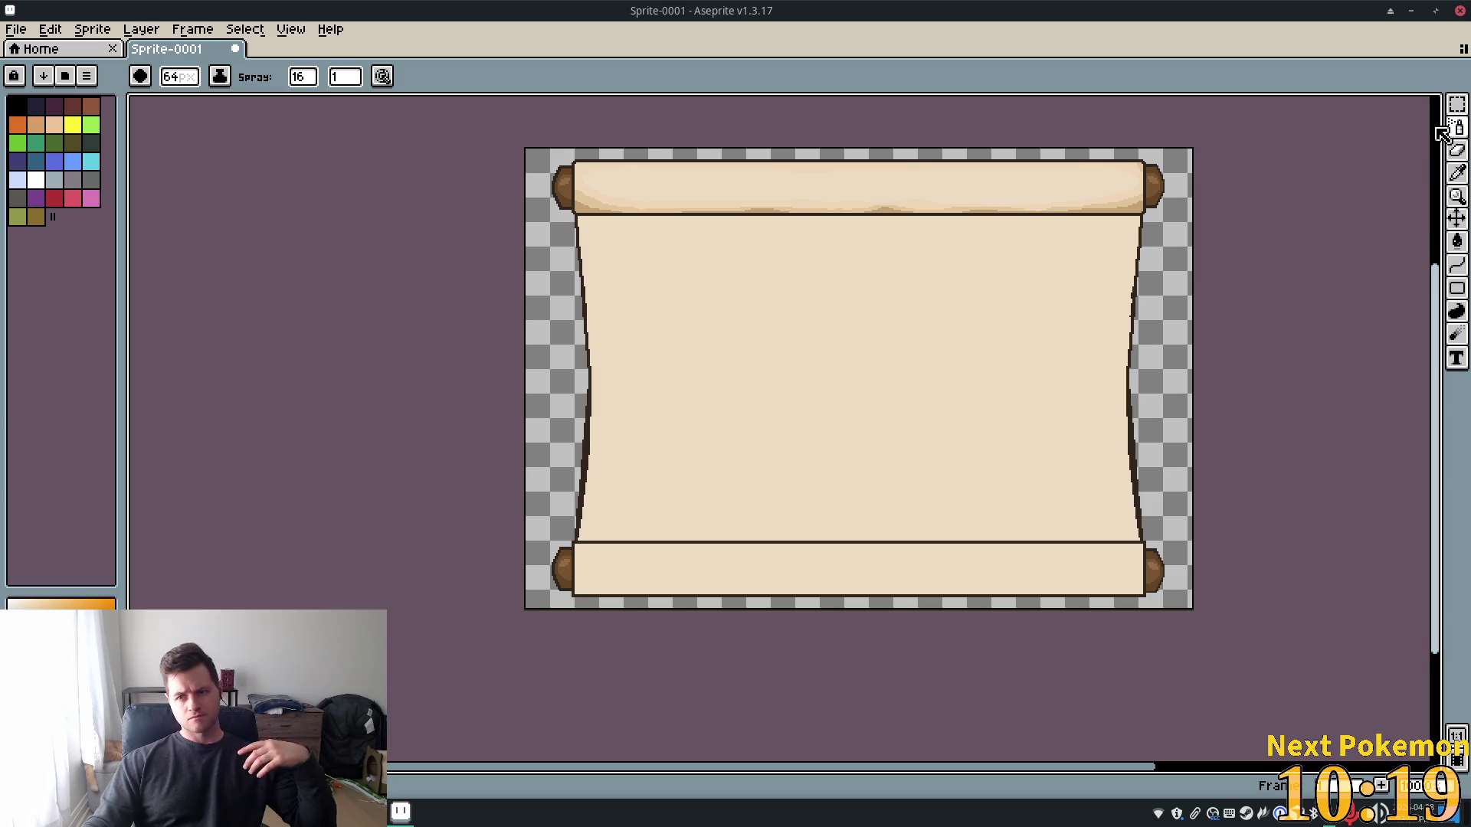
left_click(335, 78)
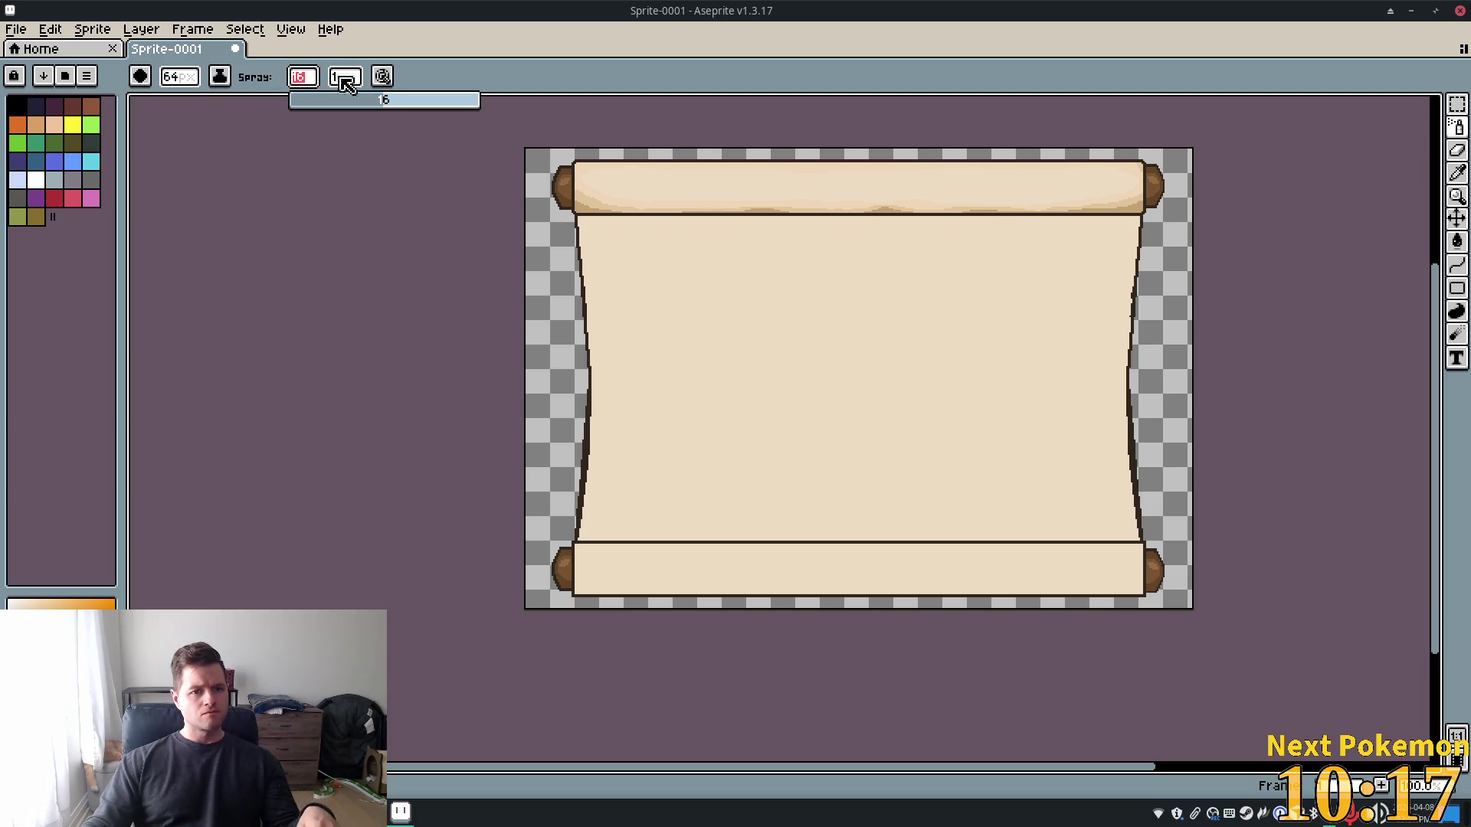
type("100")
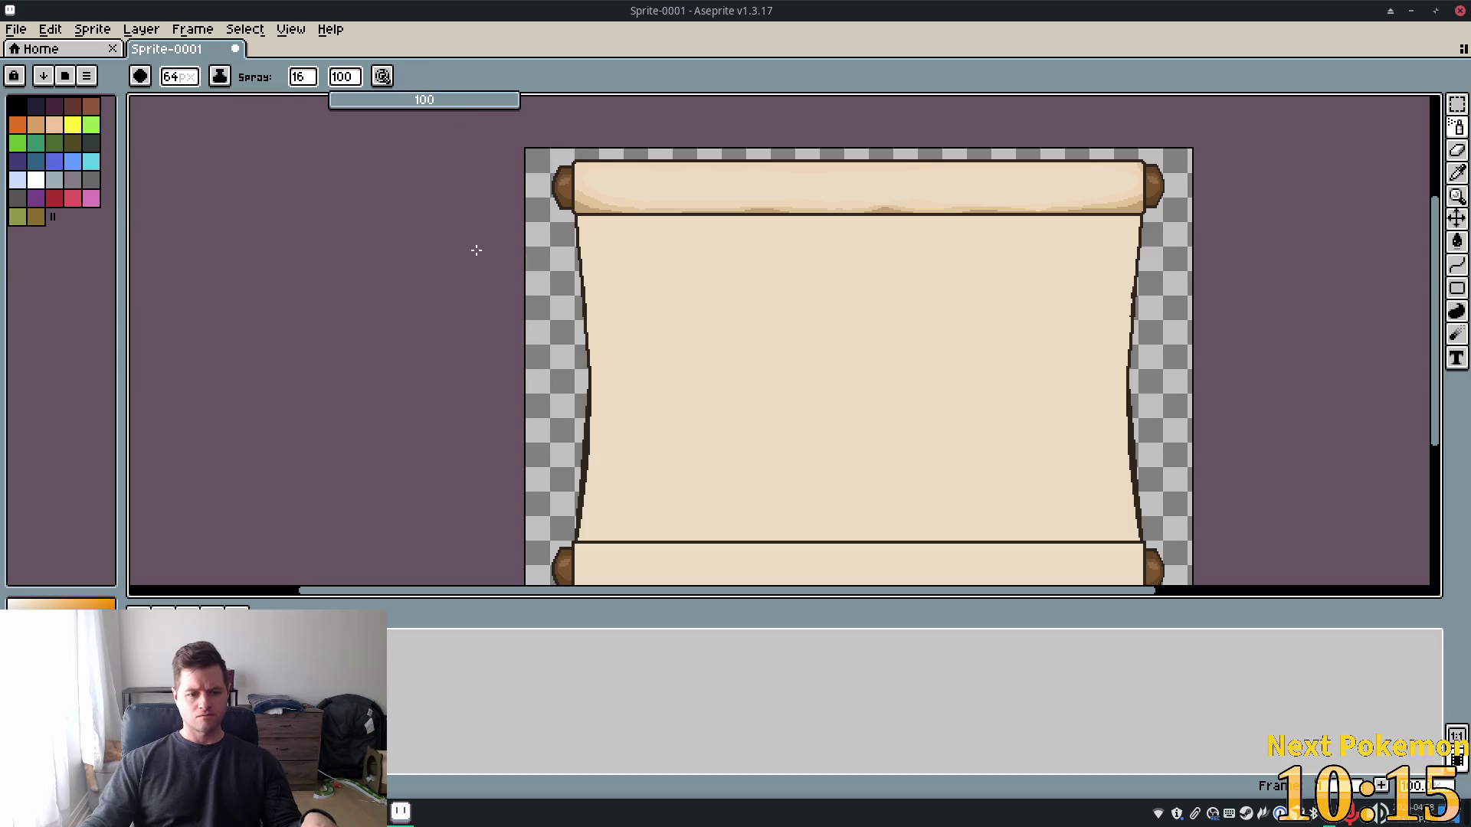
double_click(344, 76)
type("32")
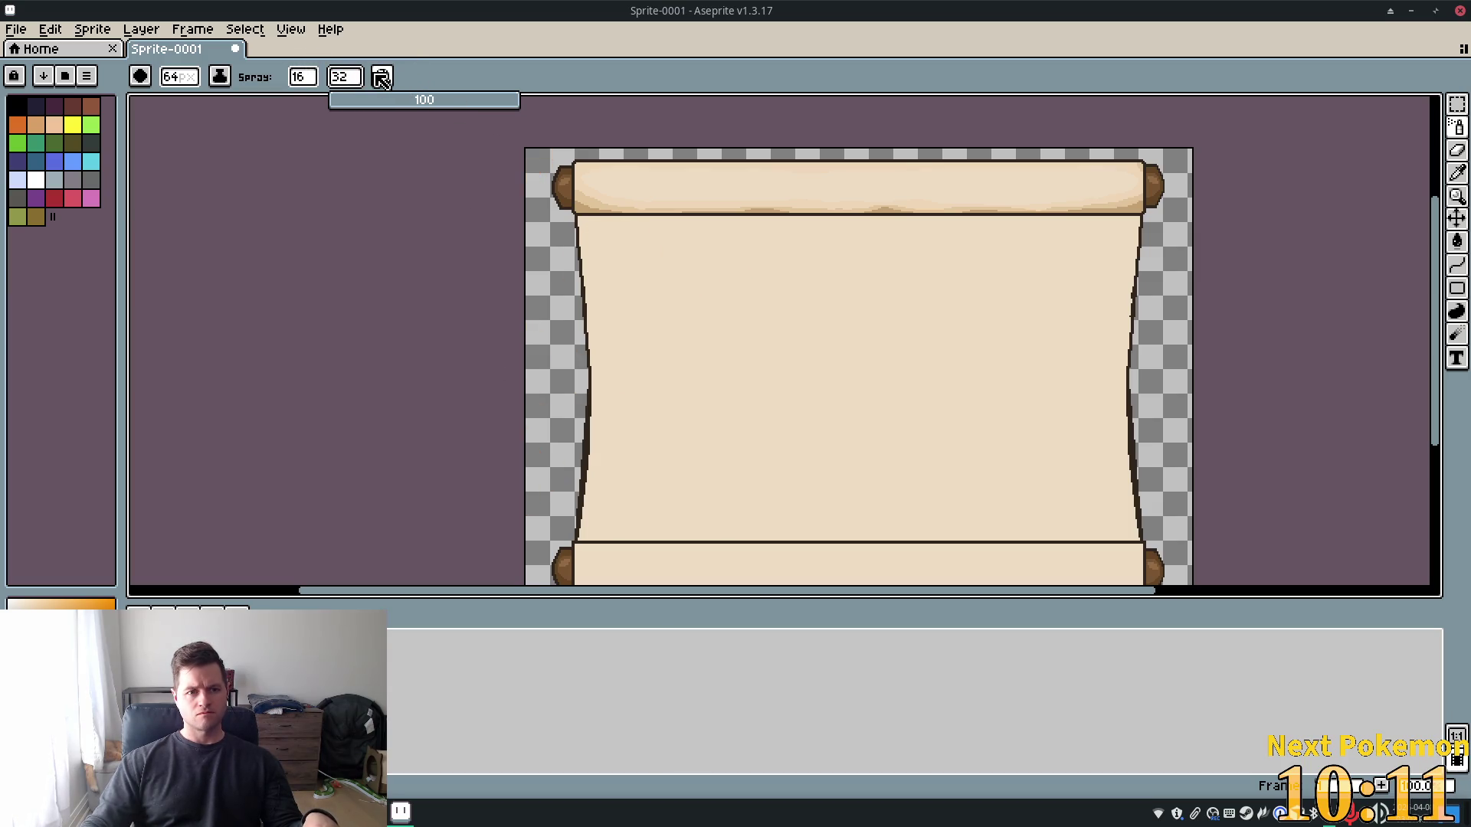
key("Tab")
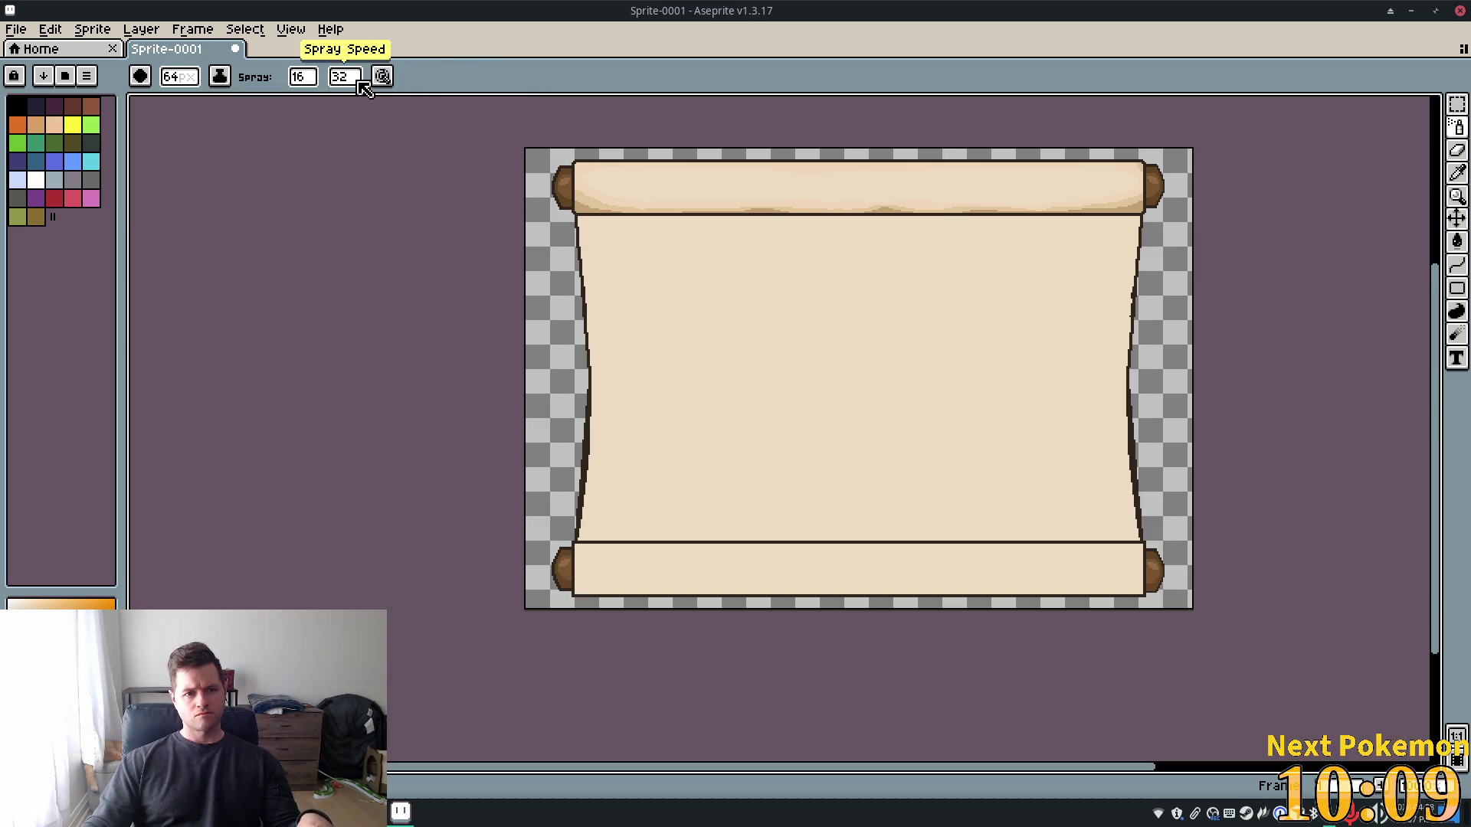
left_click(383, 77)
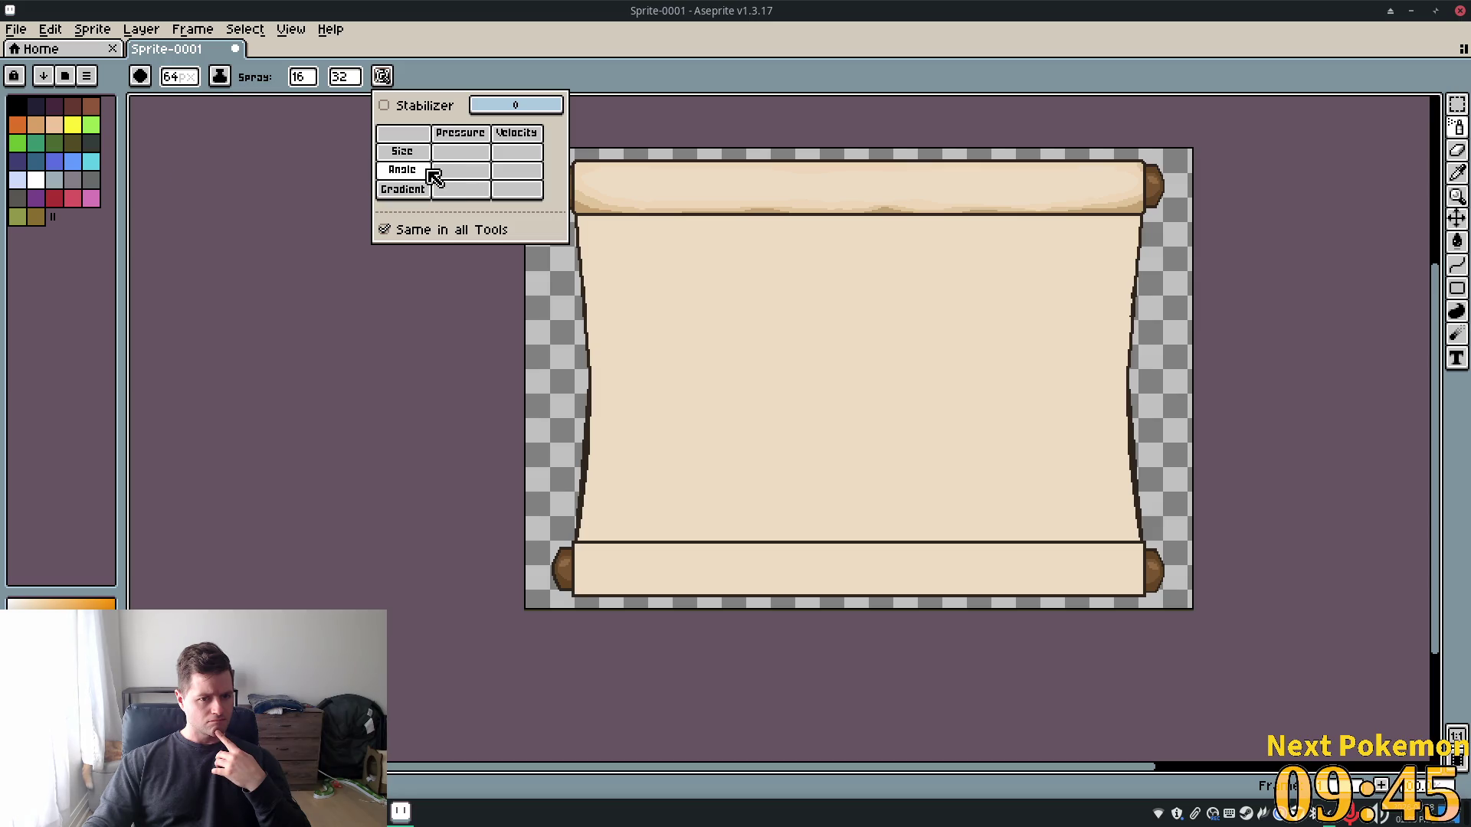
Make pen pressure drive the colour gradient with Bayer Matrix 8x8 dithering, undoing a test blob
left_click(469, 191)
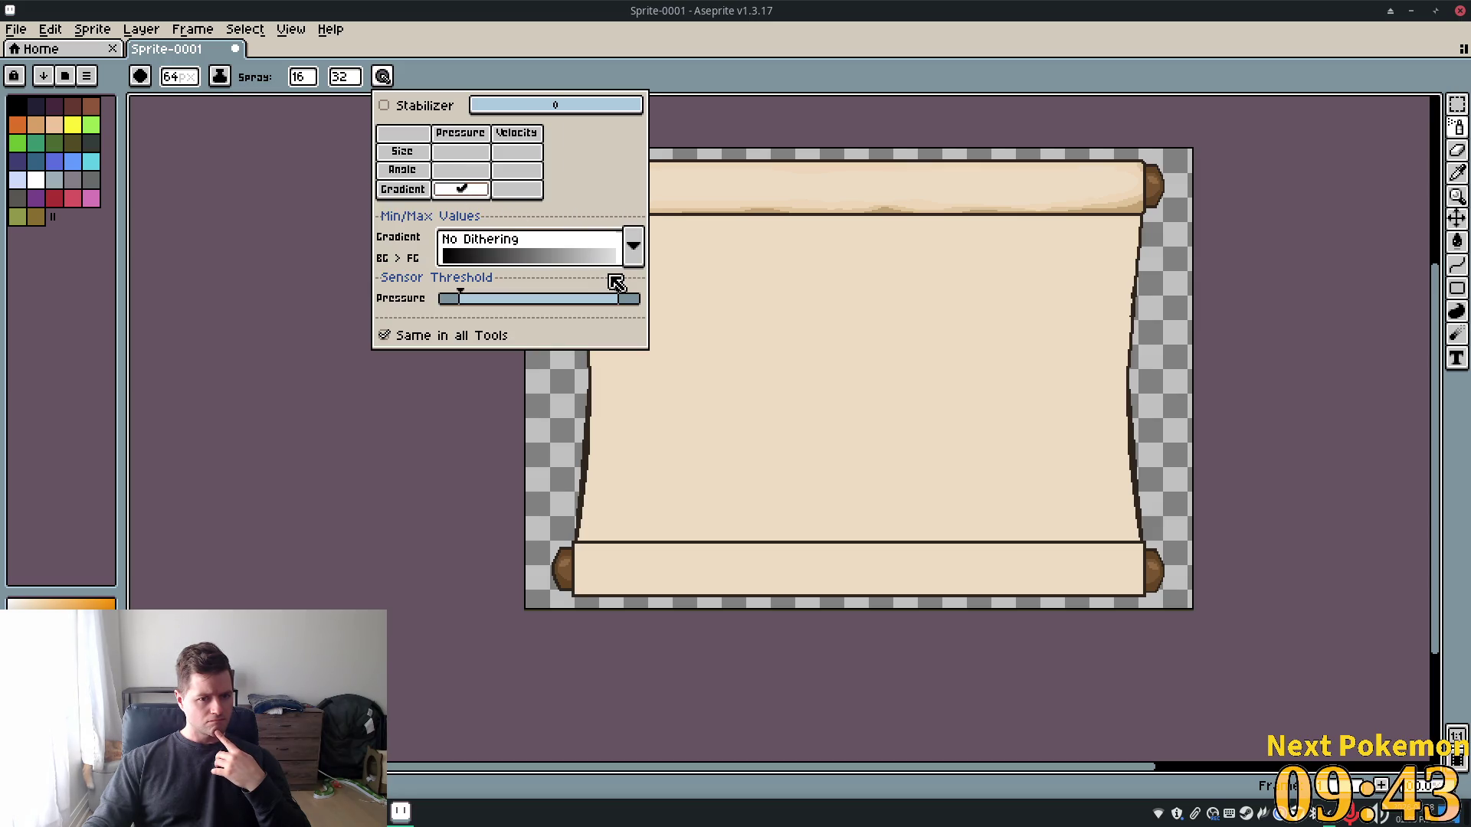
left_click(521, 265)
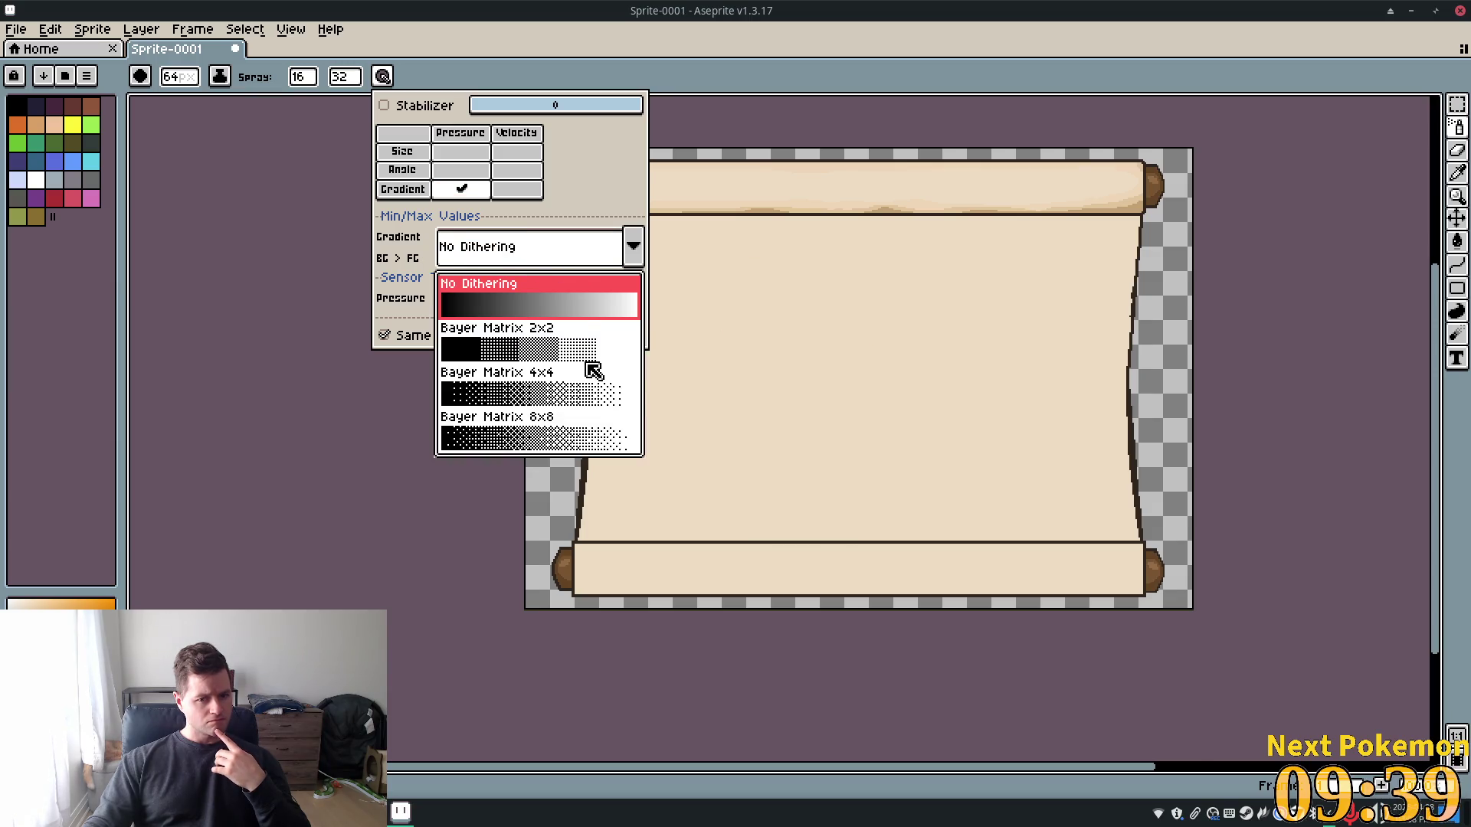
left_click(630, 453)
mouse_move(736, 306)
left_mouse_down()
mouse_move(840, 374)
mouse_move(738, 357)
mouse_move(825, 386)
left_mouse_up()
key("ctrl+z")
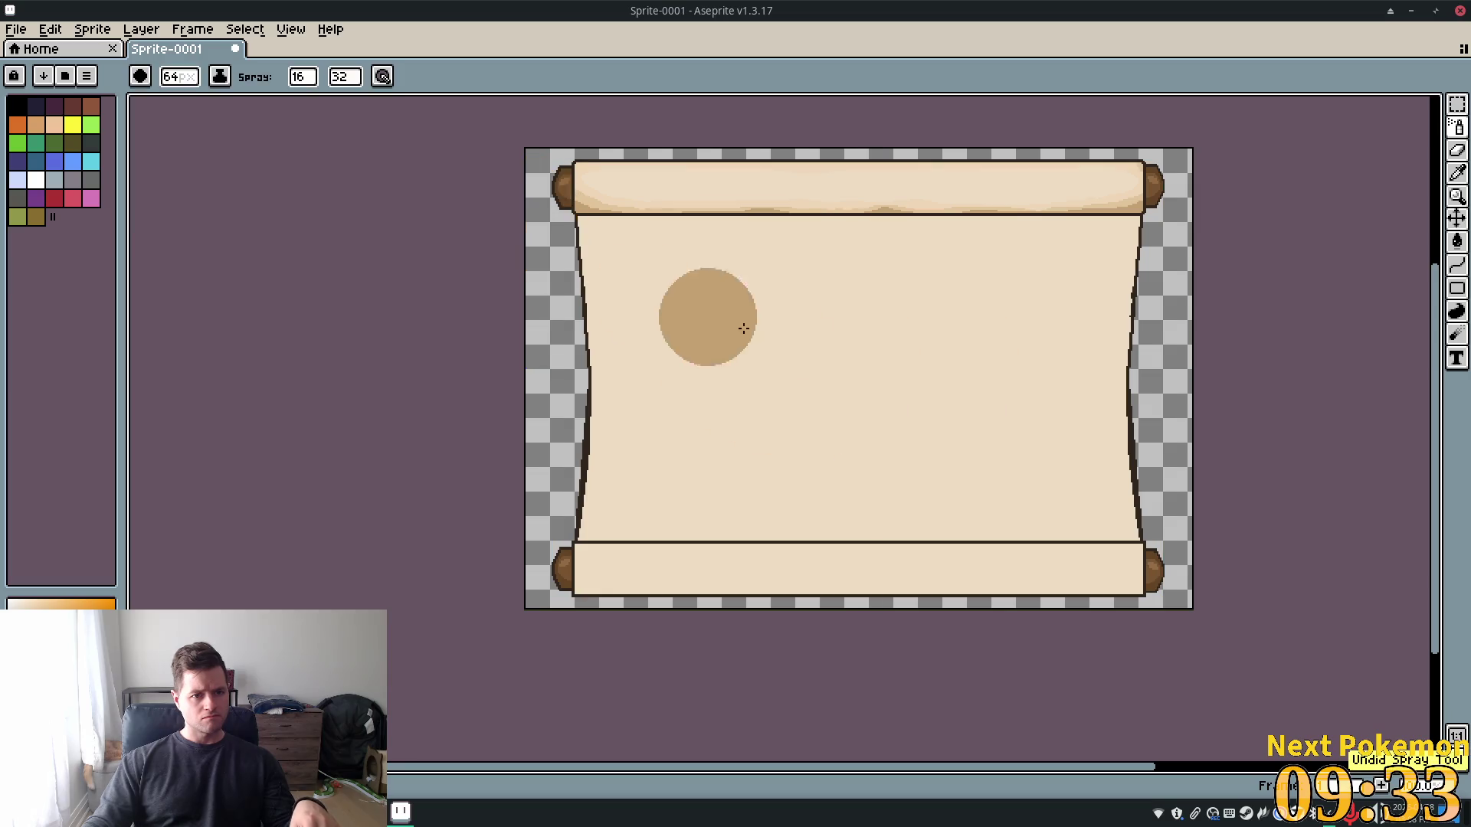
Enable stabilizer 16 and pressure-driven brush size up to 26, then undo a test stroke
left_click(382, 76)
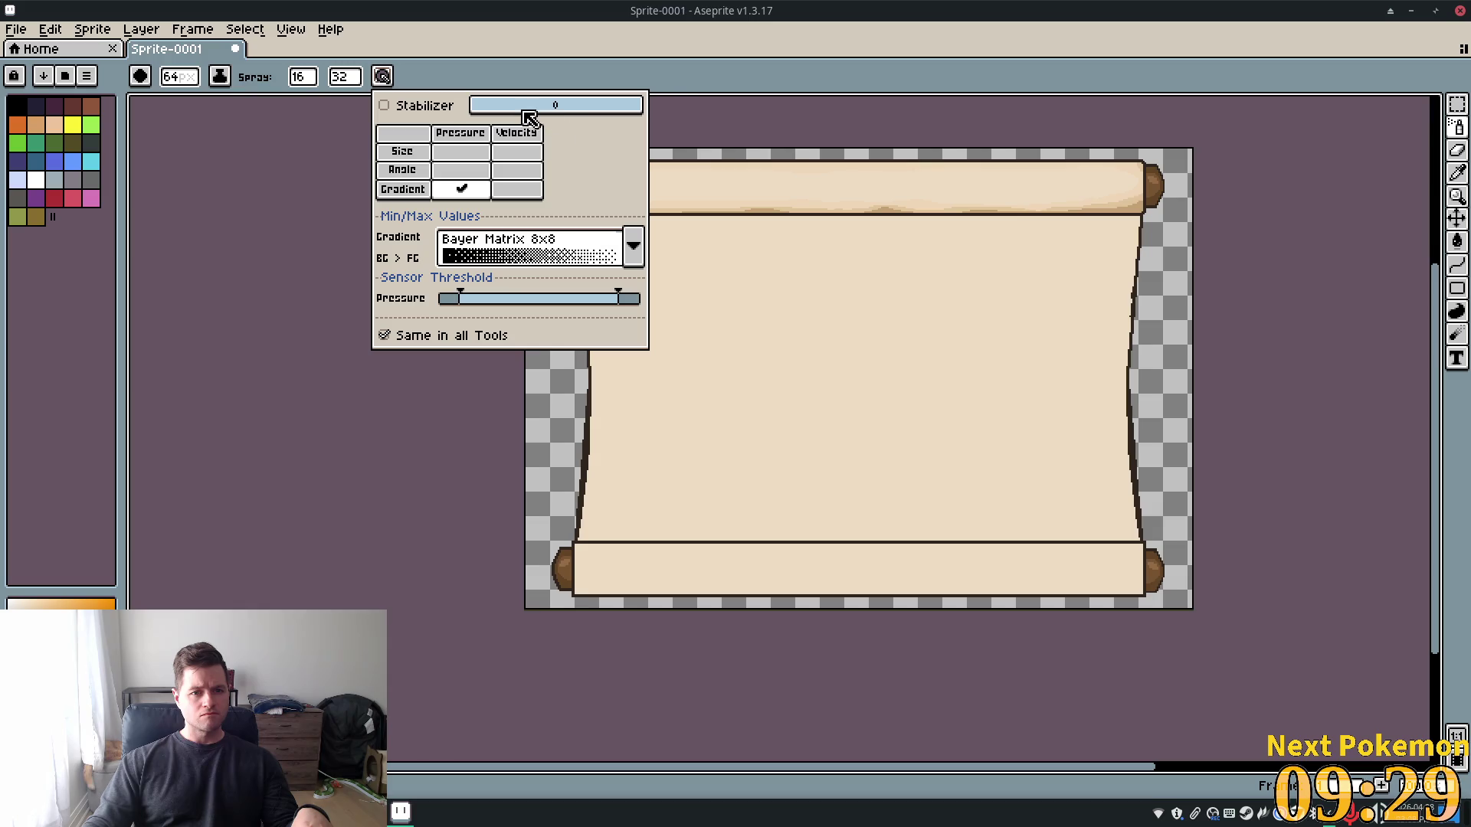
left_click(402, 106)
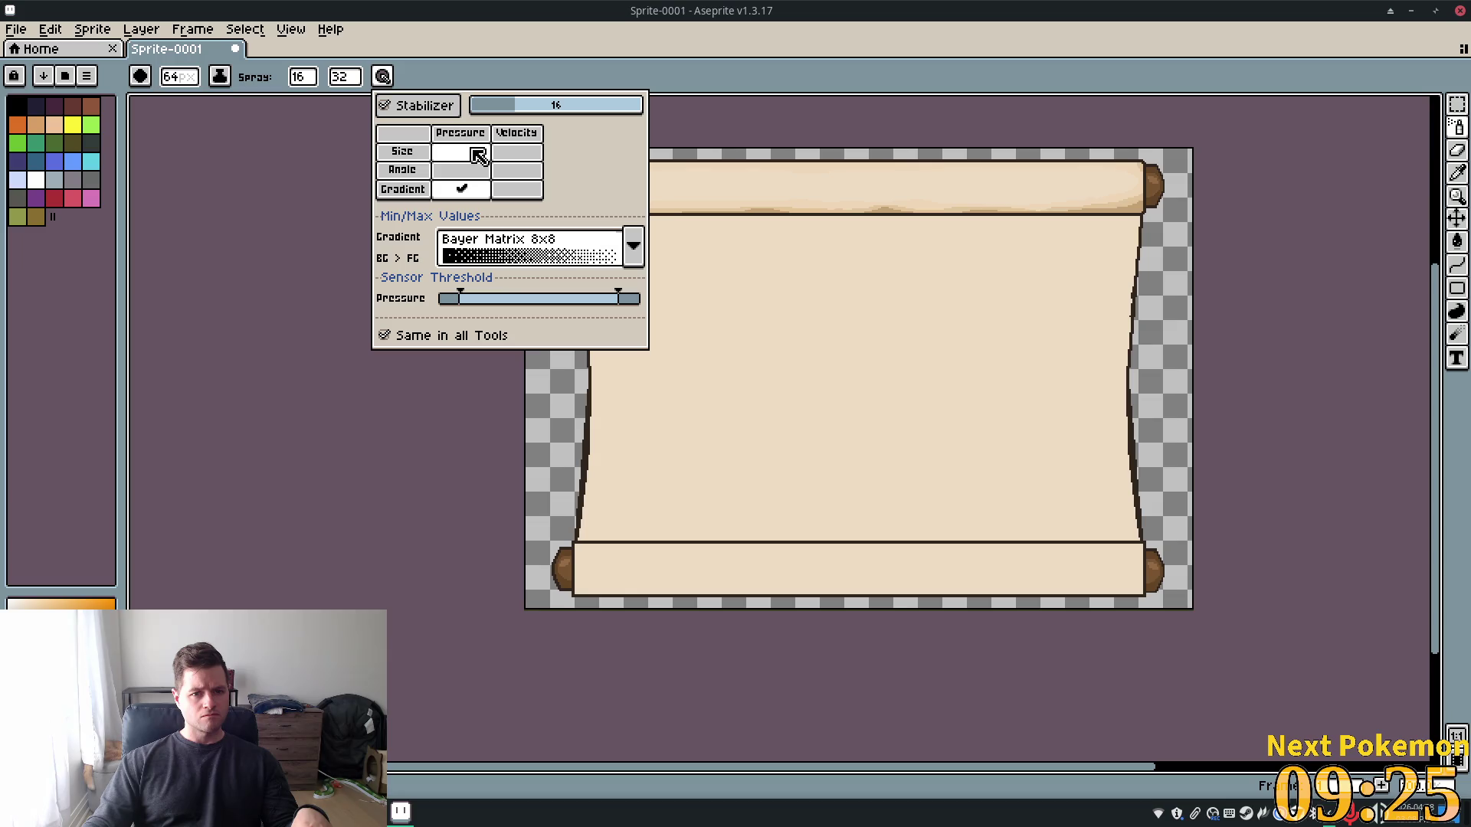
left_click(460, 188)
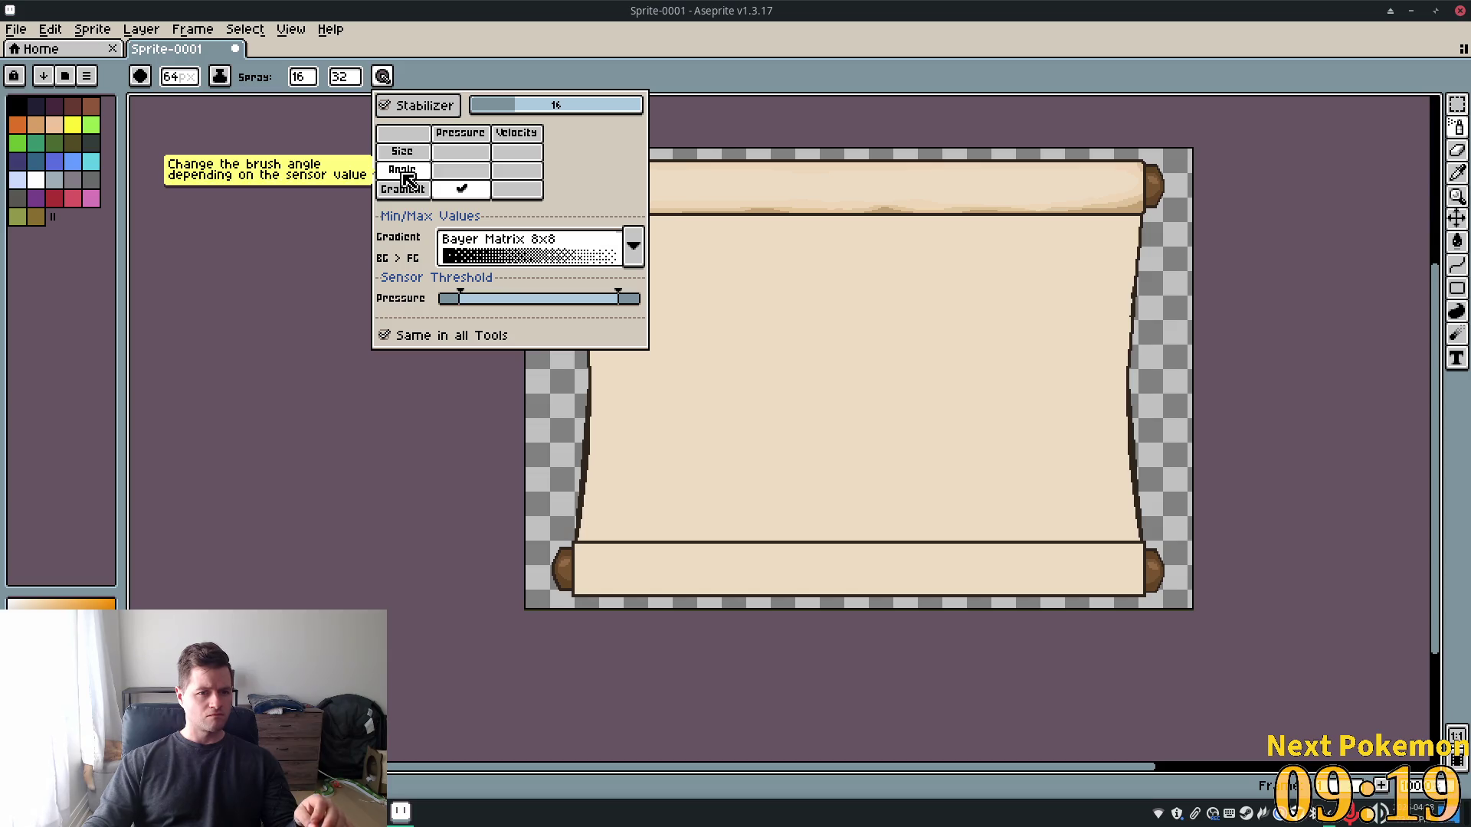
left_click(459, 153)
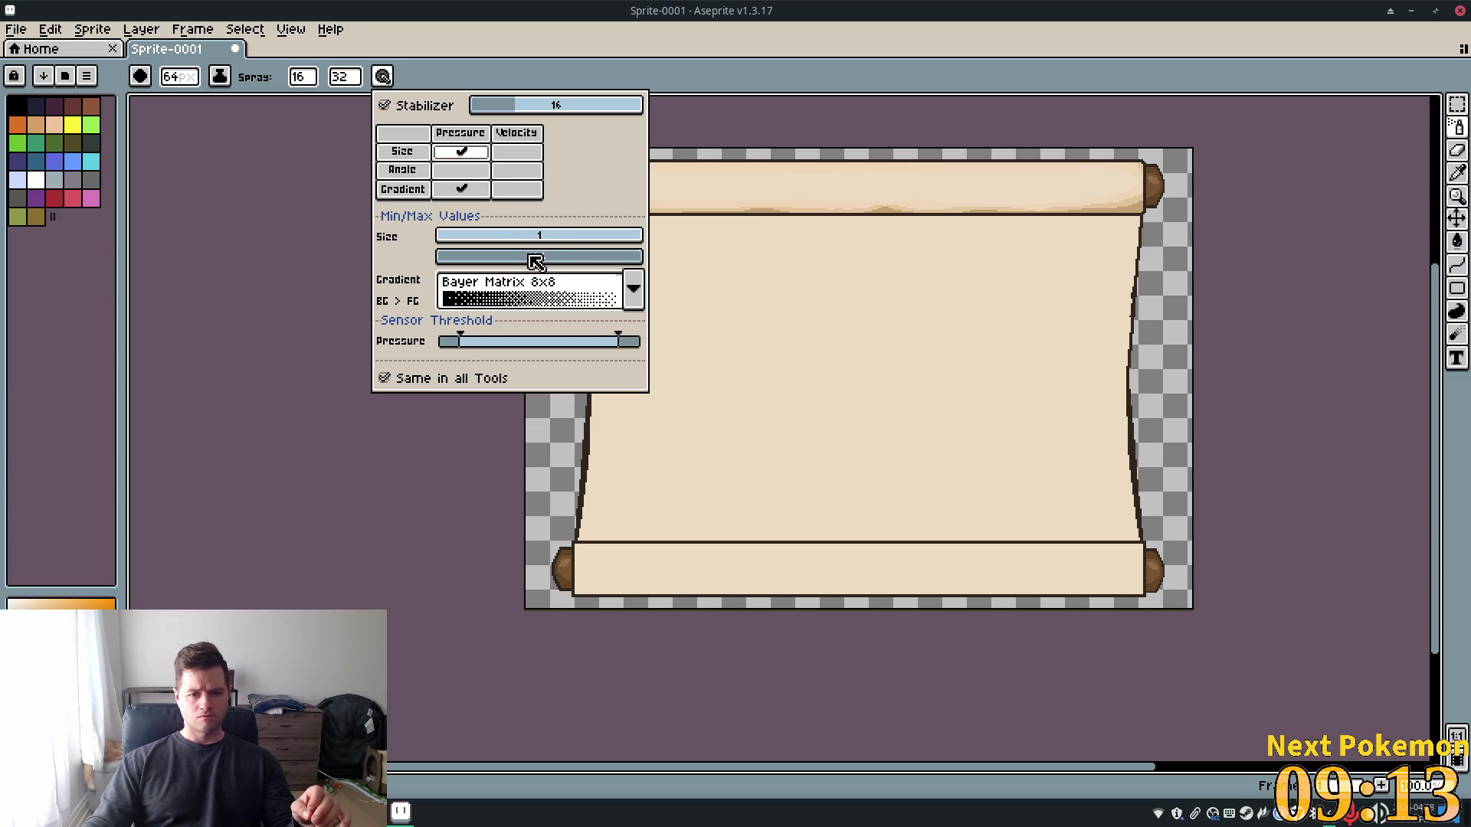
left_click_drag(532, 262, 421, 259)
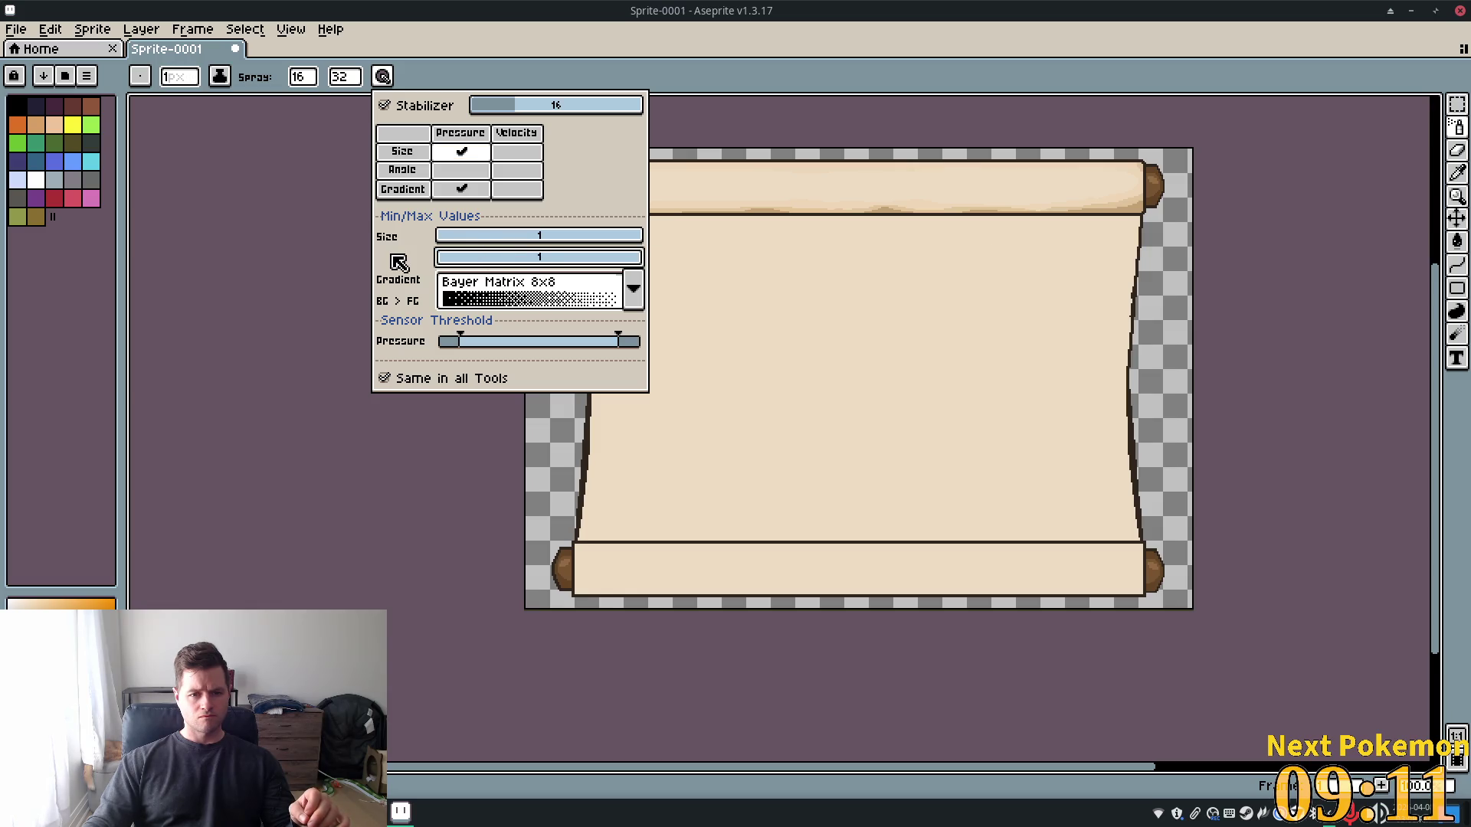
left_click_drag(558, 261, 521, 259)
mouse_move(776, 338)
left_mouse_down()
mouse_move(916, 384)
mouse_move(772, 450)
mouse_move(857, 306)
mouse_move(1097, 398)
left_mouse_up()
key("ctrl+z")
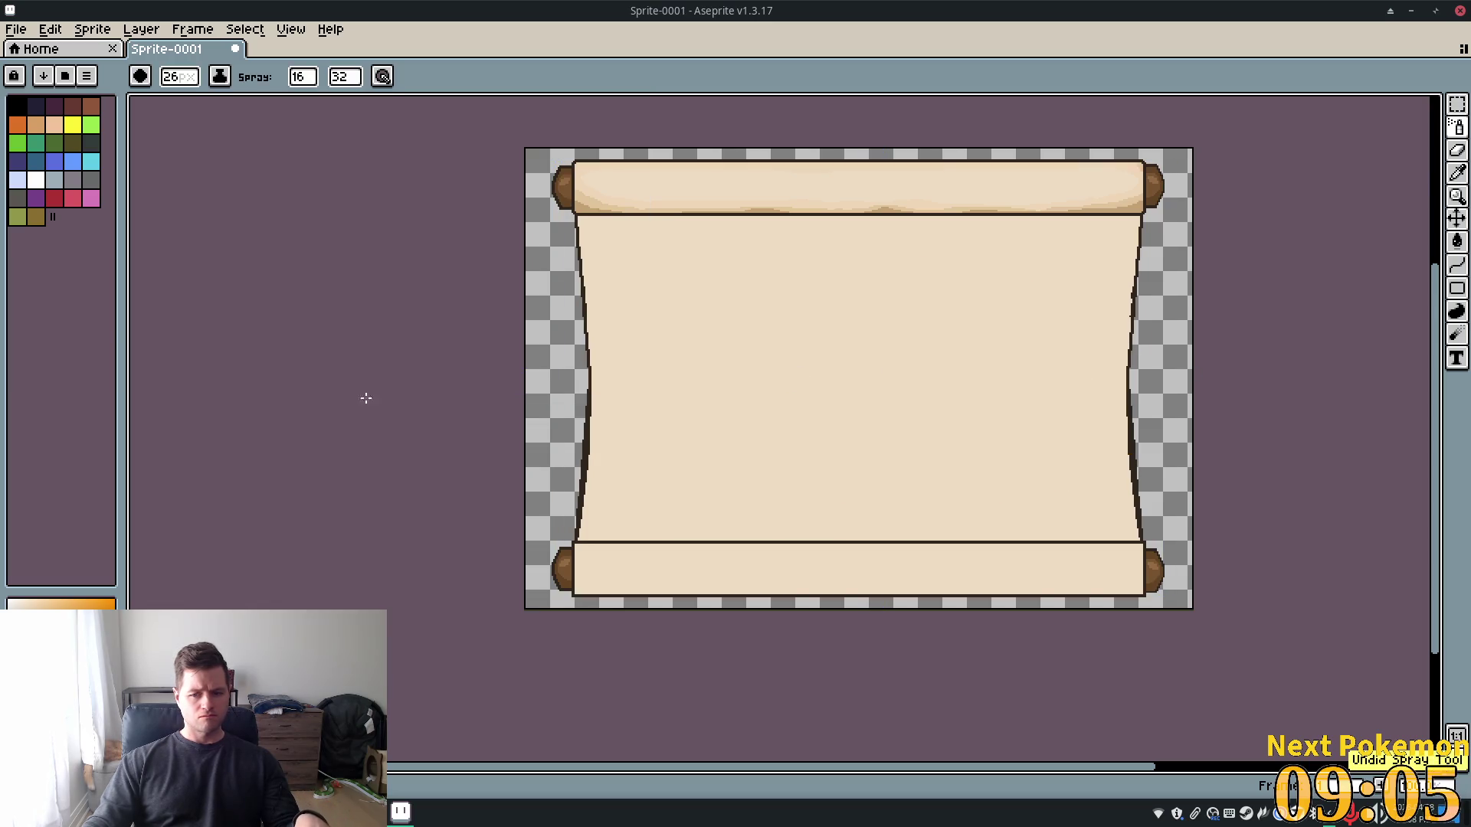
Lower the minimum pressure threshold and discard another test stroke
left_click(387, 77)
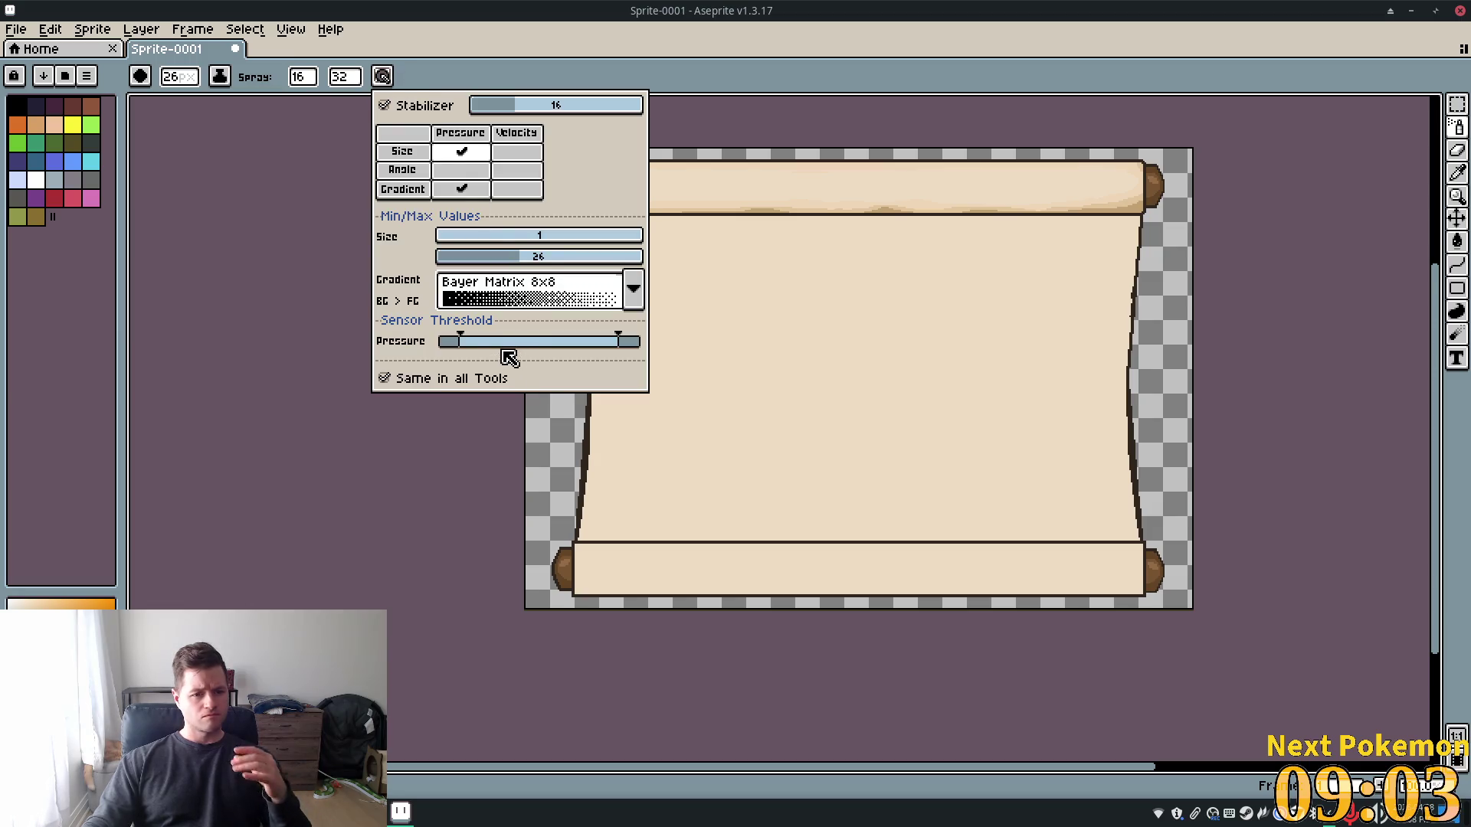
left_click_drag(515, 341, 434, 341)
mouse_move(789, 321)
left_mouse_down()
mouse_move(805, 332)
mouse_move(803, 458)
left_mouse_up()
key("ctrl+z")
key("Tab")
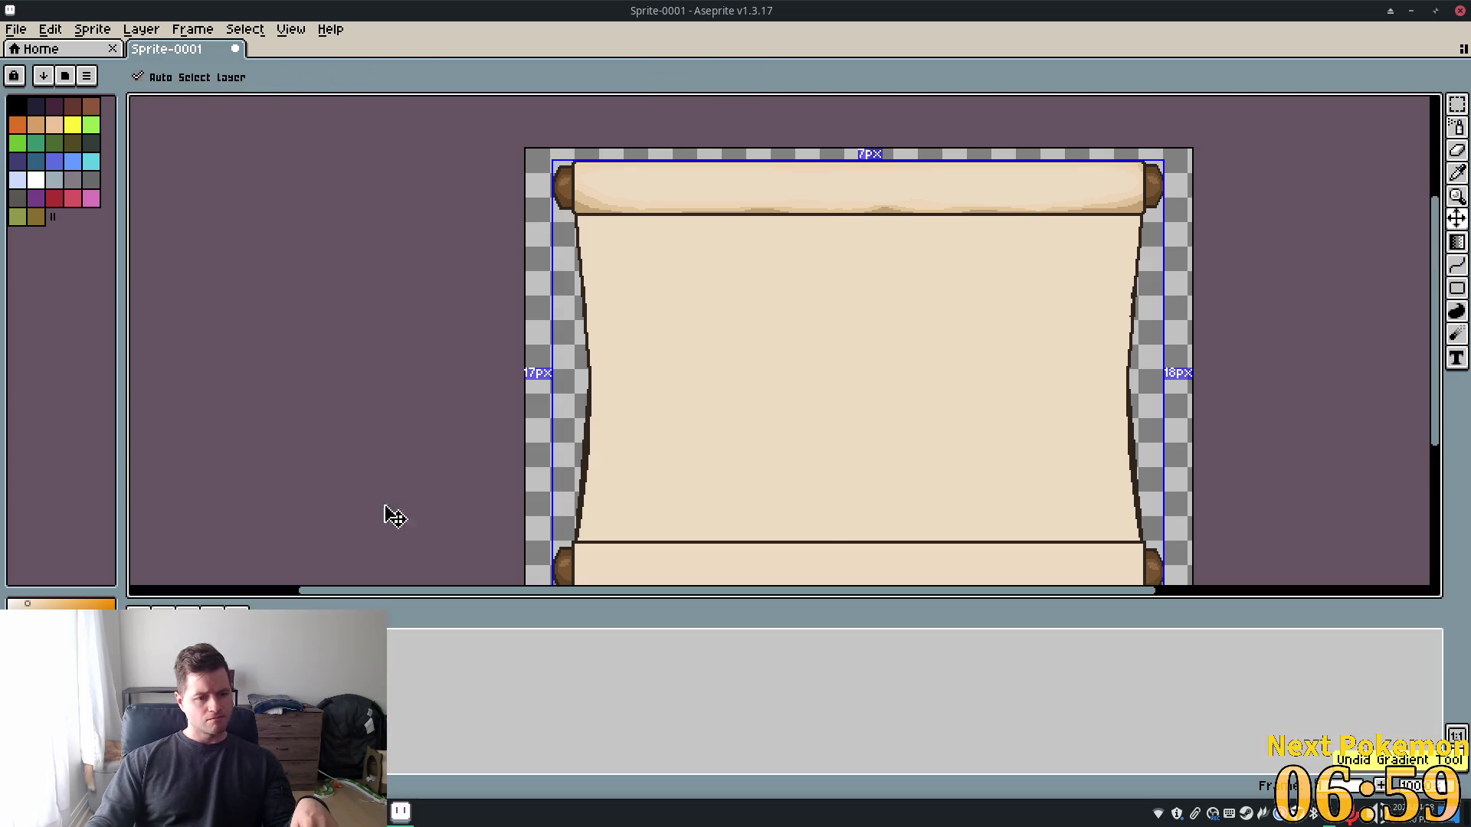
Draw a dithered test gradient on the scroll and undo it
key("shift+g")
mouse_move(843, 316)
left_mouse_down()
mouse_move(1067, 220)
mouse_move(1126, 177)
left_mouse_up()
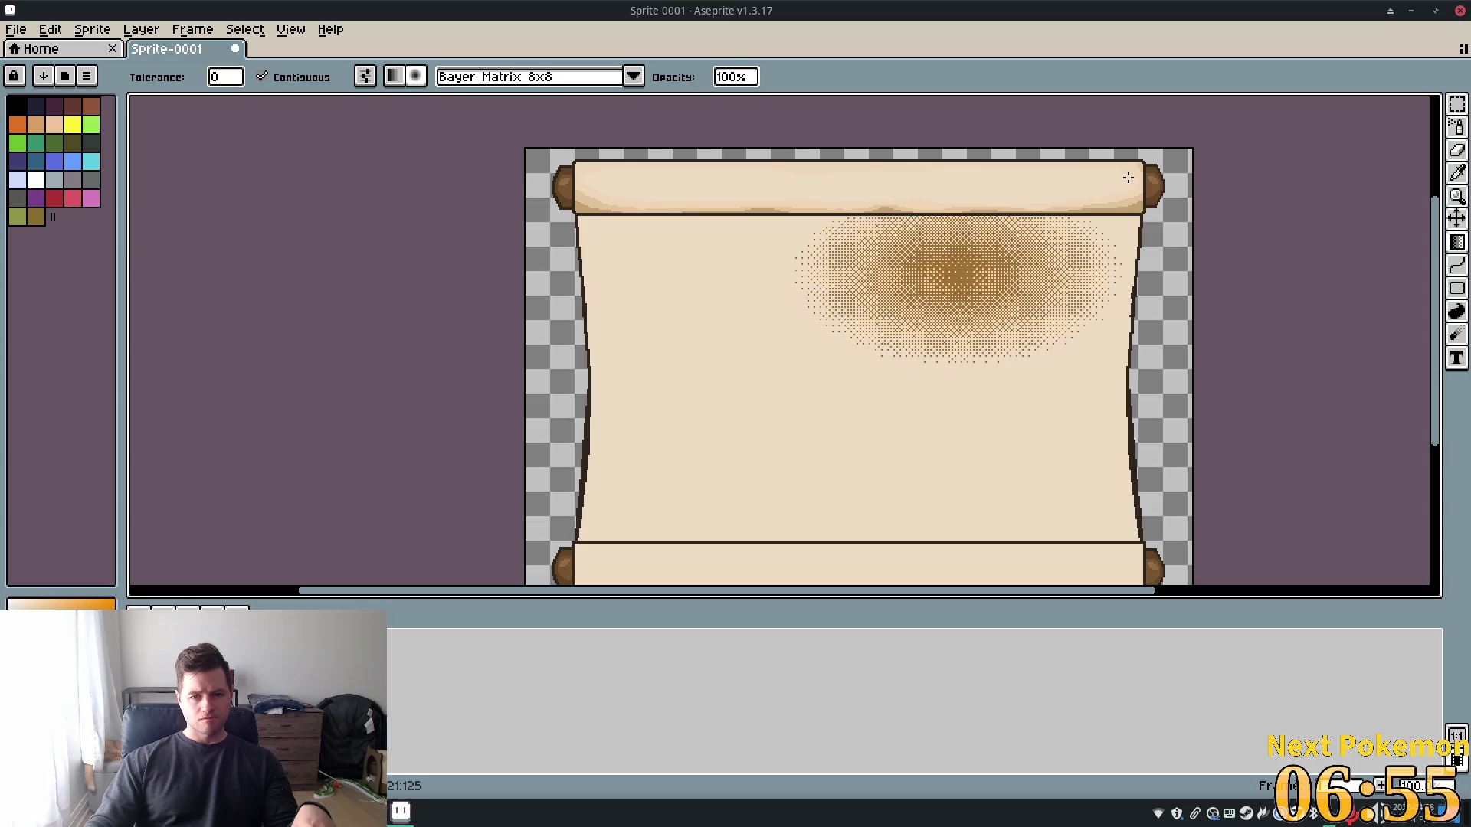
key("ctrl+z")
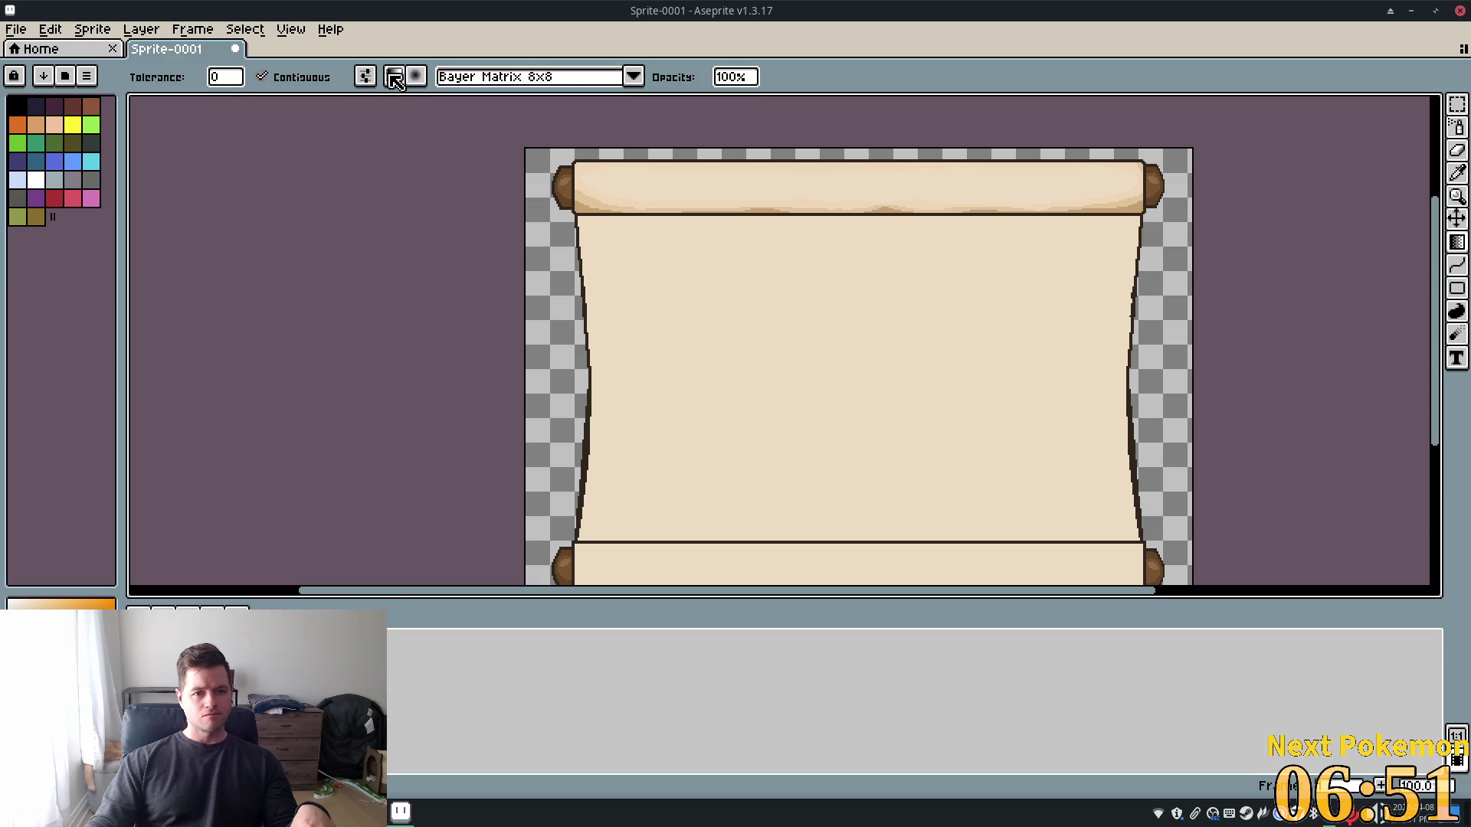
Switch gradient dithering to No Dithering, then try and undo a diagonal brown-to-cream gradient
left_click(503, 77)
left_click(519, 124)
mouse_move(584, 223)
left_mouse_down()
mouse_move(1002, 483)
mouse_move(1291, 537)
left_mouse_up()
mouse_move(1283, 419)
left_mouse_down()
mouse_move(936, 289)
mouse_move(913, 357)
mouse_move(1225, 399)
mouse_move(1300, 348)
mouse_move(759, 400)
mouse_move(933, 571)
mouse_move(807, 584)
mouse_move(624, 521)
mouse_move(647, 347)
mouse_move(598, 419)
mouse_move(670, 223)
mouse_move(926, 102)
mouse_move(714, 191)
mouse_move(766, 232)
left_mouse_up()
key("ctrl+z")
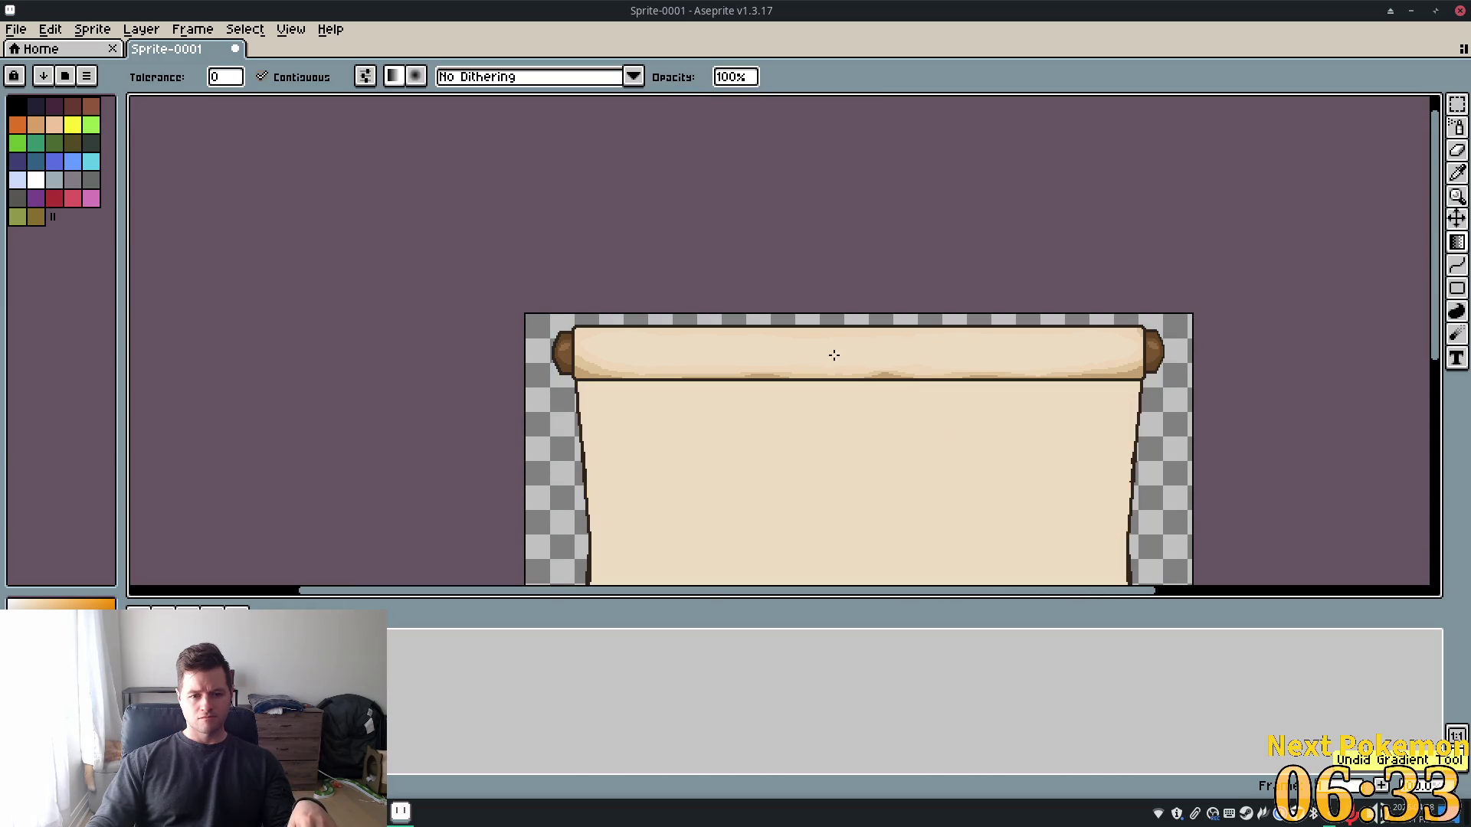
Fill the bottom roller with a vertical brown-to-cream gradient, then zoom back out to the whole scroll
scroll(766, 390, "up", 3)
scroll(705, 421, "down", 3)
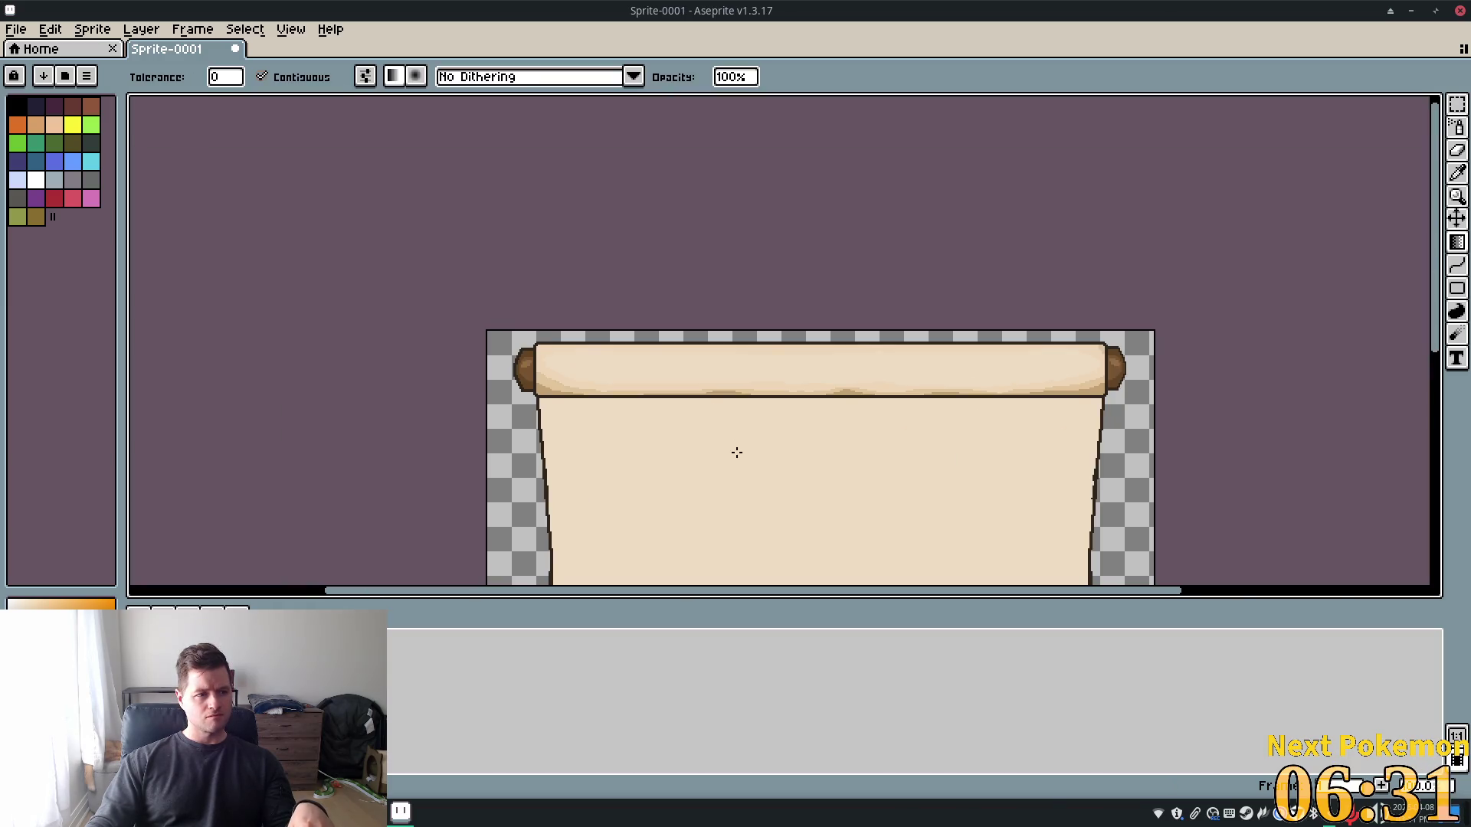
left_click_drag(737, 452, 687, 168)
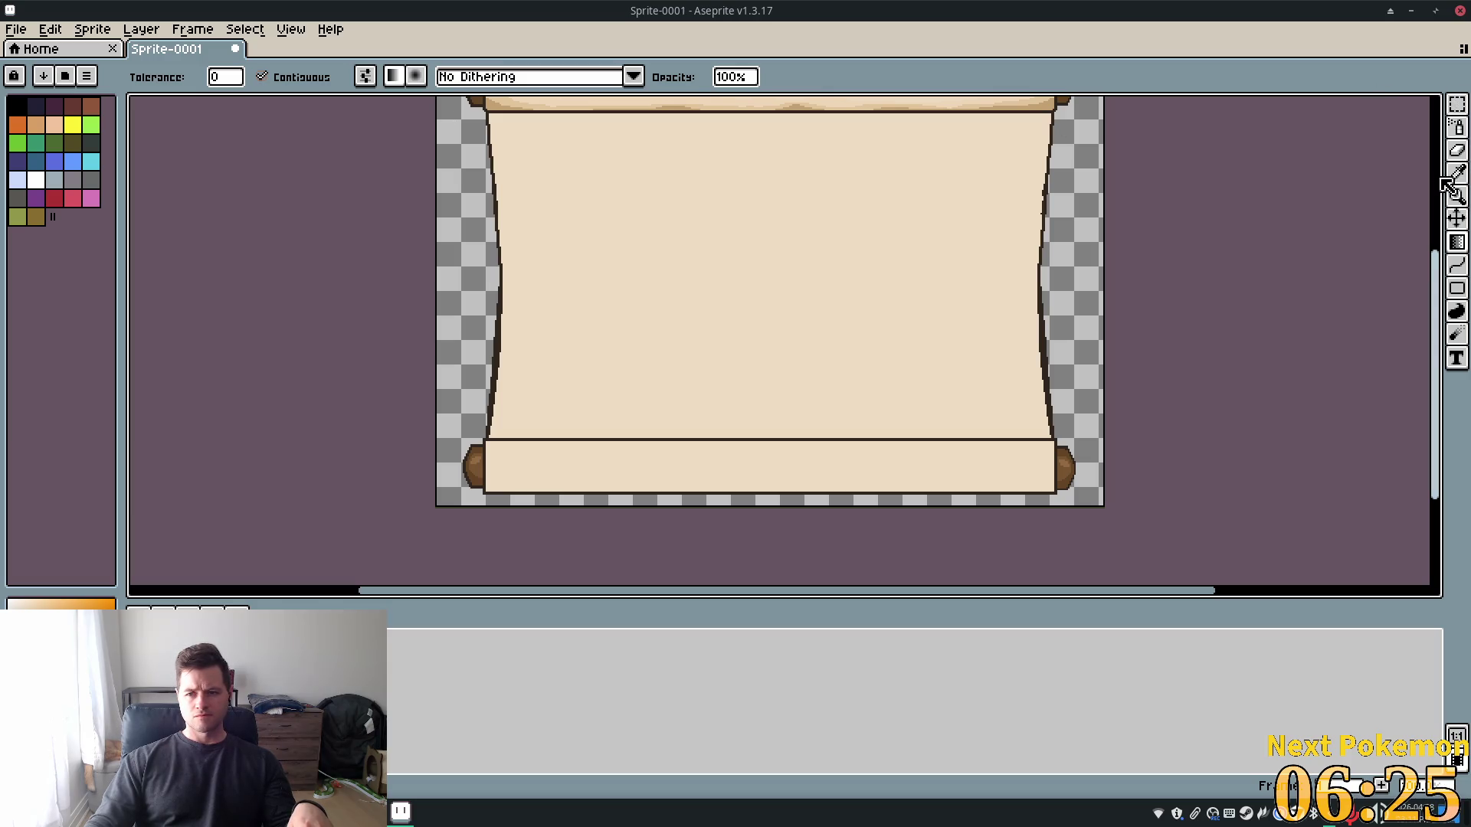
left_click(1457, 104)
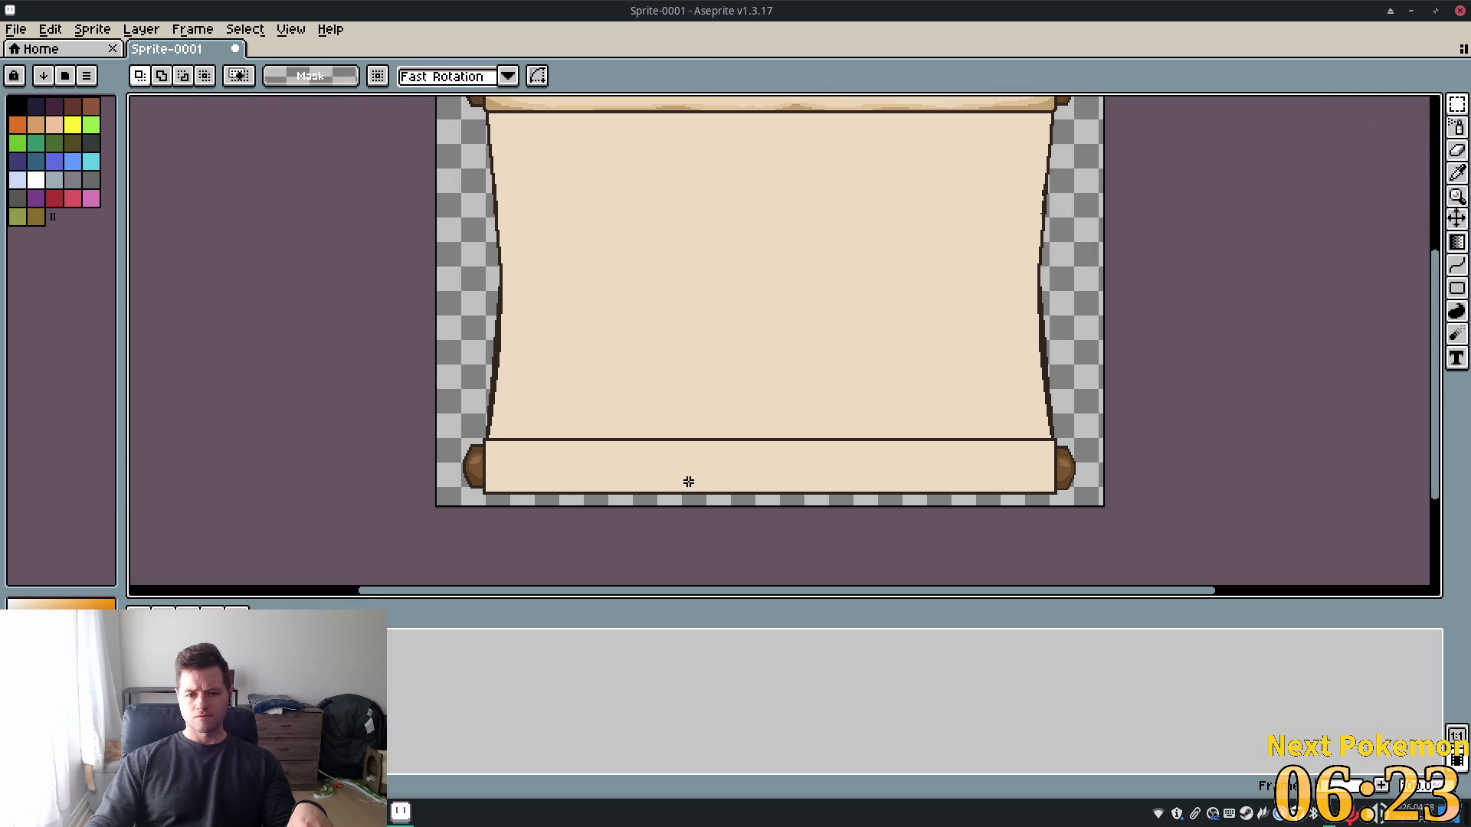
scroll(592, 502, "up", 3)
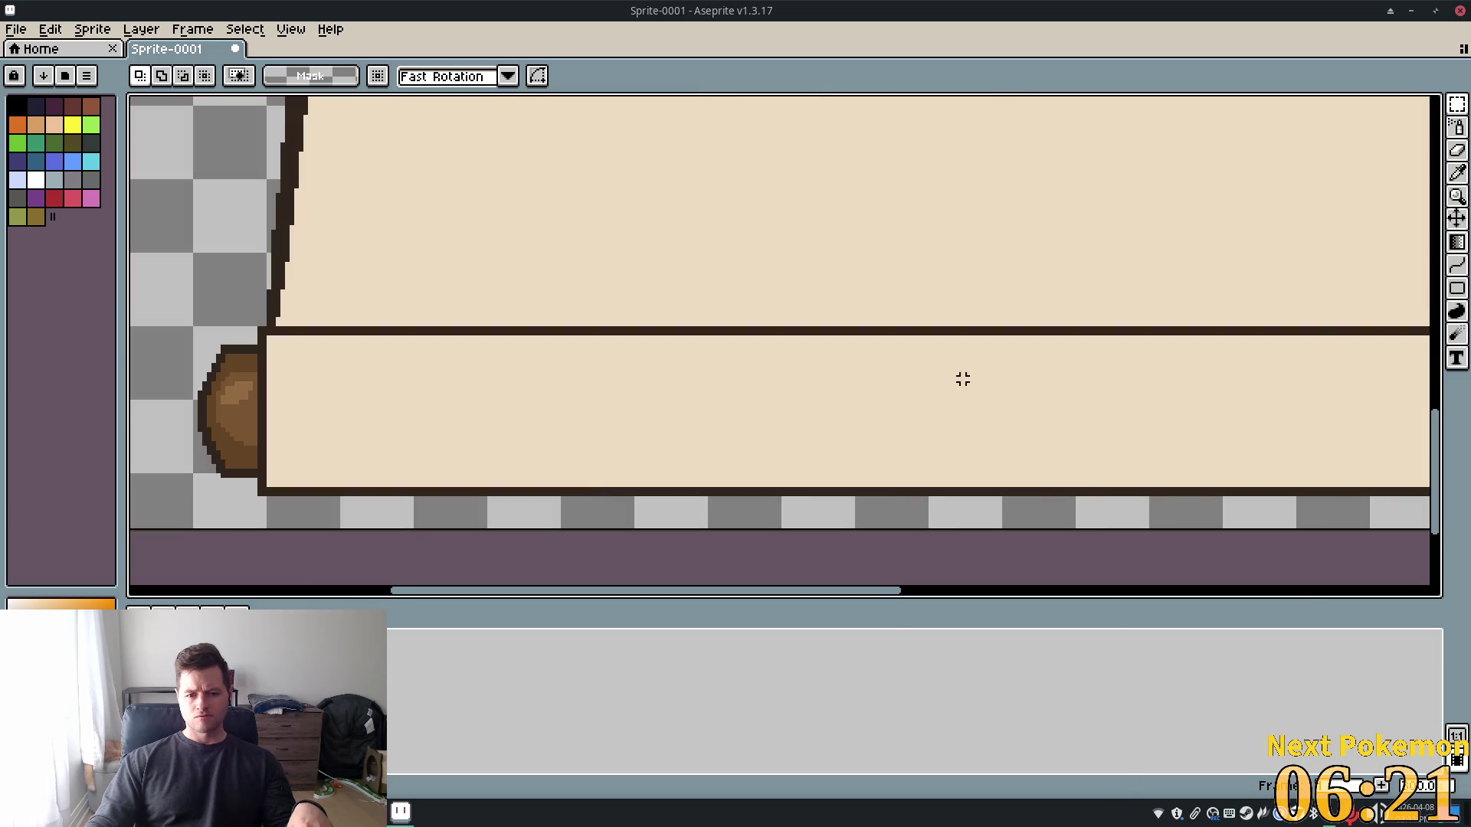
left_click(1458, 244)
mouse_move(793, 380)
left_mouse_down()
mouse_move(774, 498)
mouse_move(927, 436)
mouse_move(912, 582)
mouse_move(847, 470)
mouse_move(847, 585)
mouse_move(877, 312)
mouse_move(701, 118)
mouse_move(824, 404)
mouse_move(1057, 483)
mouse_move(965, 555)
mouse_move(812, 572)
mouse_move(820, 558)
left_mouse_up()
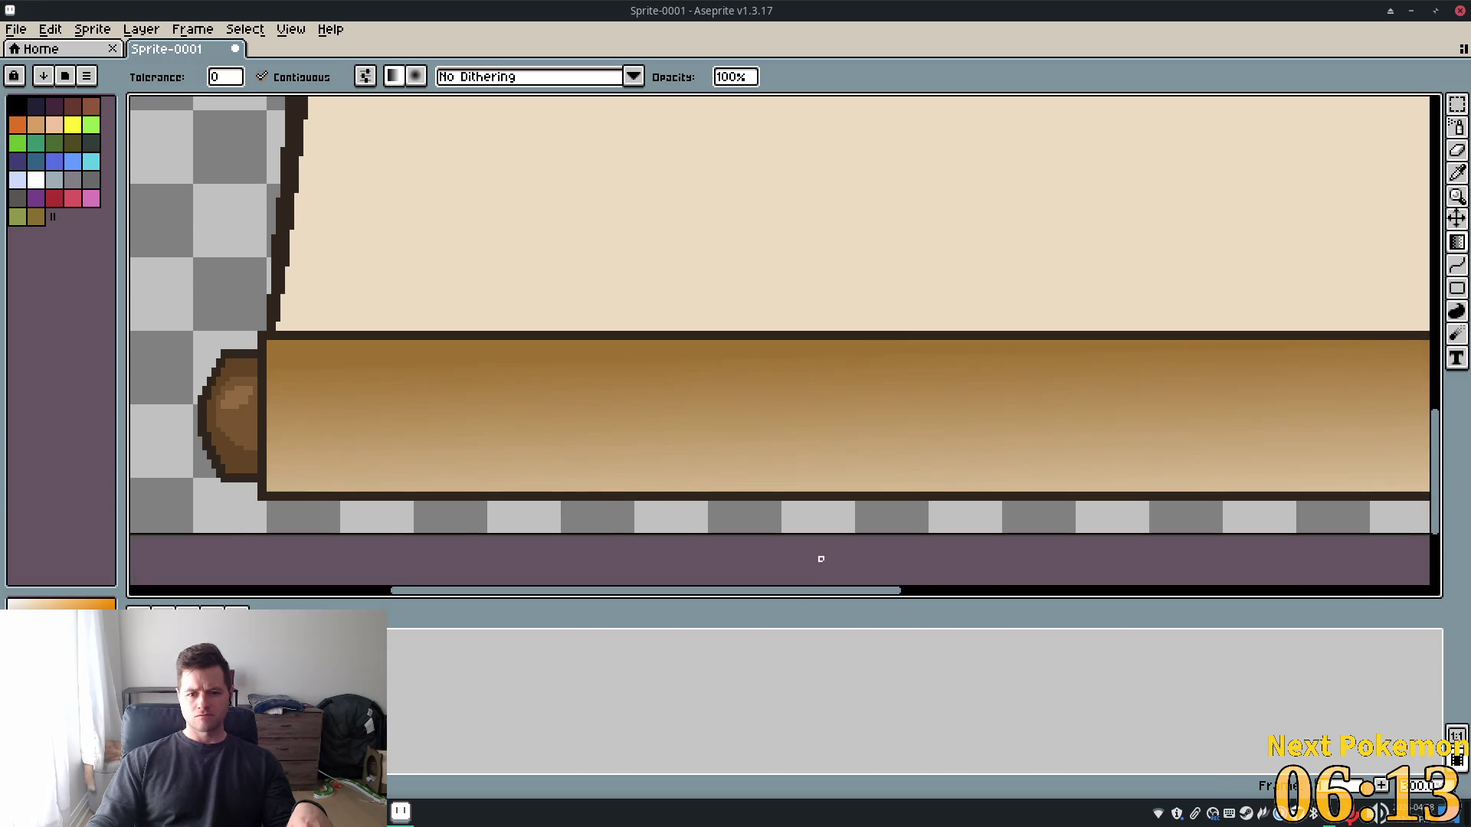
scroll(817, 559, "down", 3)
mouse_move(1172, 288)
left_mouse_down()
mouse_move(1046, 312)
mouse_move(1081, 340)
left_mouse_up()
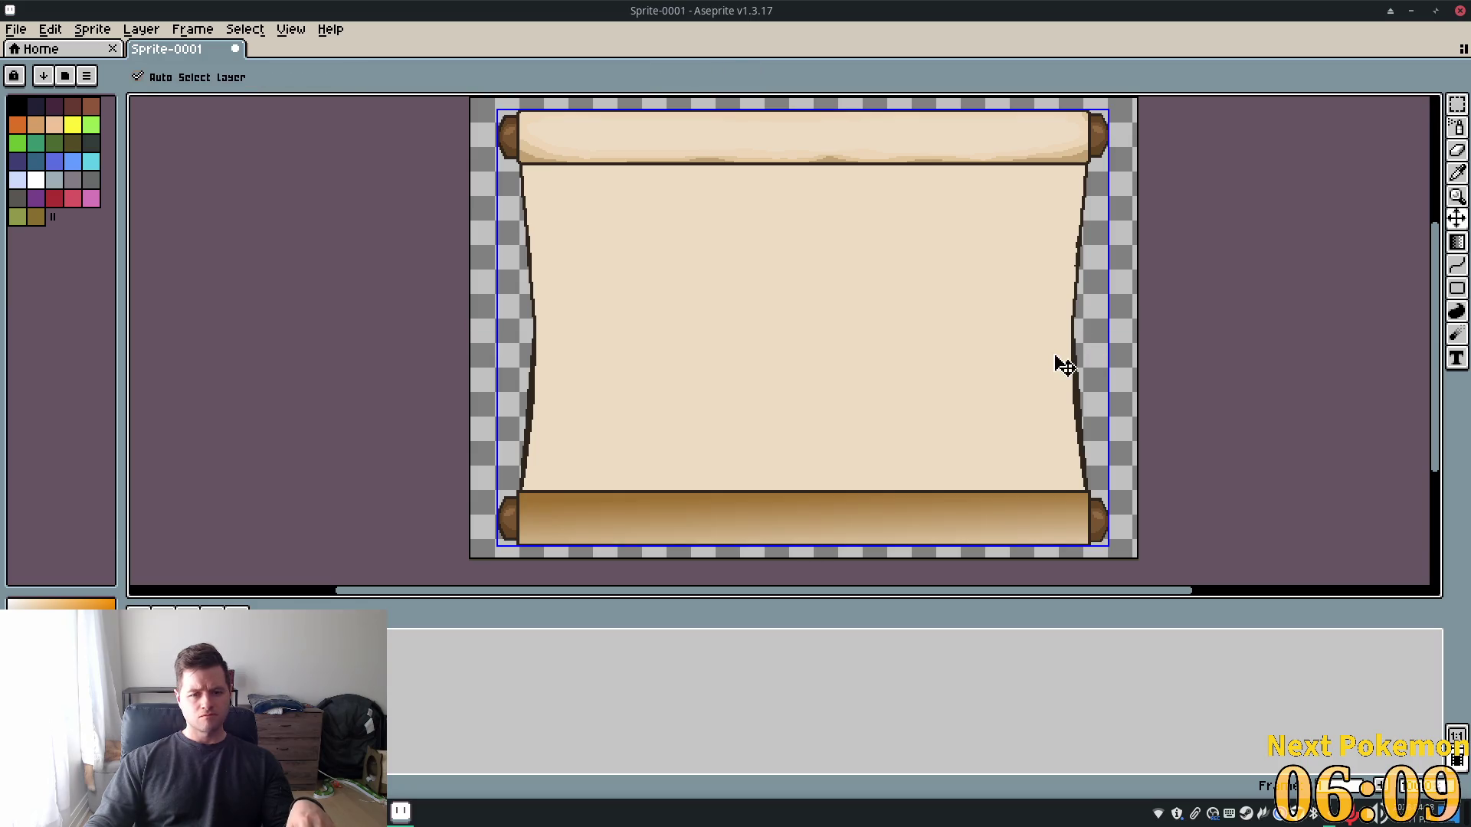
Undo the roller gradient, switch to Radial Gradient, and try and undo a radial fill
key("ctrl+z")
left_click(416, 77)
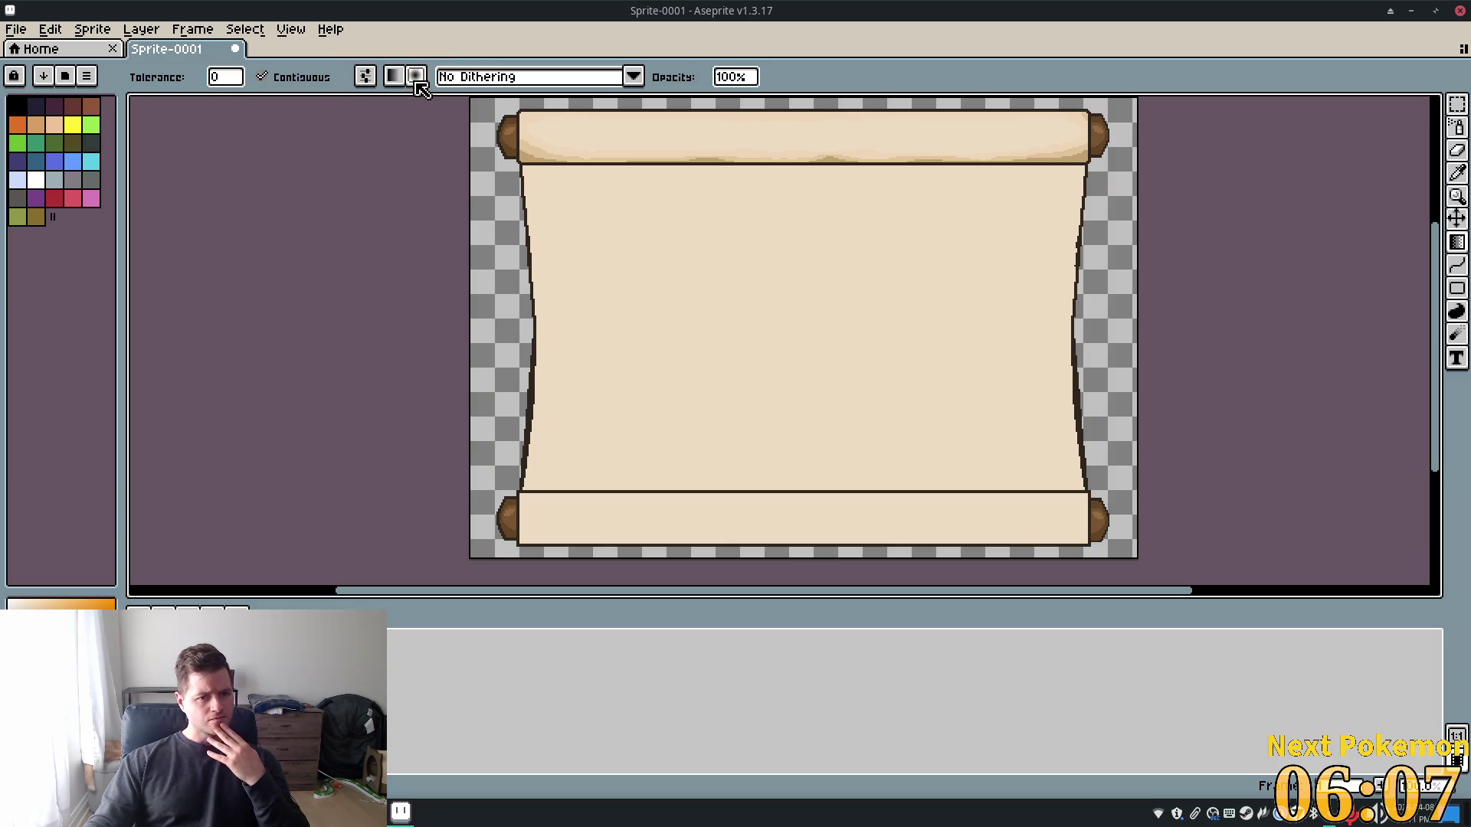
left_click(532, 81)
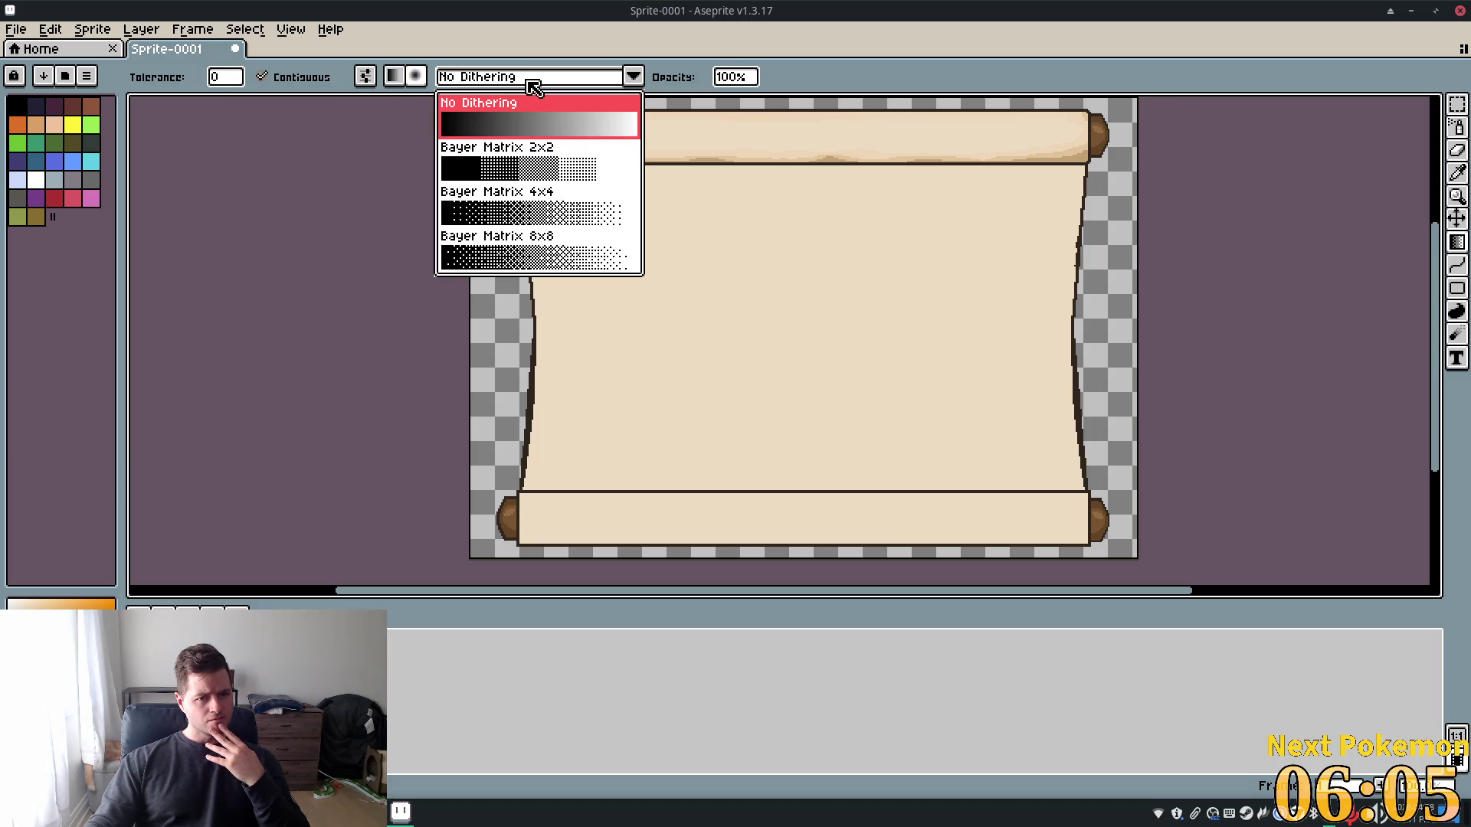
left_click(393, 76)
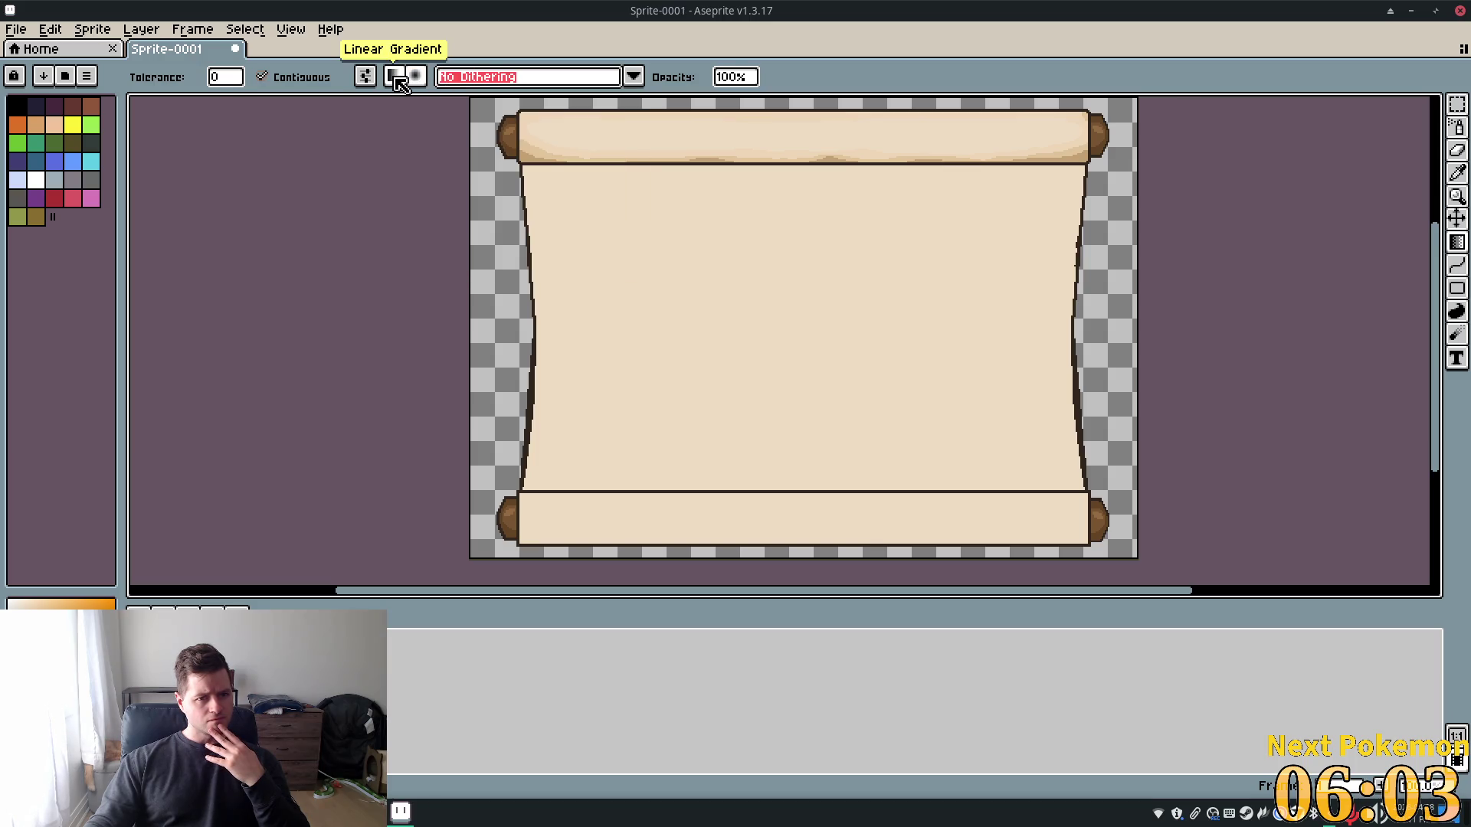
left_click(421, 78)
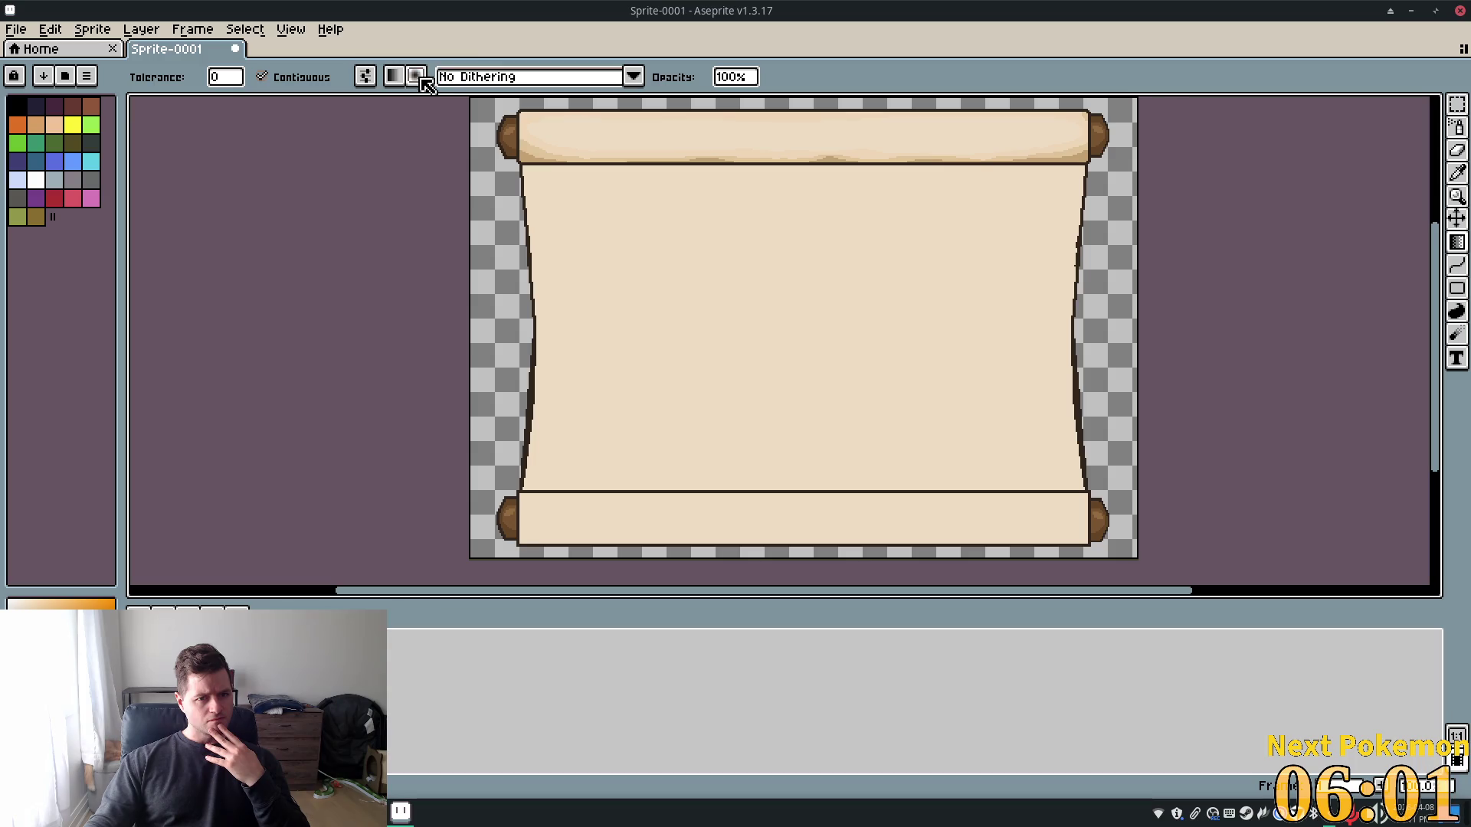
scroll(832, 491, "down", 1)
mouse_move(785, 508)
left_mouse_down()
mouse_move(1008, 519)
mouse_move(1156, 558)
left_mouse_up()
key("ctrl+z")
Try a horizontal brown gradient on the bottom roller, then undo it
scroll(783, 496, "up", 3)
mouse_move(783, 496)
left_mouse_down()
mouse_move(728, 383)
mouse_move(673, 319)
mouse_move(484, 423)
mouse_move(435, 487)
left_mouse_up()
scroll(728, 383, "down", 6)
left_click_drag(342, 501, 206, 503)
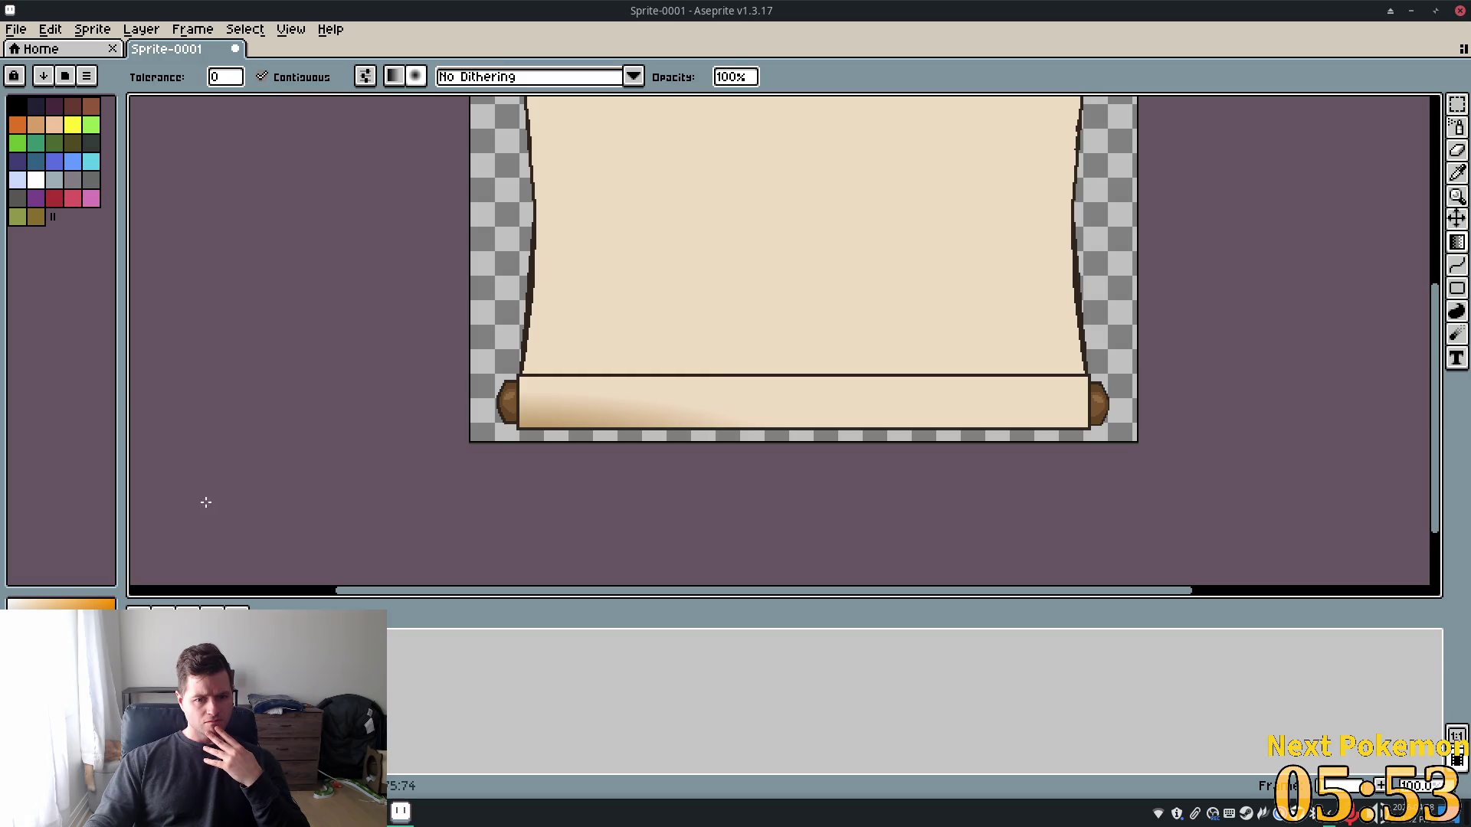
key("v")
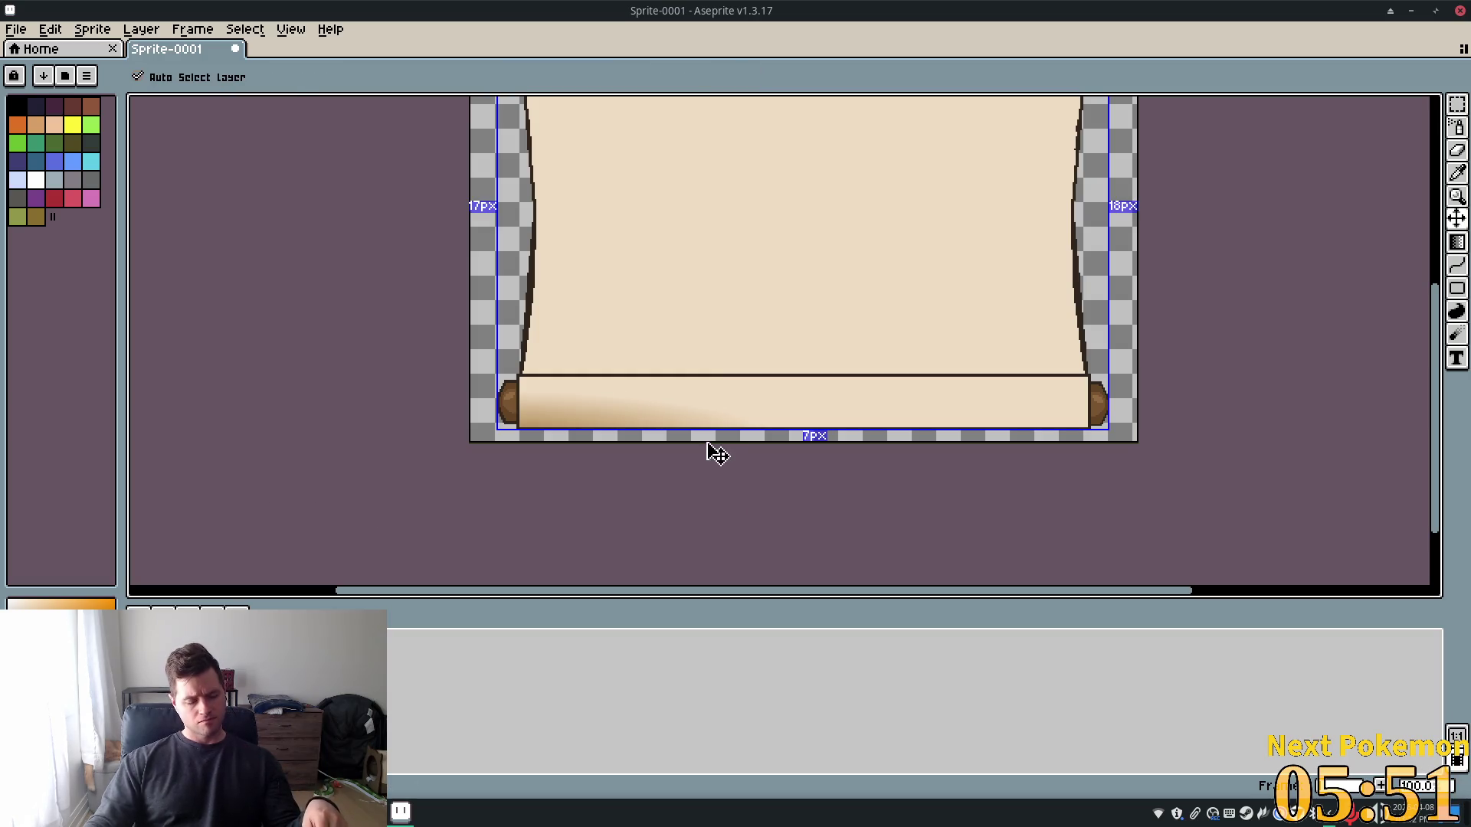
key("ctrl+z")
key("g")
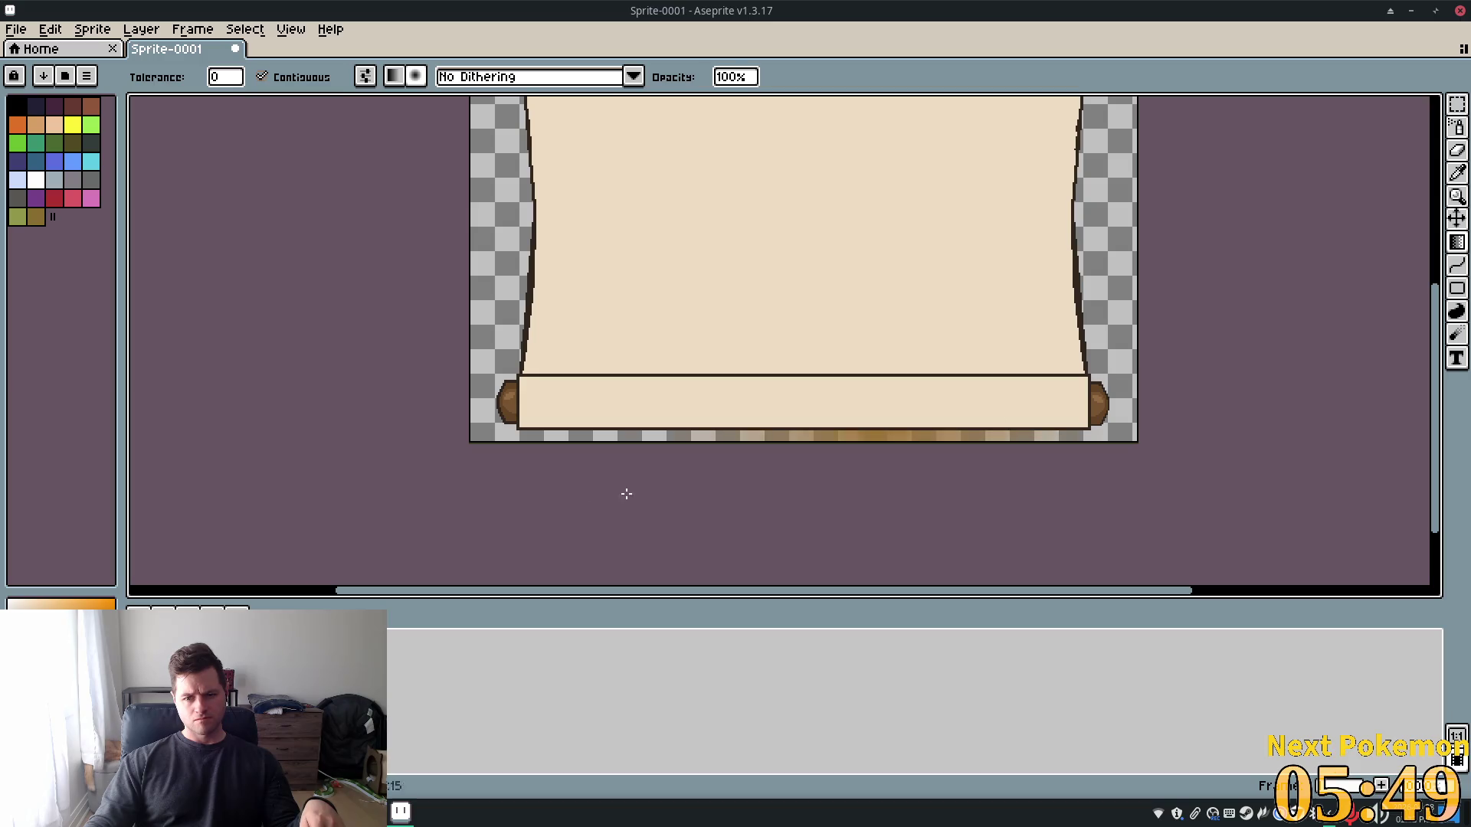
scroll(452, 578, "down", 3)
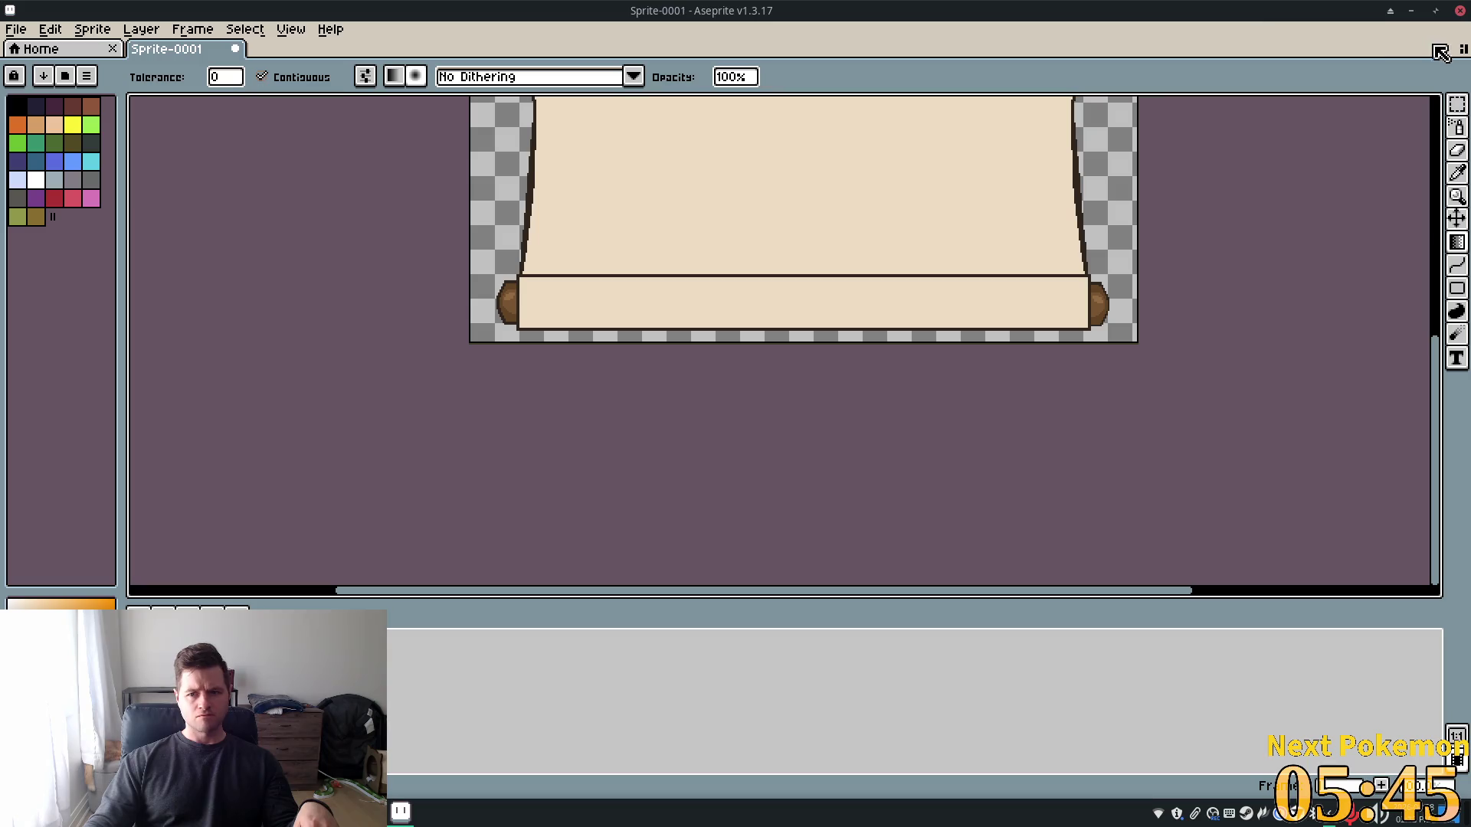
Magic Wand the bottom roller's cream panel and try, then undo, gradient shading
left_click(1462, 112)
left_click(1434, 103)
left_click(778, 300)
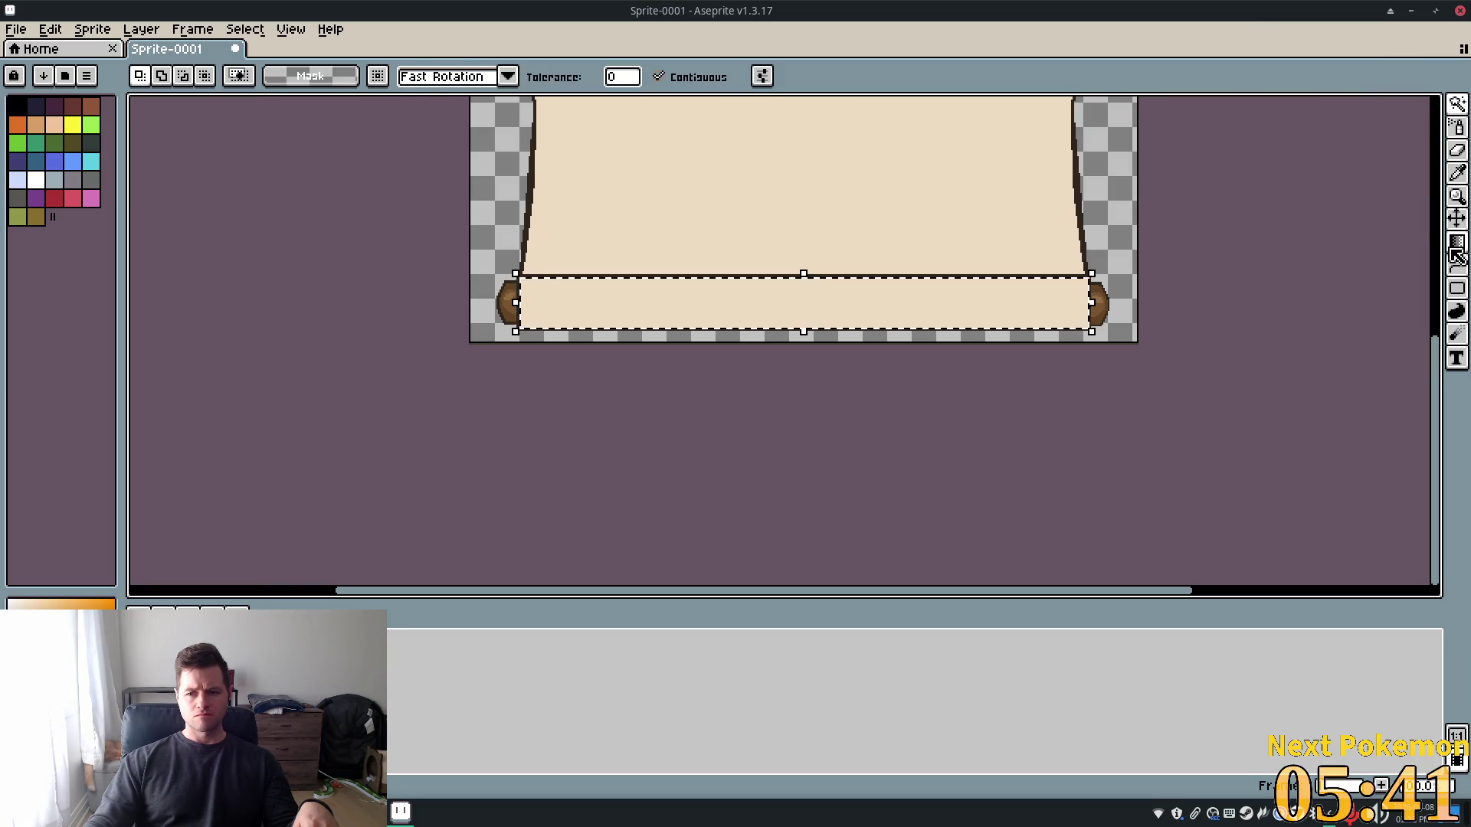
left_click(1456, 242)
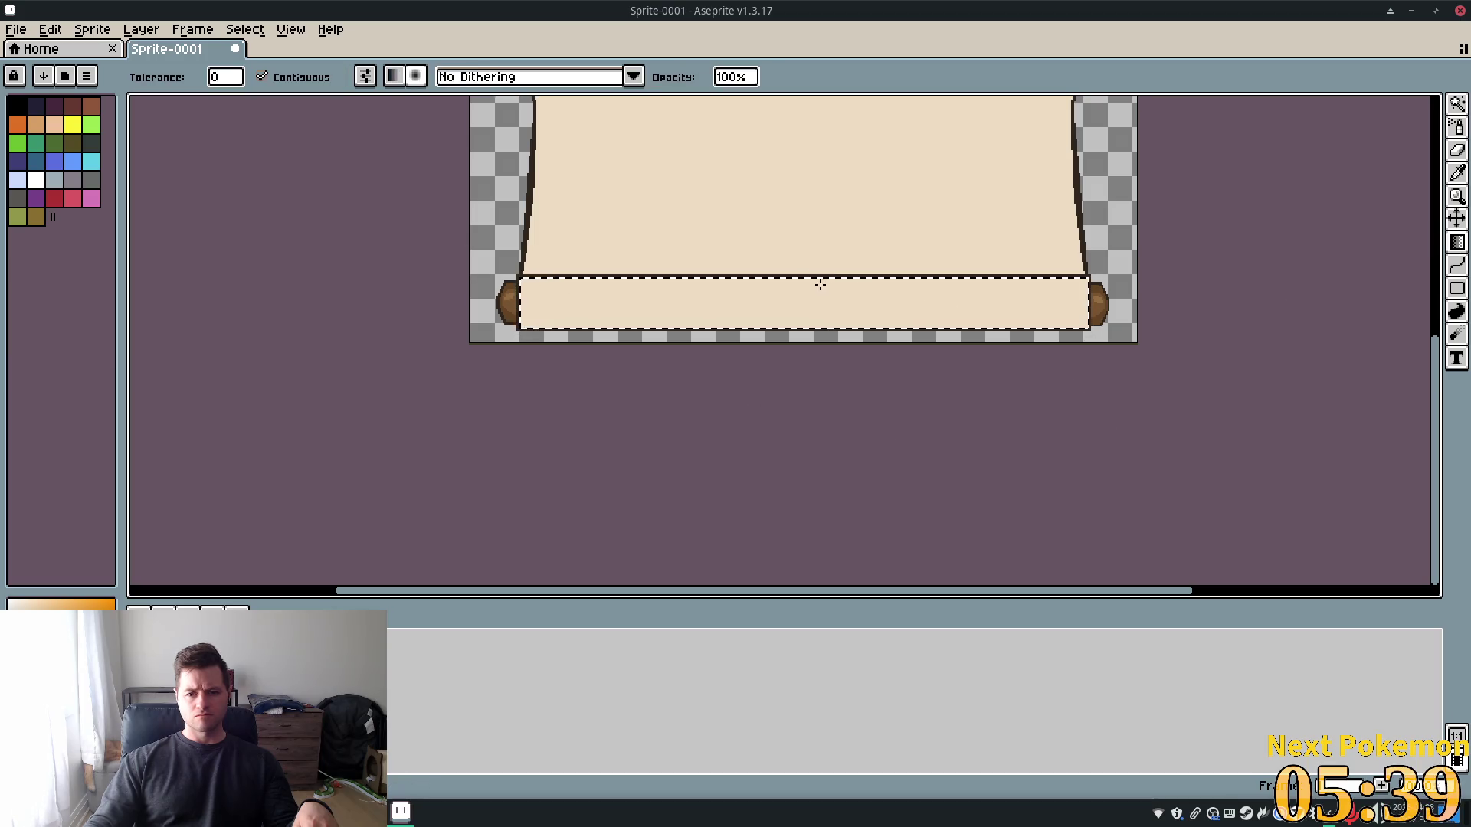
left_click_drag(742, 298, 1022, 322)
key("ctrl+z")
mouse_move(805, 121)
left_mouse_down()
mouse_move(288, 263)
mouse_move(368, 230)
left_mouse_up()
key("v")
key("ctrl+z")
key("g")
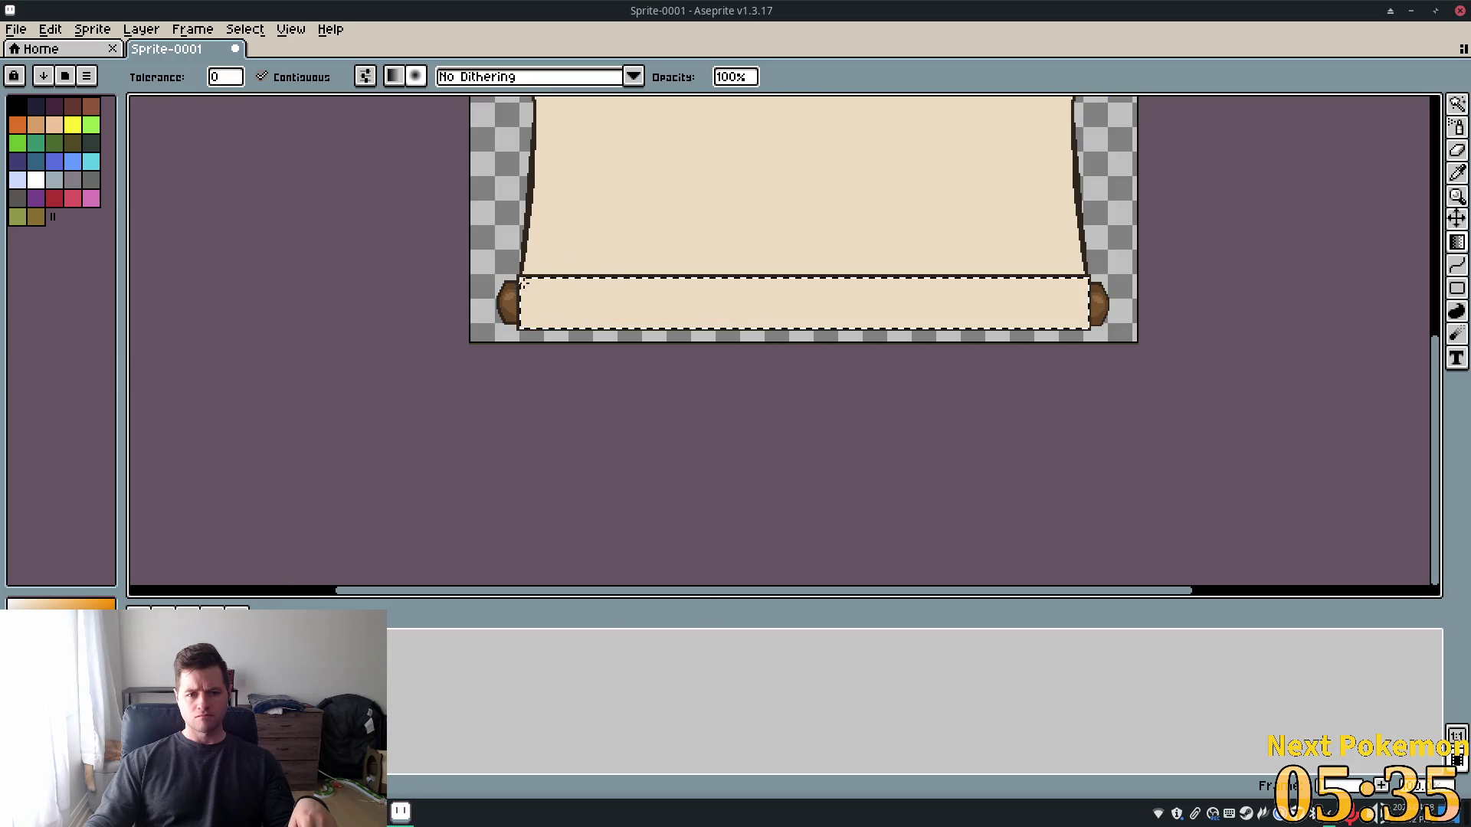
Uncheck Contiguous and shade the lower roller strip with a brown gradient
mouse_move(805, 330)
left_mouse_down()
mouse_move(996, 322)
mouse_move(1067, 407)
mouse_move(1083, 466)
mouse_move(1116, 367)
left_mouse_up()
scroll(1119, 361, "down", 2)
scroll(1136, 350, "up", 1)
scroll(1136, 350, "up", 4)
key("ctrl+z")
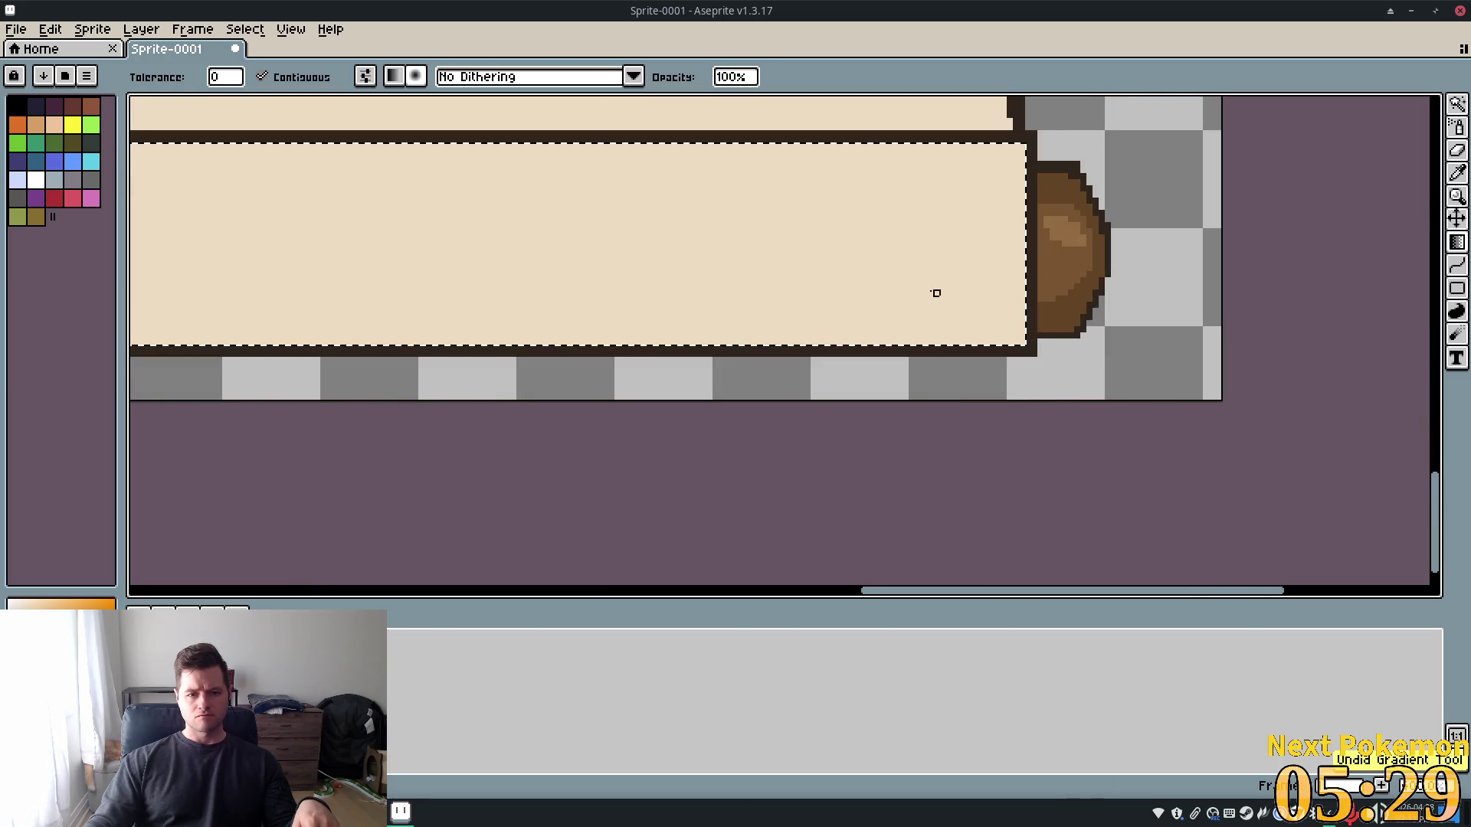
scroll(1144, 263, "down", 4)
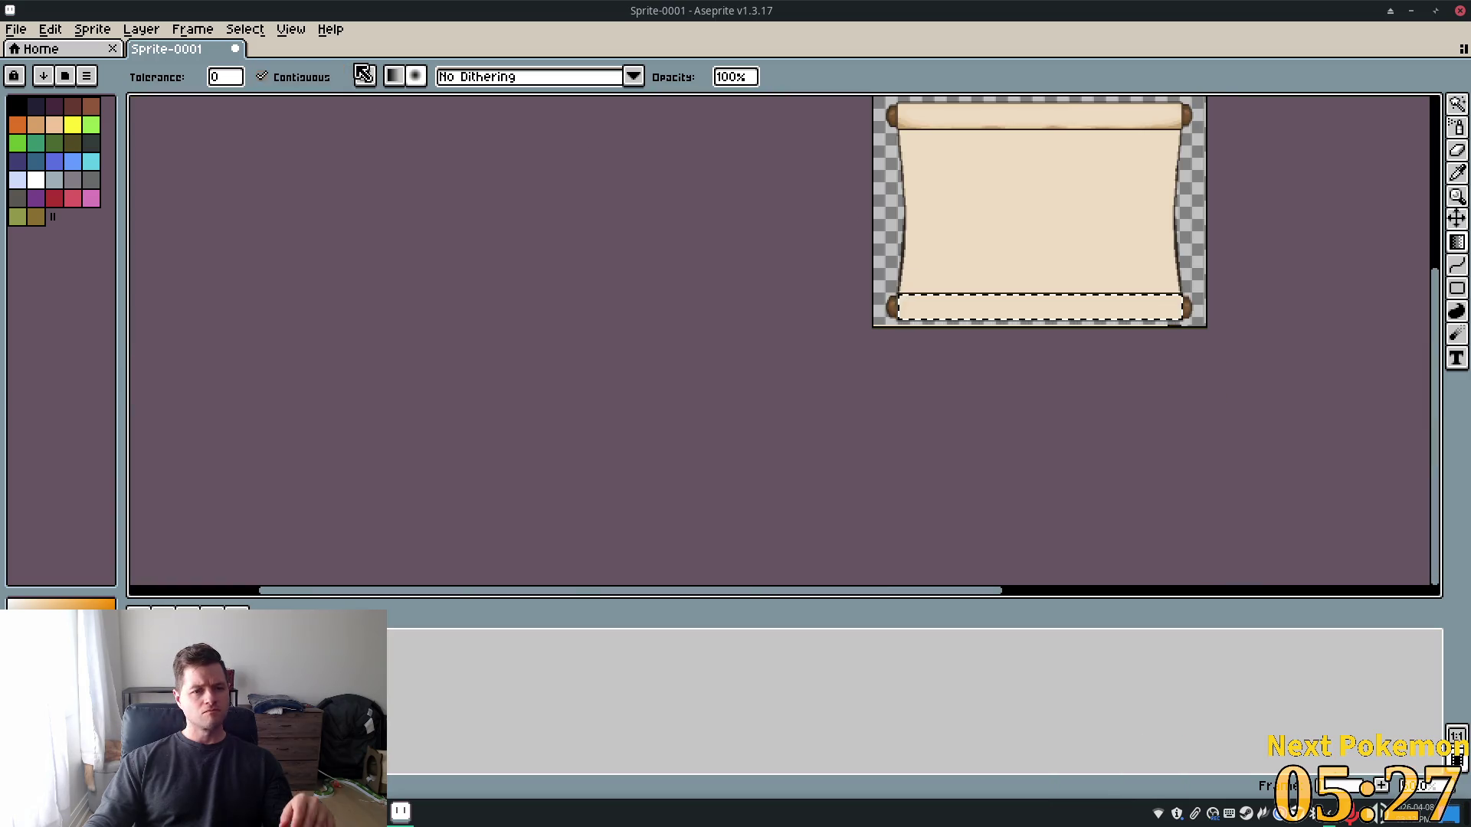
left_click(295, 76)
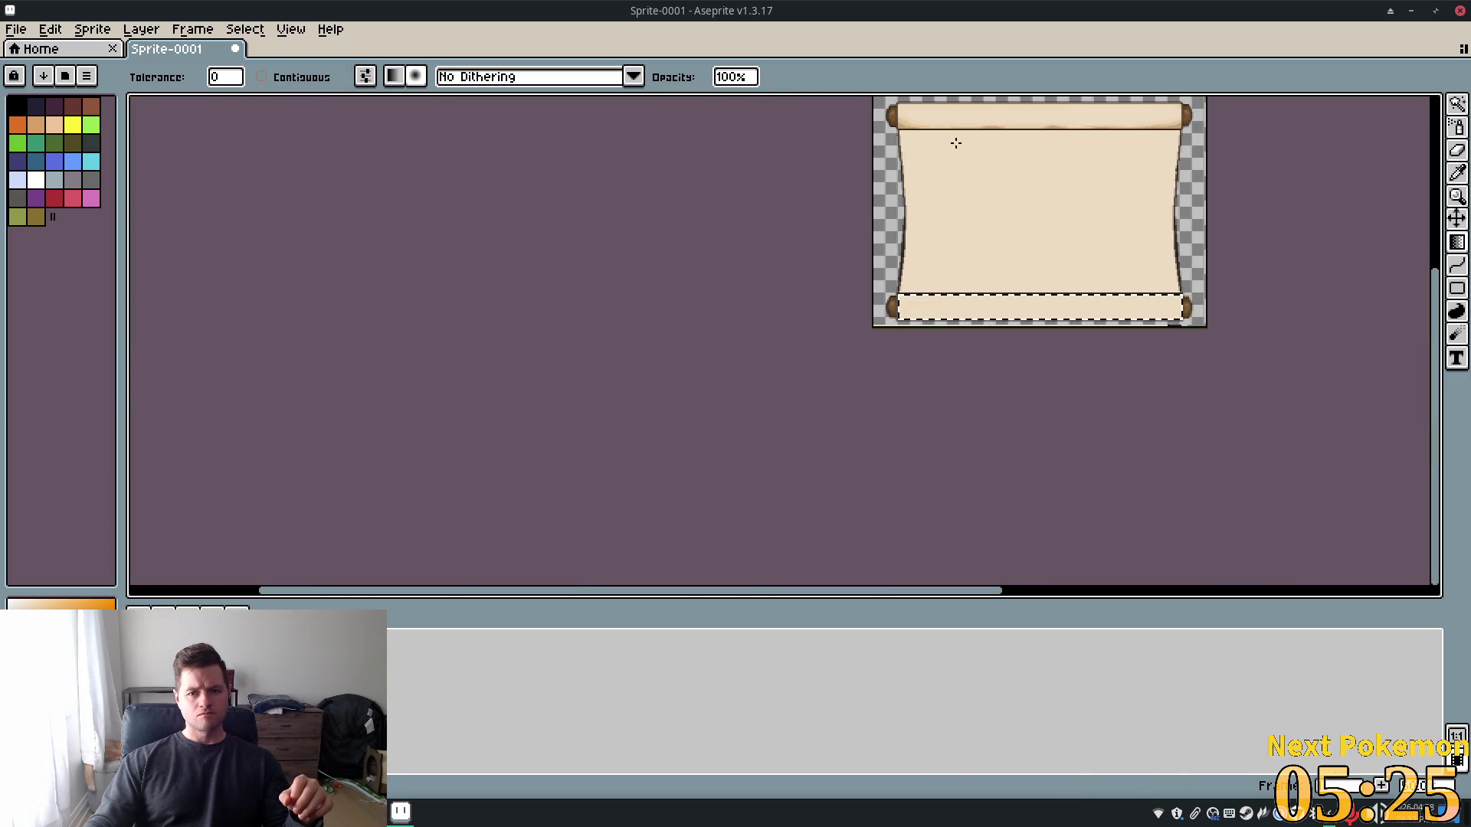
left_click_drag(1115, 317, 956, 298)
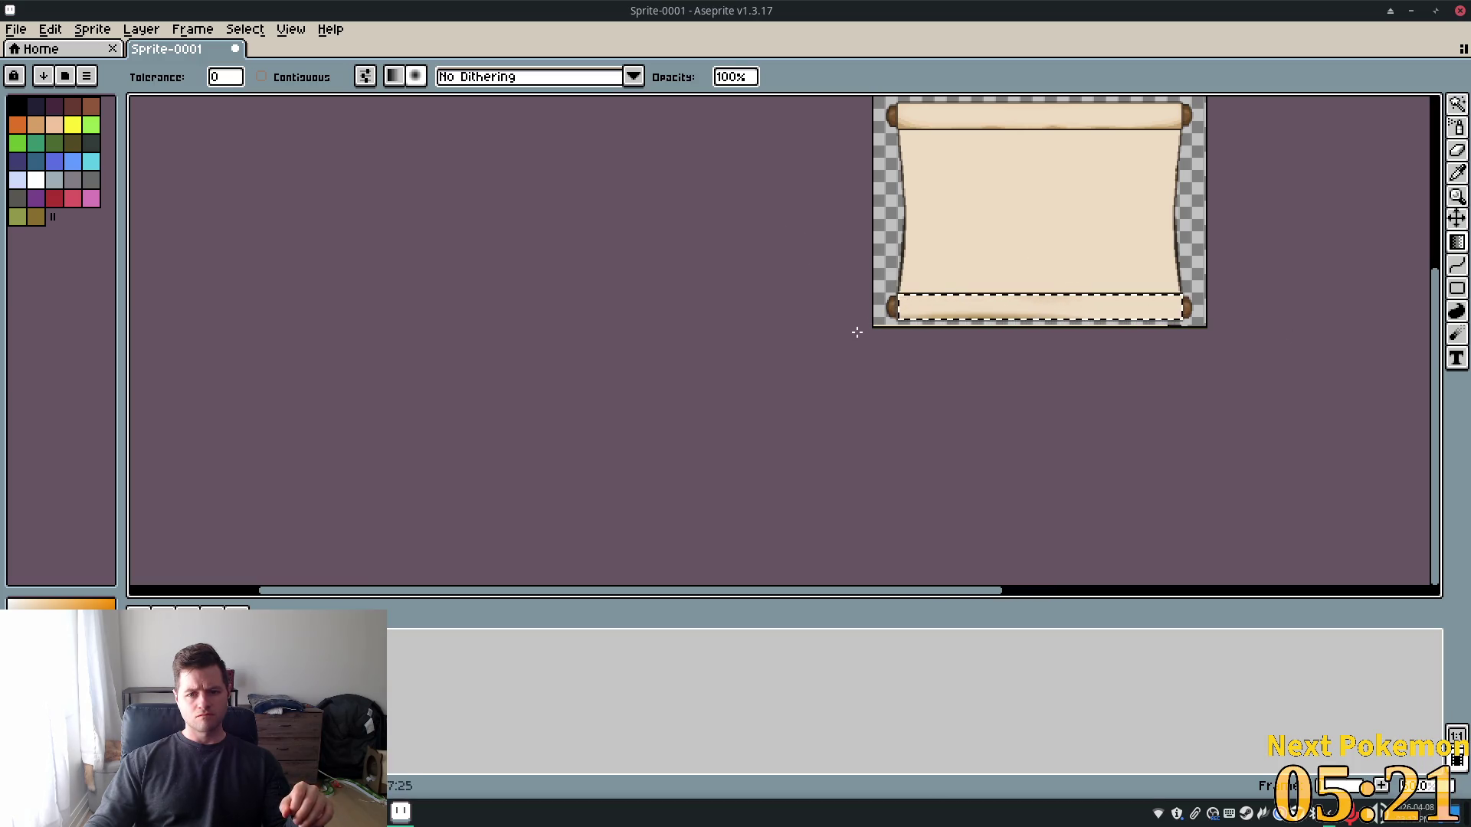
left_click_drag(766, 334, 744, 324)
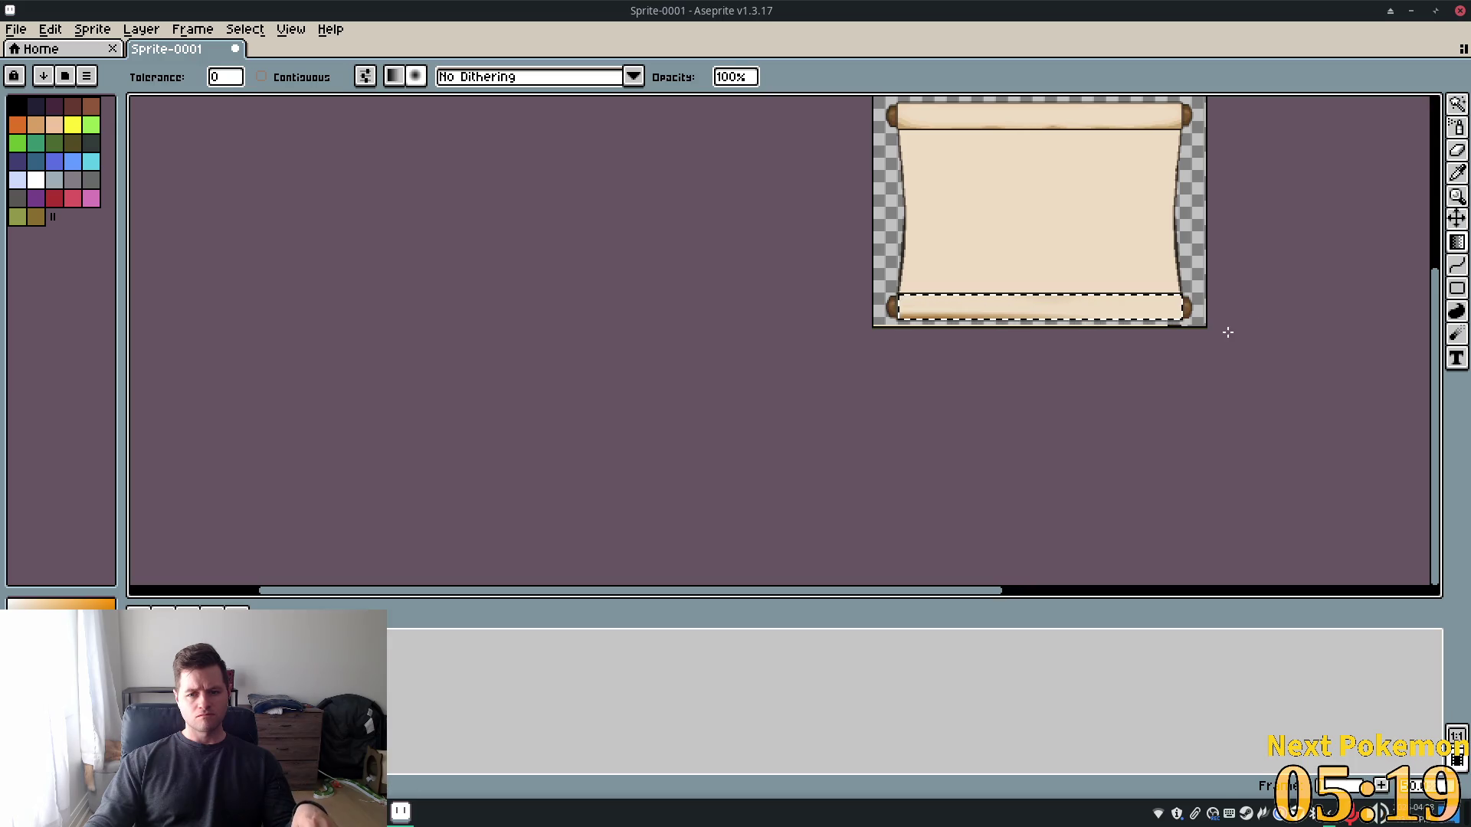
Set the gradient opacity to 20%
left_click(366, 76)
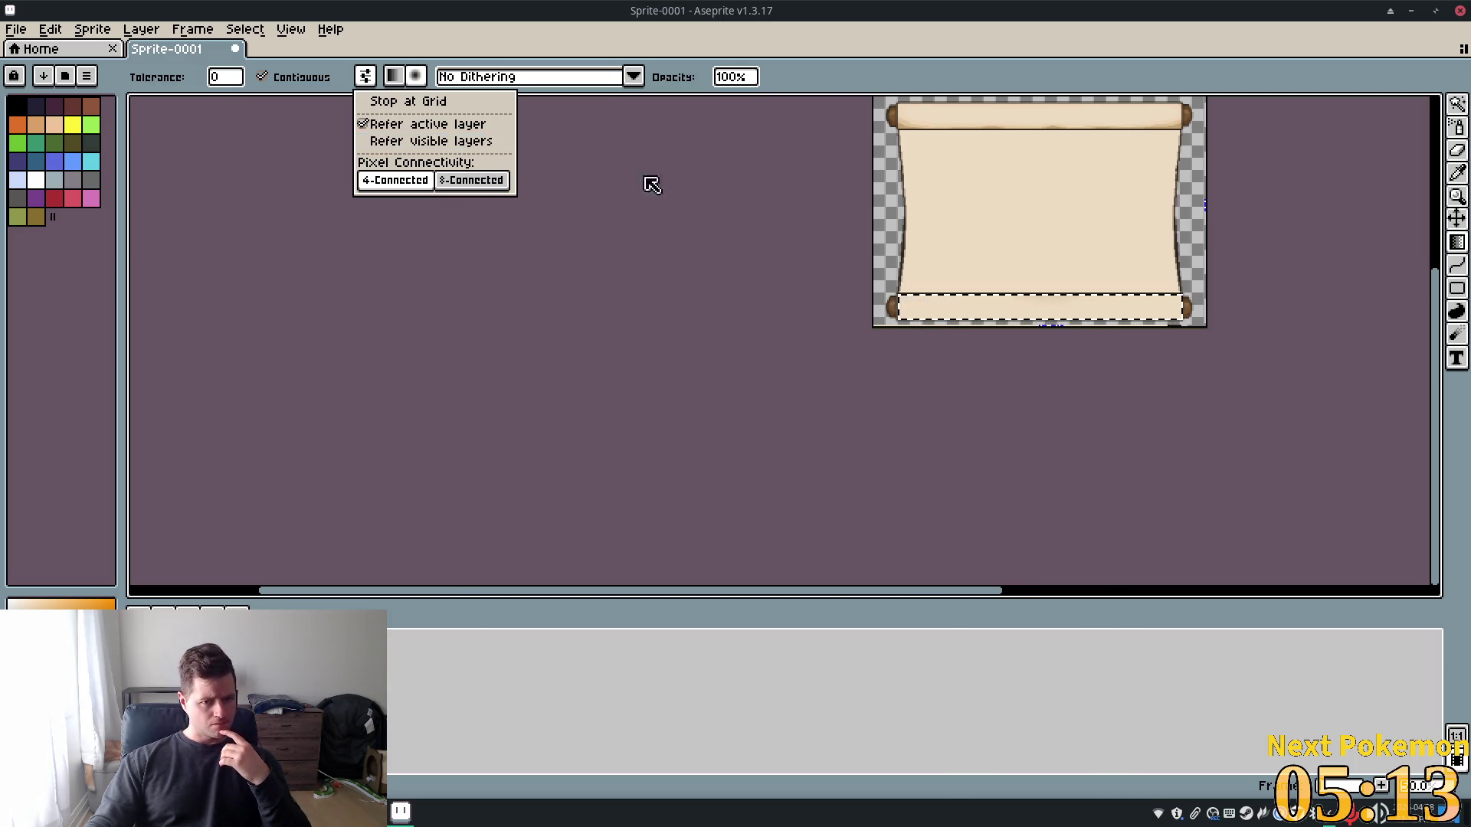
left_click(662, 65)
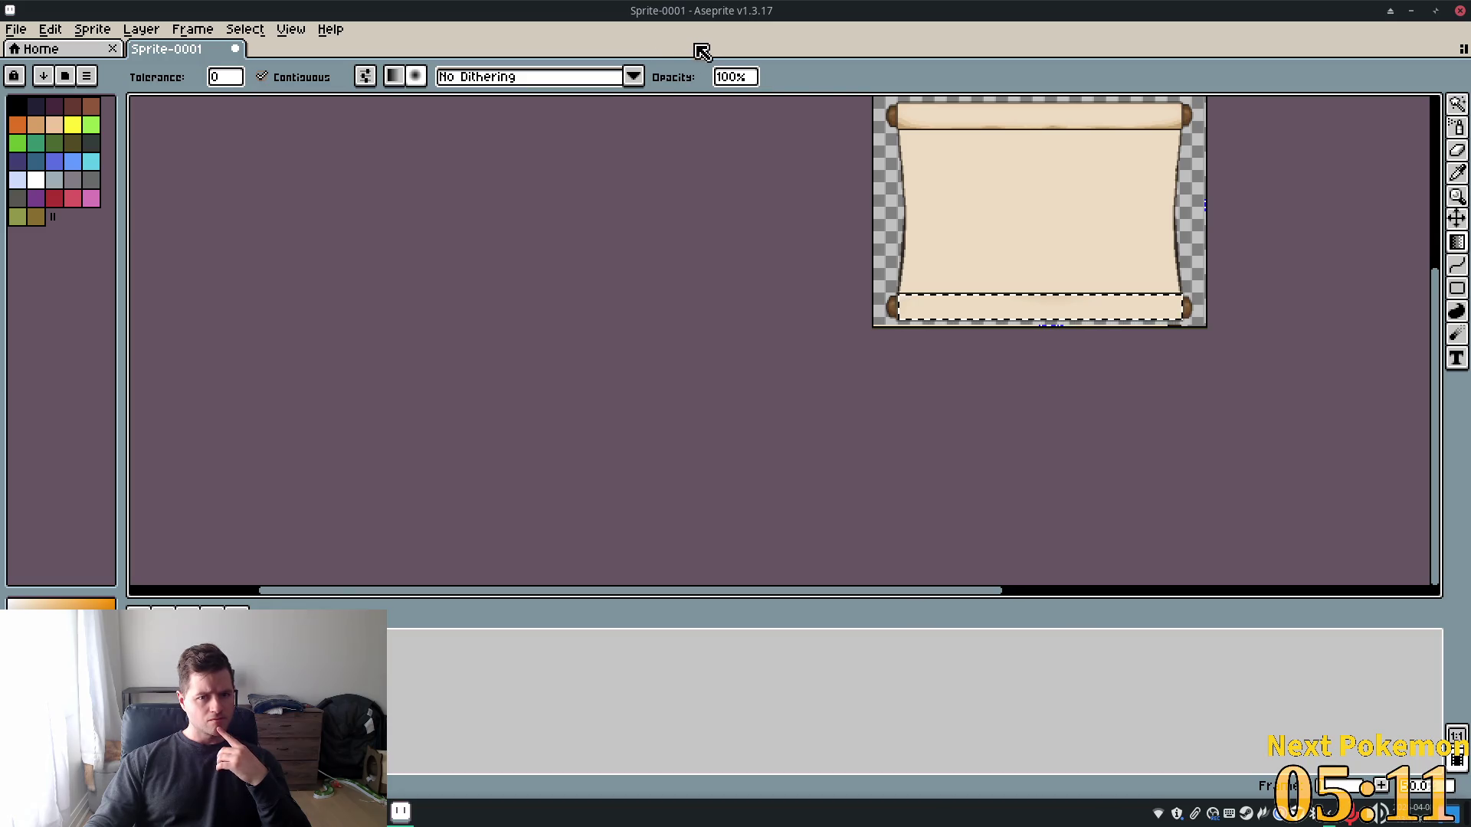
left_click(750, 77)
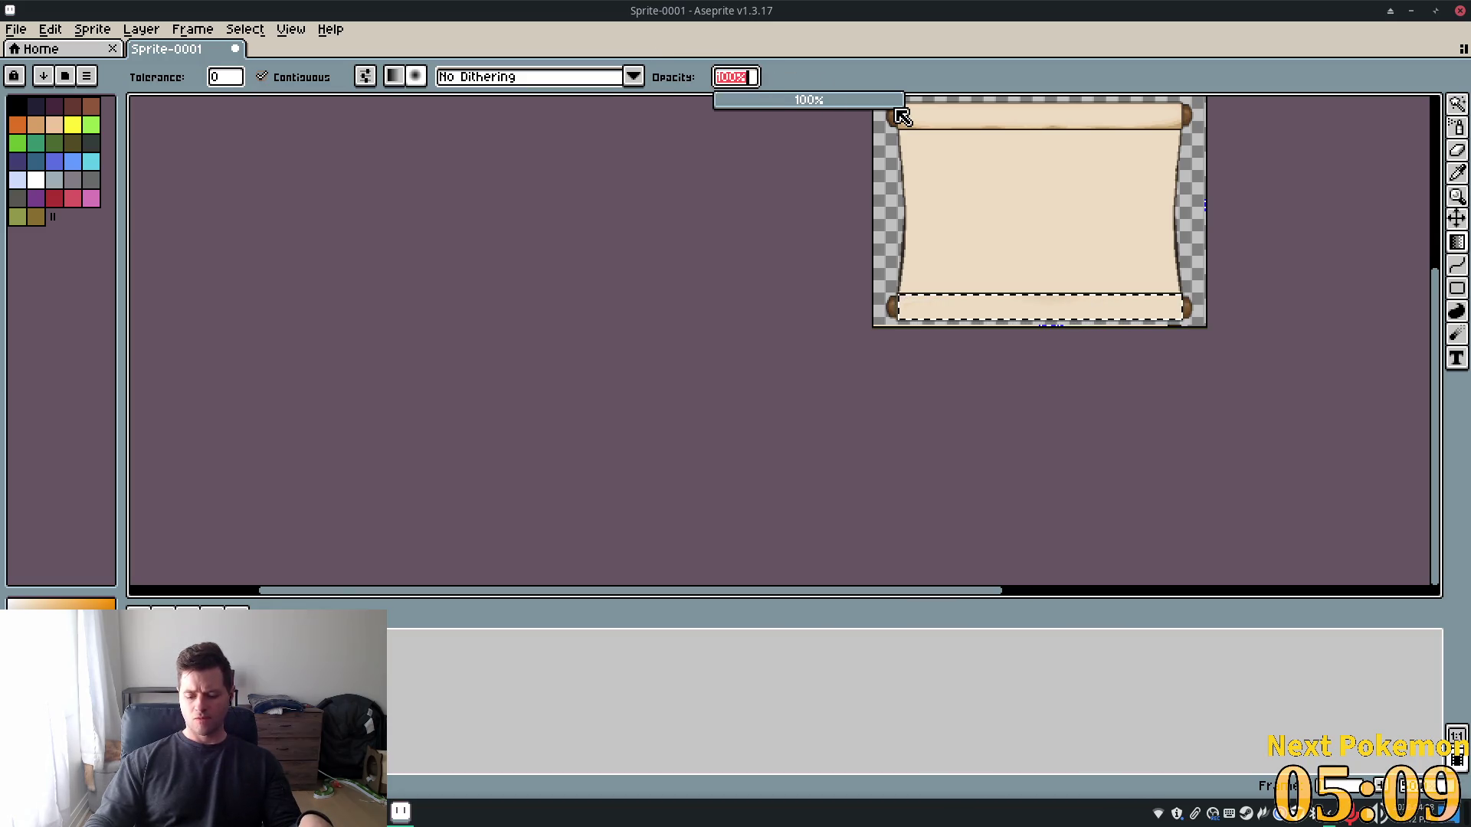
type("20")
key("Tab")
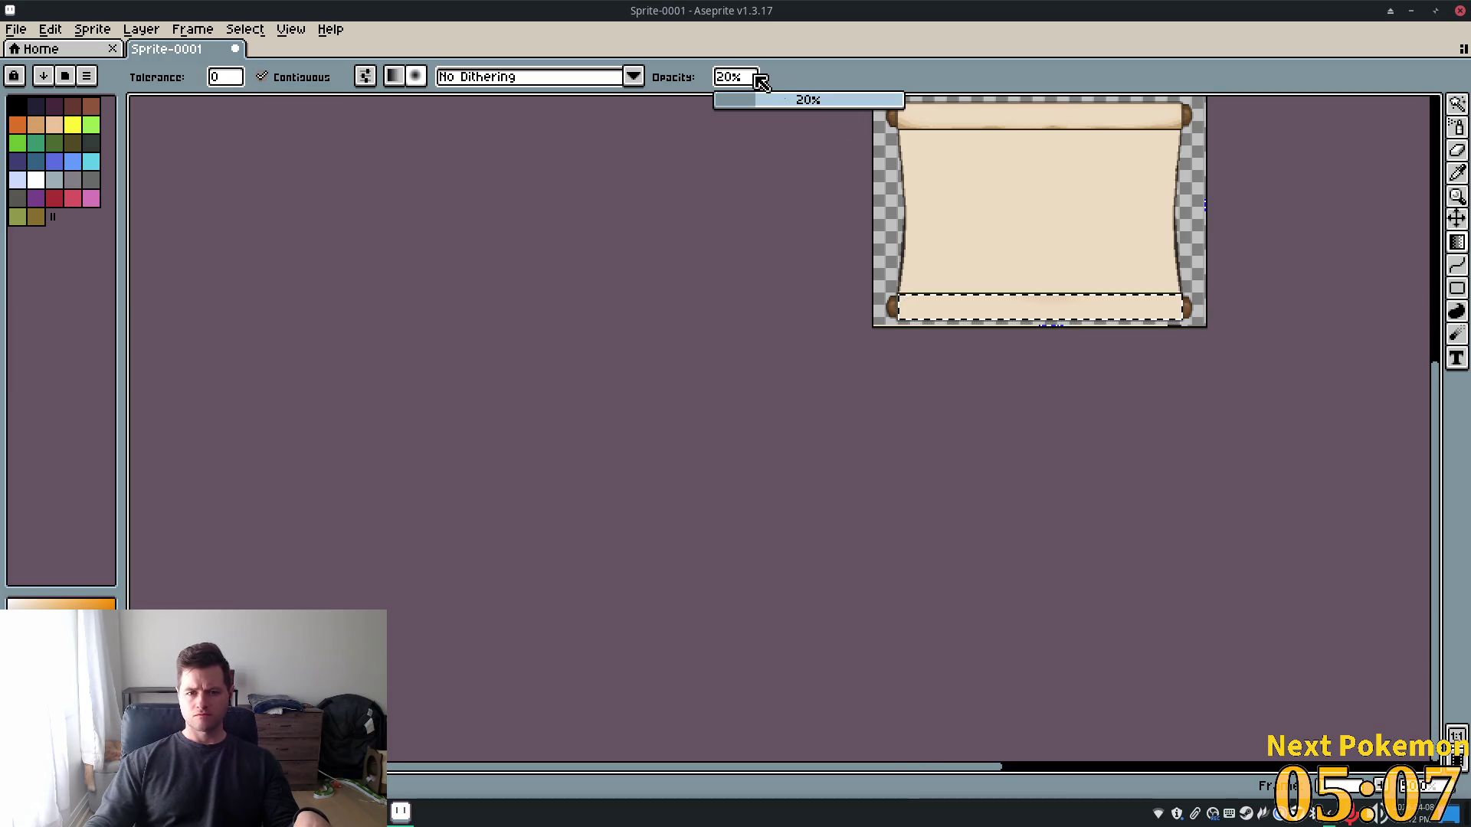
key("Tab")
scroll(1205, 205, "up", 3)
scroll(1271, 246, "down", 1)
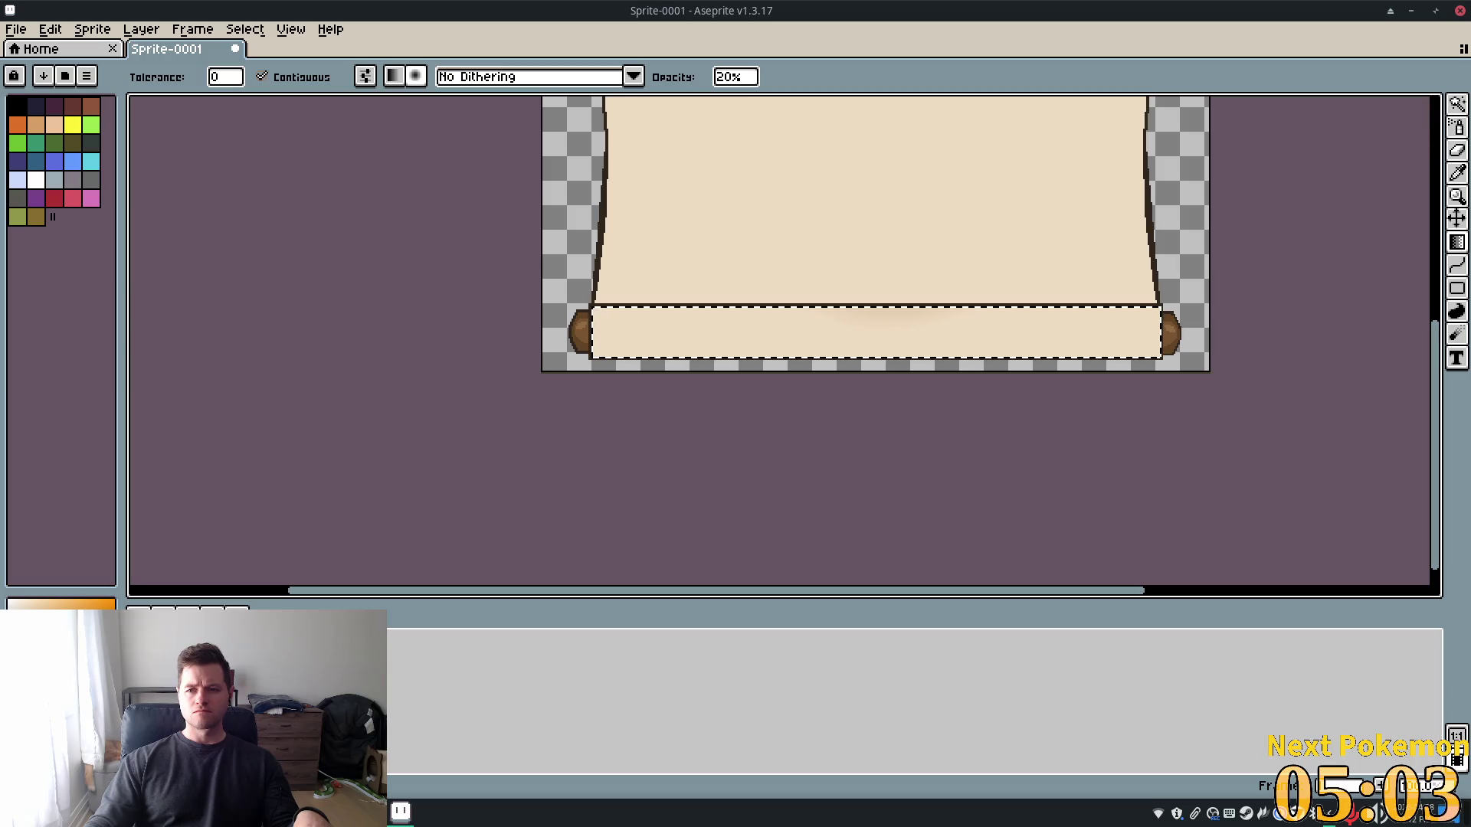
Magic Wand the beige parchment body and centre it in view
left_click(1460, 111)
left_click(953, 162)
left_click_drag(1368, 229, 1287, 361)
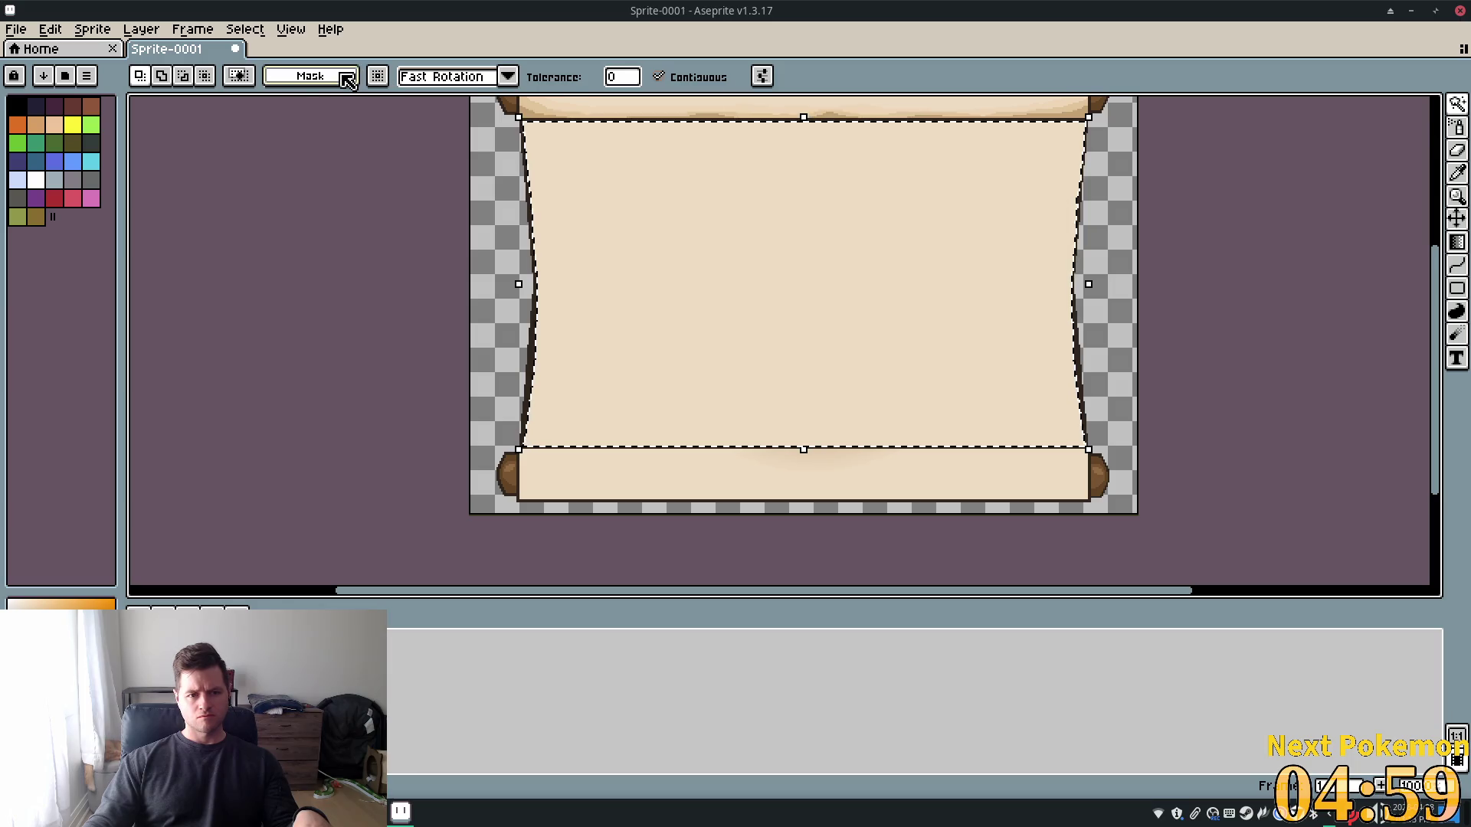
left_click(345, 75)
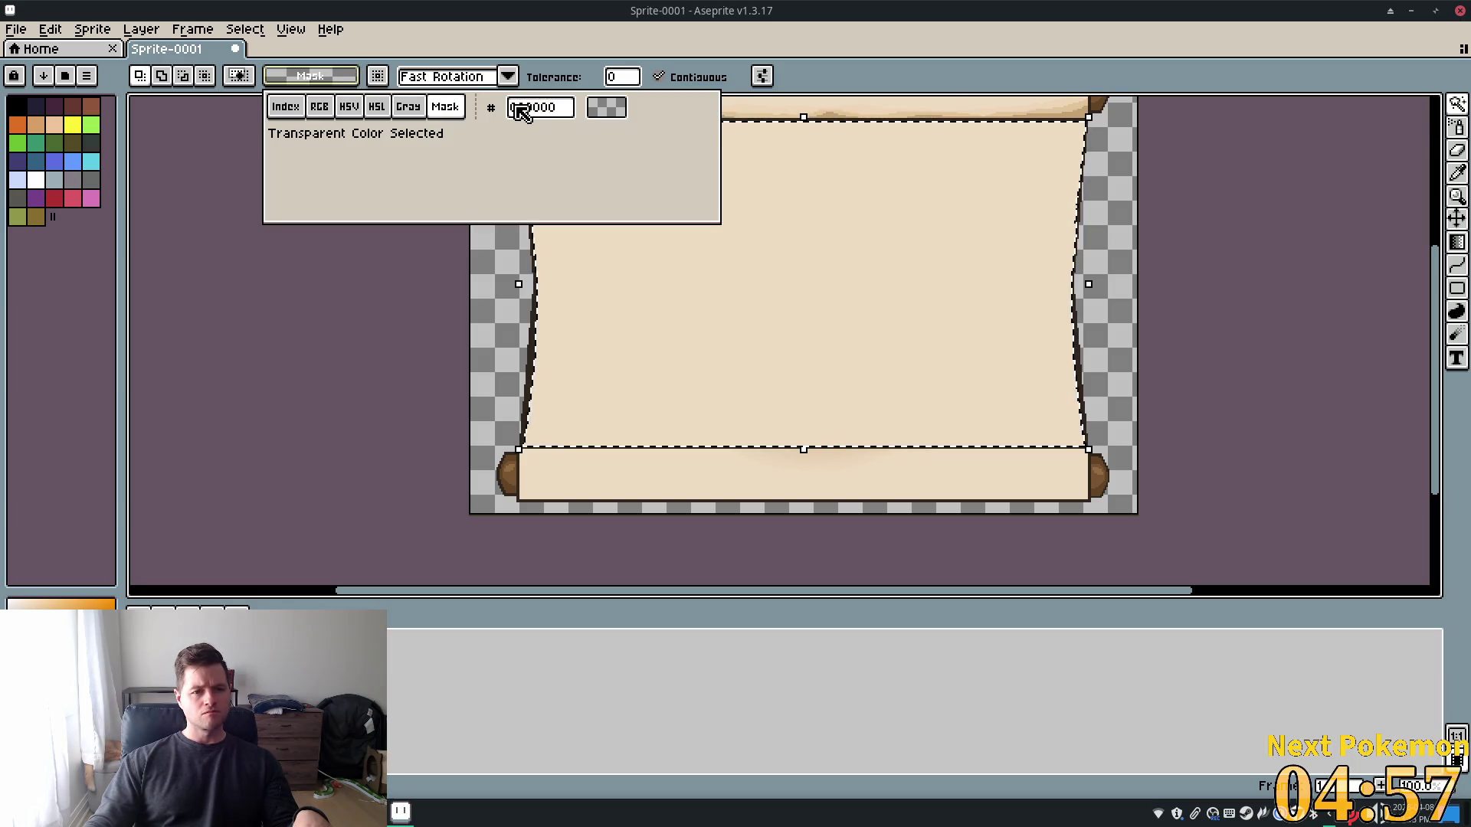
left_click(916, 64)
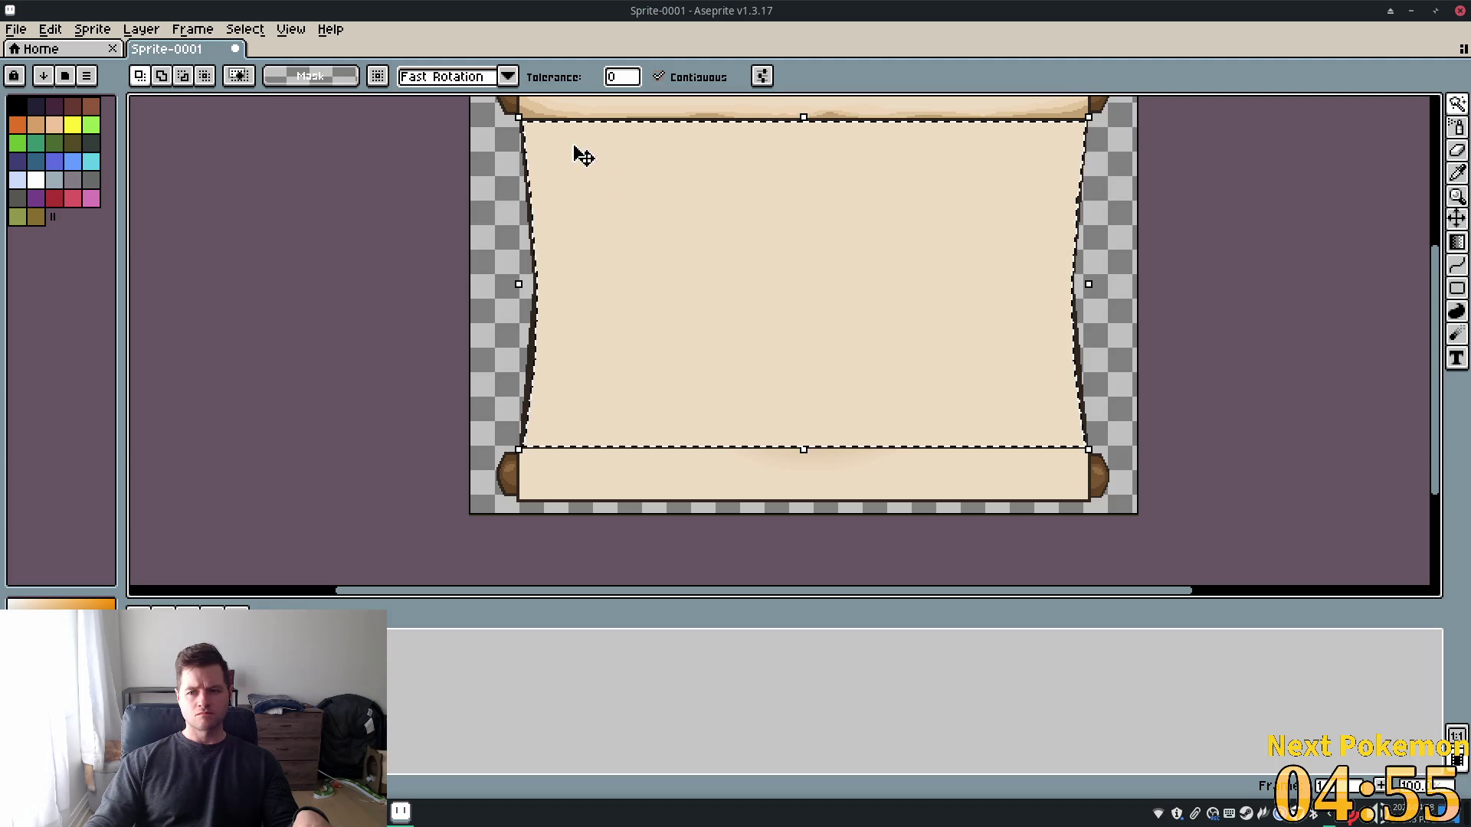
left_click(1458, 244)
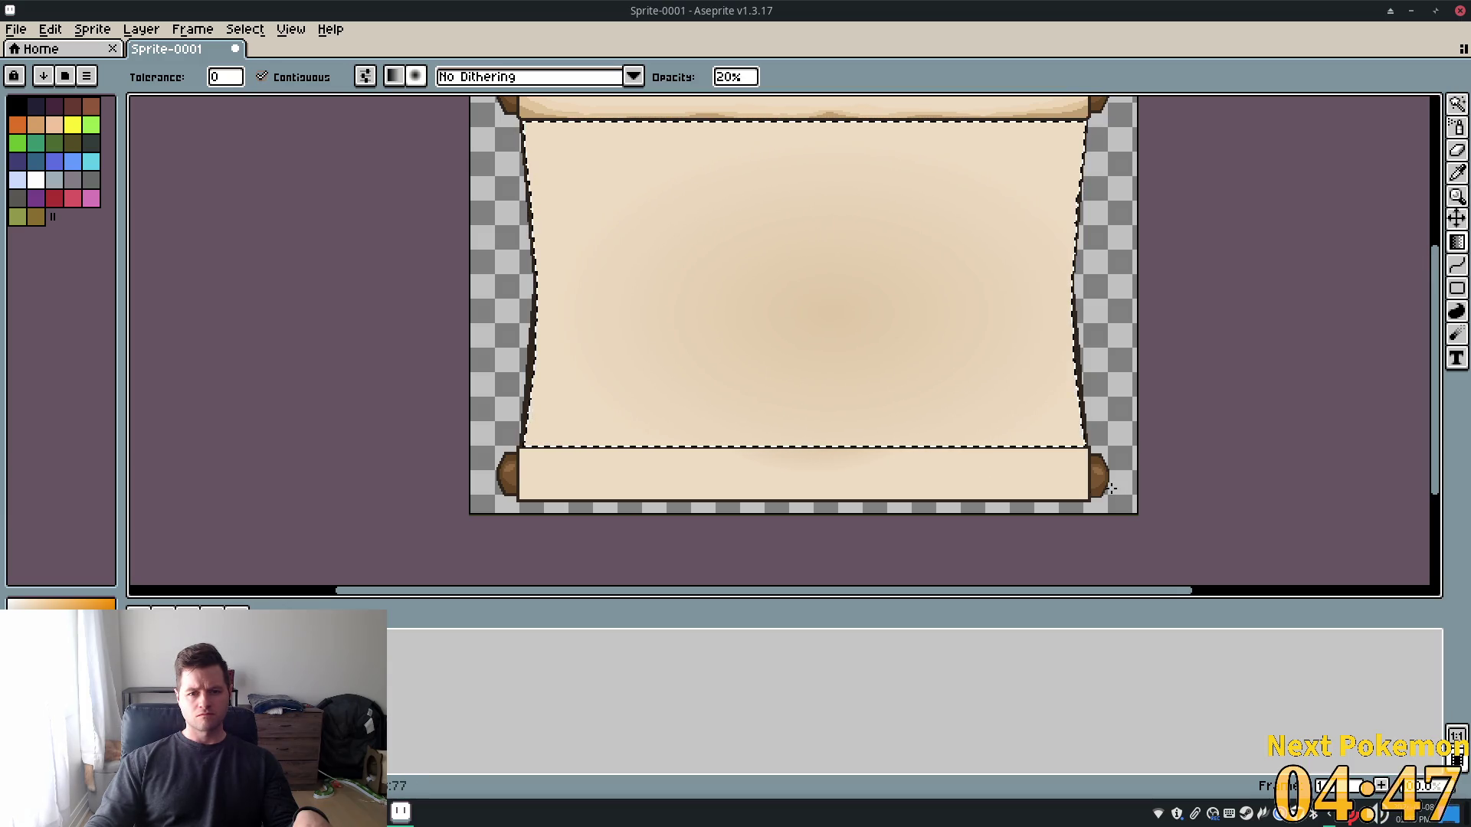
left_click_drag(1108, 488, 1195, 516)
left_click_drag(1285, 552, 1417, 586)
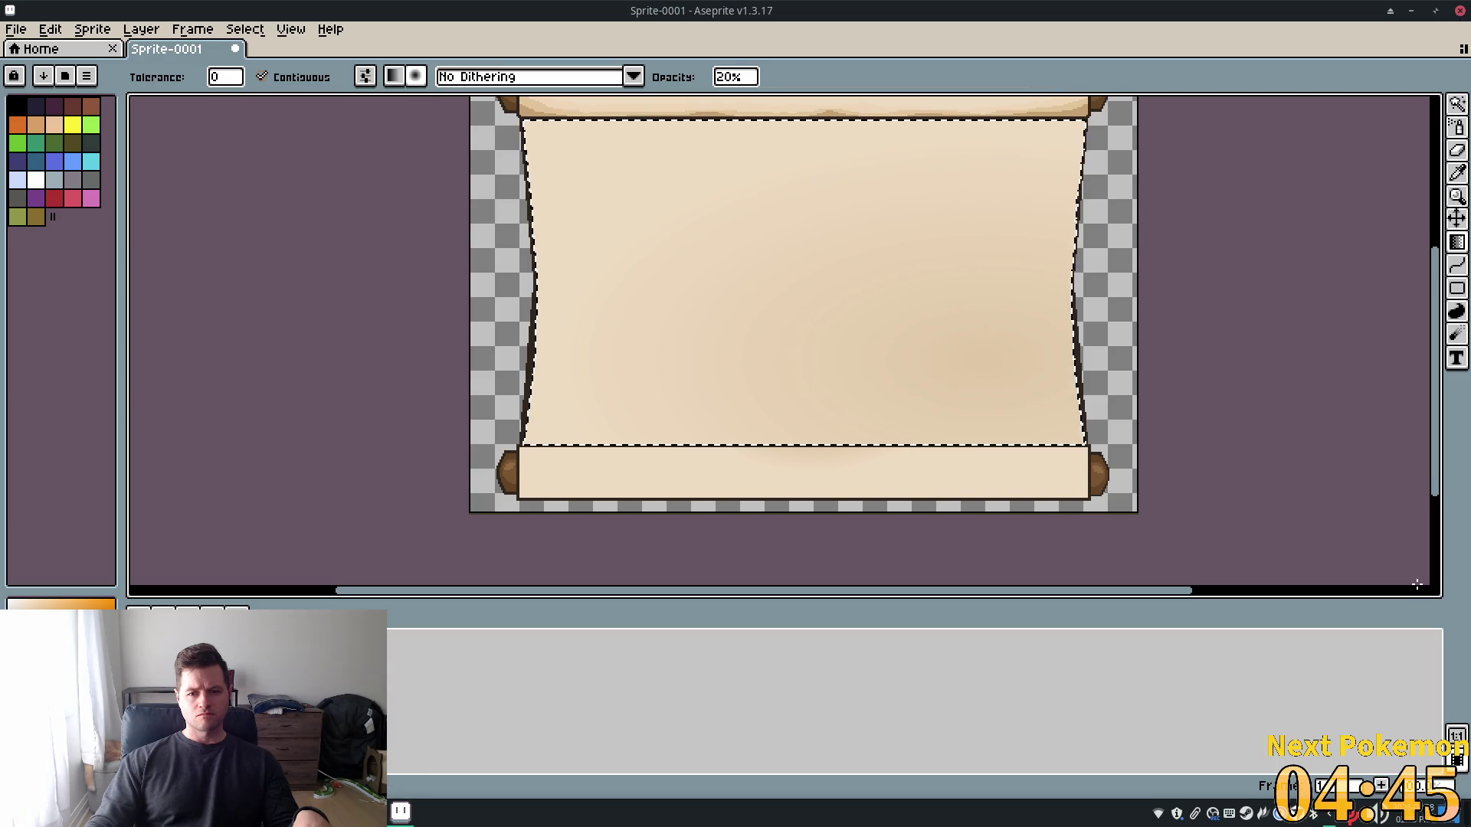
left_click_drag(1107, 563, 1087, 581)
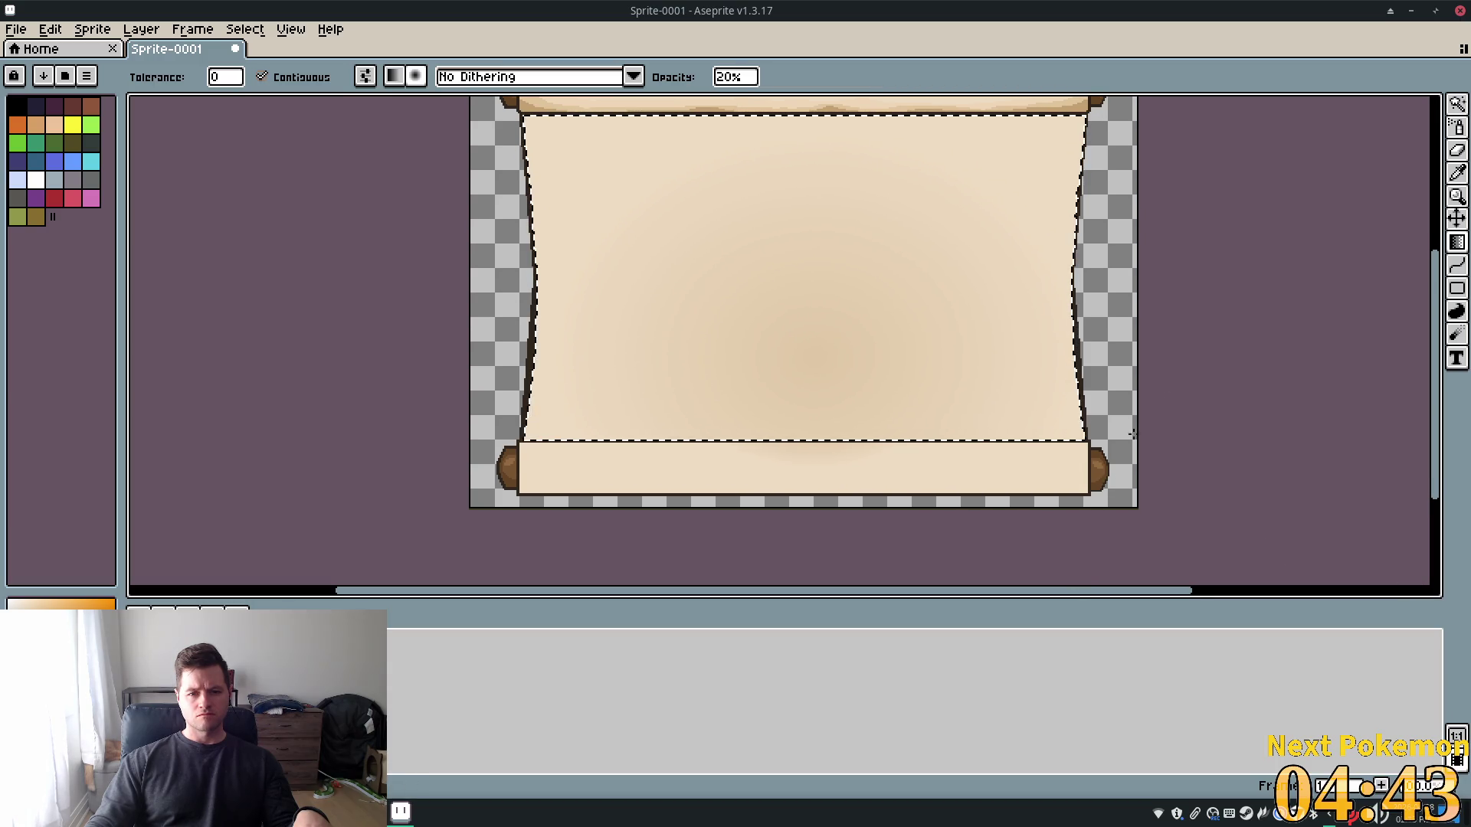
scroll(1153, 437, "up", 5)
scroll(1182, 377, "down", 2)
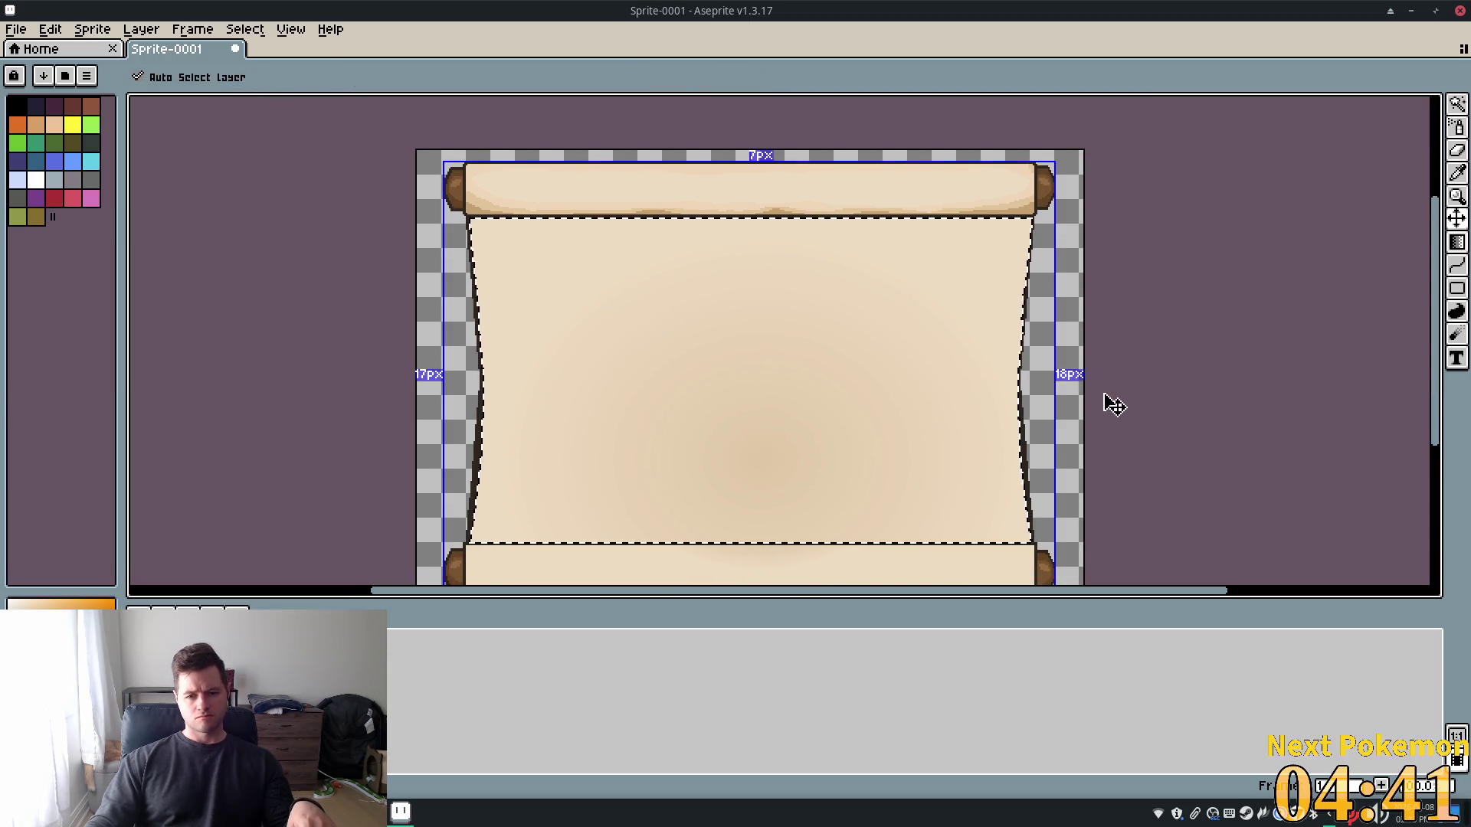
key("ctrl+z")
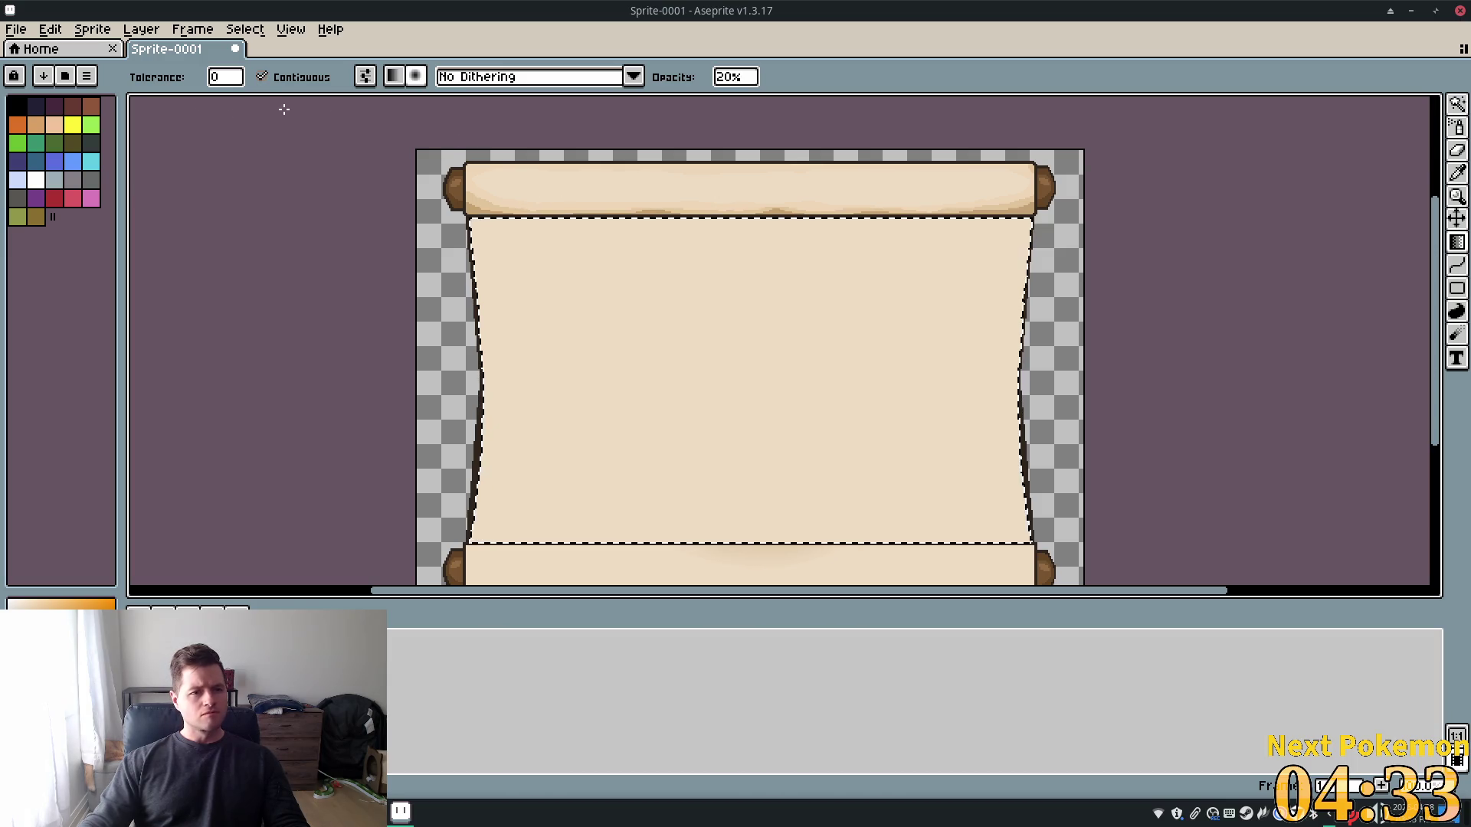
Magic Wand the top roller and pan along its full length
left_click(1455, 108)
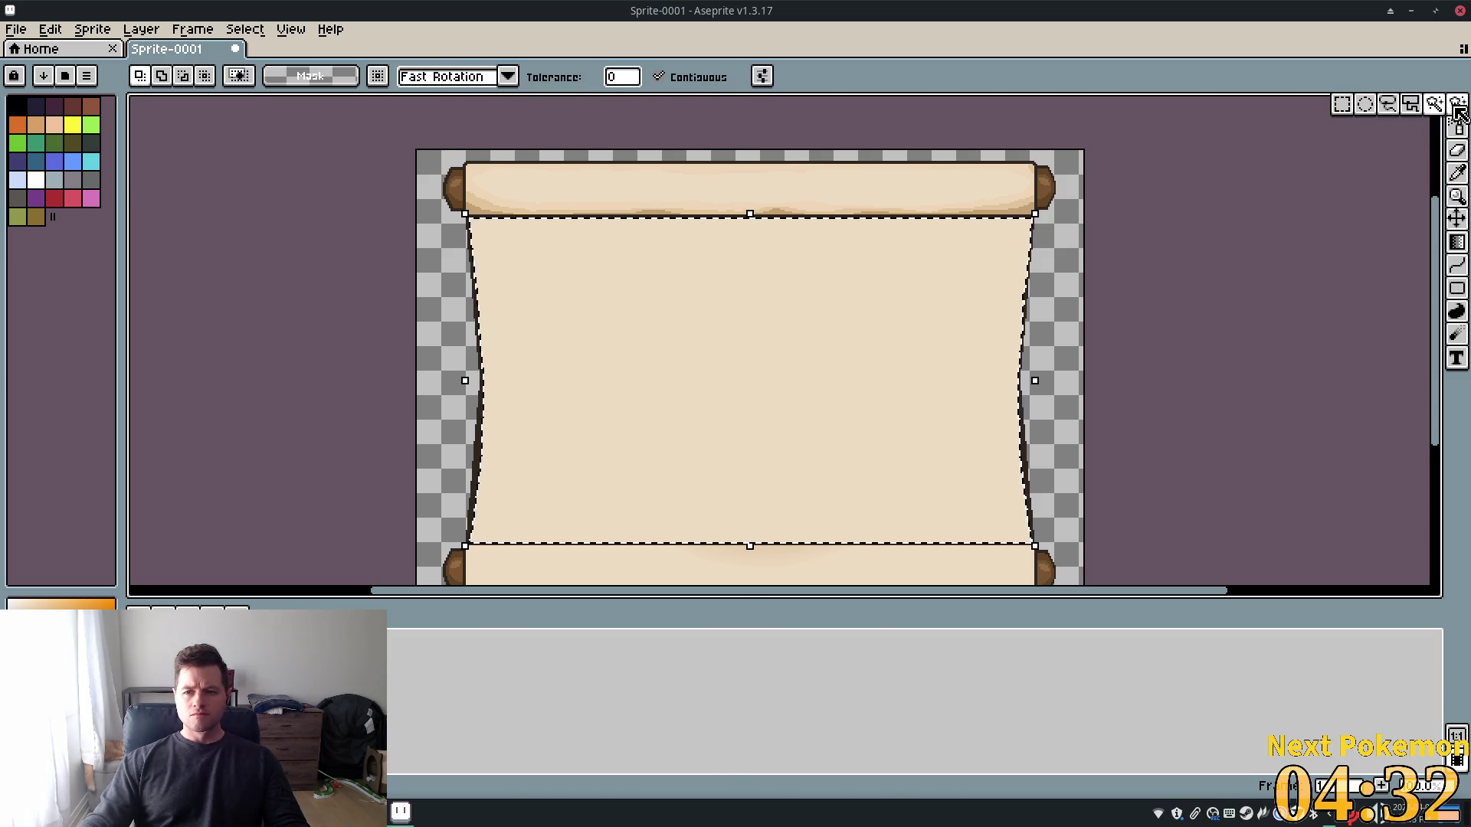
left_click(689, 176)
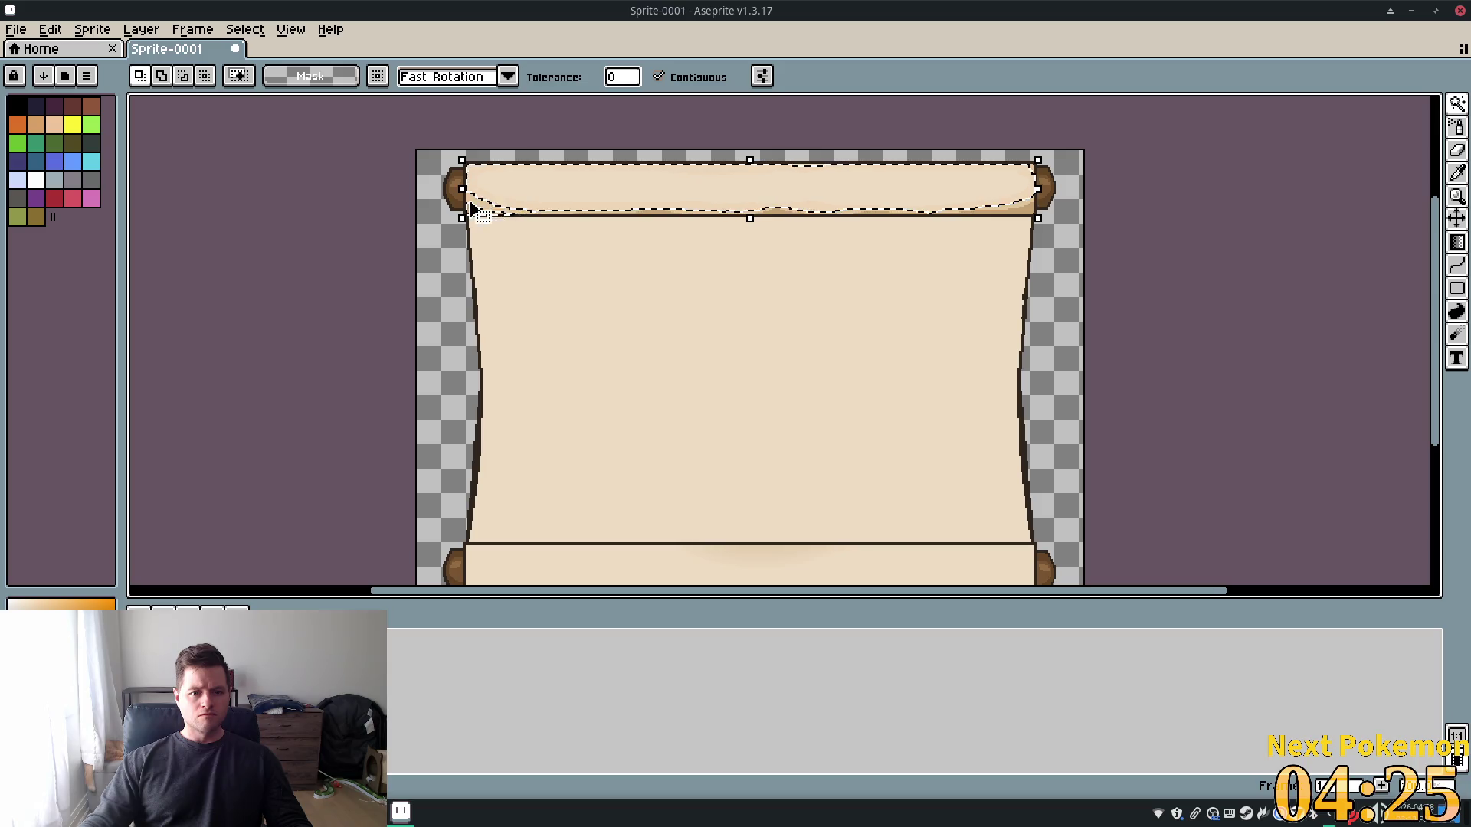
scroll(480, 205, "up", 5)
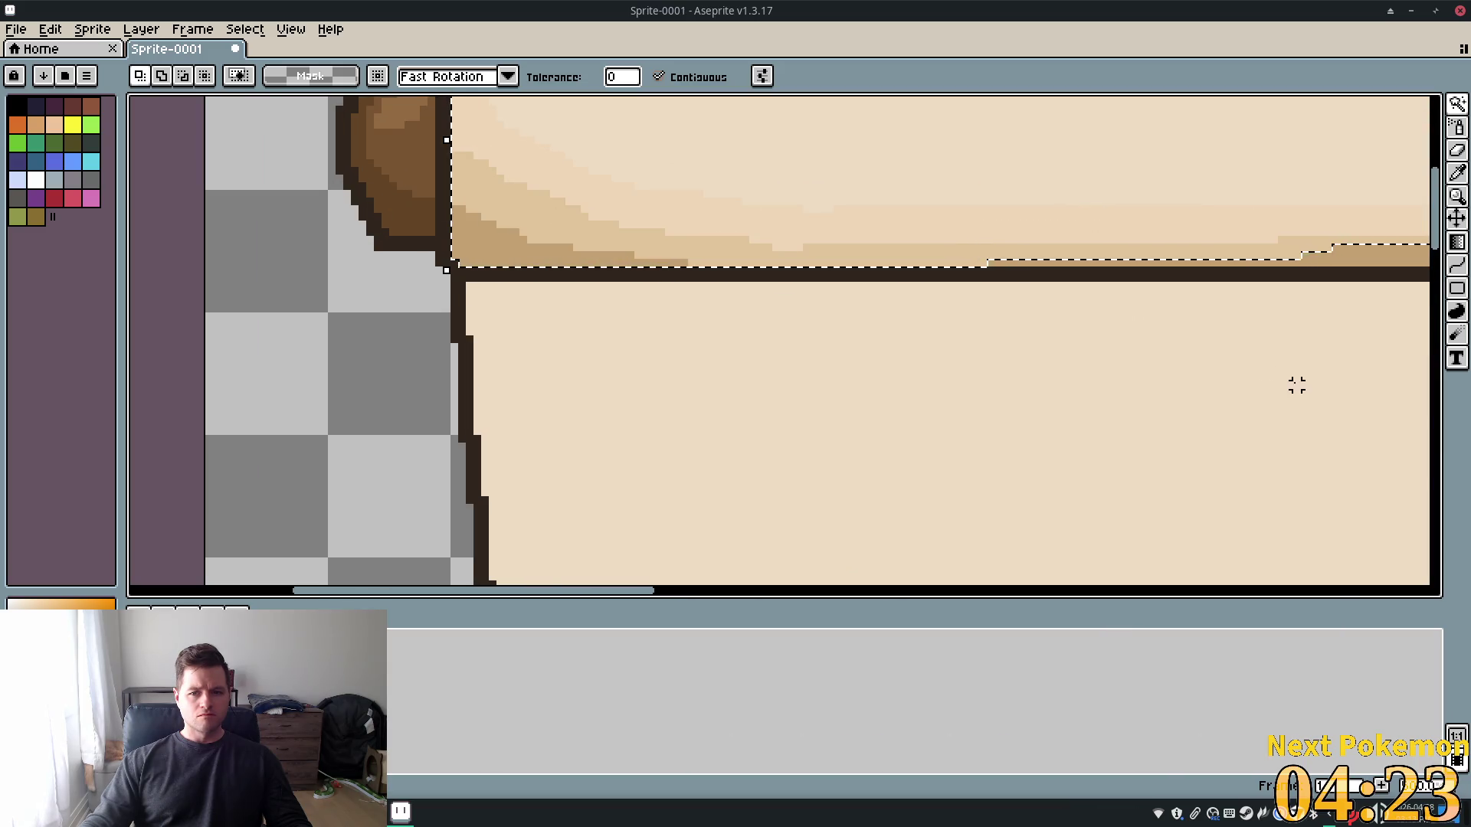
left_click_drag(1297, 383, 640, 407)
left_click_drag(1024, 440, 404, 419)
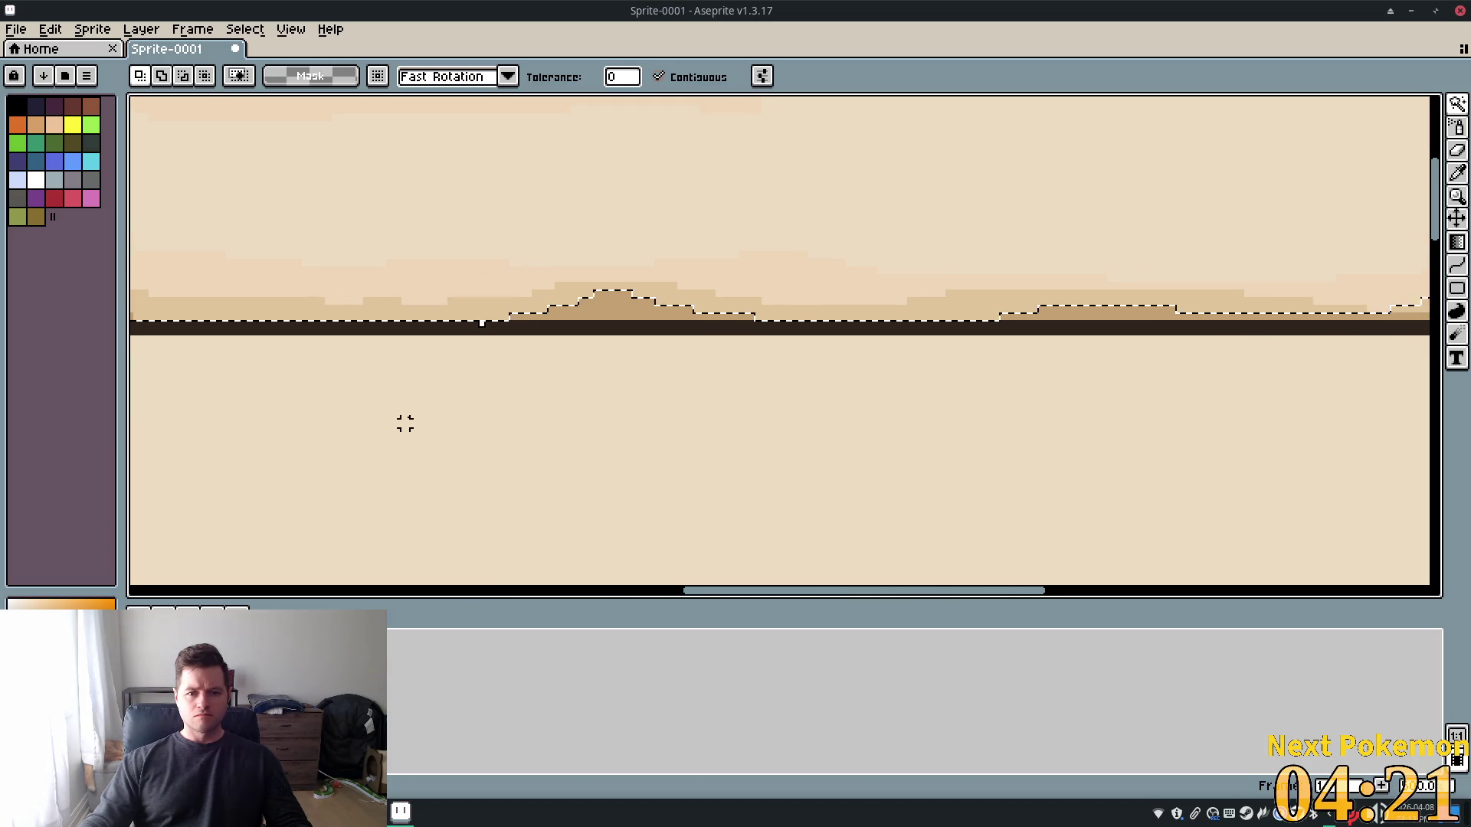
mouse_move(1194, 347)
left_mouse_down()
mouse_move(732, 496)
mouse_move(653, 384)
left_mouse_up()
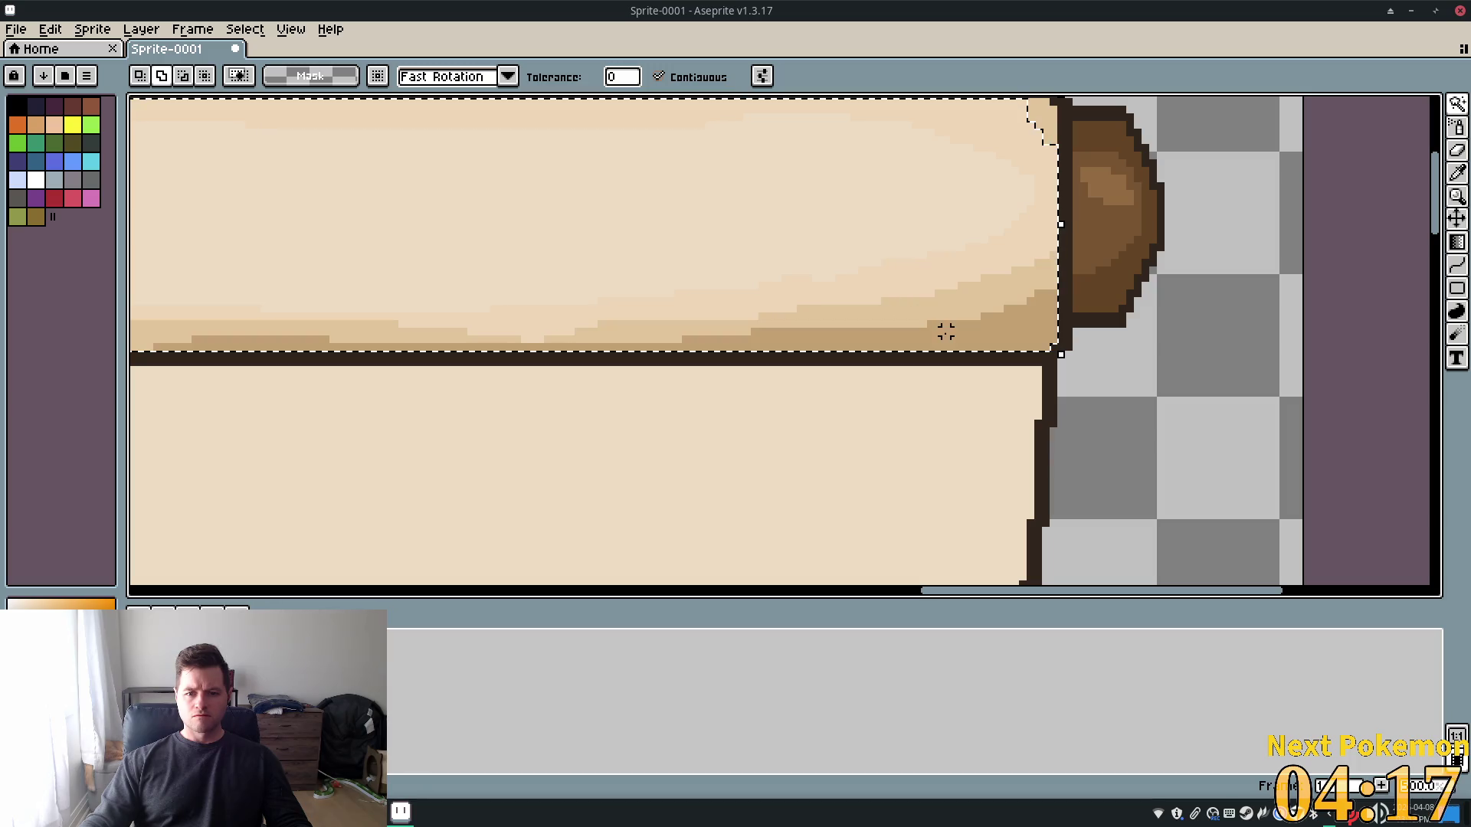
scroll(689, 355, "down", 1)
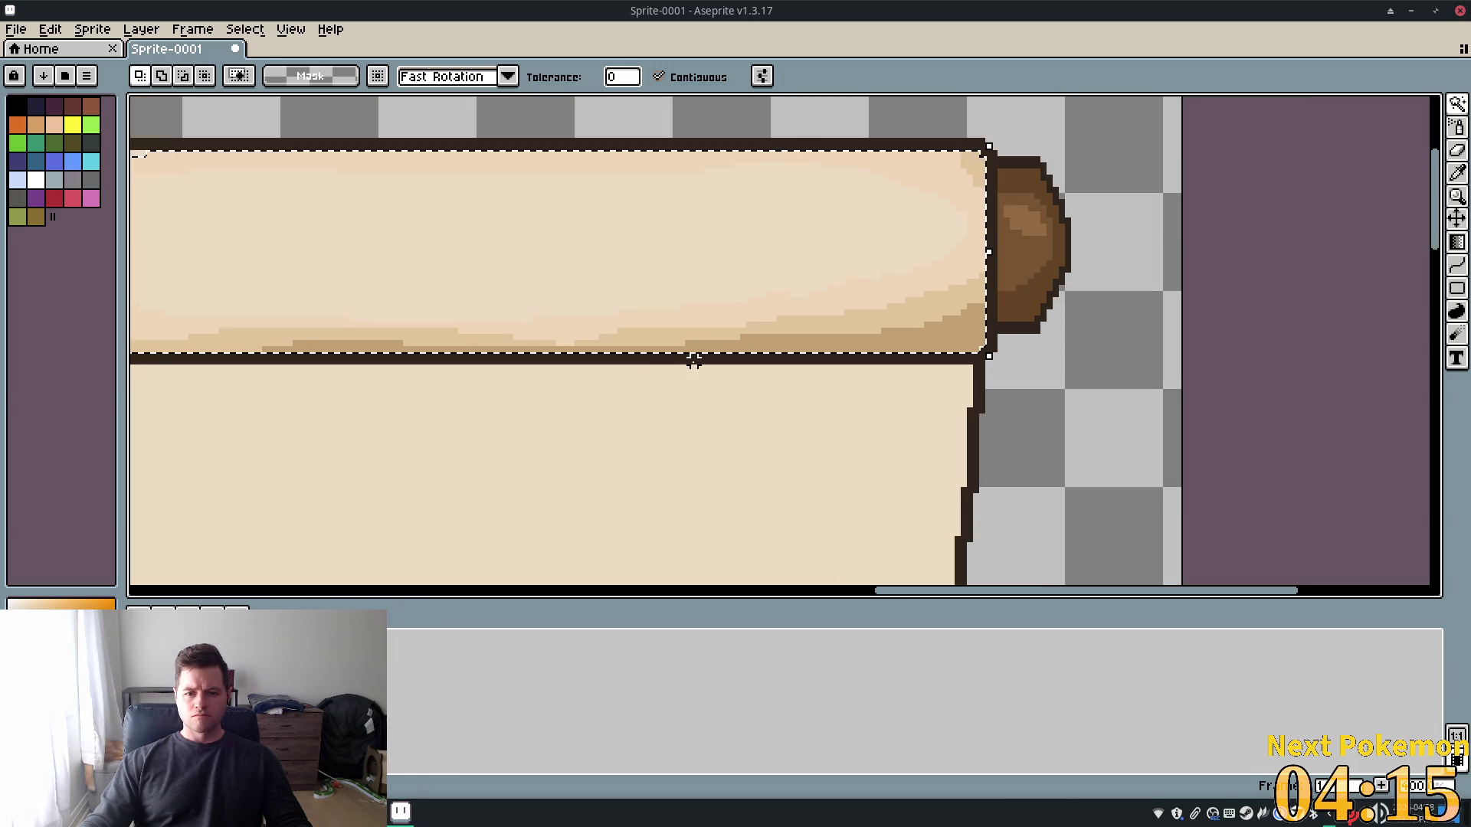
left_click_drag(689, 355, 1043, 383)
left_click_drag(1043, 459, 1425, 453)
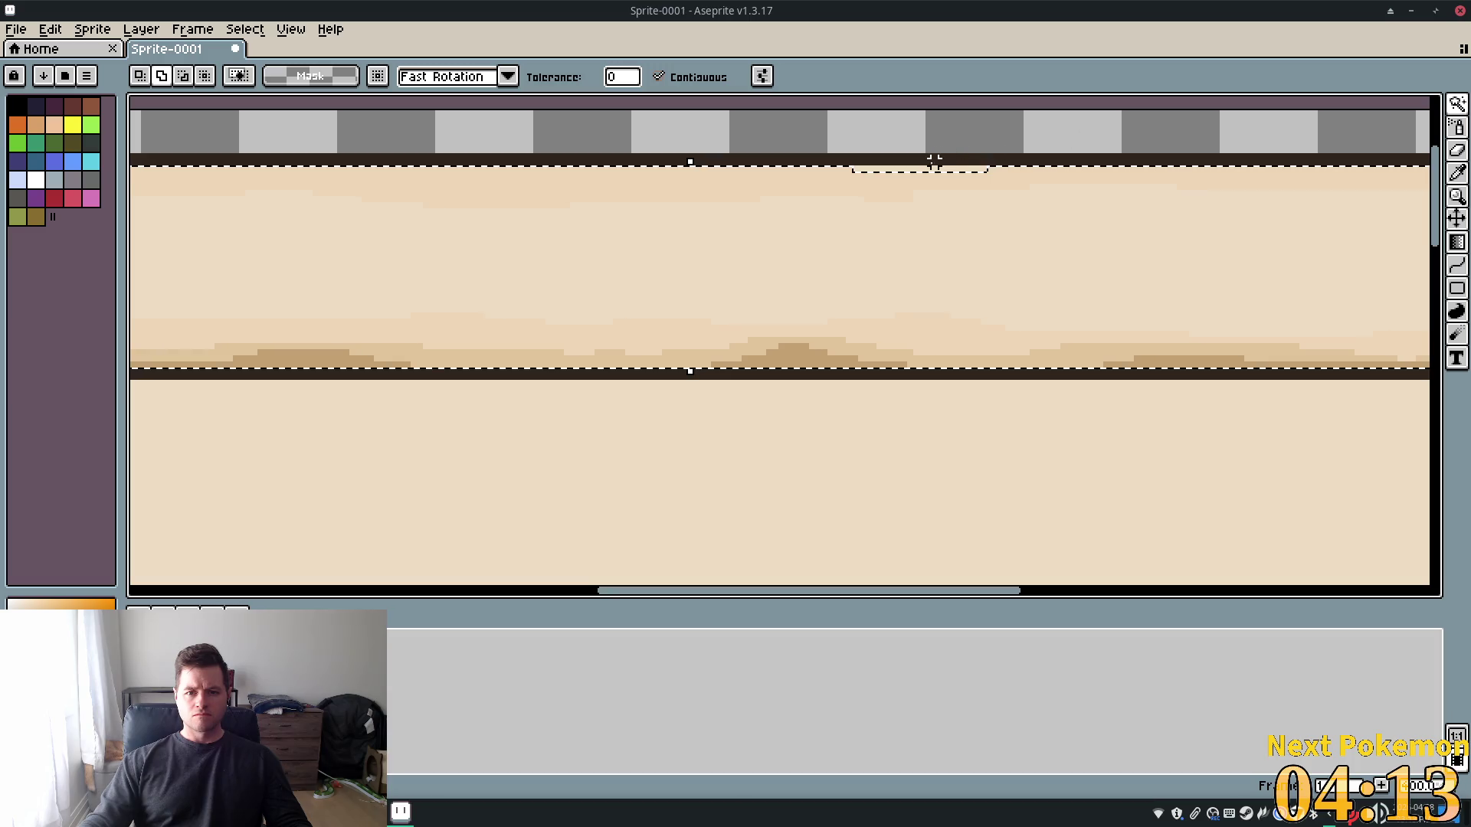
scroll(693, 361, "down", 1)
mouse_move(692, 361)
left_mouse_down()
mouse_move(654, 361)
mouse_move(720, 313)
left_mouse_up()
Refine the selection from the central band to cover the whole top roller
left_click(651, 240)
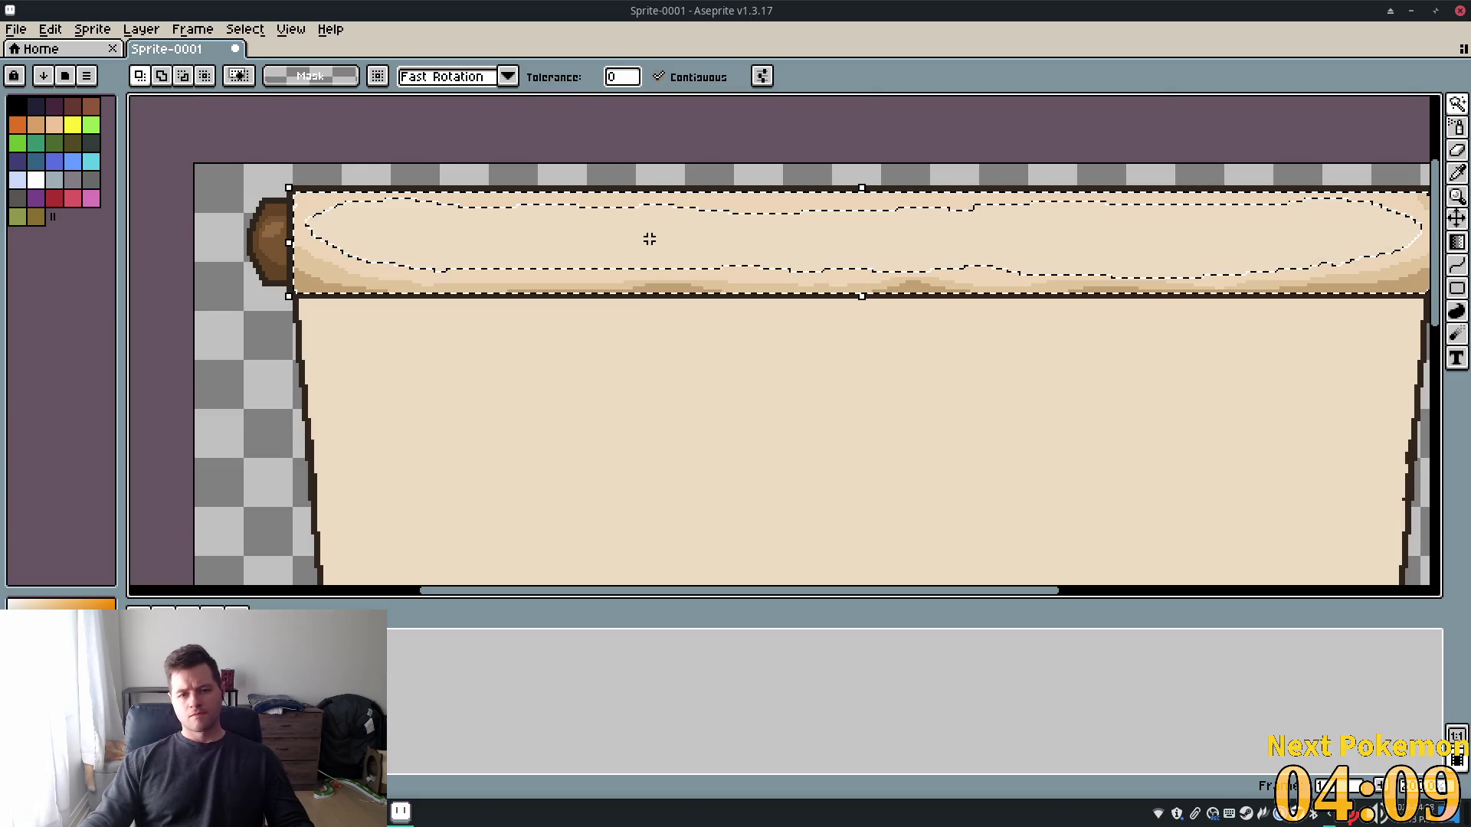
left_click(645, 245)
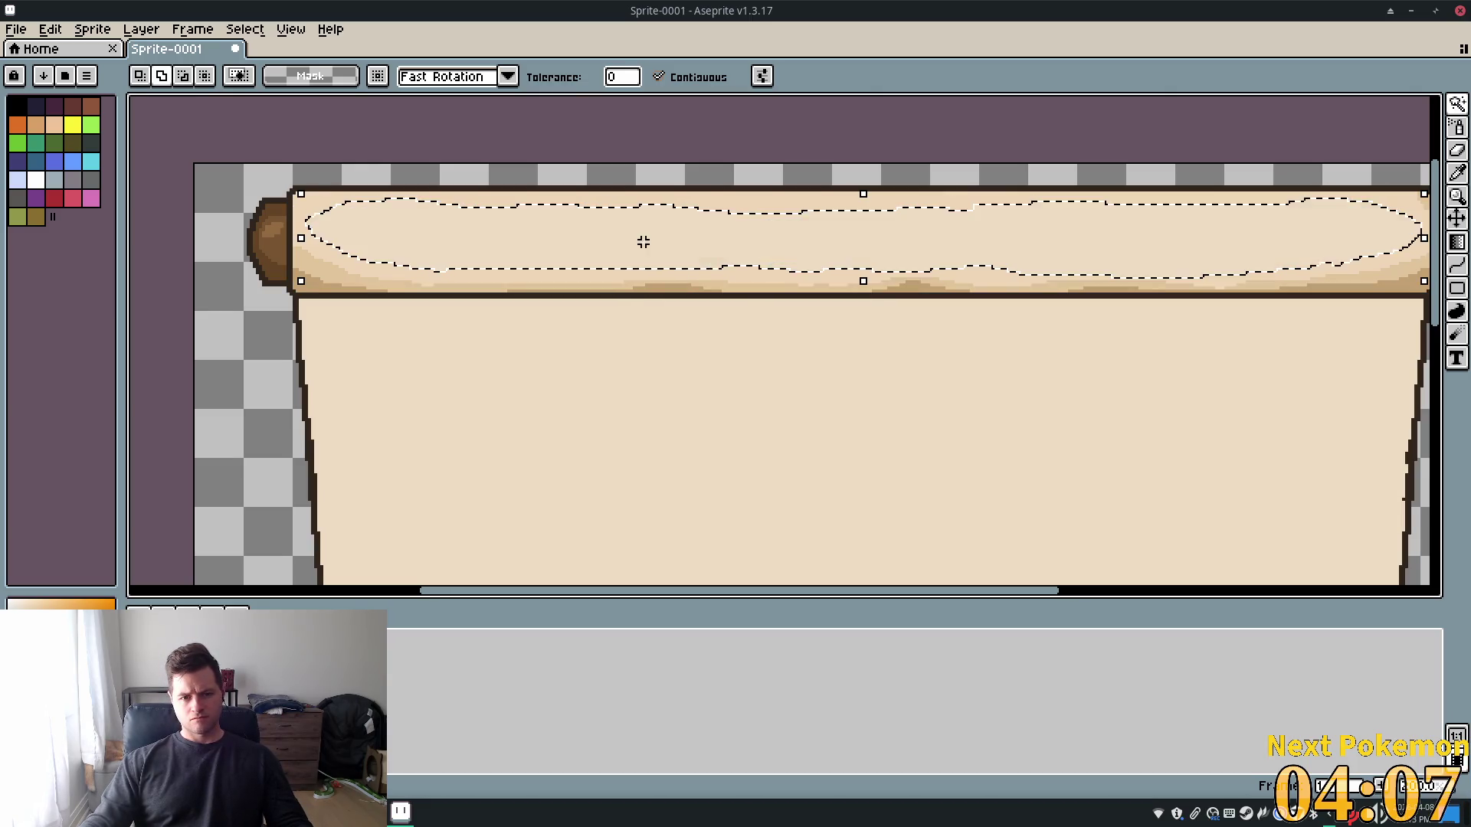
left_click(358, 276, "shift")
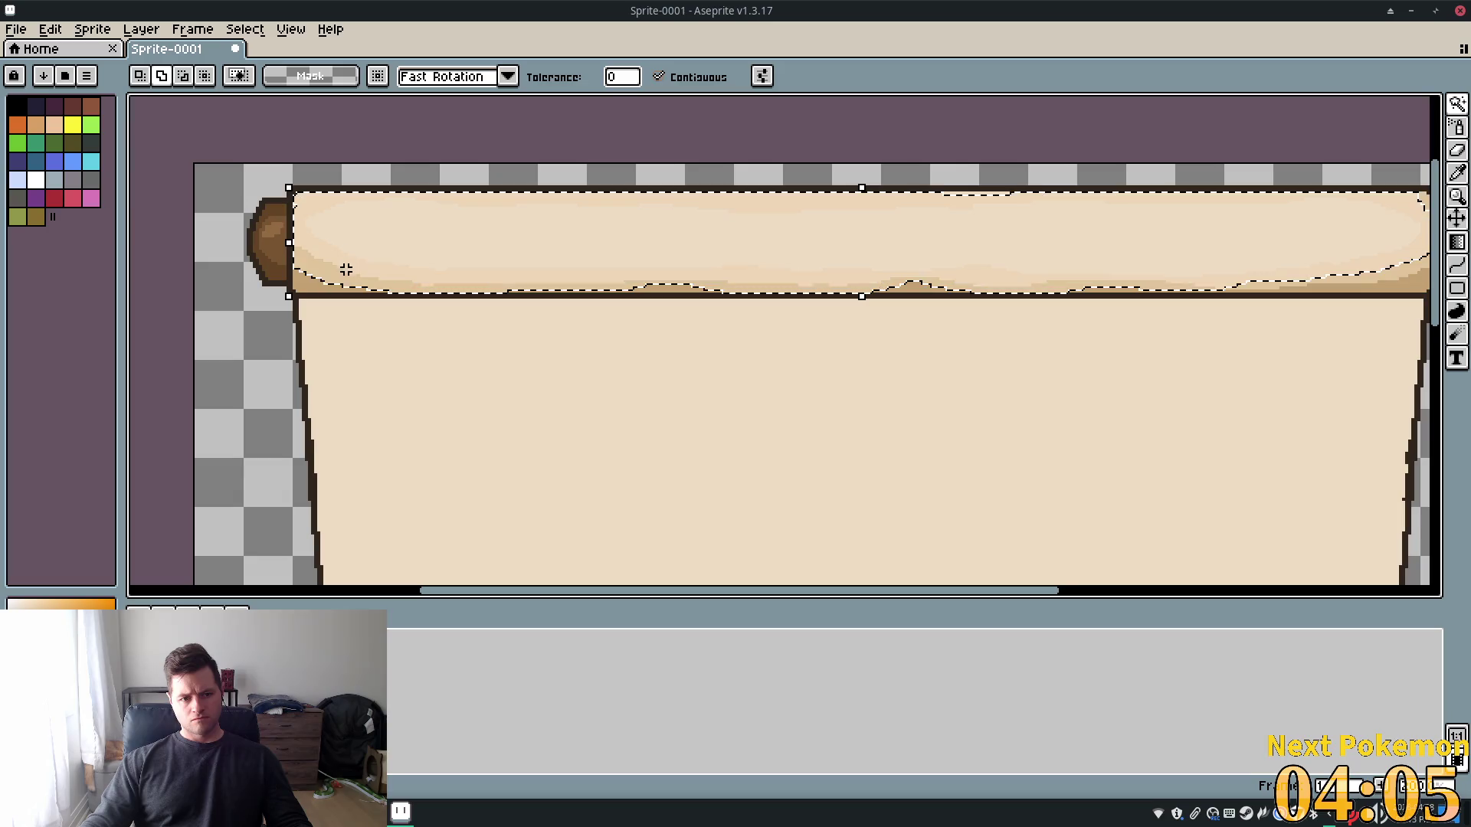
key("ctrl+z")
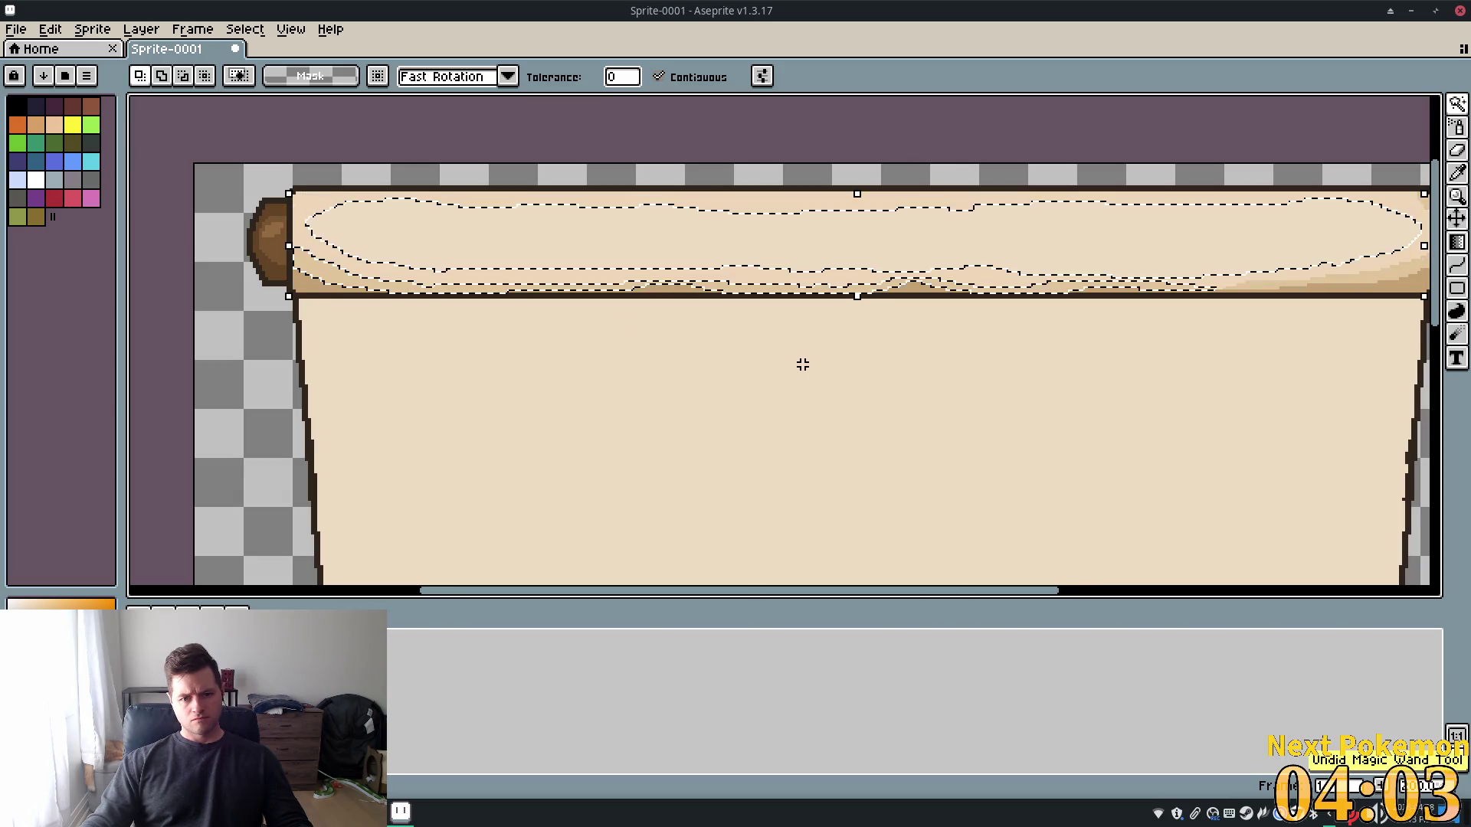
key("ctrl+y")
scroll(867, 373, "down", 2)
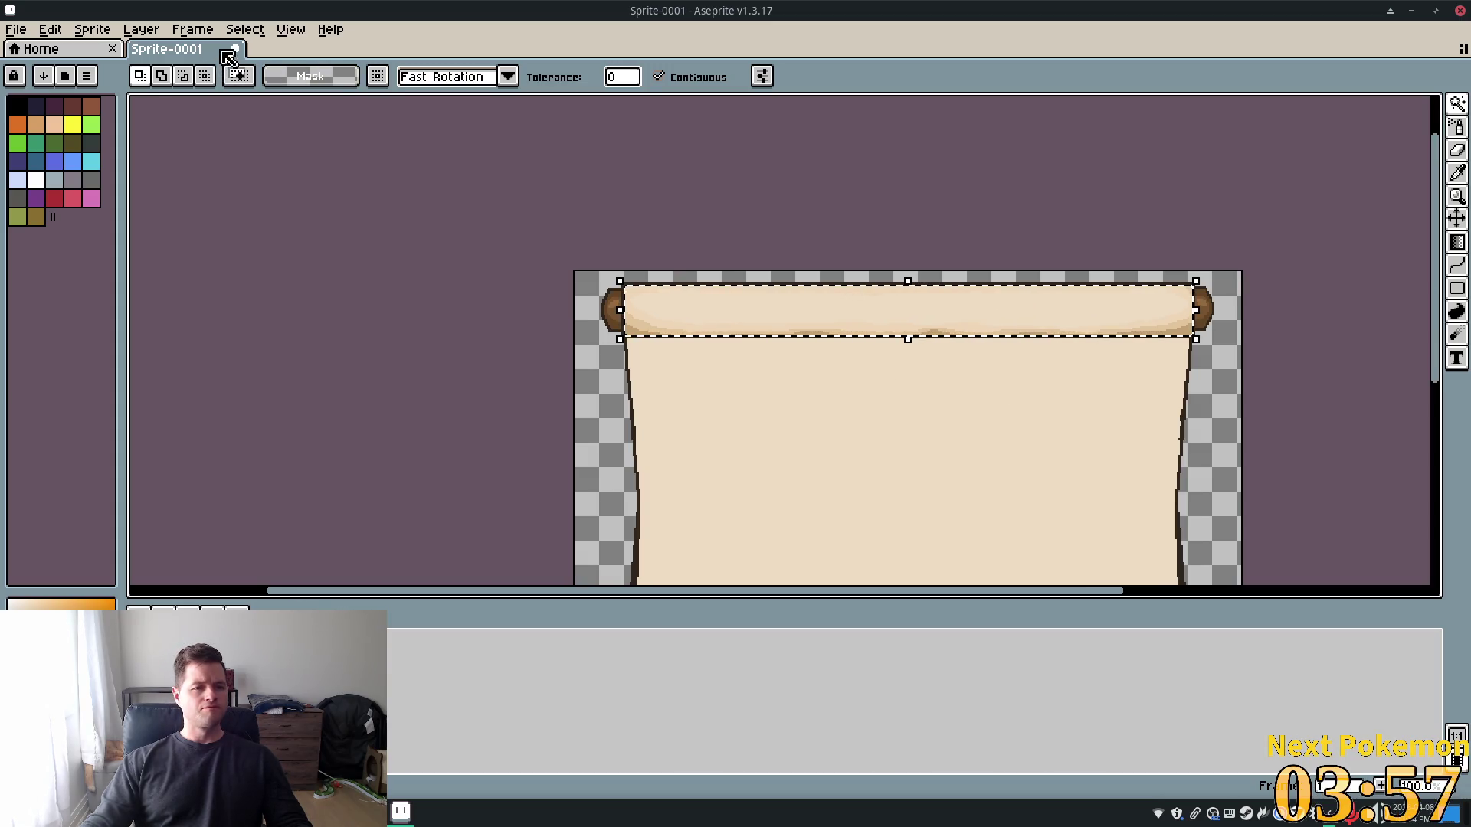
Copy the selected top roller onto a new layer via Layer > New Layer via Copy
left_click(50, 30)
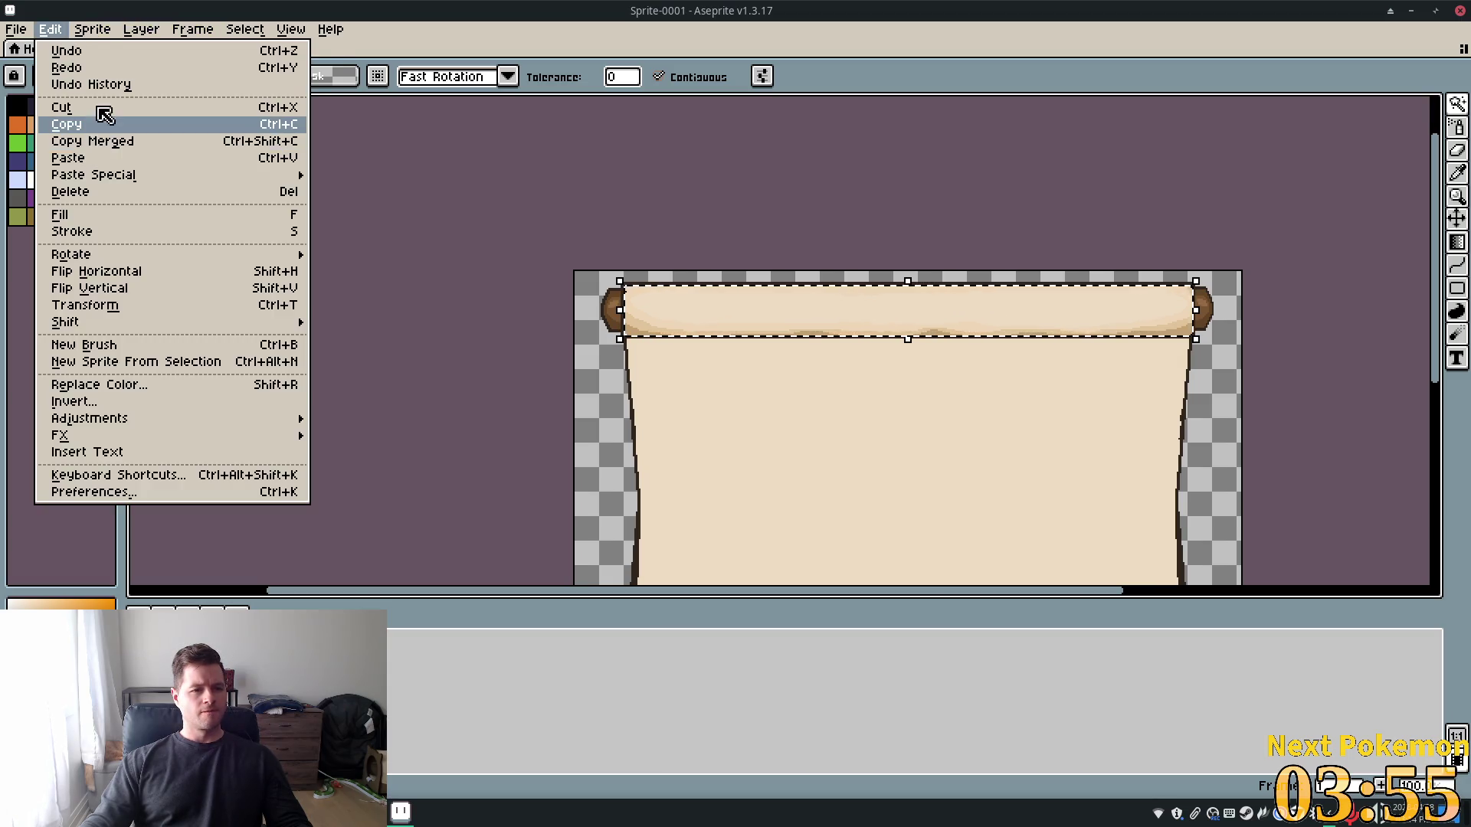
left_click(98, 121)
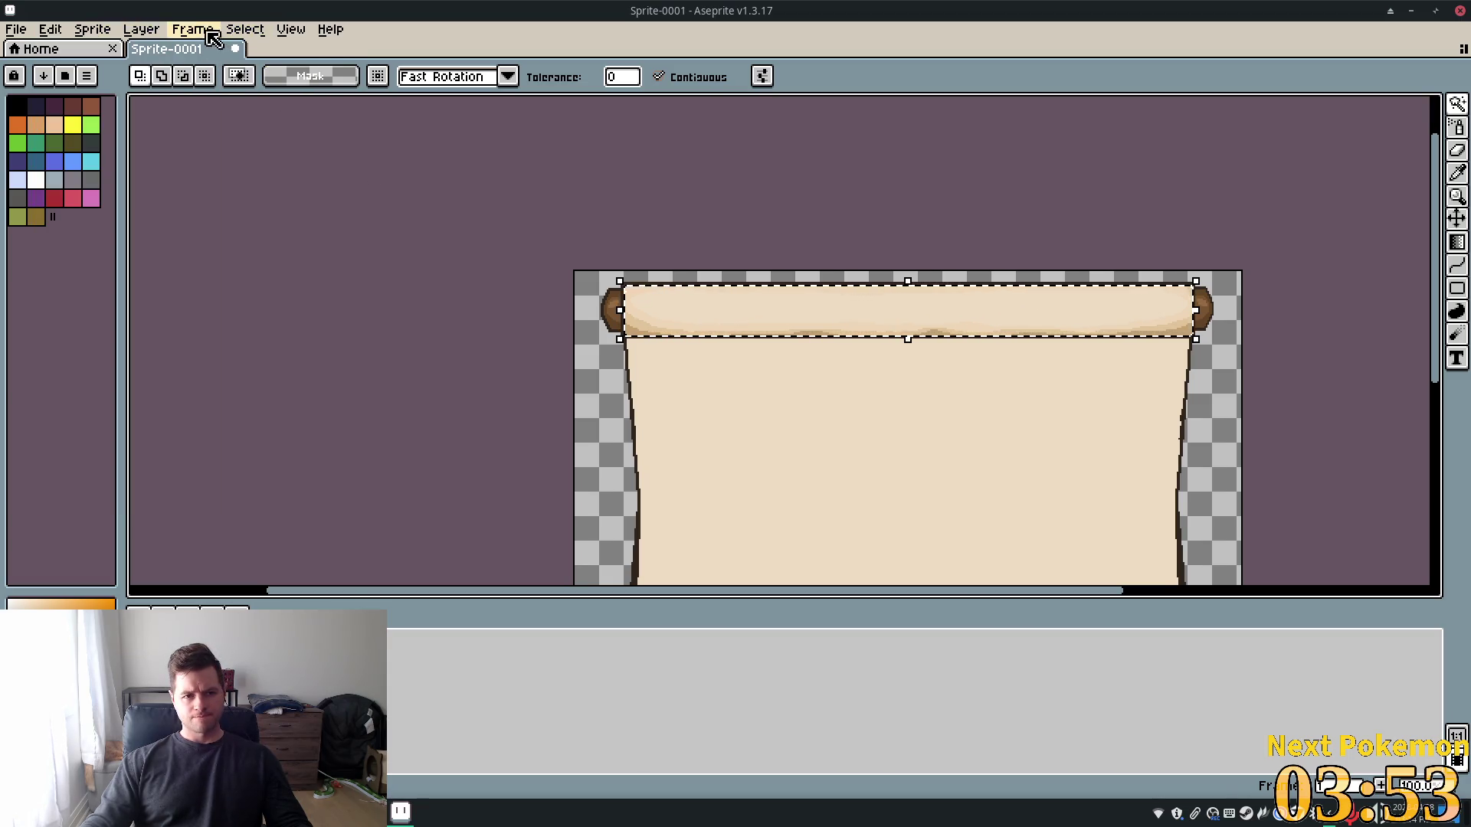
left_click(143, 34)
mouse_move(215, 125)
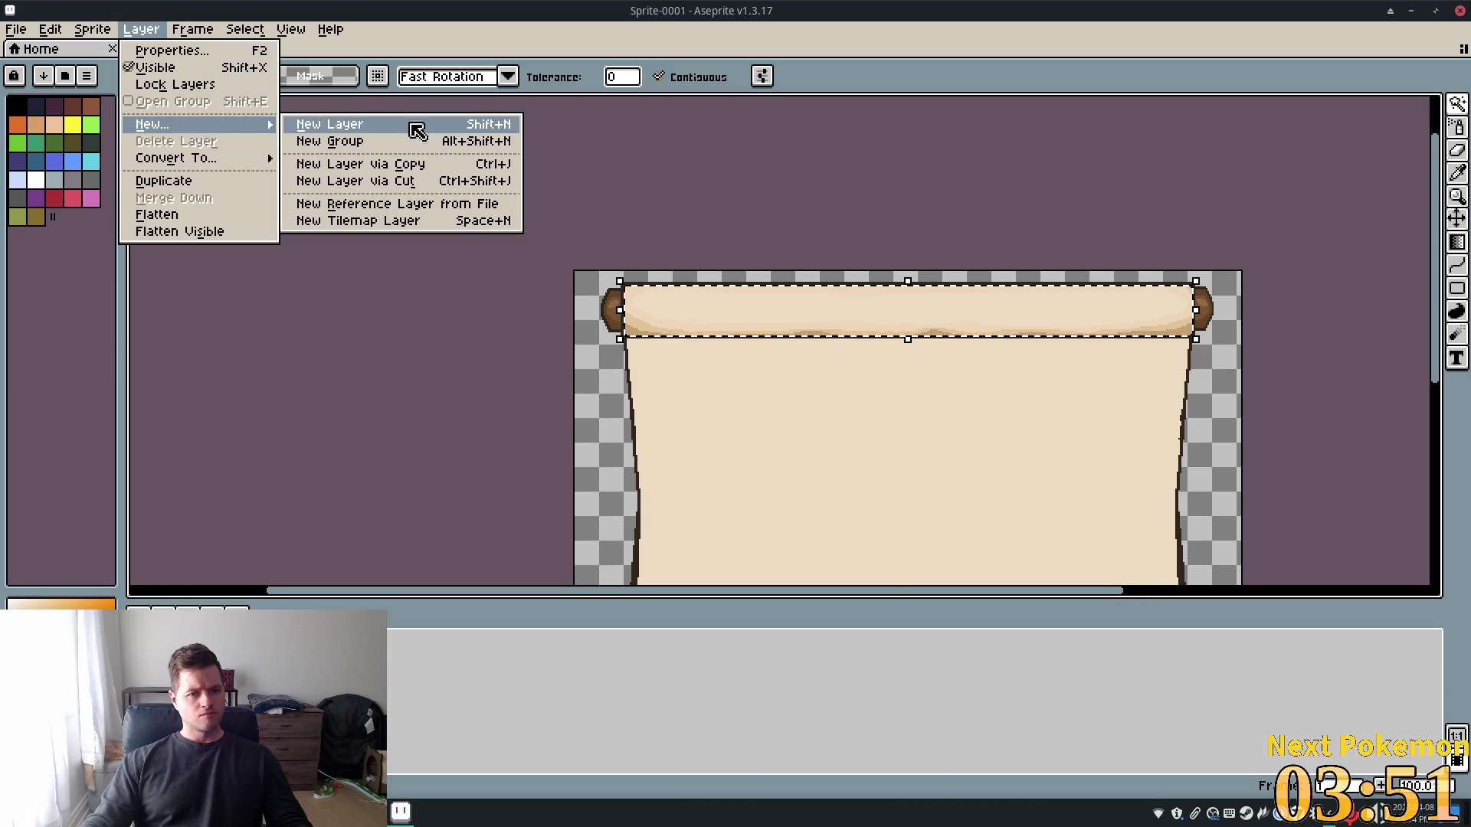
left_click(425, 163)
Move the roller copy down and stretch it over the parchment body
mouse_move(511, 292)
left_mouse_down()
mouse_move(408, 200)
mouse_move(305, 173)
left_mouse_up()
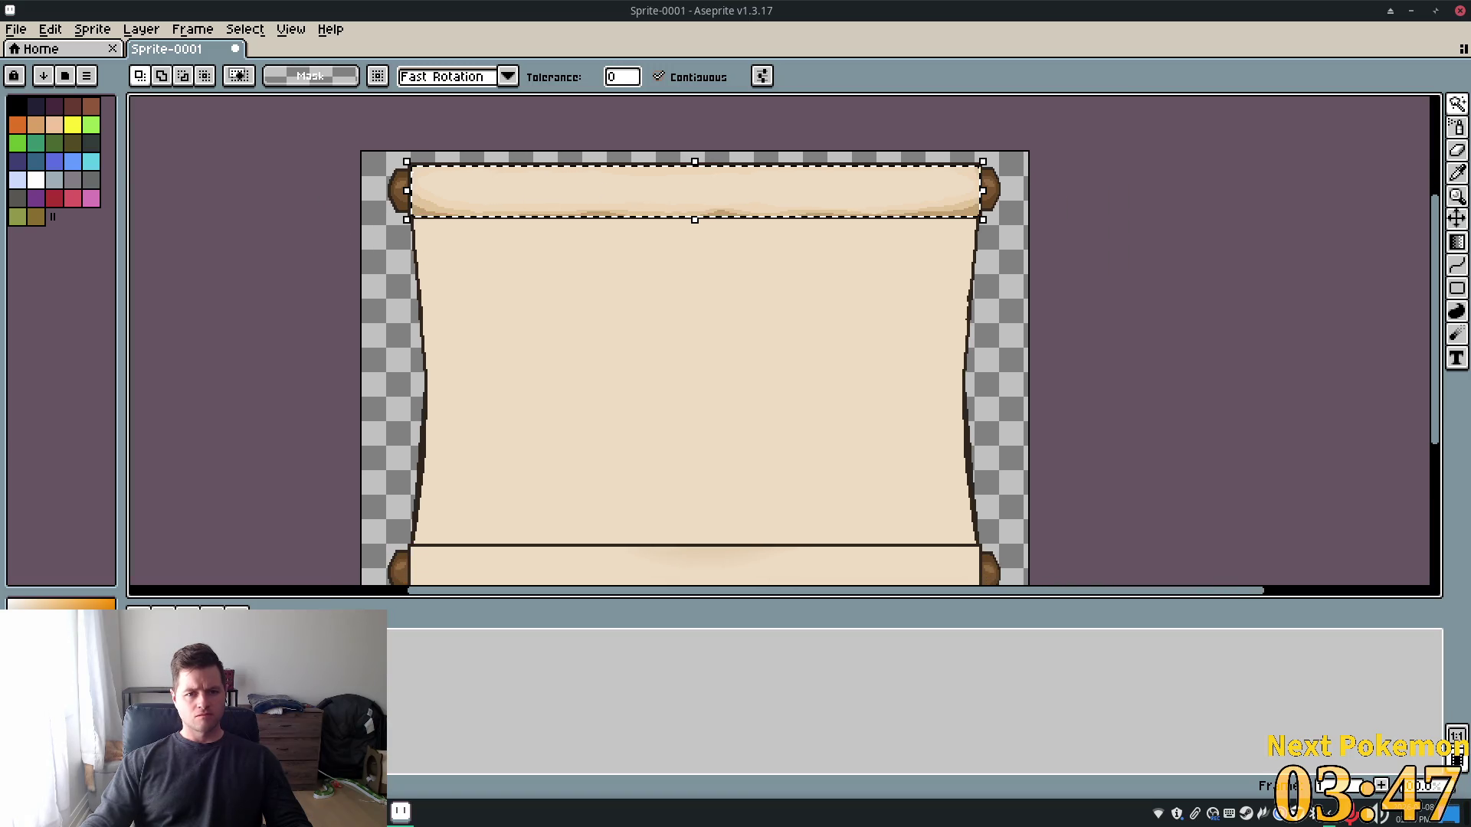
mouse_move(569, 201)
left_mouse_down()
mouse_move(575, 295)
mouse_move(572, 257)
left_mouse_up()
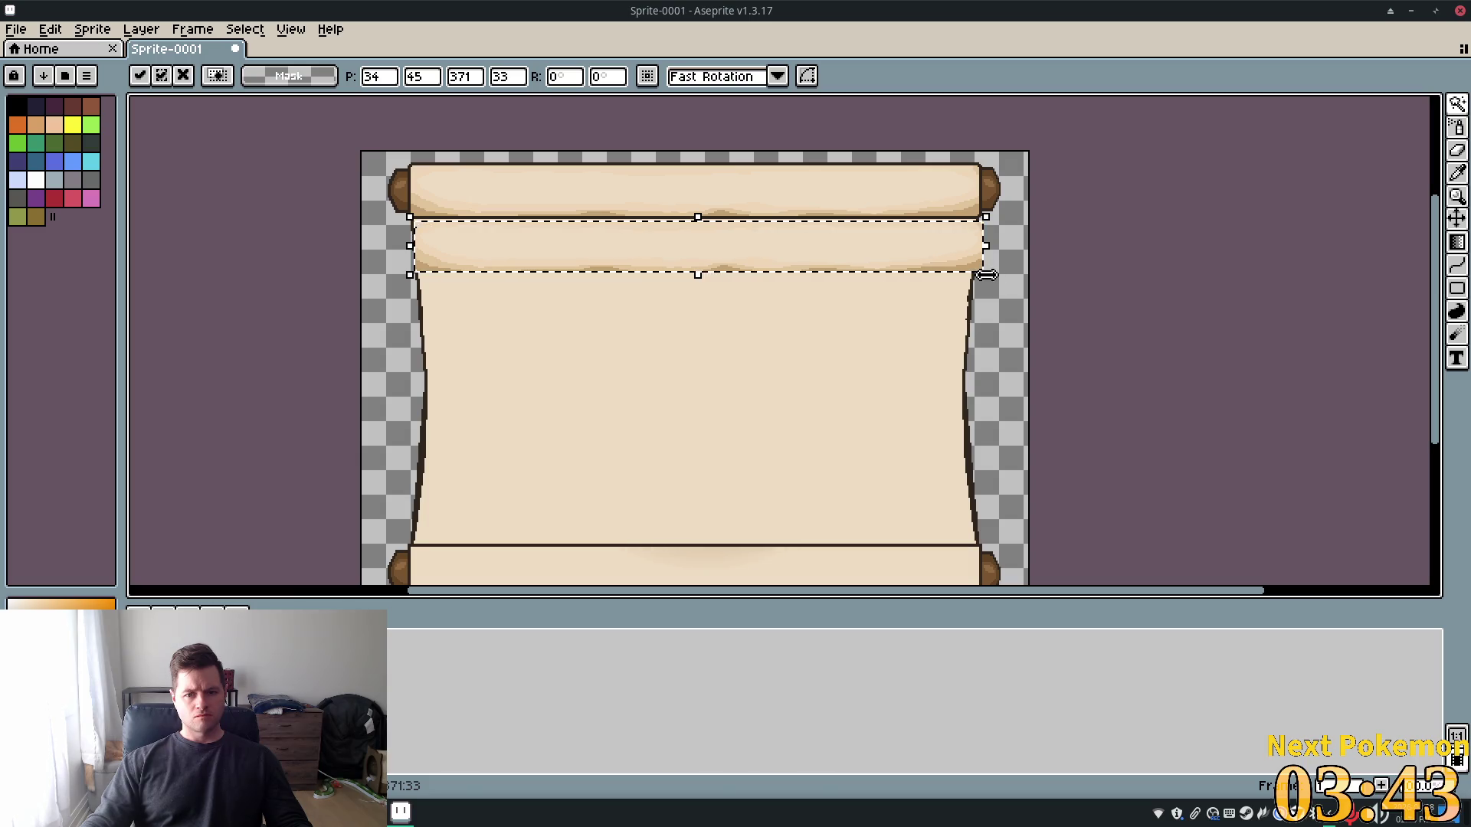
mouse_move(985, 275)
left_mouse_down()
mouse_move(952, 342)
mouse_move(984, 557)
left_mouse_up()
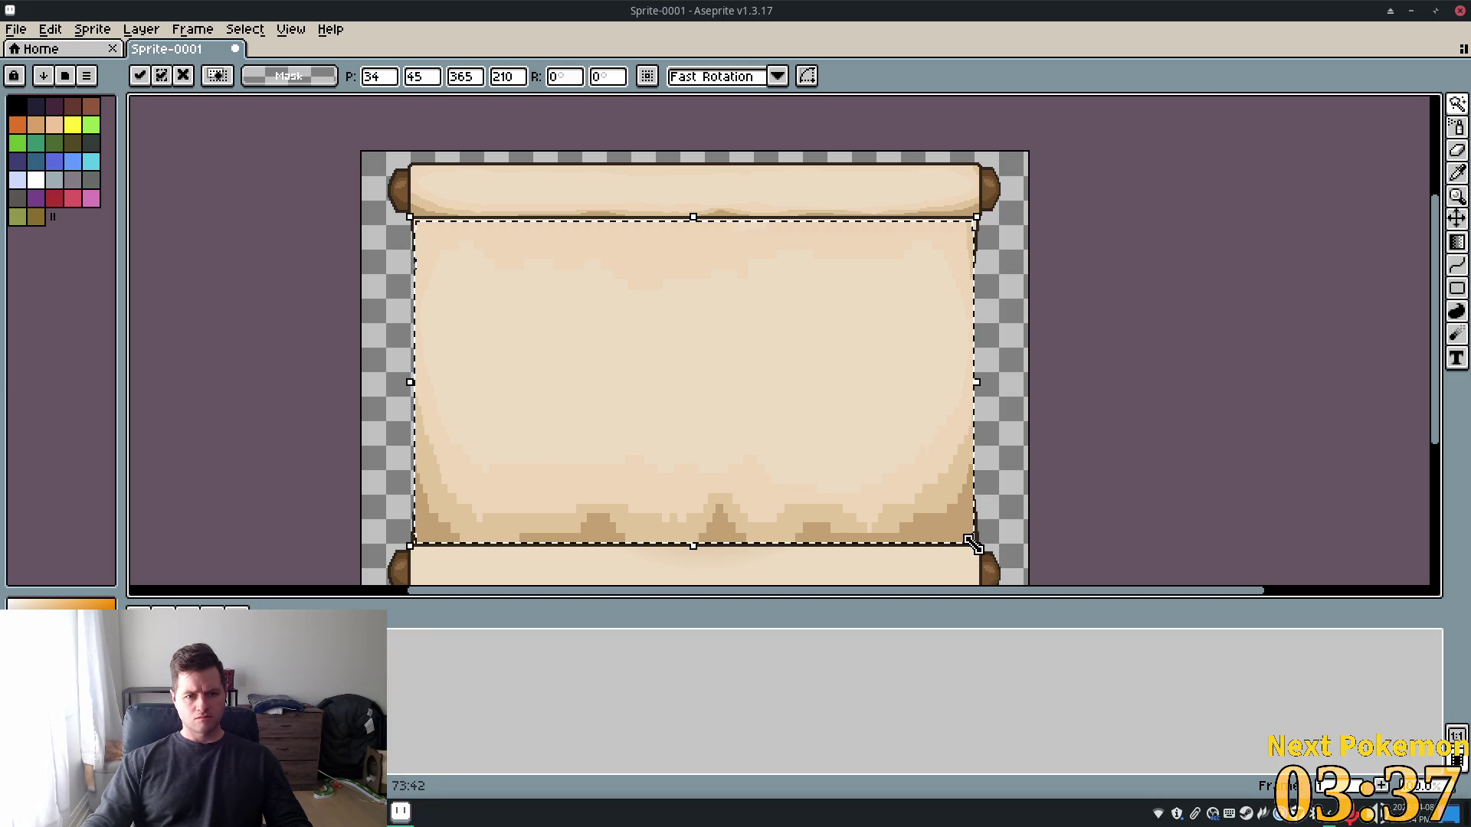
left_click_drag(989, 226, 984, 207)
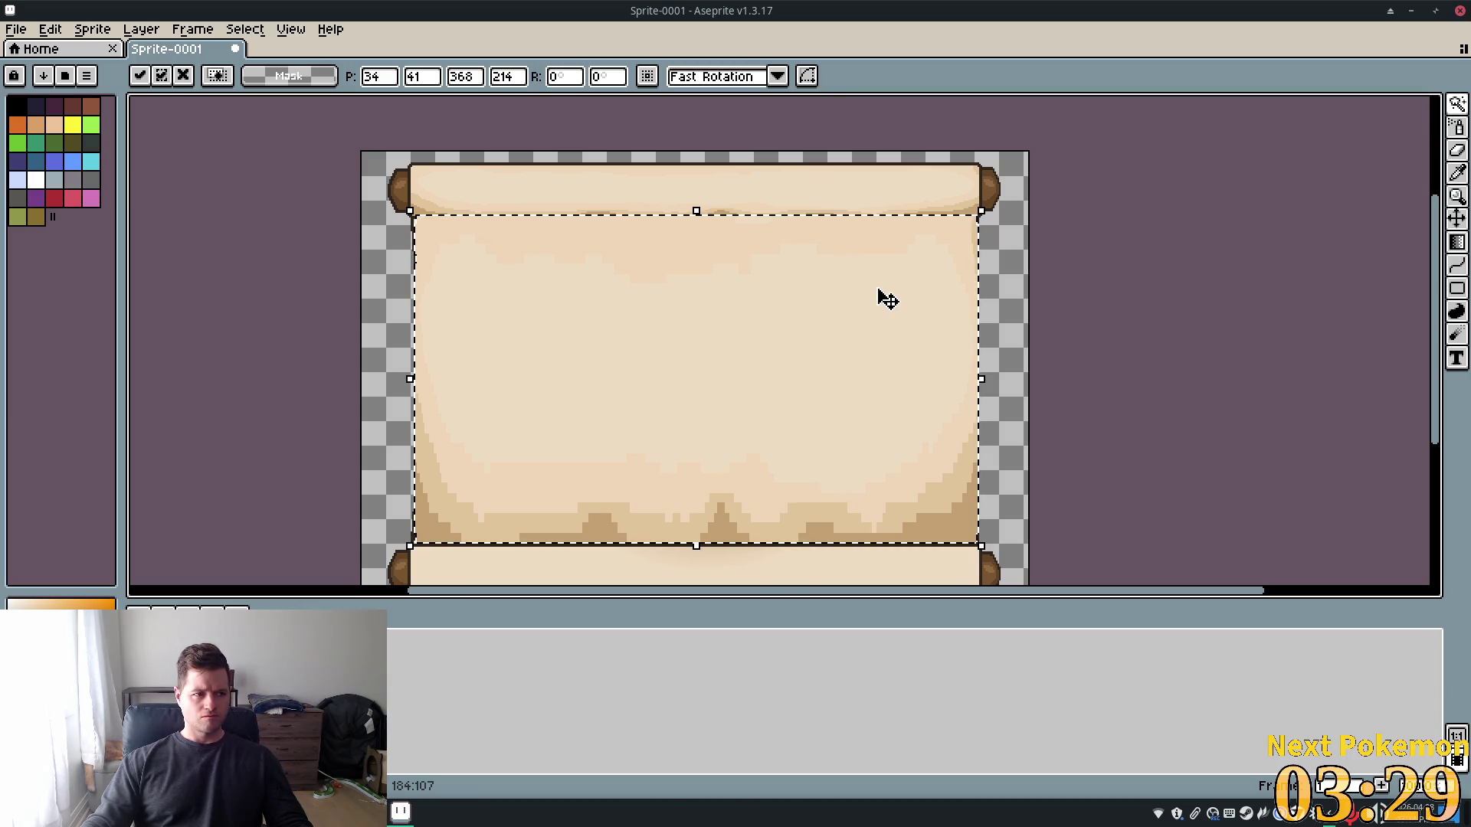
Undo the stretched roller copy and select the entire sprite
key("w")
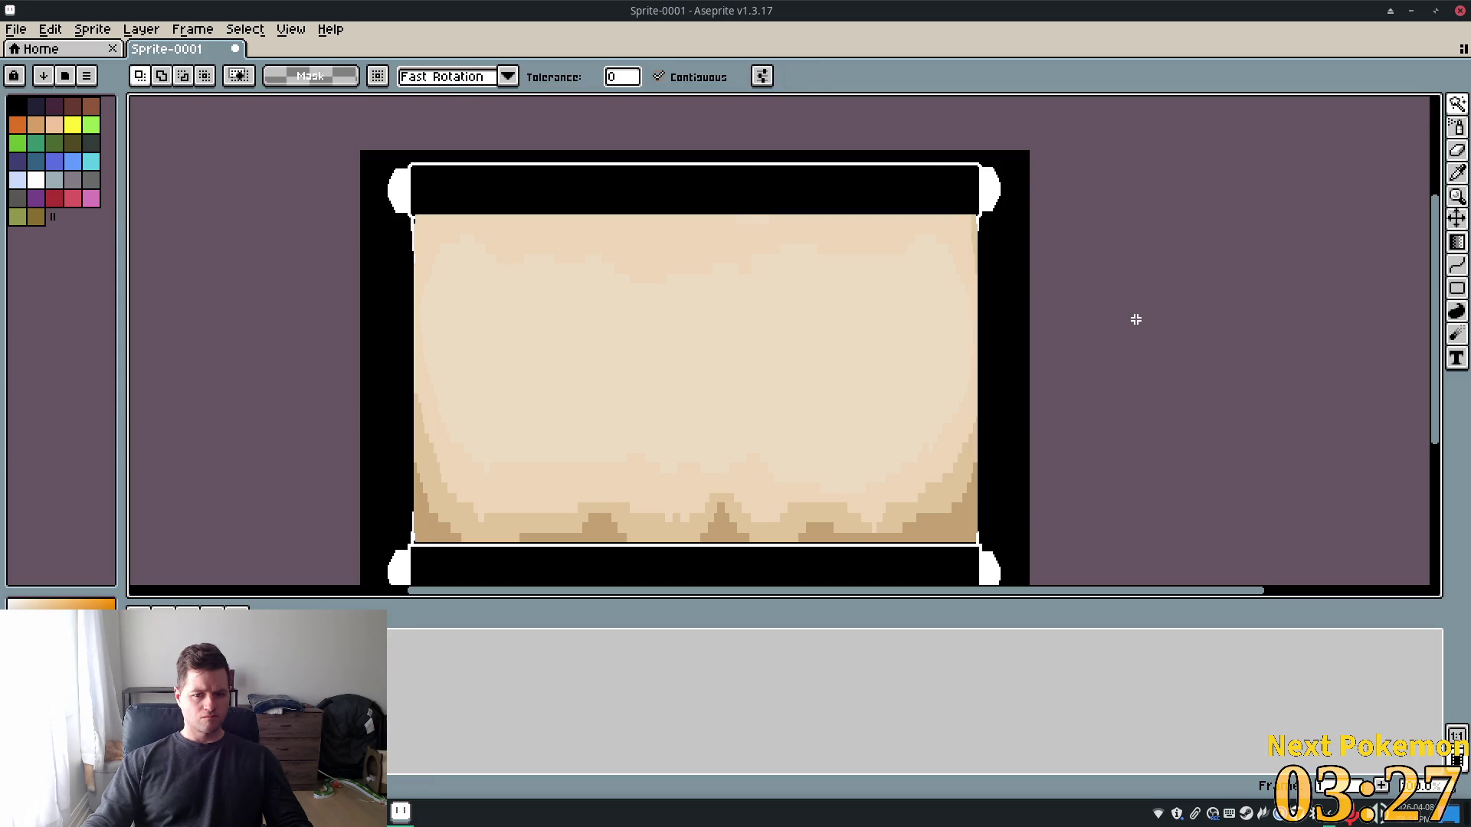
scroll(1024, 288, "down", 2)
scroll(1023, 288, "up", 2)
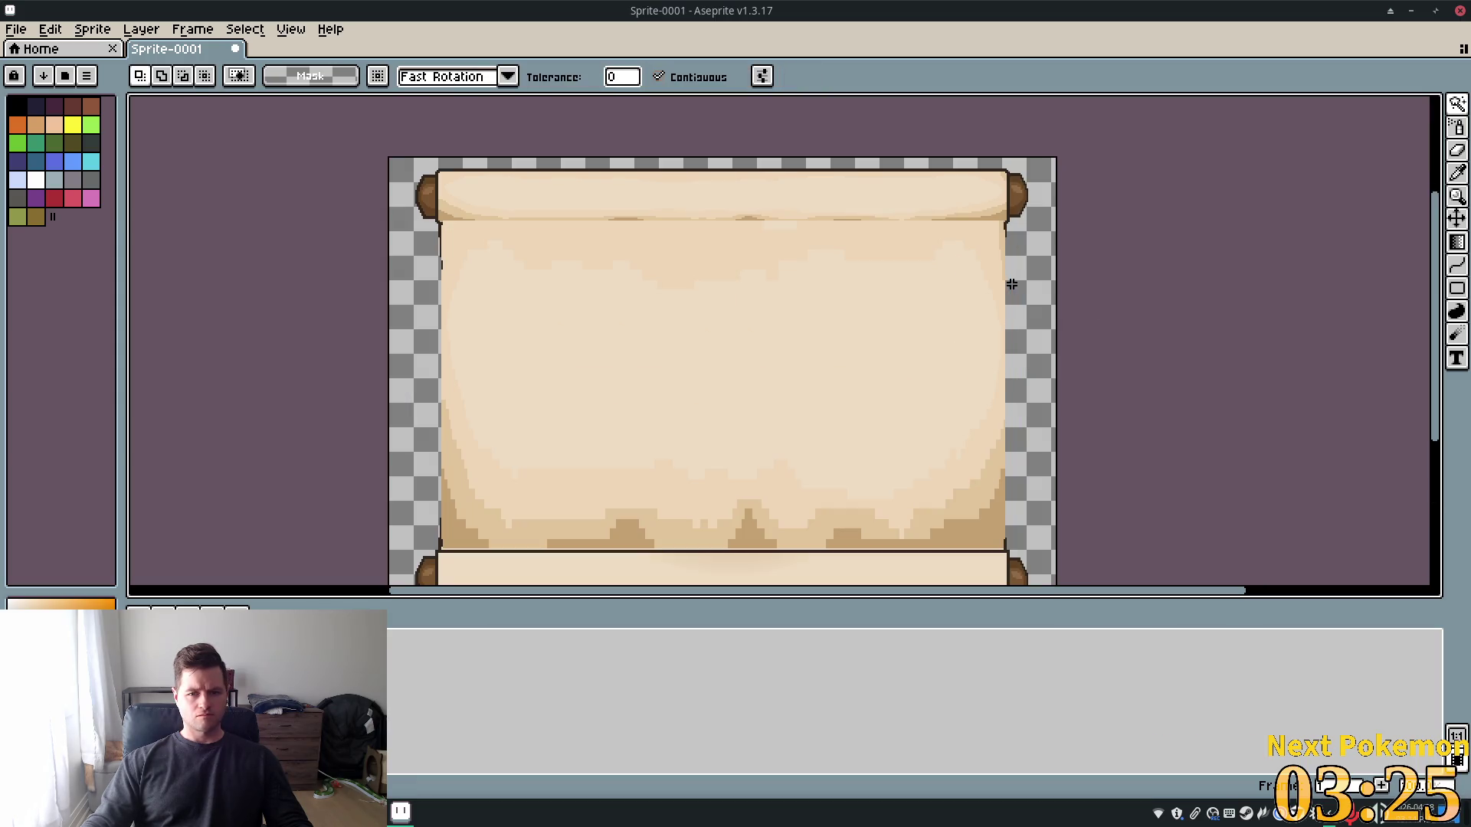
left_click(1005, 290)
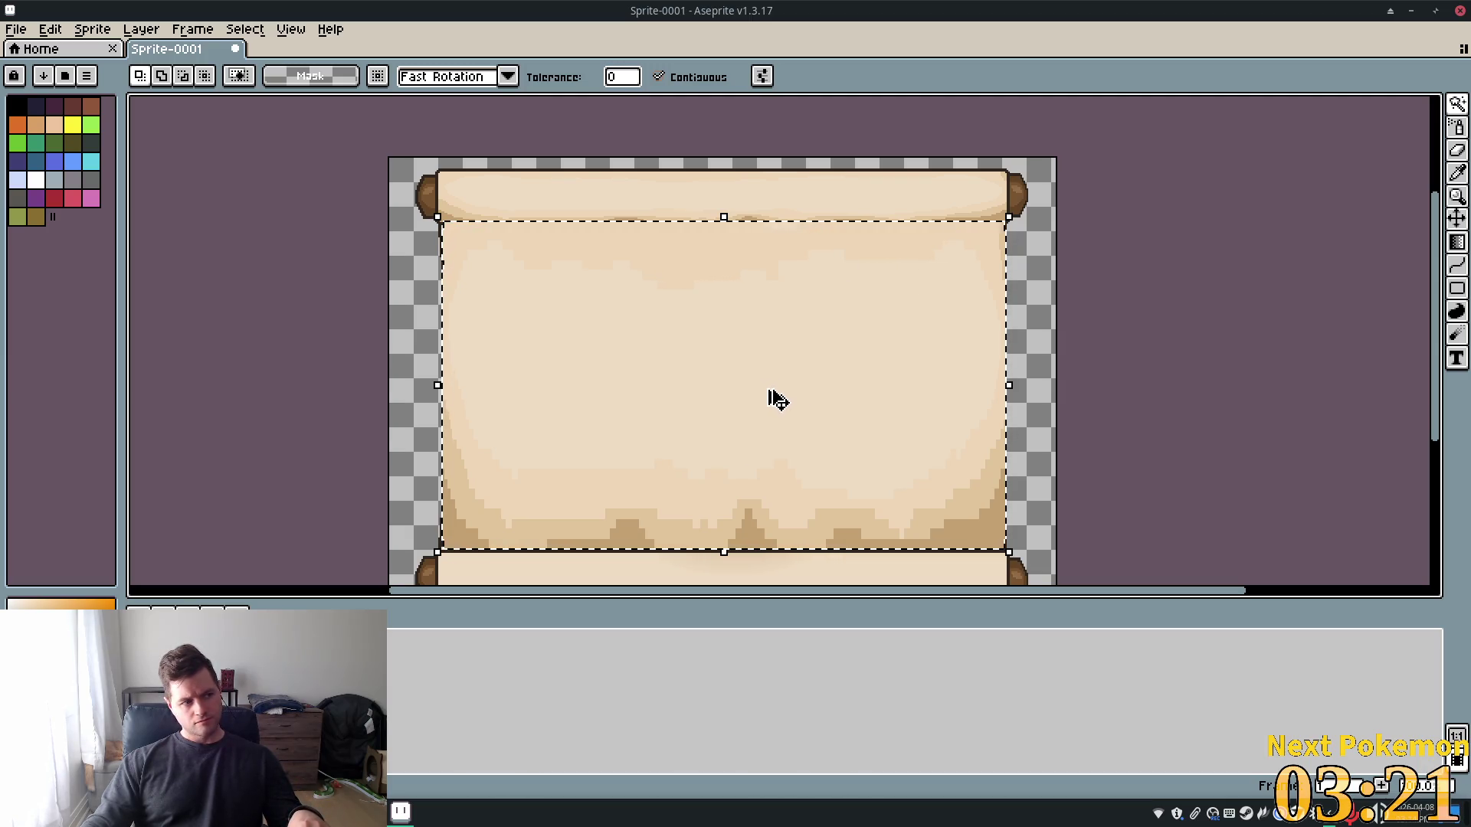
key("ctrl+z")
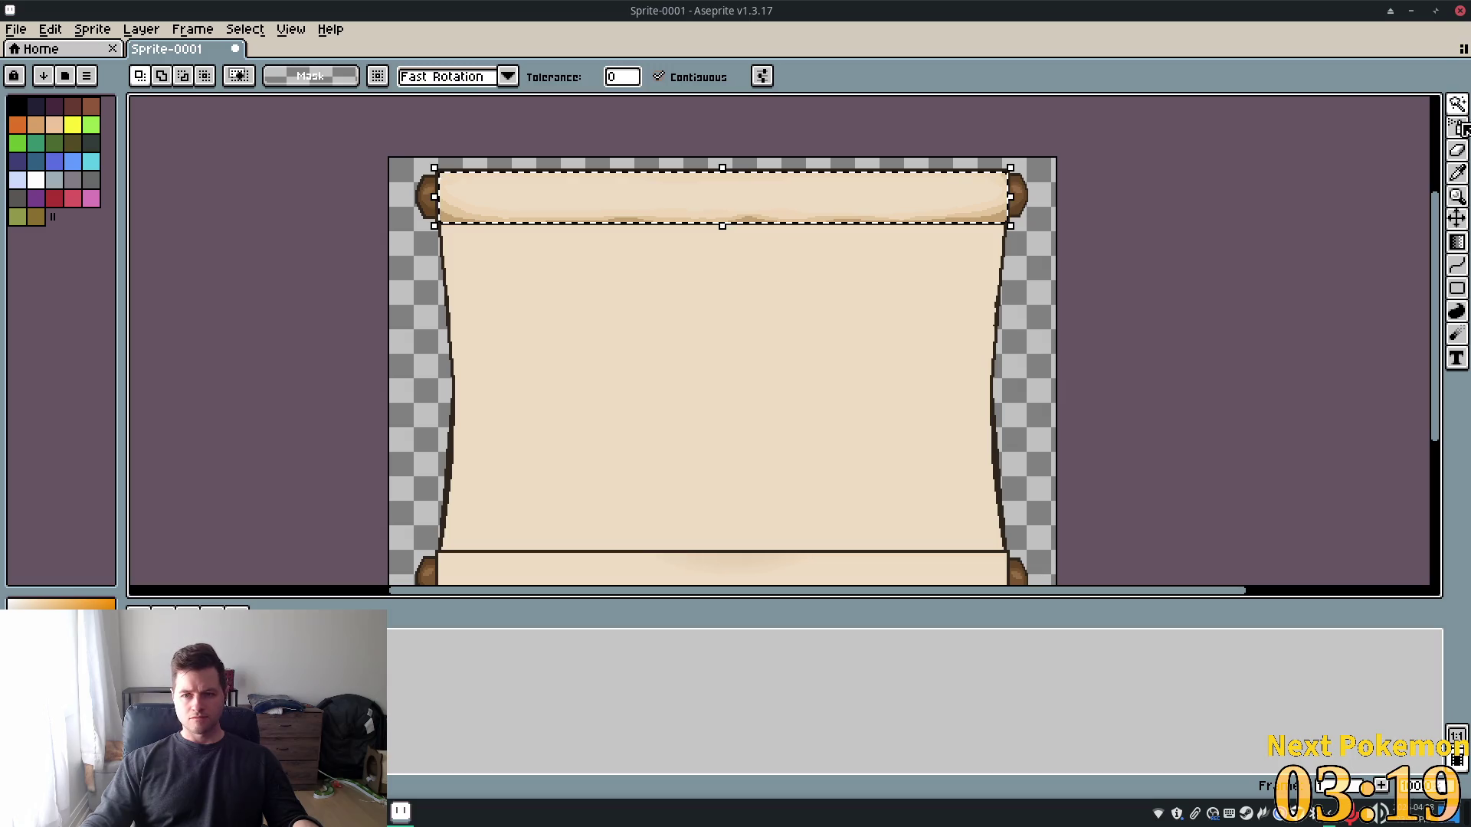
key("ctrl+a")
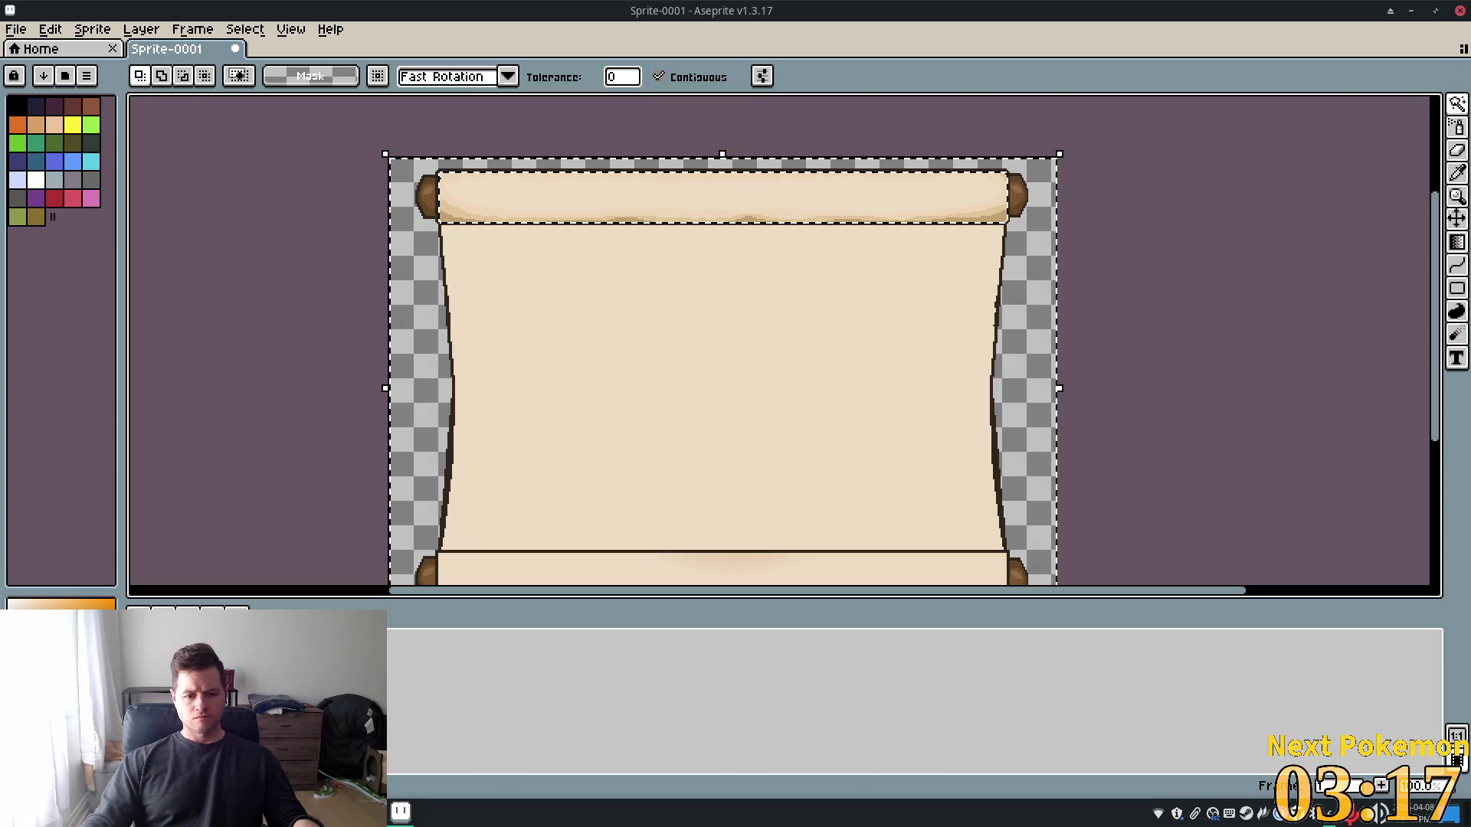
left_click(635, 414)
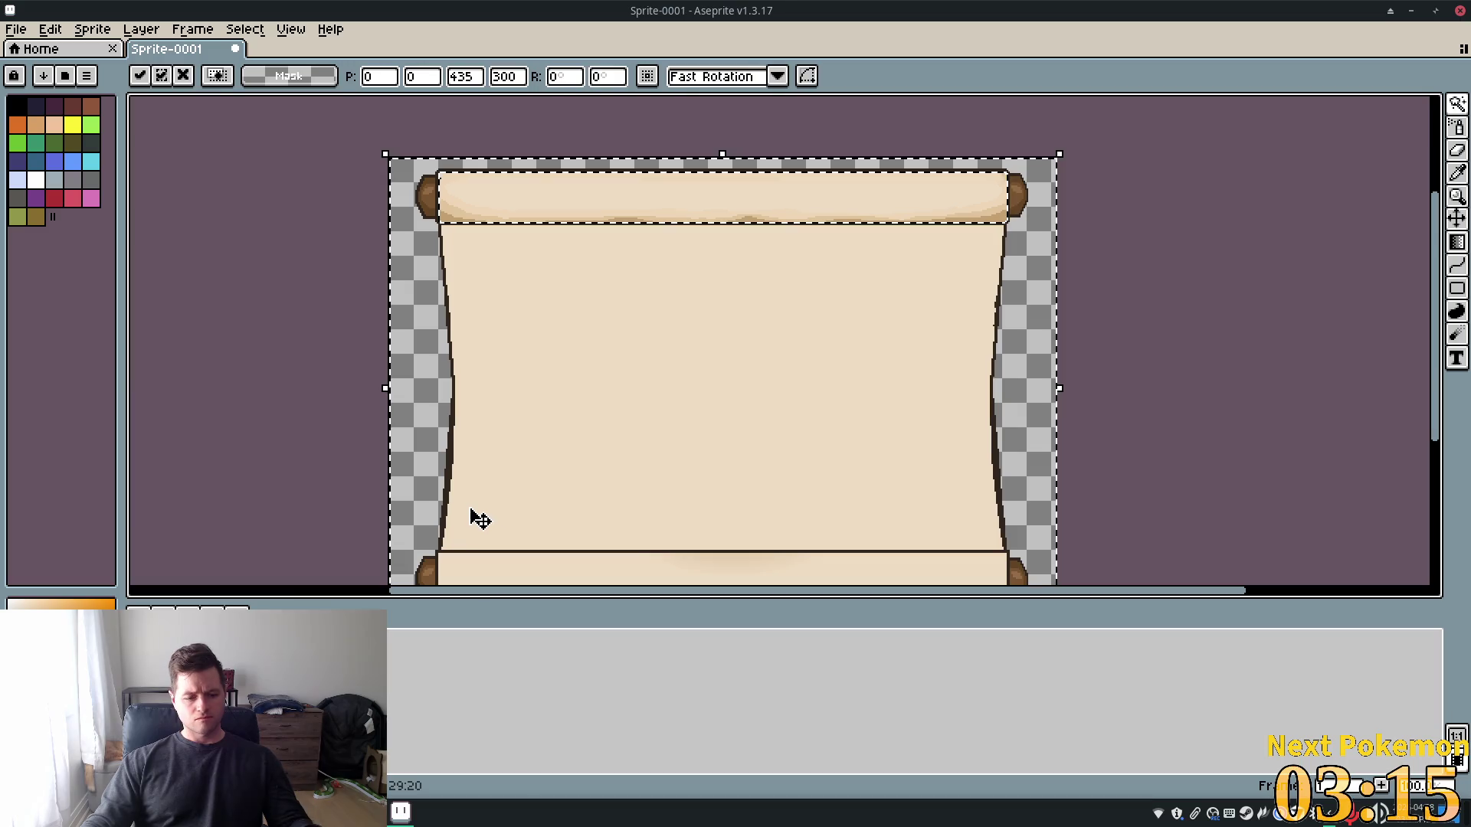
Copy the plain parchment body to a new layer, try moving it, then undo the move
key("w")
left_click(680, 371)
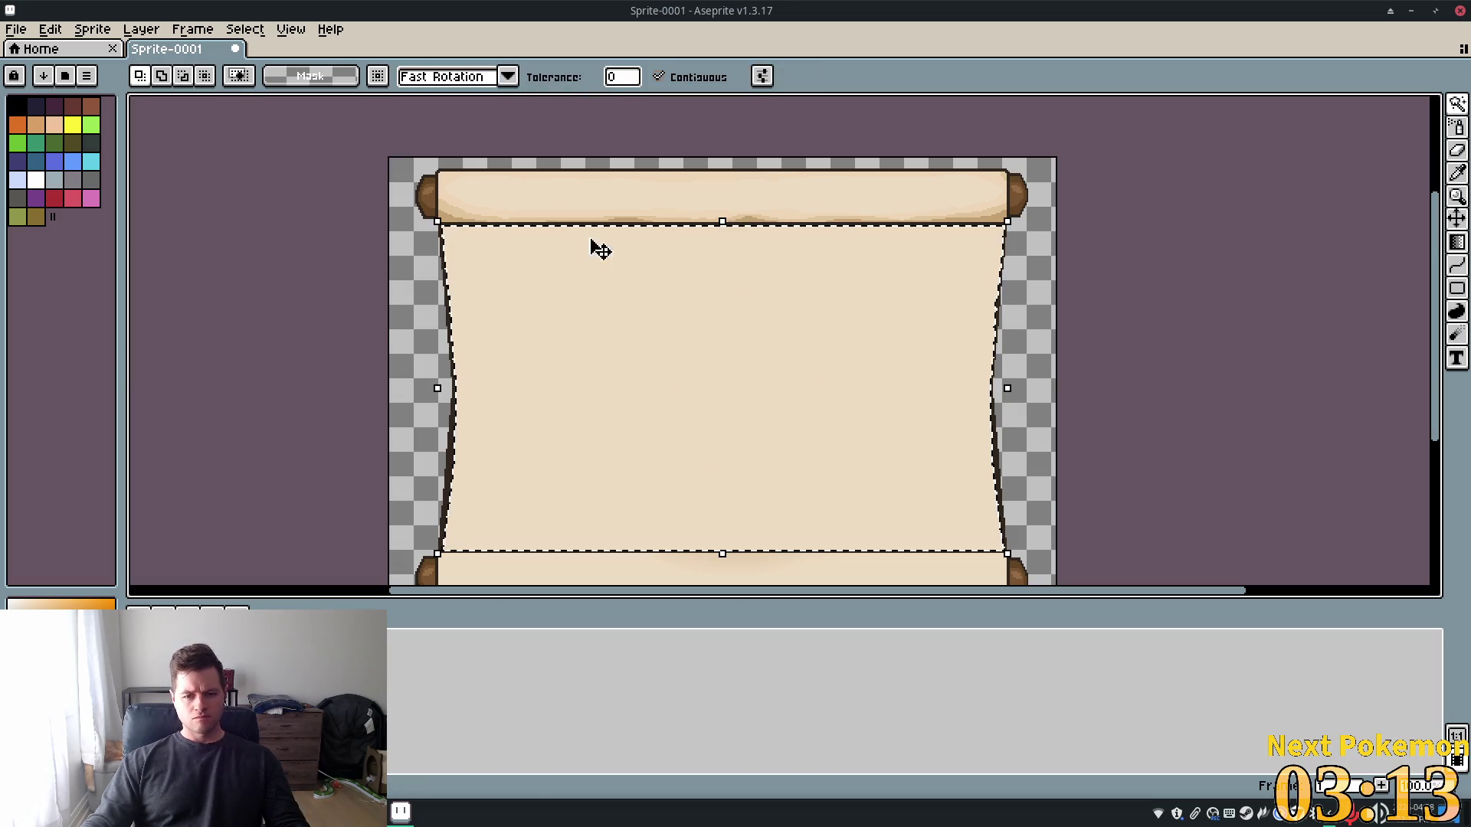
left_click(141, 30)
mouse_move(190, 135)
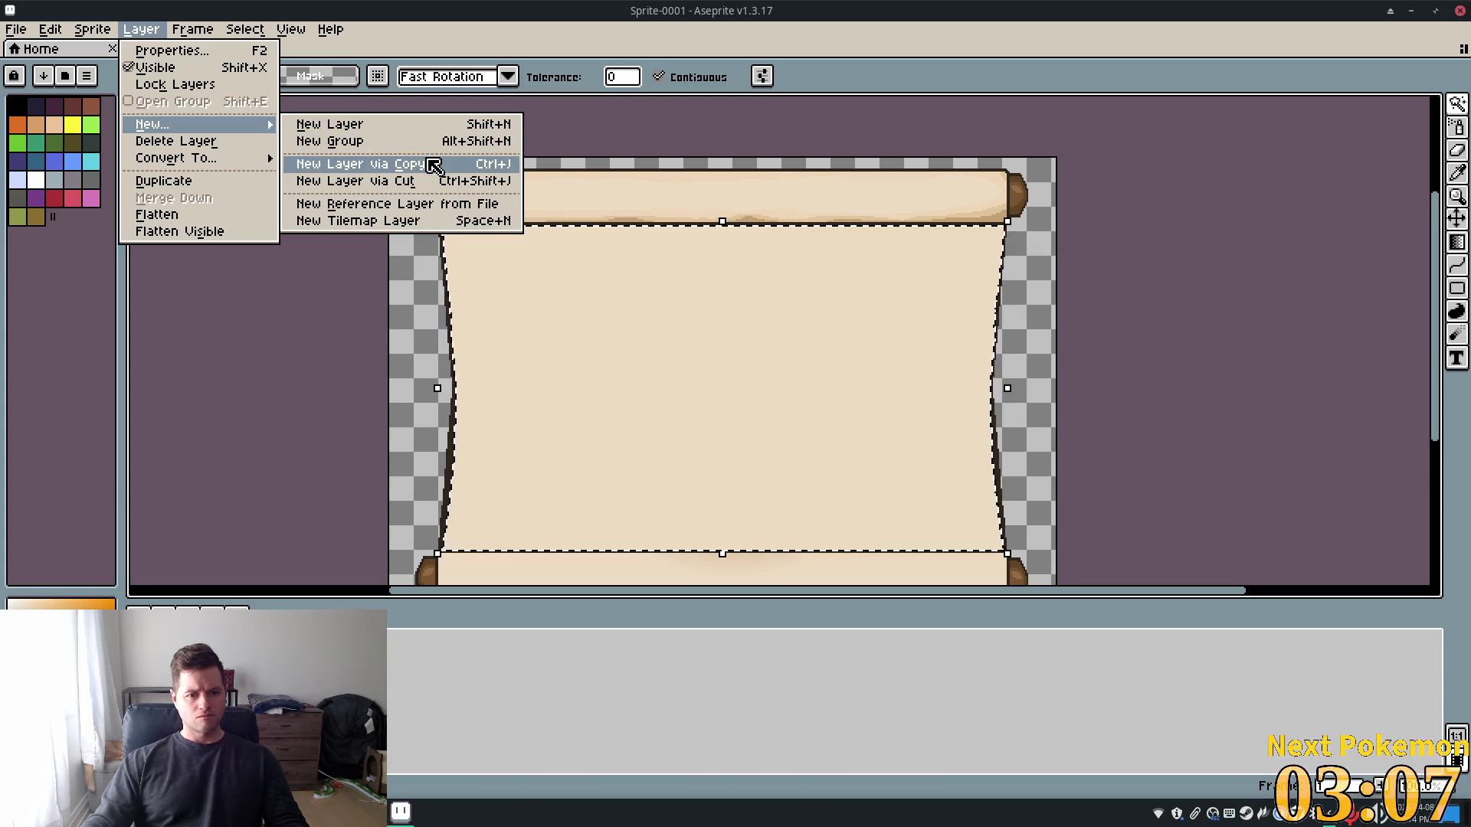
left_click(433, 166)
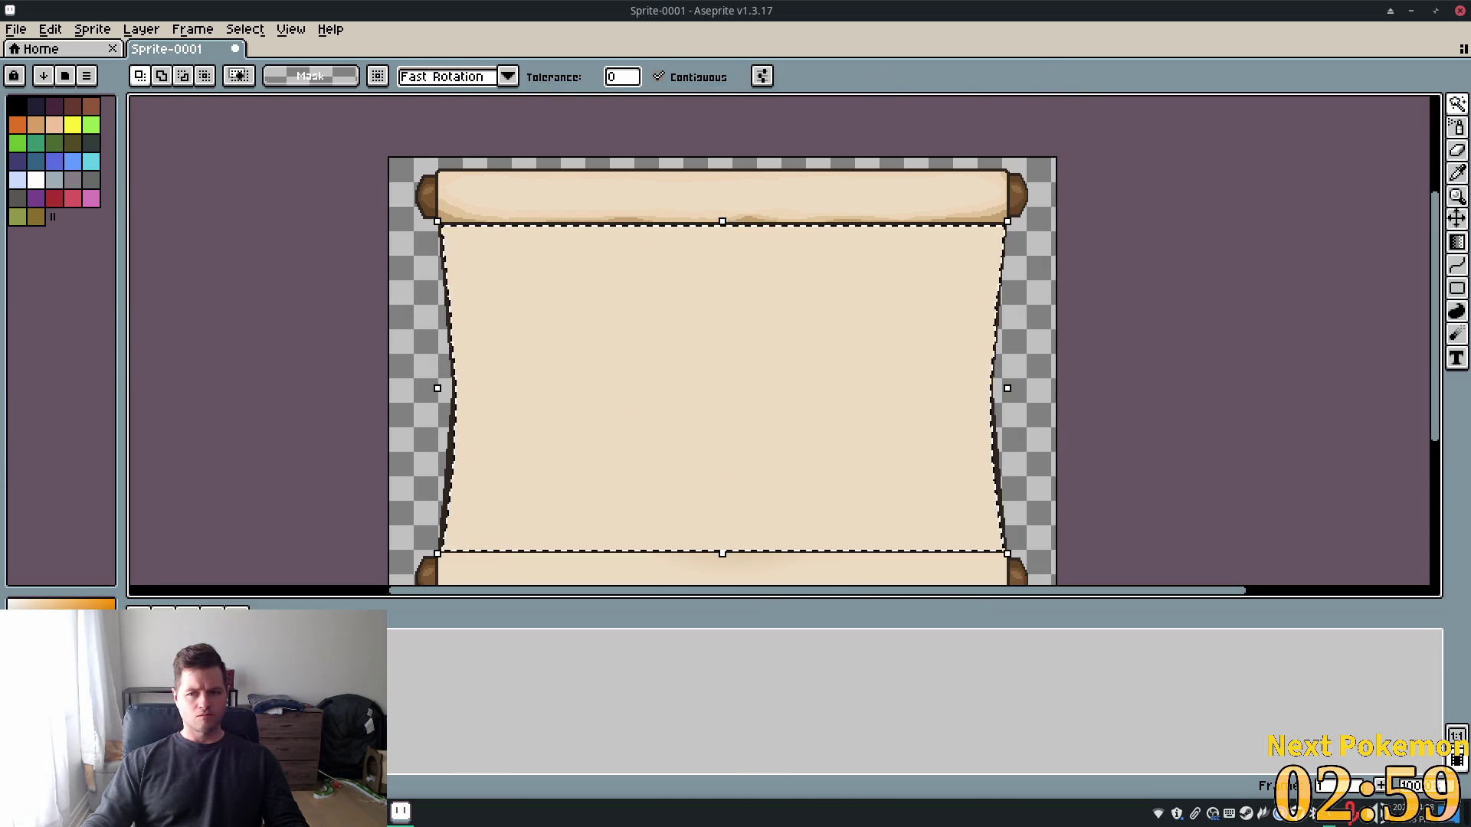
left_click(1456, 218)
mouse_move(794, 203)
left_mouse_down()
mouse_move(817, 302)
mouse_move(1199, 143)
mouse_move(581, 174)
mouse_move(870, 269)
left_mouse_up()
key("ctrl+z")
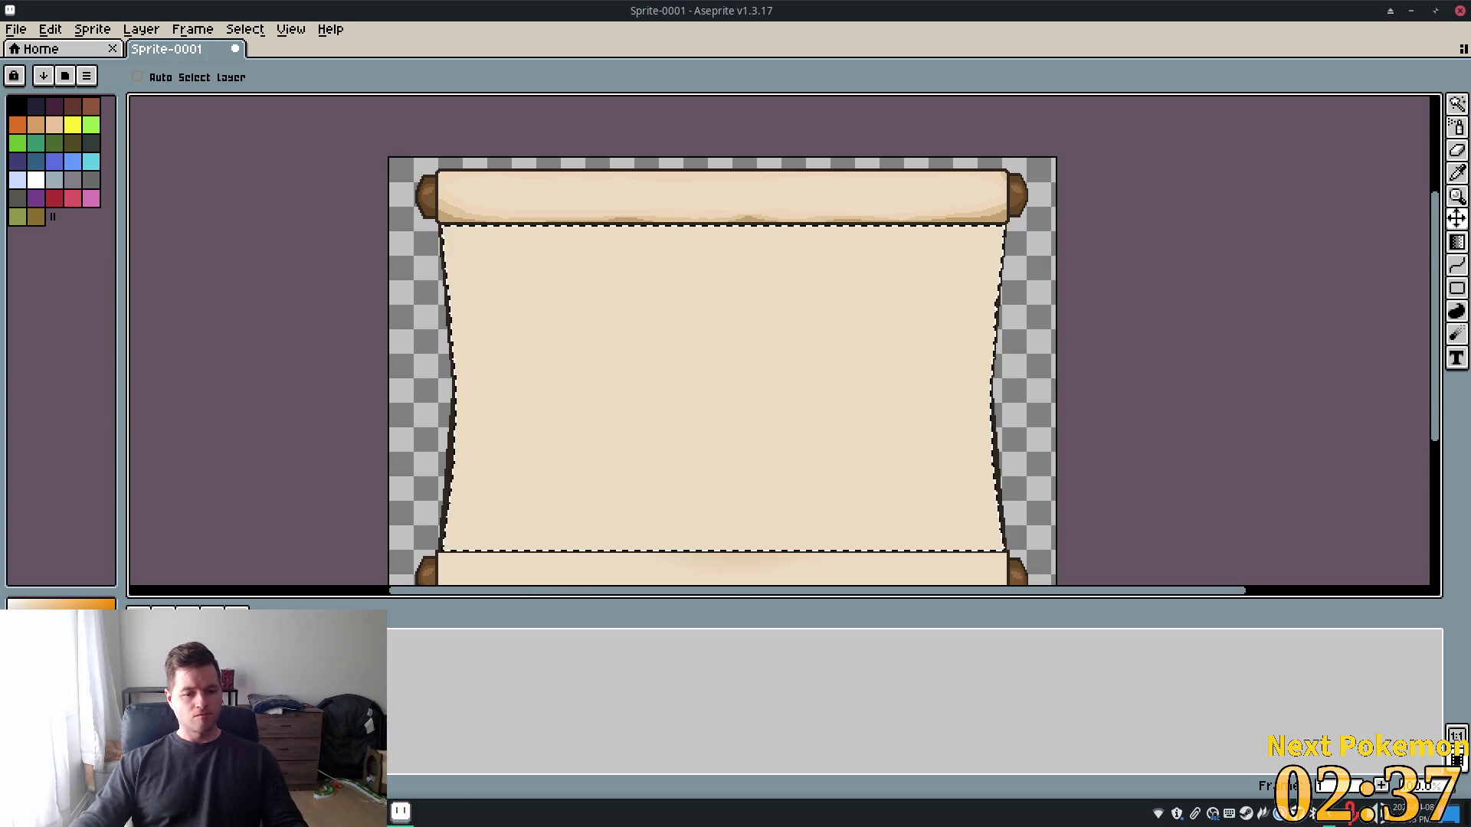
Undo back to a selection of only the top roller
key("ctrl+z")
key("ctrl+z")
key("ctrl+z")
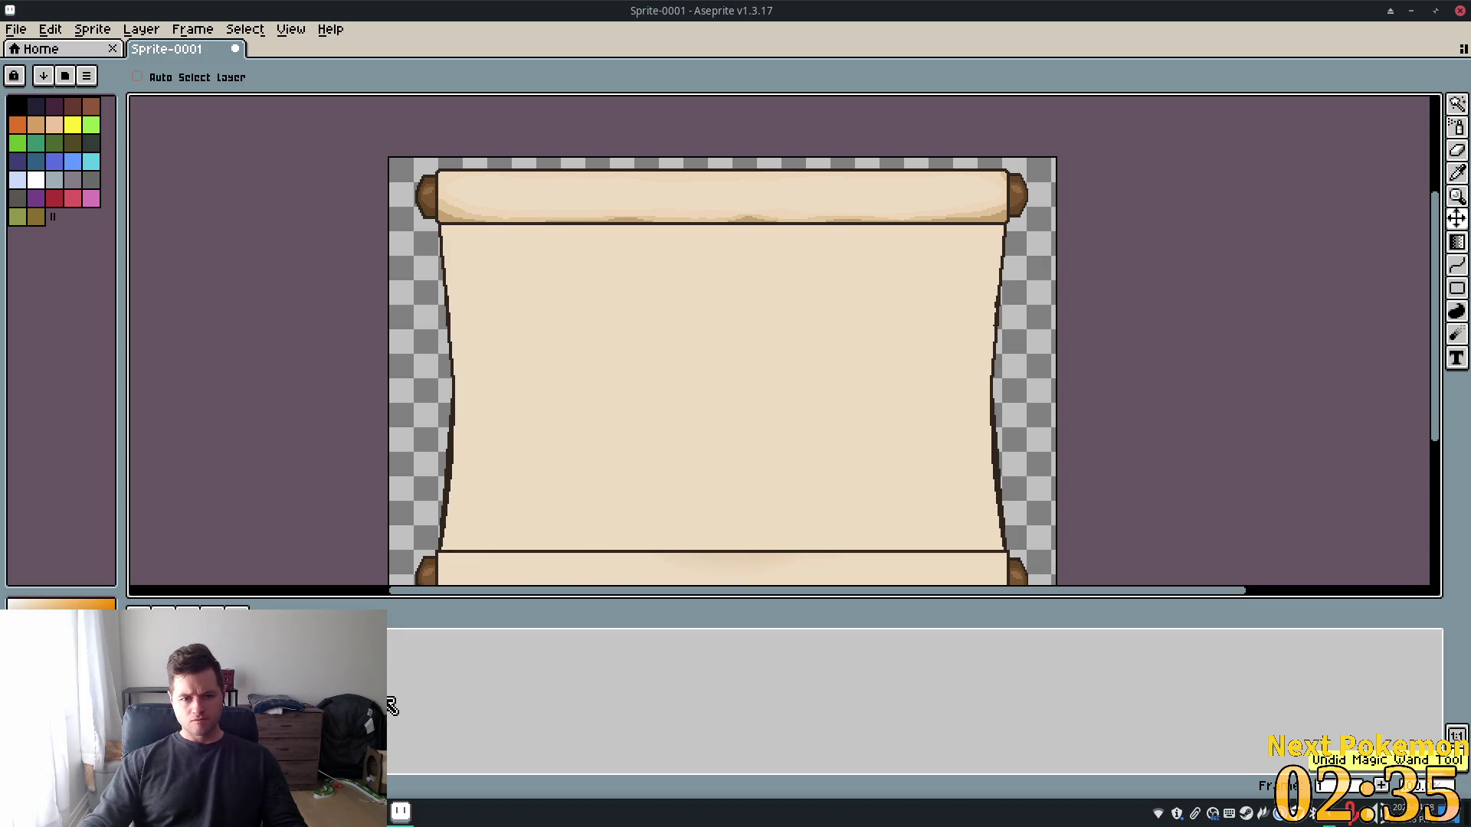
key("ctrl+z")
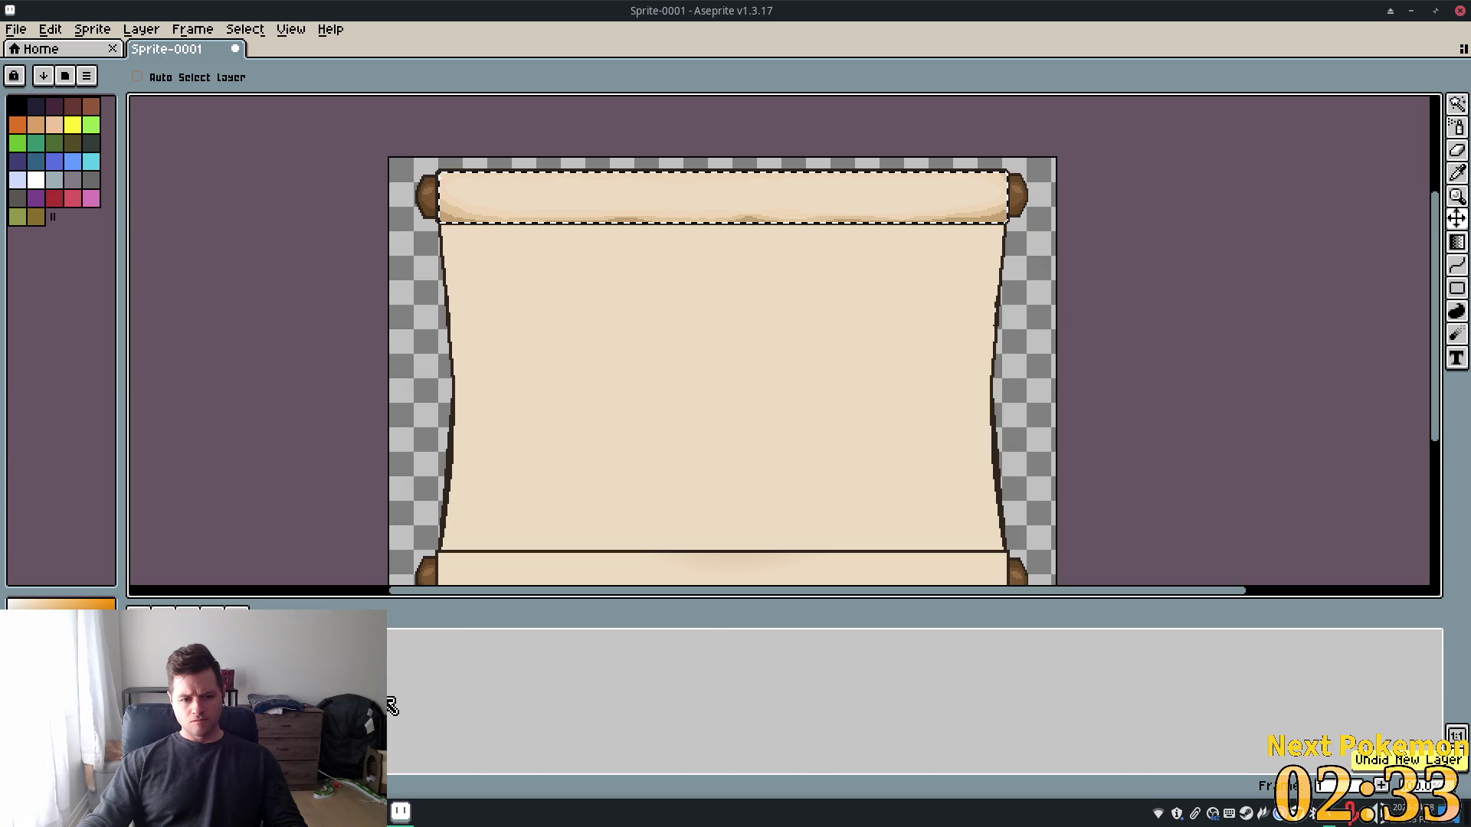
key("ctrl+z")
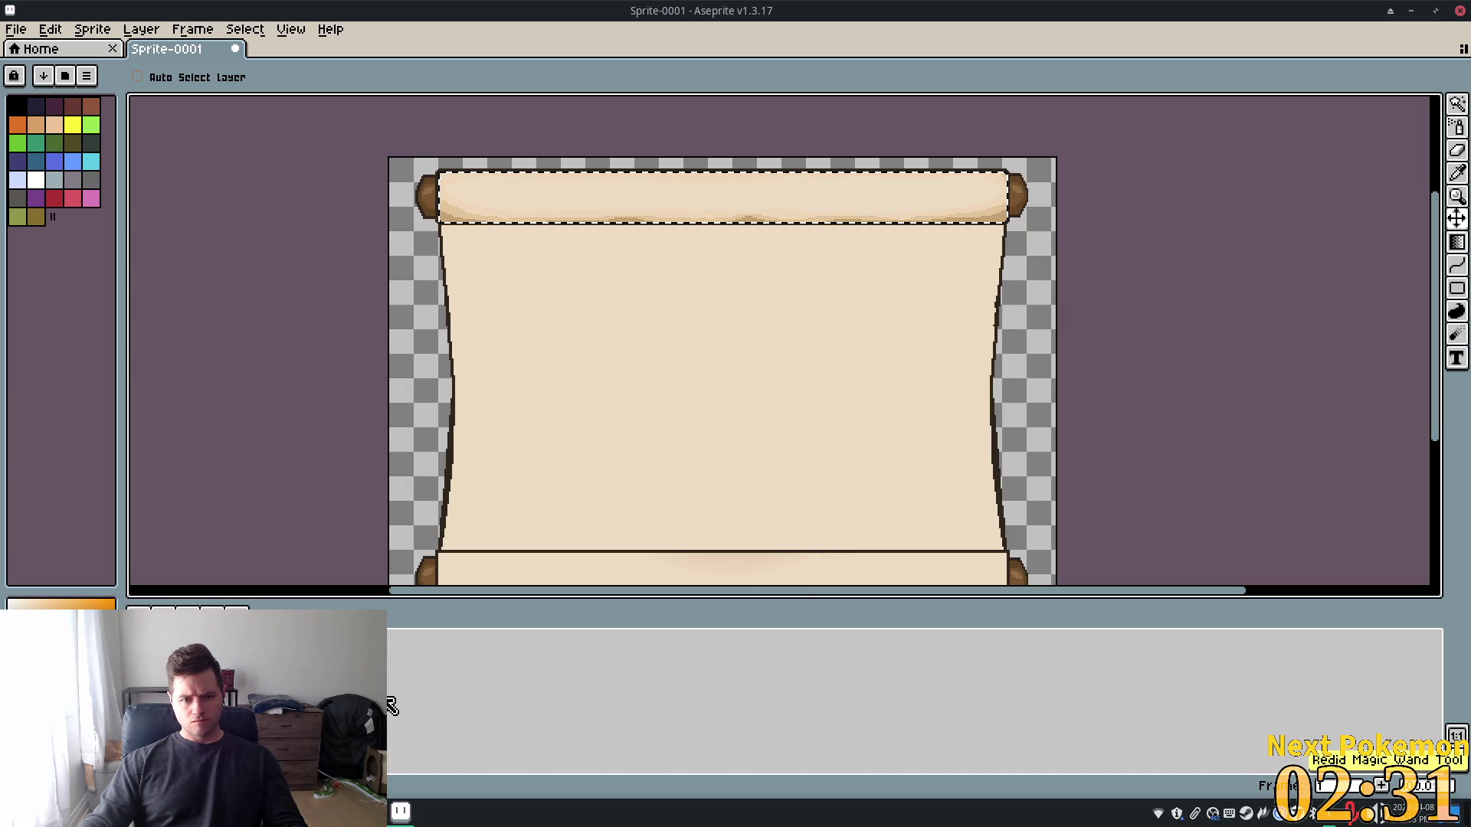
scroll(547, 214, "up", 1)
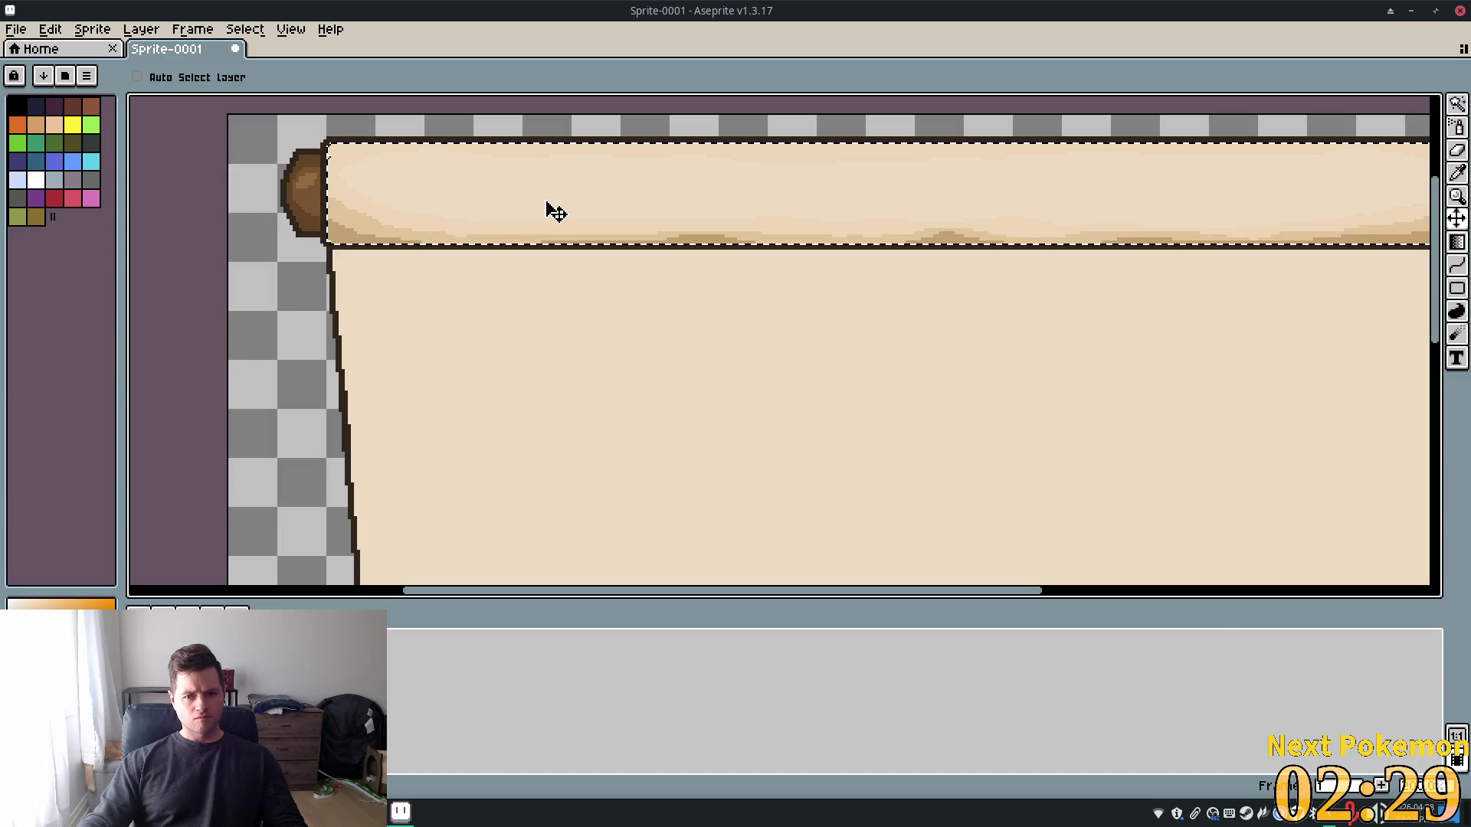
Copy the top roller onto a new layer and place it just below the original
scroll(539, 216, "down", 1)
left_click(153, 31)
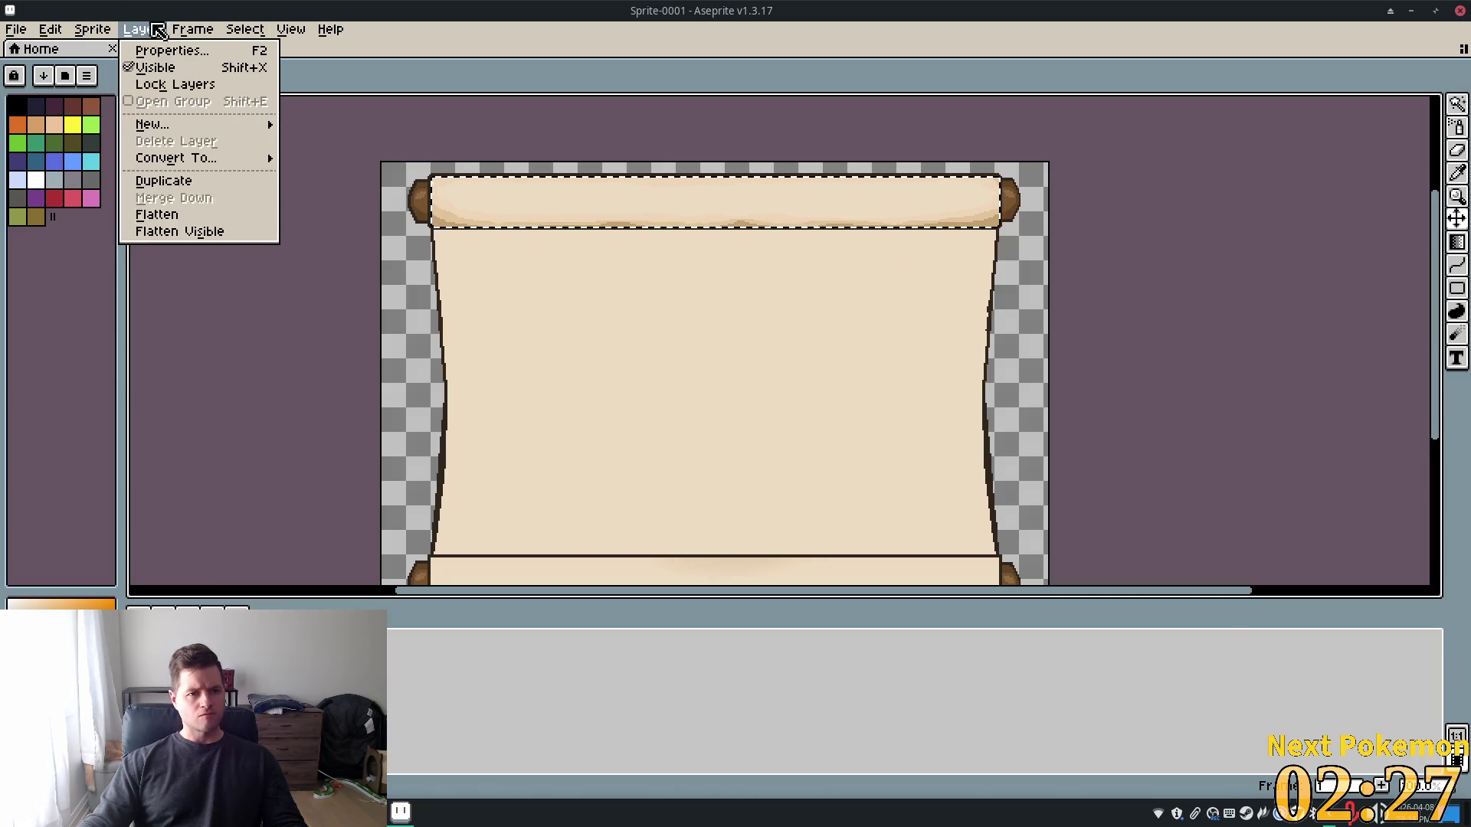
mouse_move(181, 29)
mouse_move(214, 125)
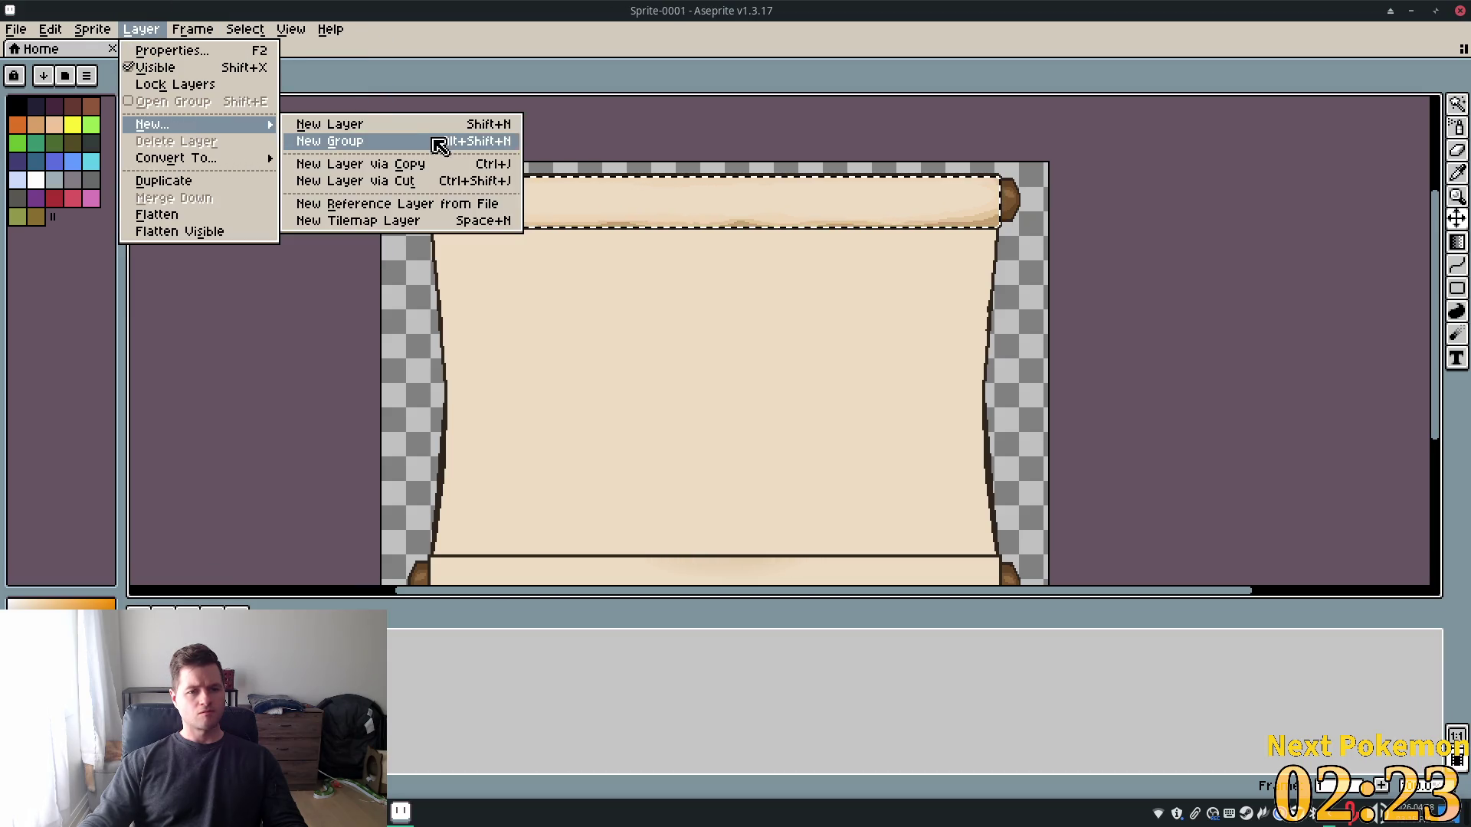
left_click(411, 166)
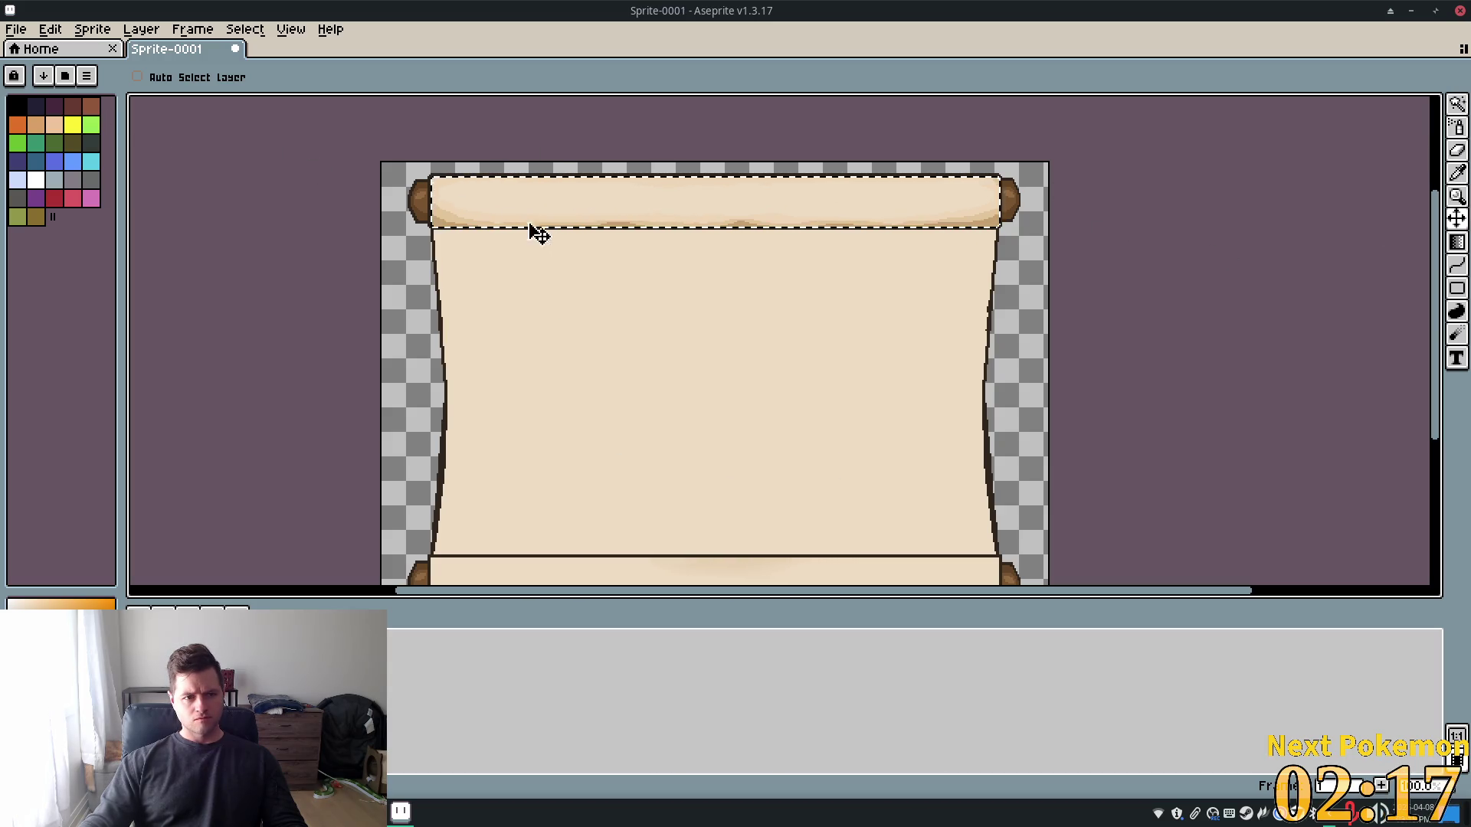
mouse_move(534, 194)
left_mouse_down()
mouse_move(580, 376)
mouse_move(437, 289)
left_mouse_up()
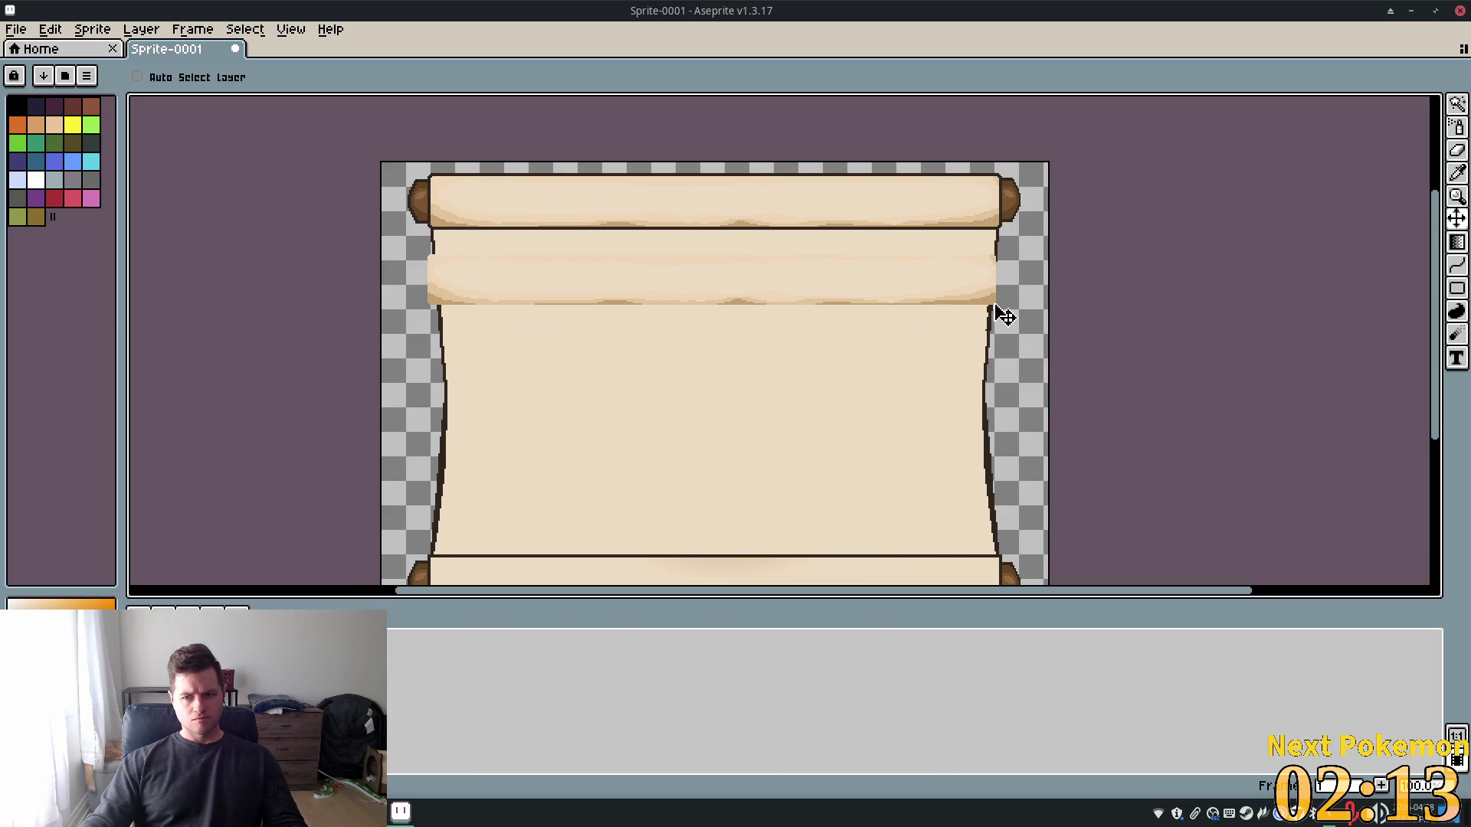
left_click(1458, 220)
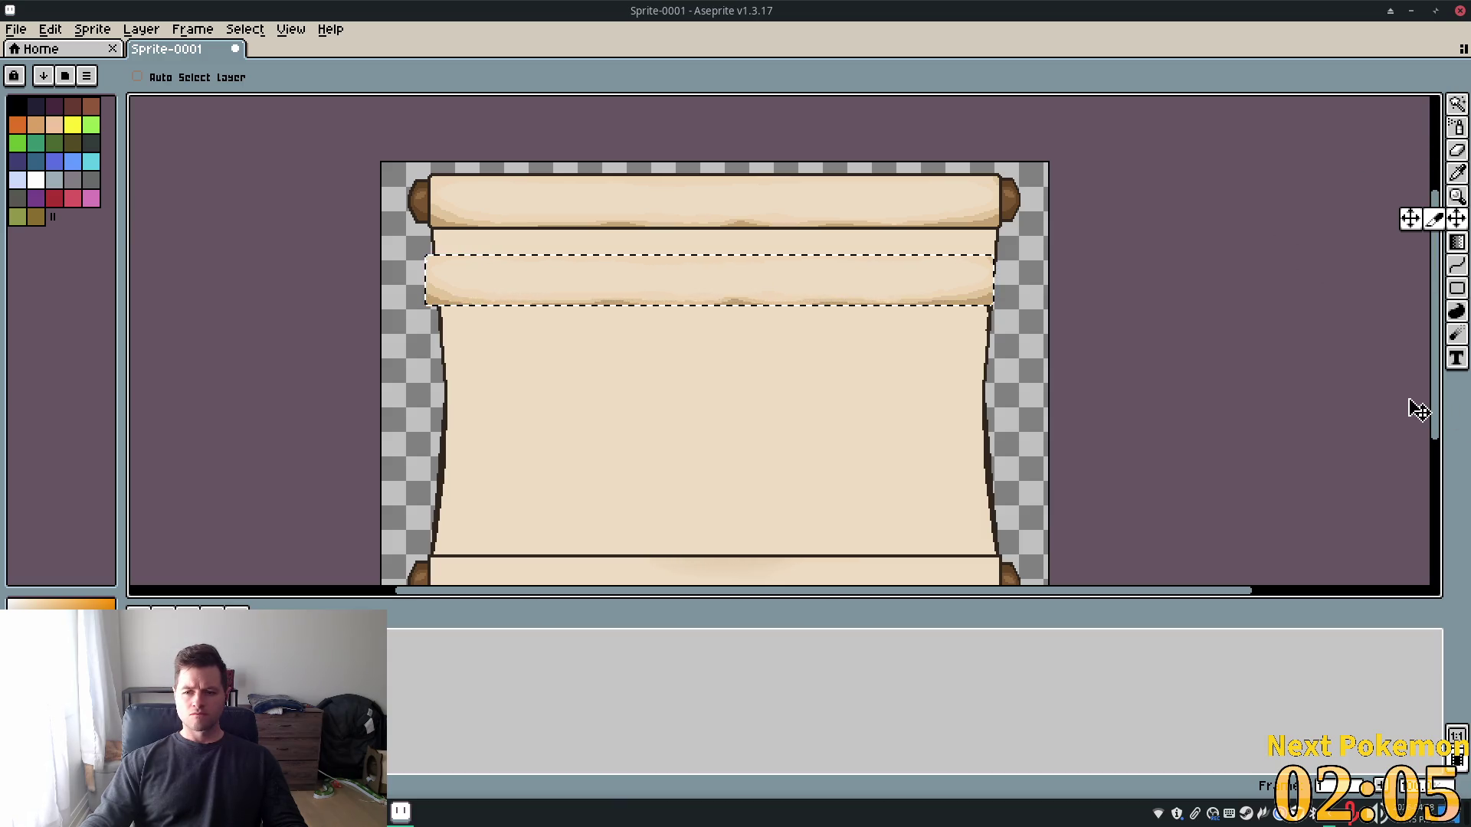
left_click_drag(891, 284, 901, 289)
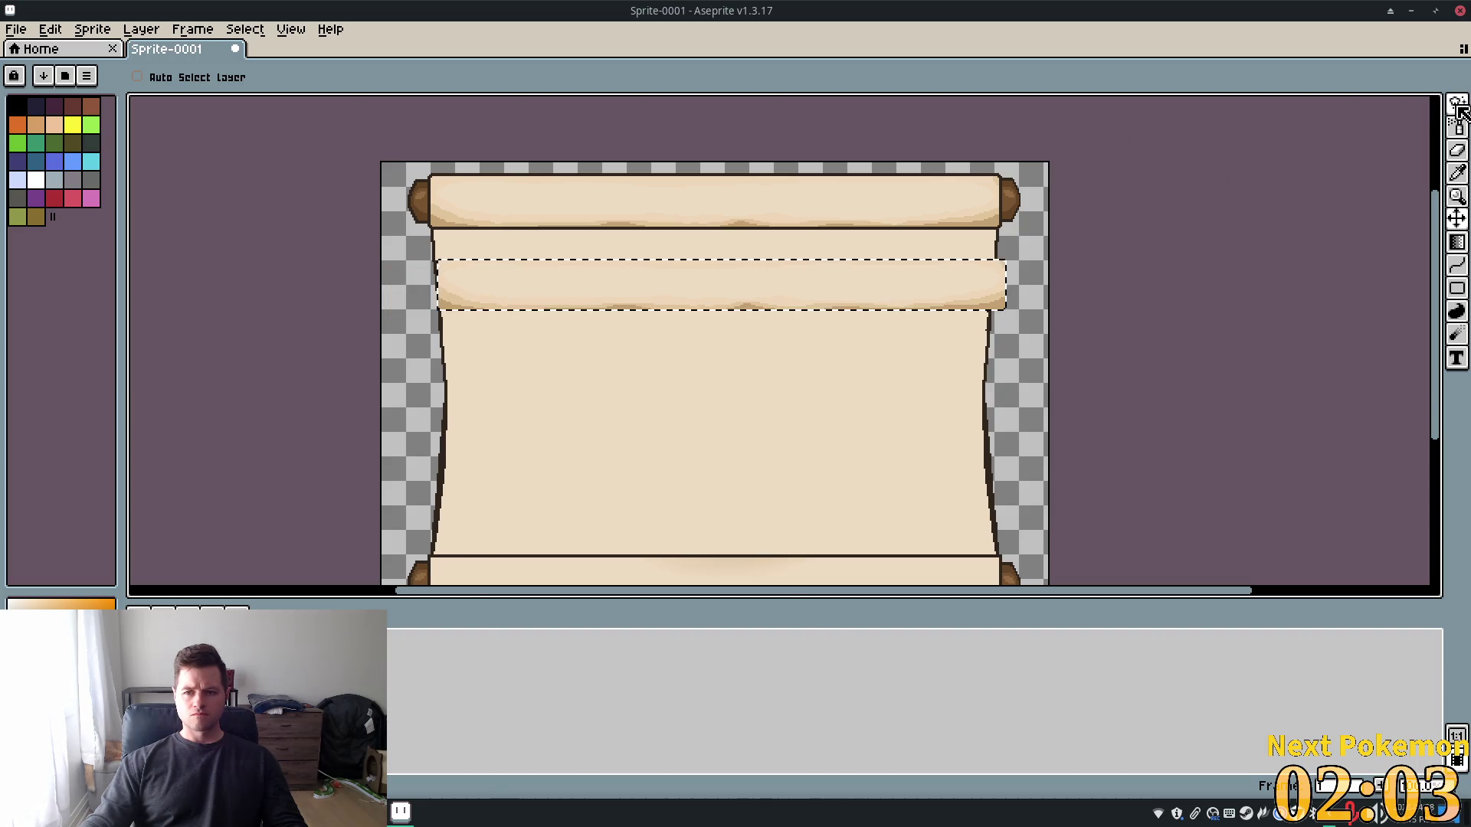
key("w")
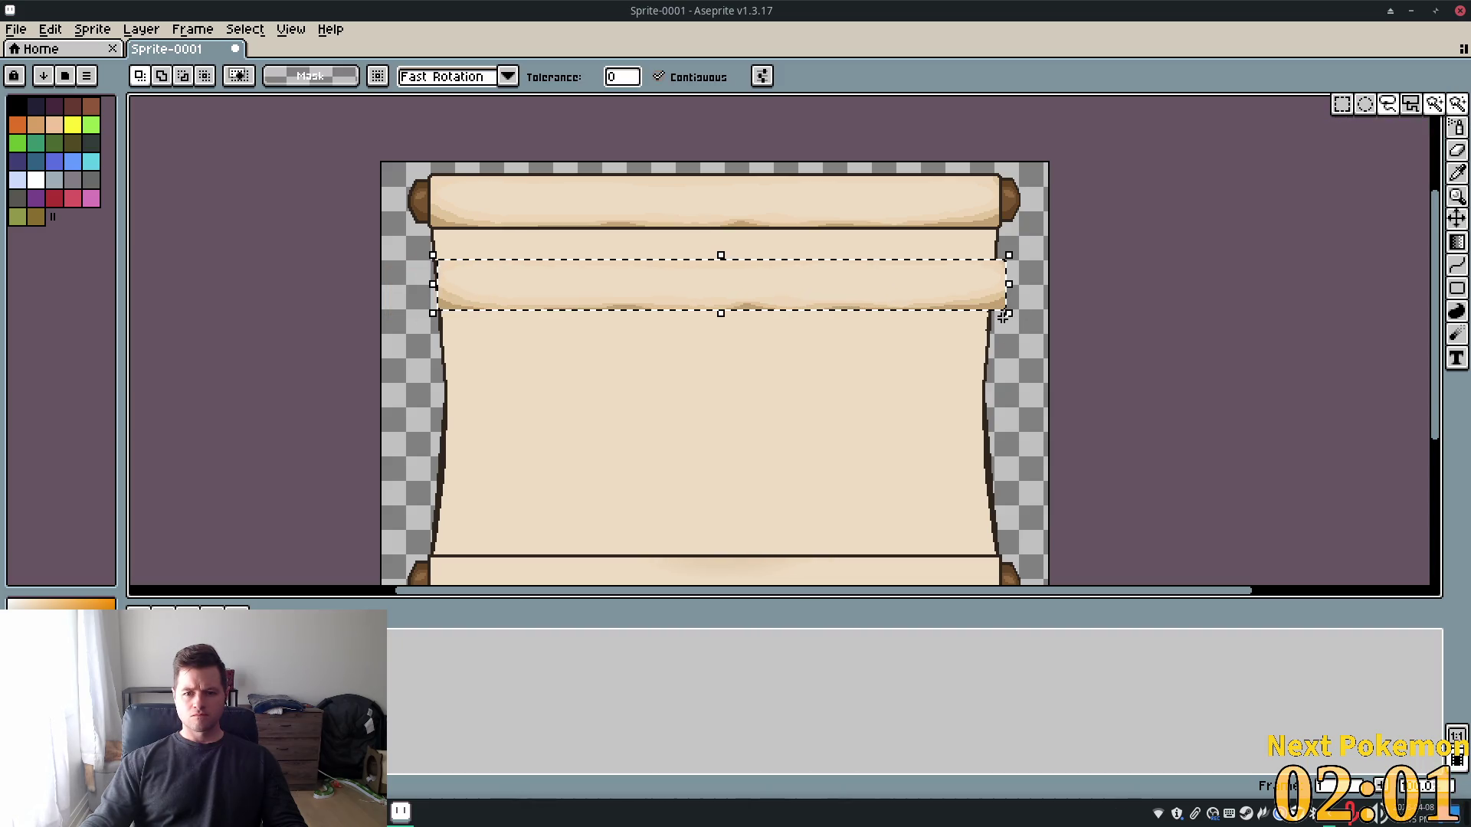
Stretch the roller-copy shading to about 370x213 over the whole paper body and commit it
left_click_drag(1005, 315, 1000, 531)
left_click_drag(766, 364, 775, 335)
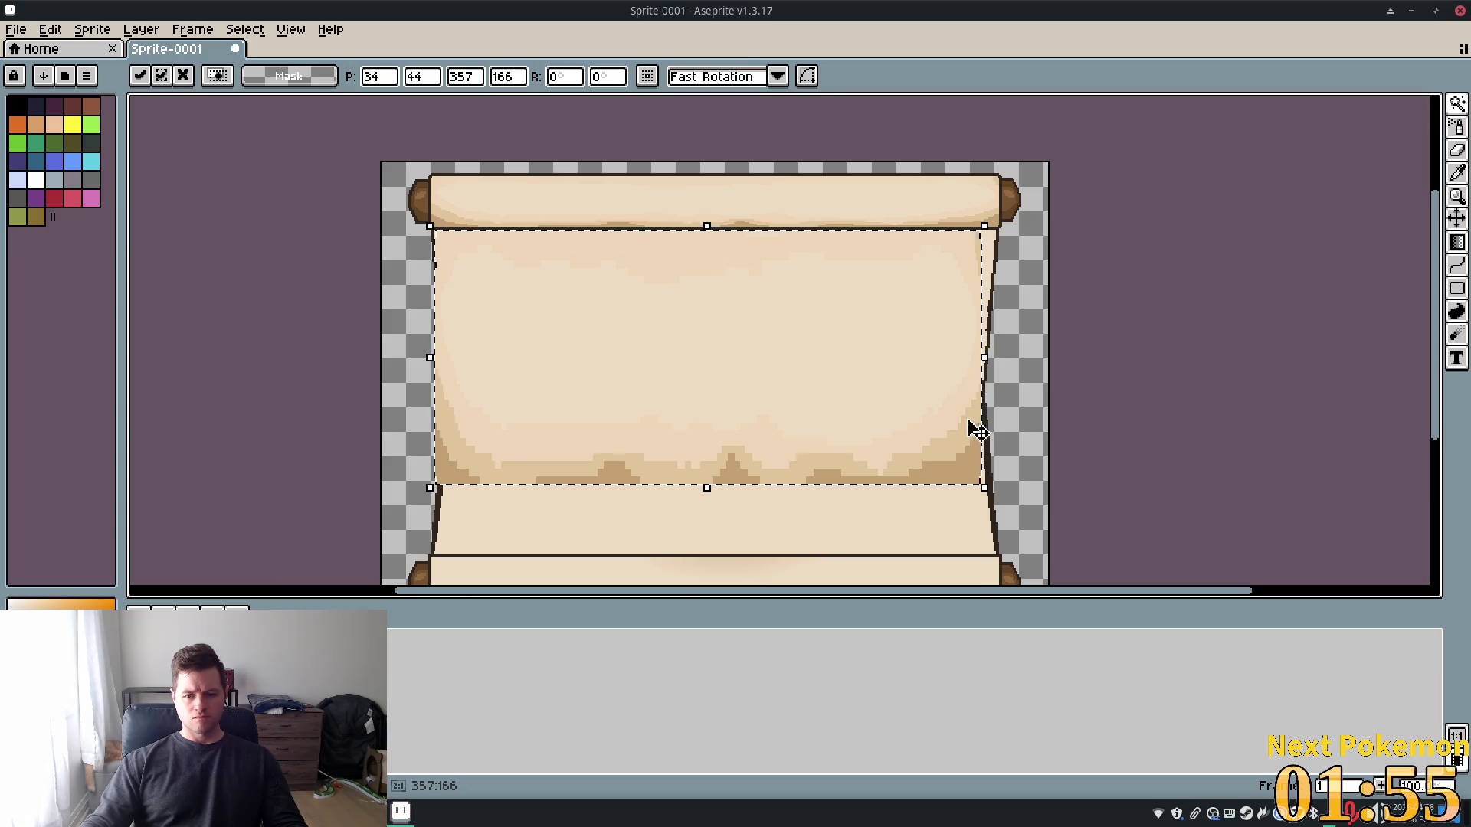
mouse_move(982, 493)
left_mouse_down()
mouse_move(1018, 541)
mouse_move(1014, 579)
left_mouse_up()
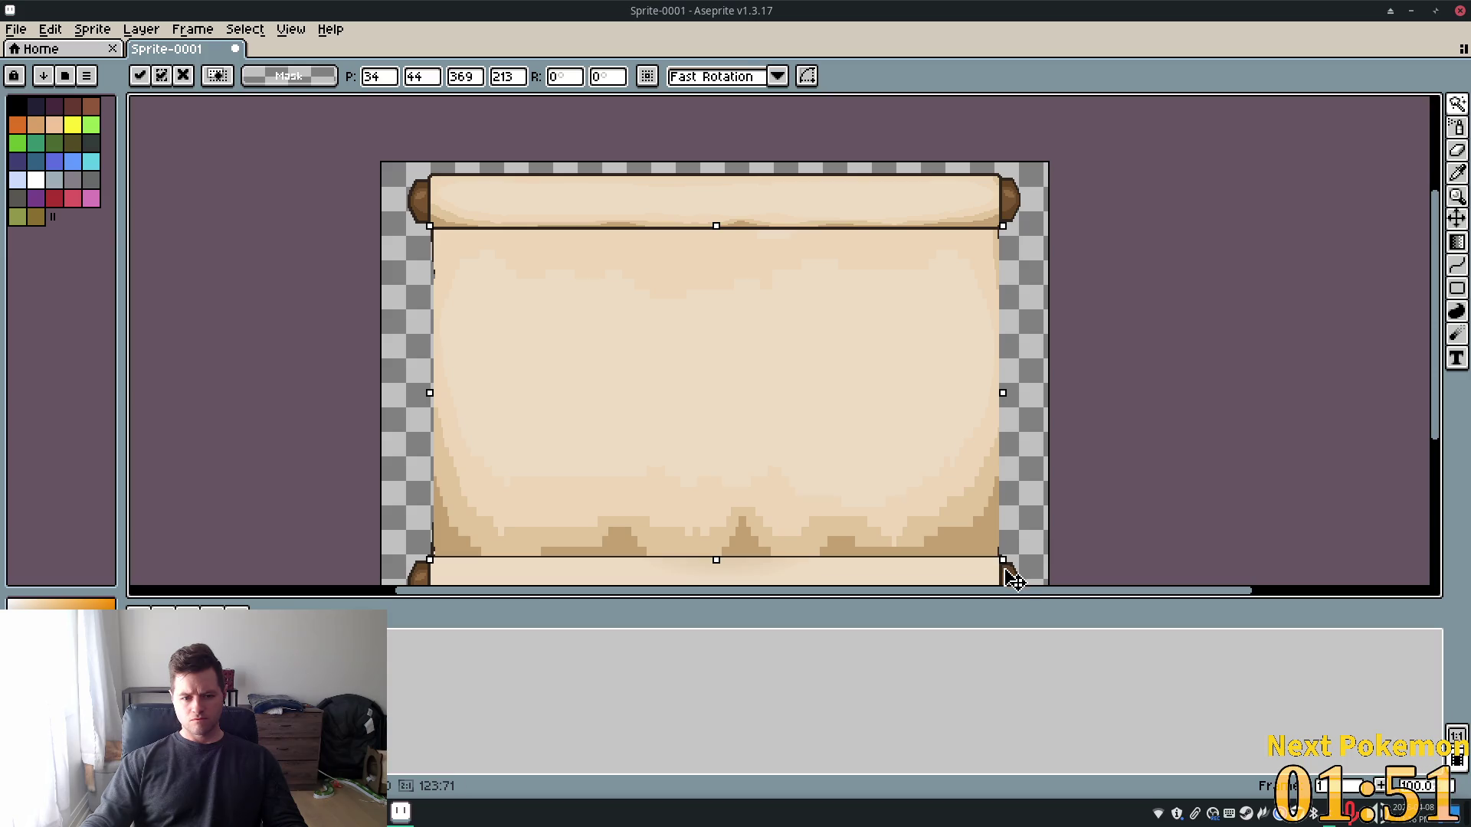
left_click_drag(429, 560, 425, 561)
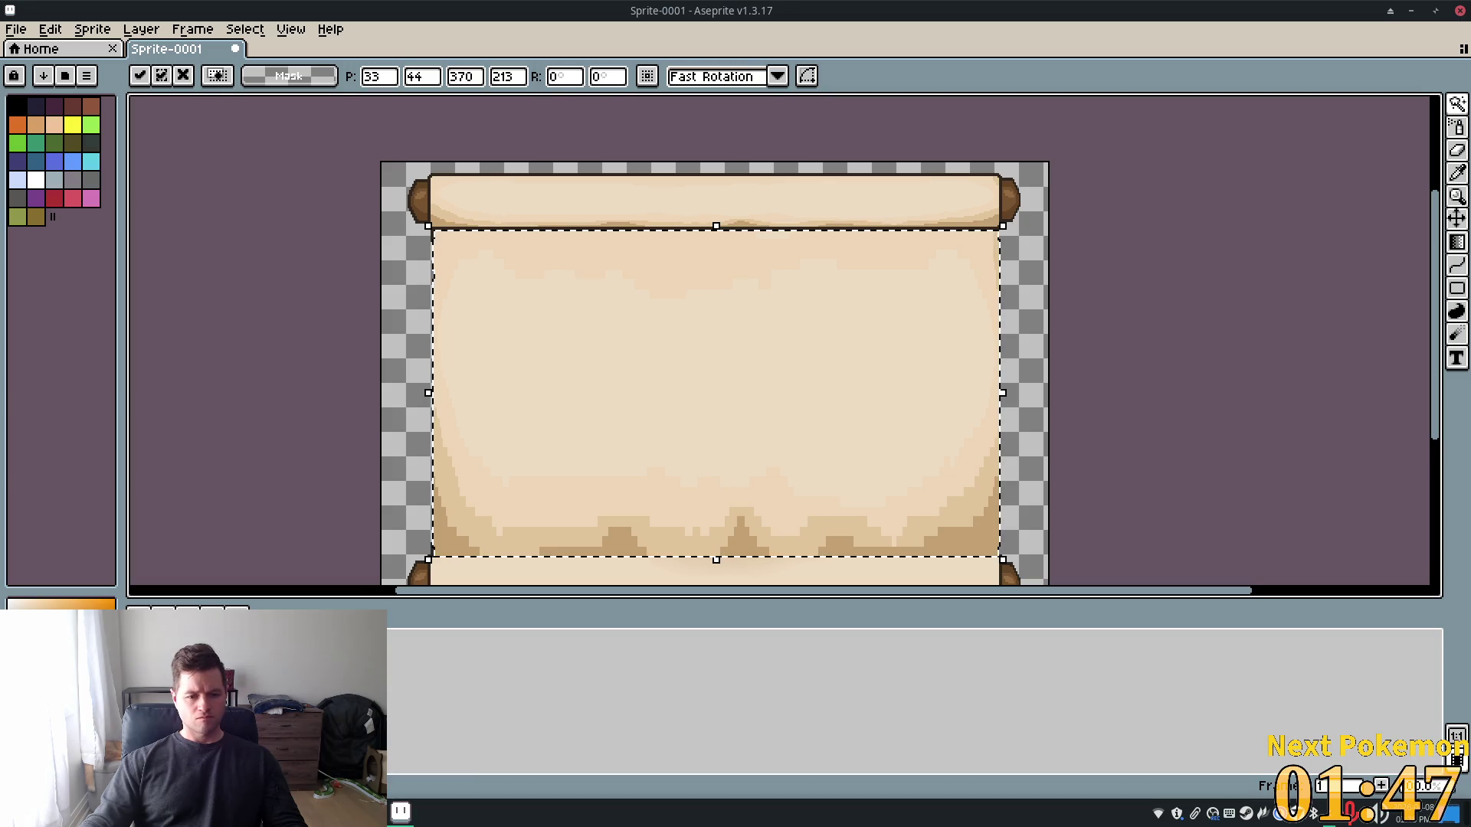
key("Return")
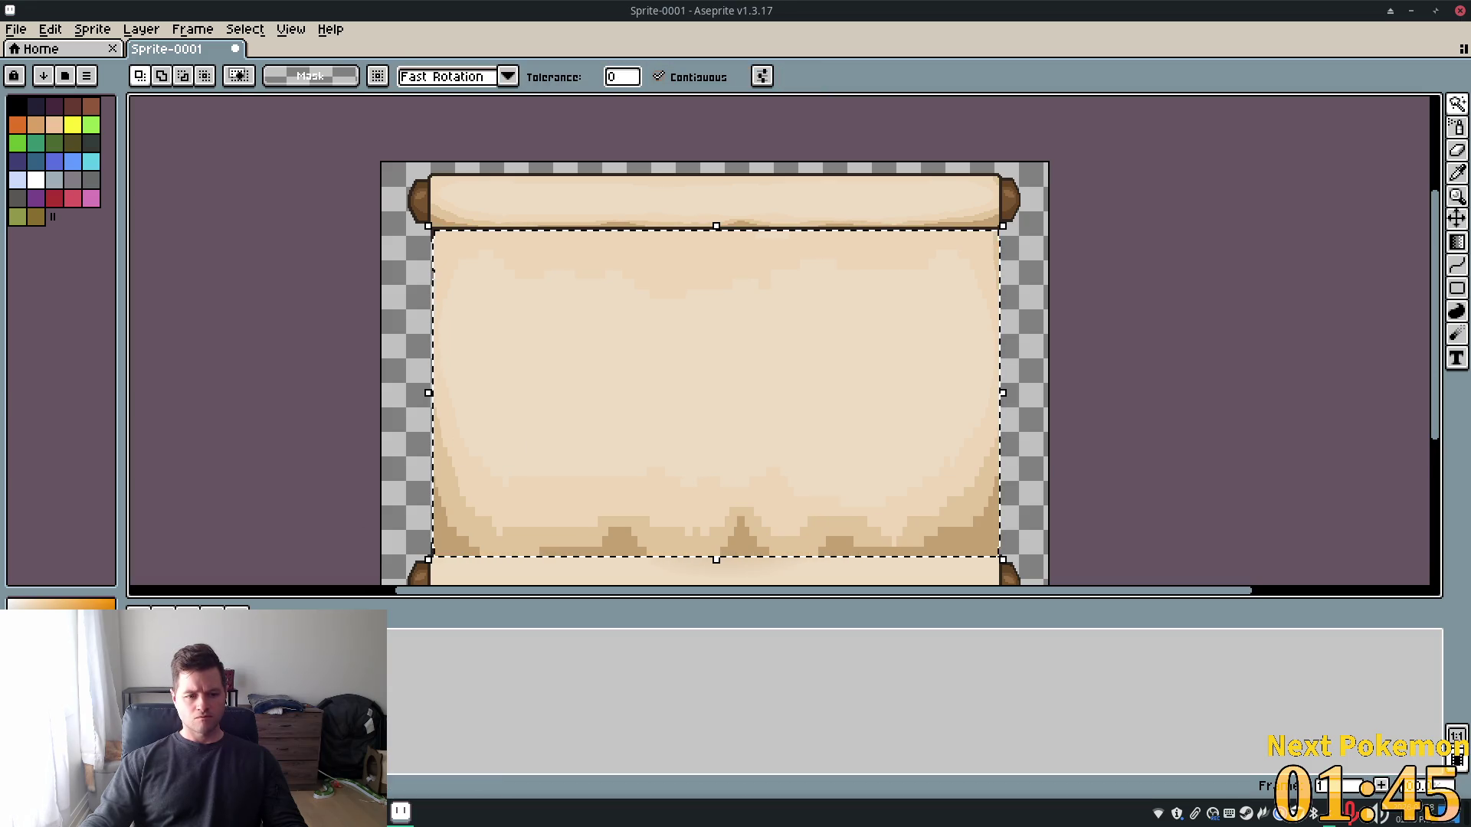
Magic-wand the paper area inside its curved outline to check coverage, undoing the test fill
key("ctrl+z")
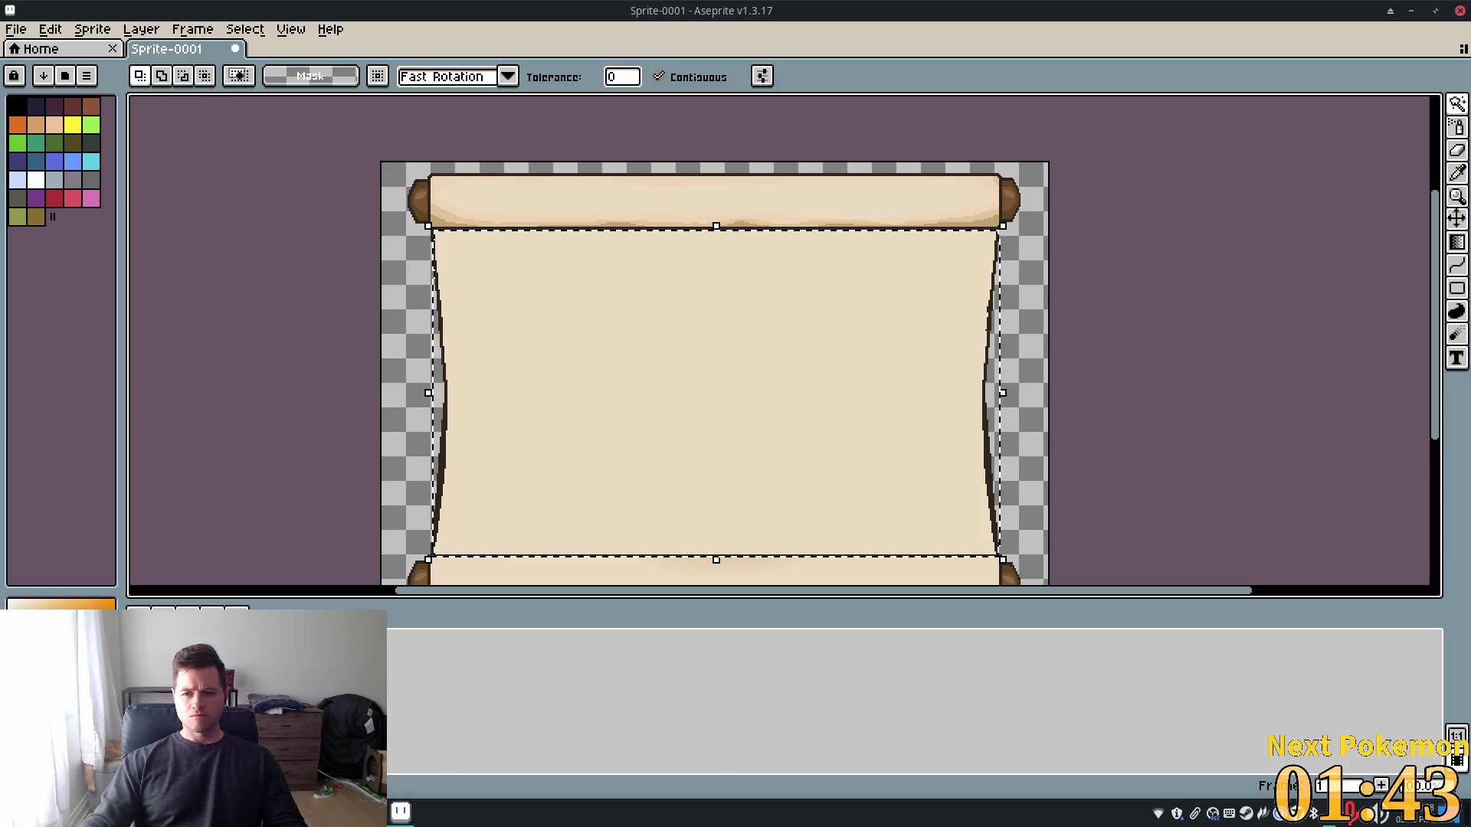
mouse_move(1457, 104)
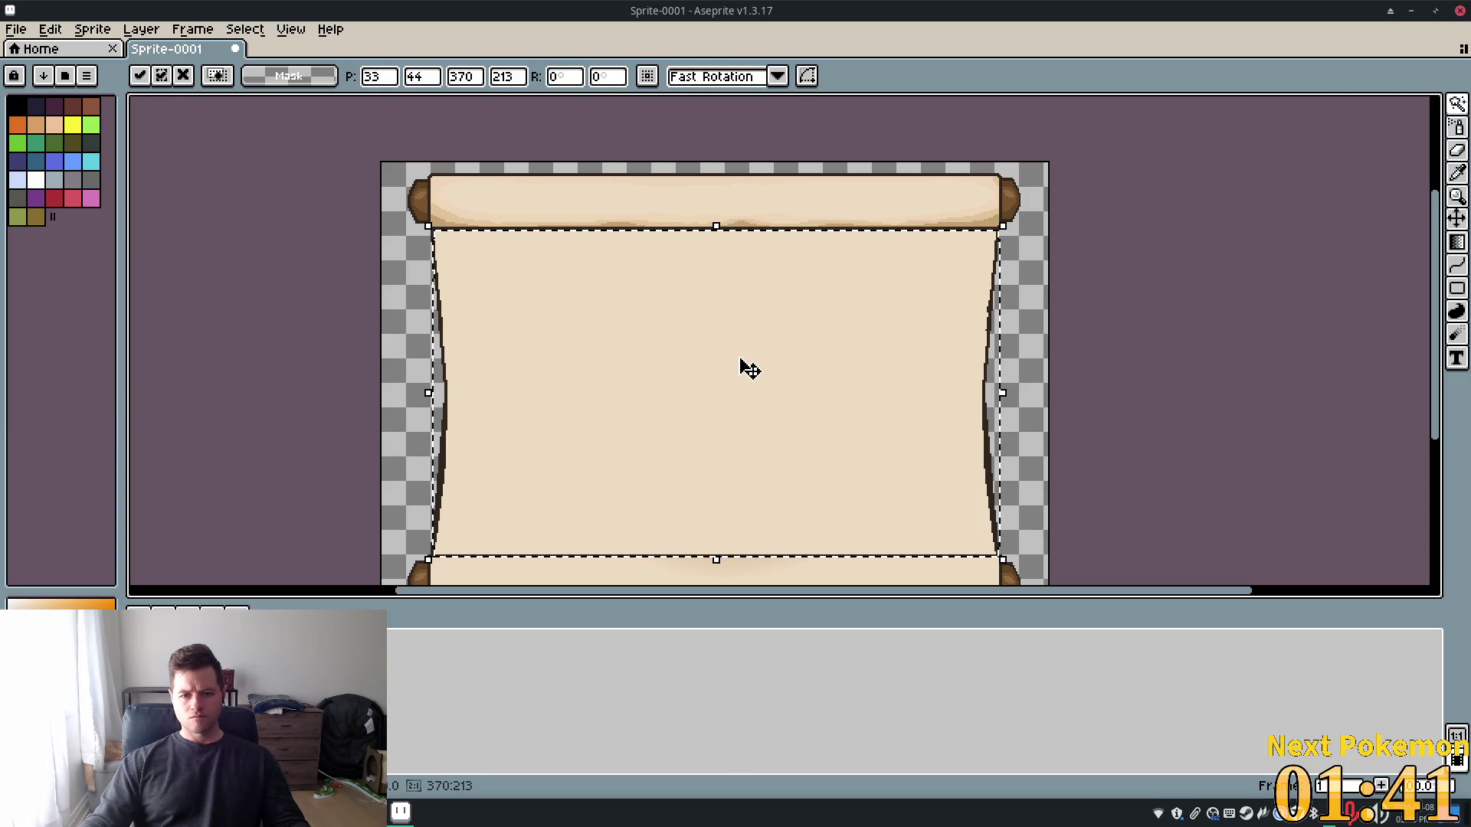
left_click(847, 368)
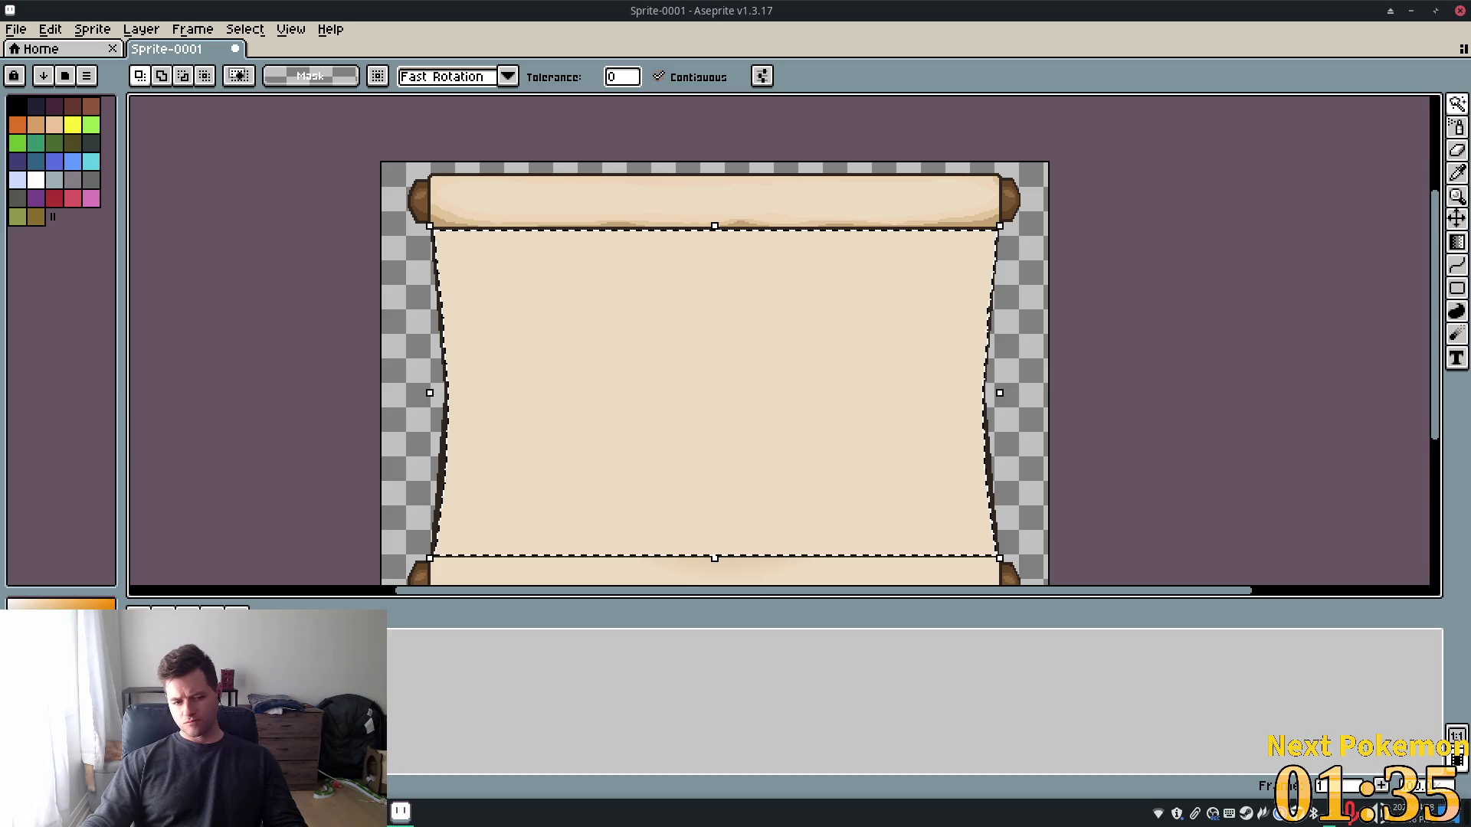
key("ctrl+z")
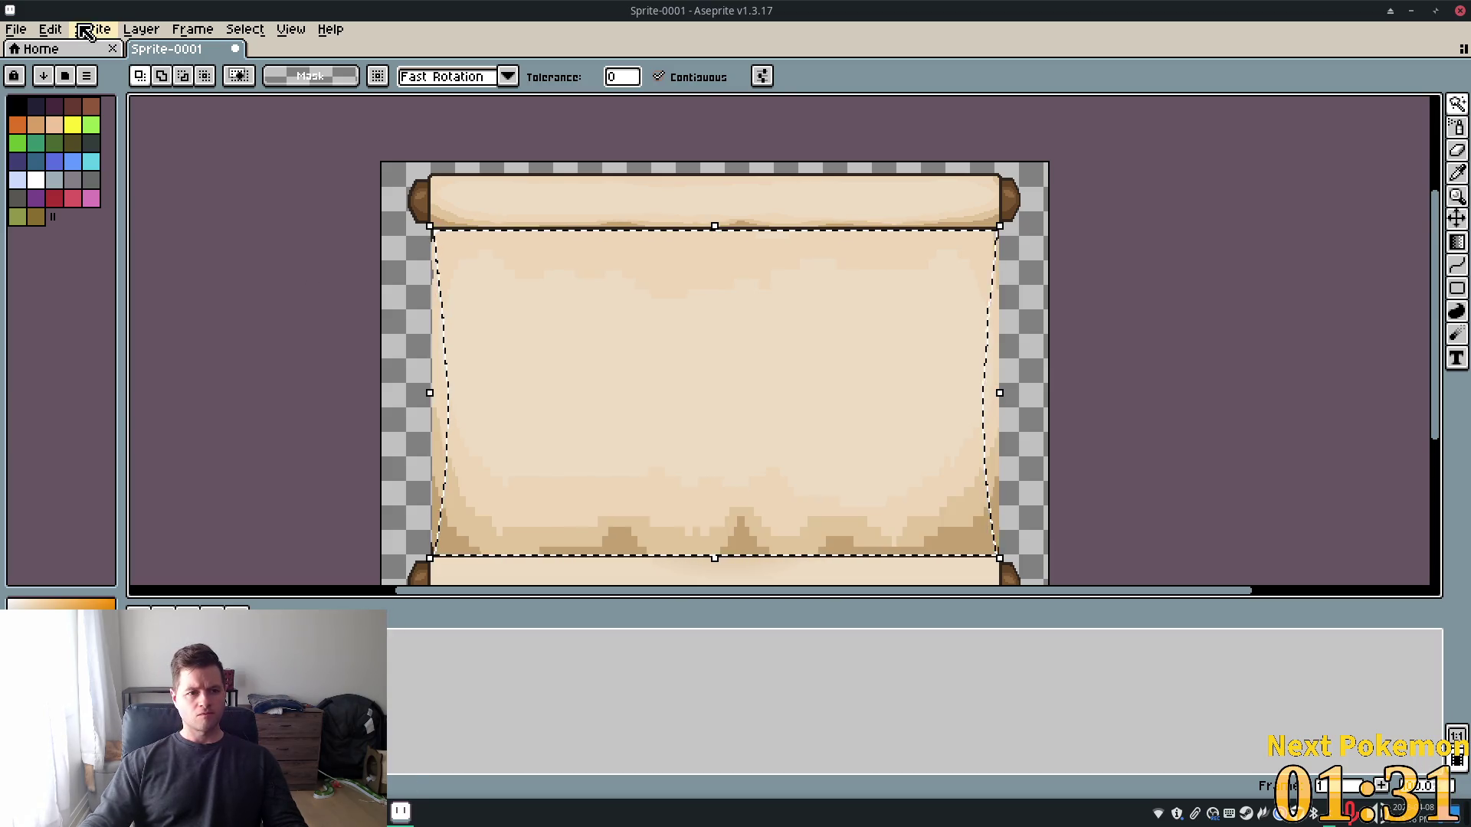
Copy the selected texture, delete it, and place it on a New Layer via Copy
left_click(50, 29)
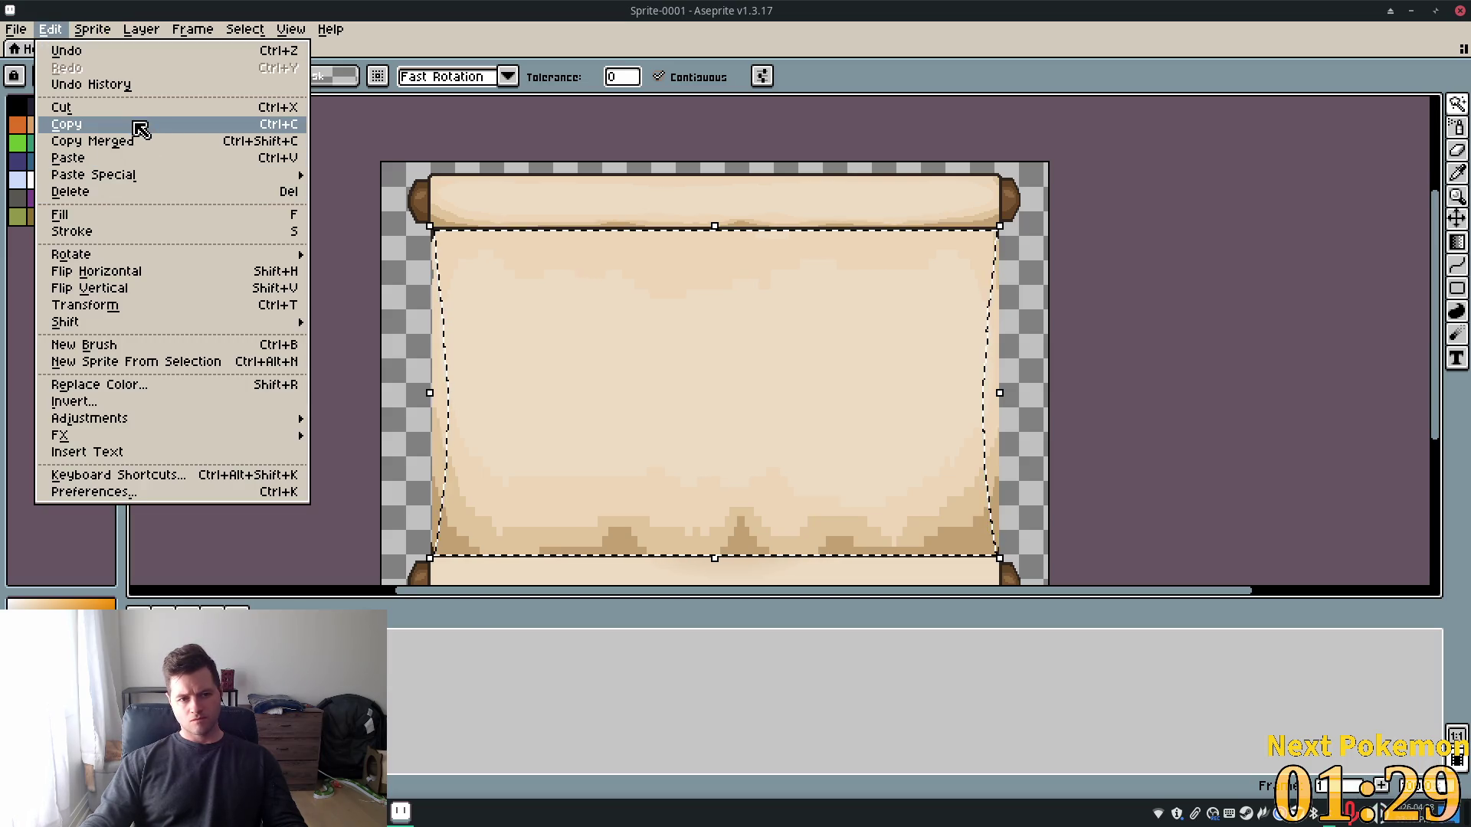
left_click(137, 125)
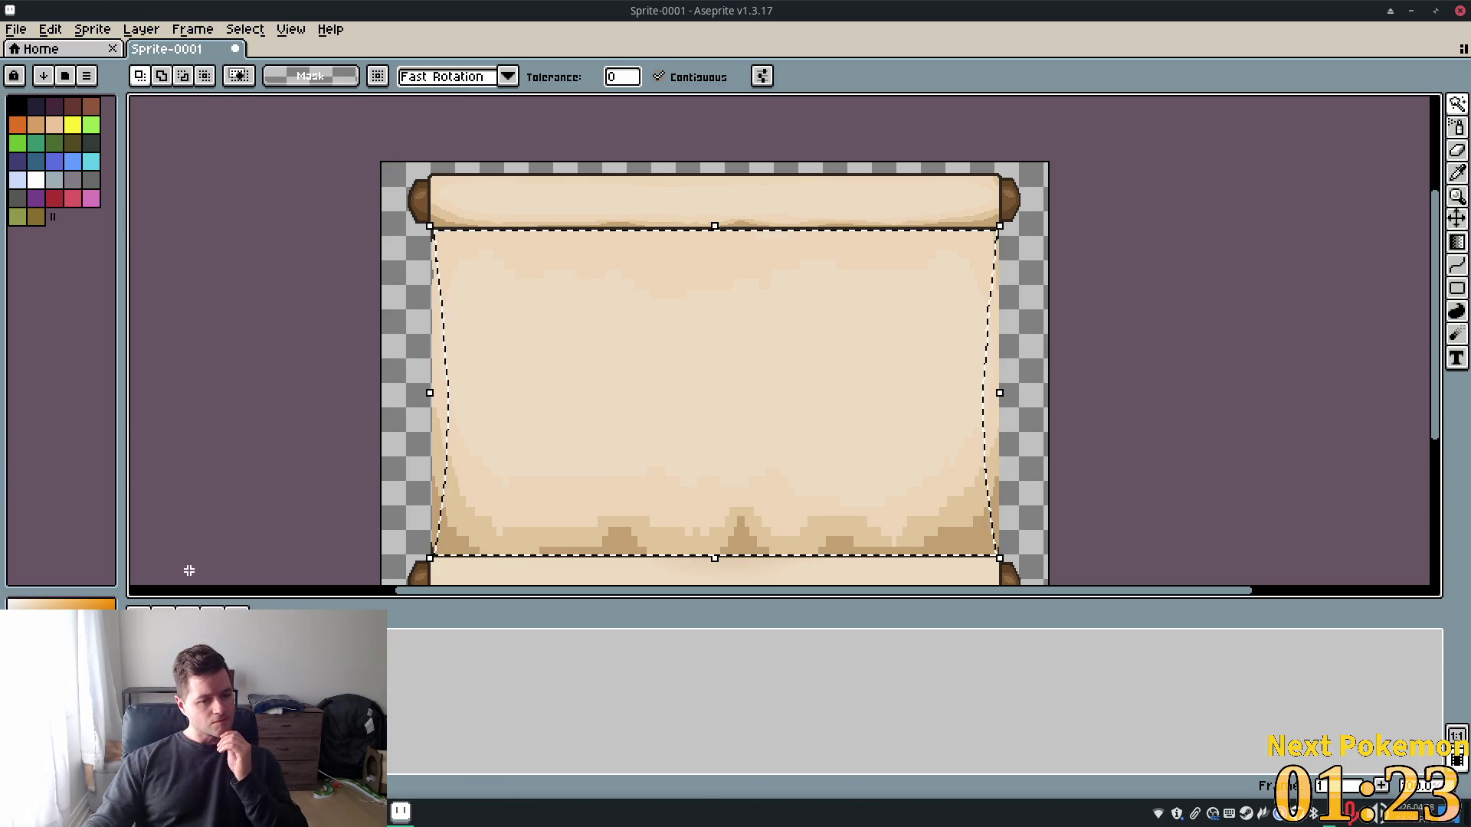
key("Delete")
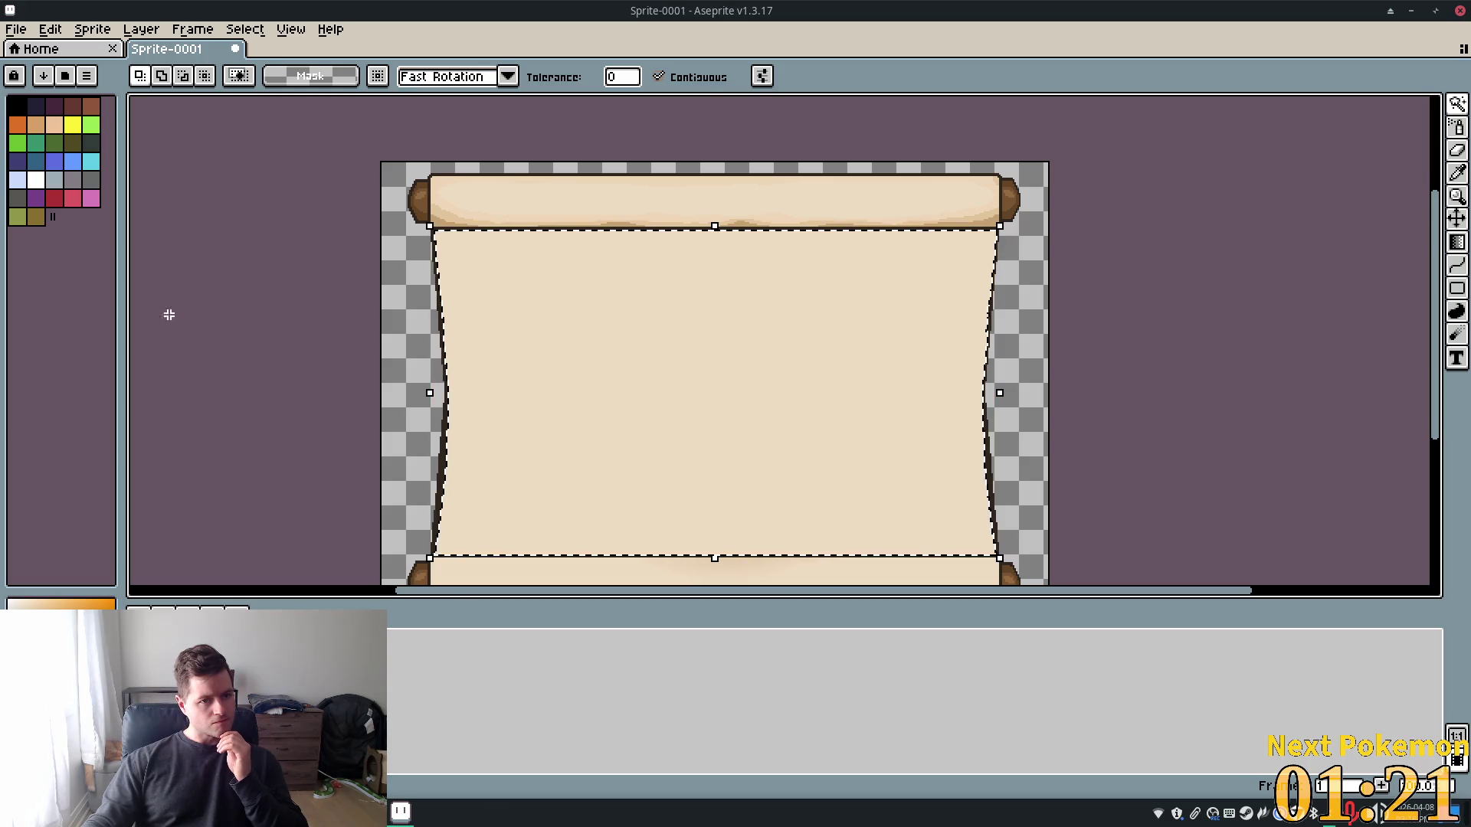
left_click(141, 29)
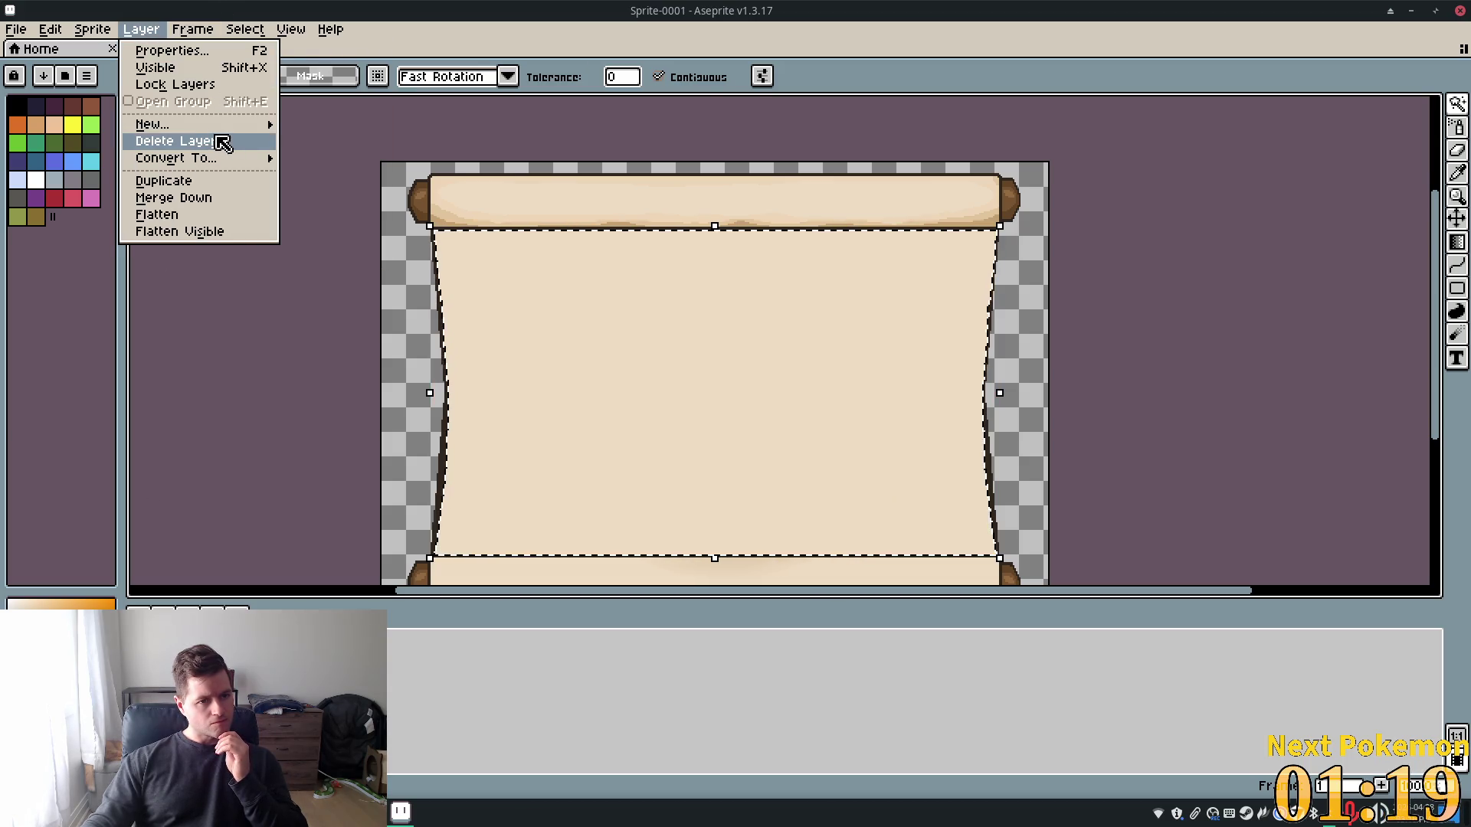
mouse_move(252, 124)
left_click(397, 164)
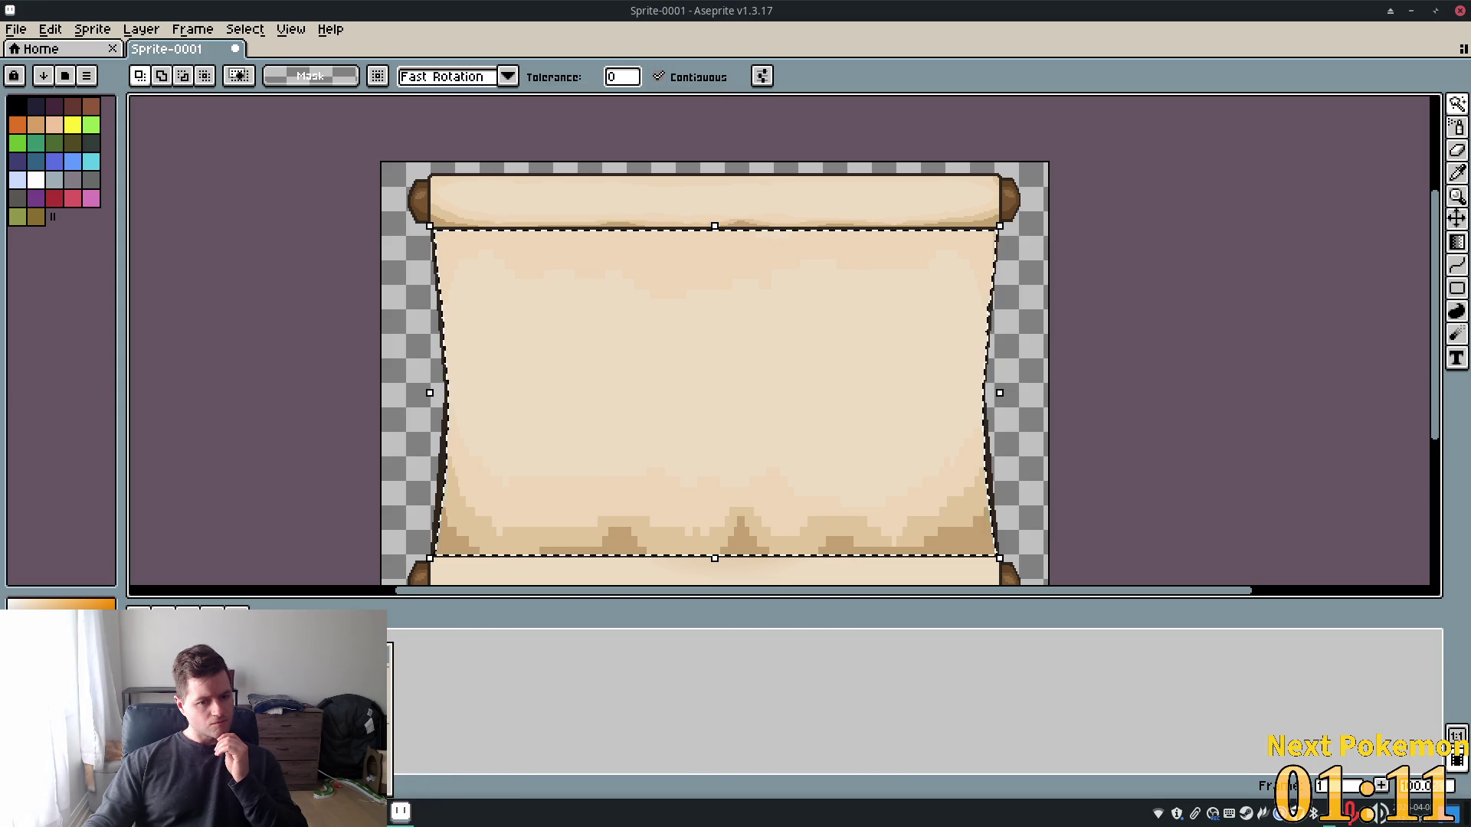
Delete the extra layer from the timeline and clear the selection
right_click(394, 697)
left_click(429, 731)
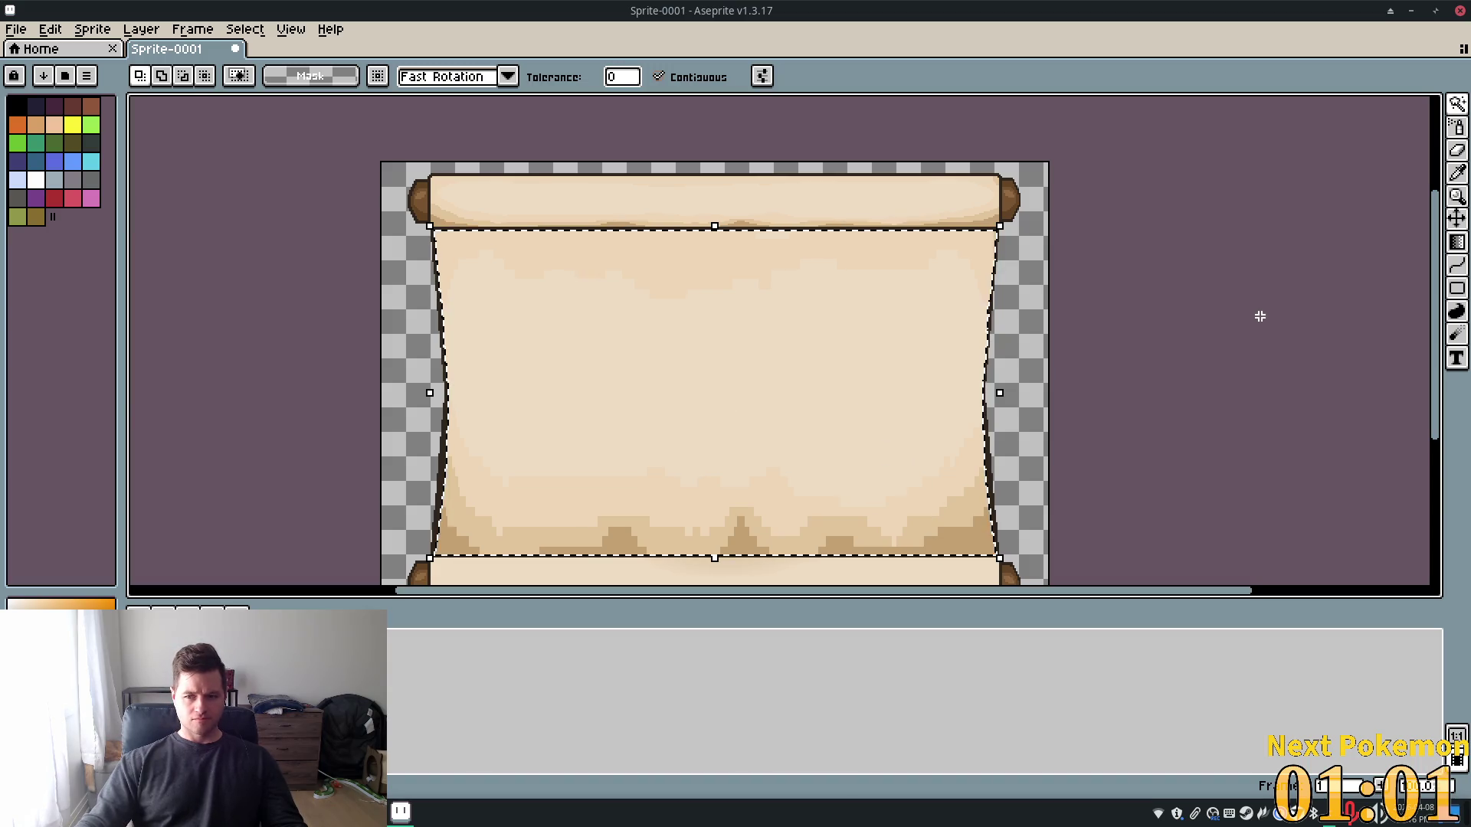
left_click(1065, 383)
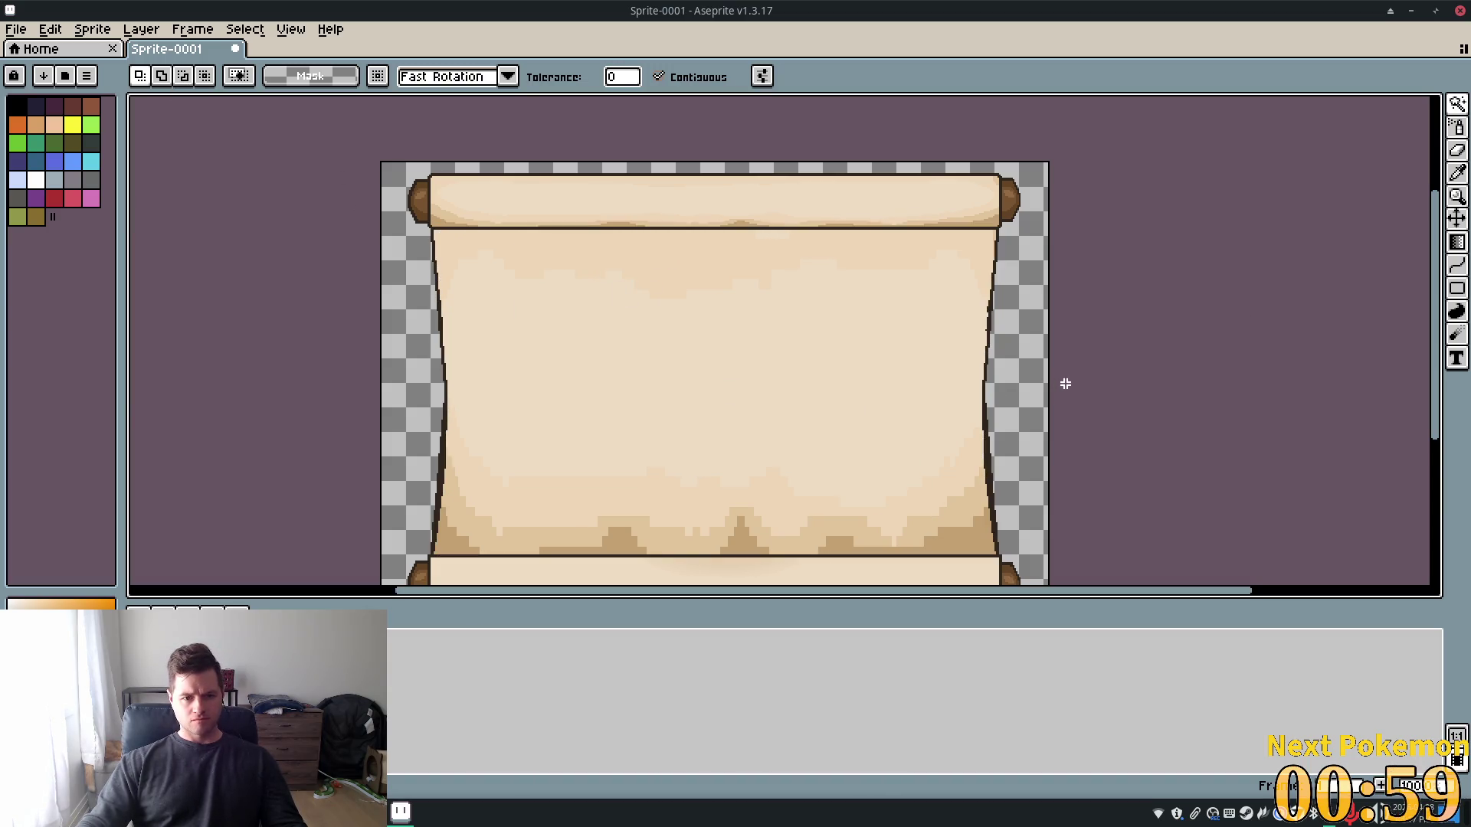
Switch to the Magic Wand tool with a tolerance of 50
scroll(984, 414, "up", 2)
scroll(984, 414, "down", 4)
scroll(864, 382, "up", 2)
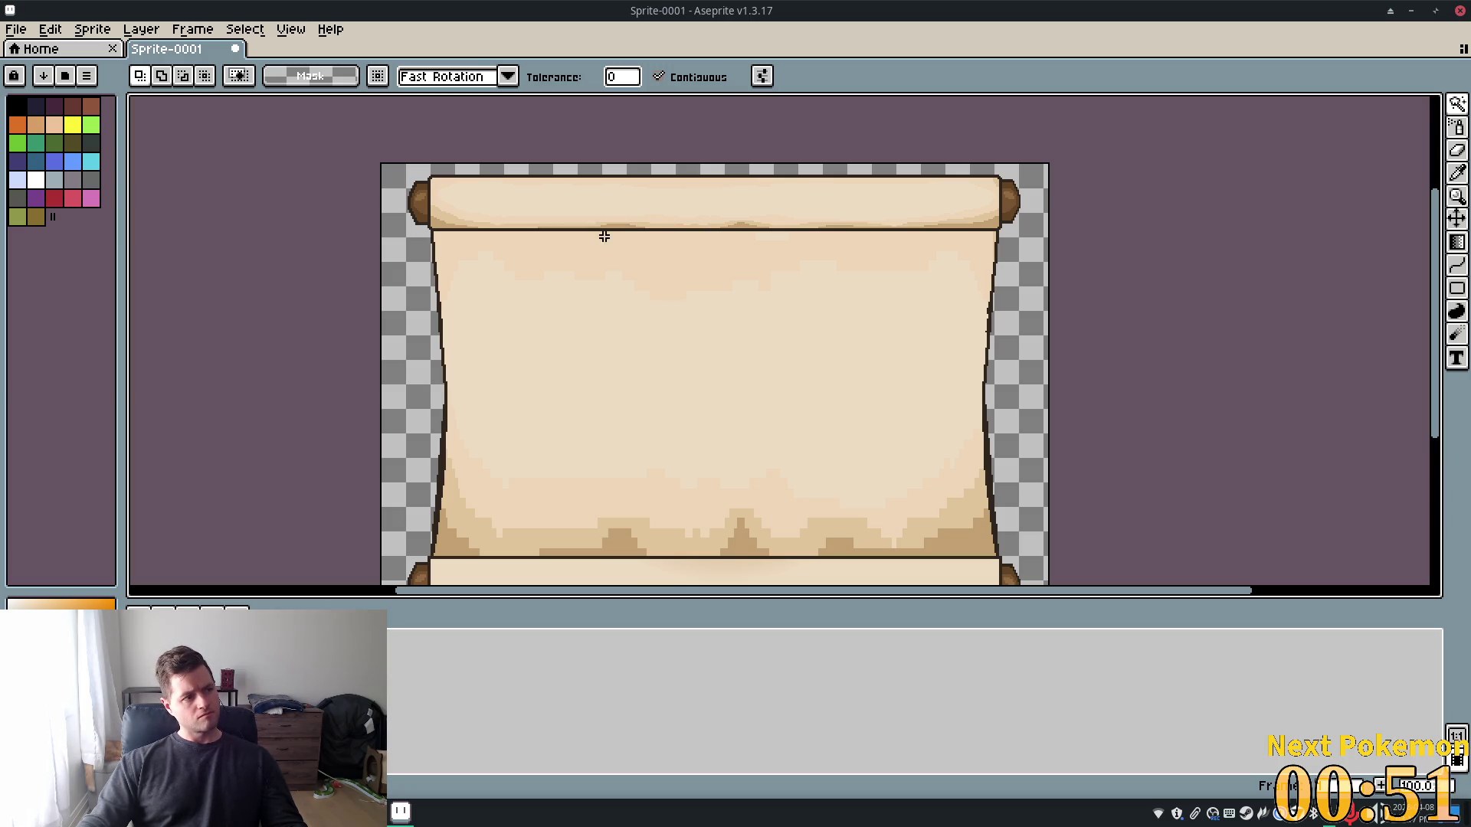
left_click(1456, 107)
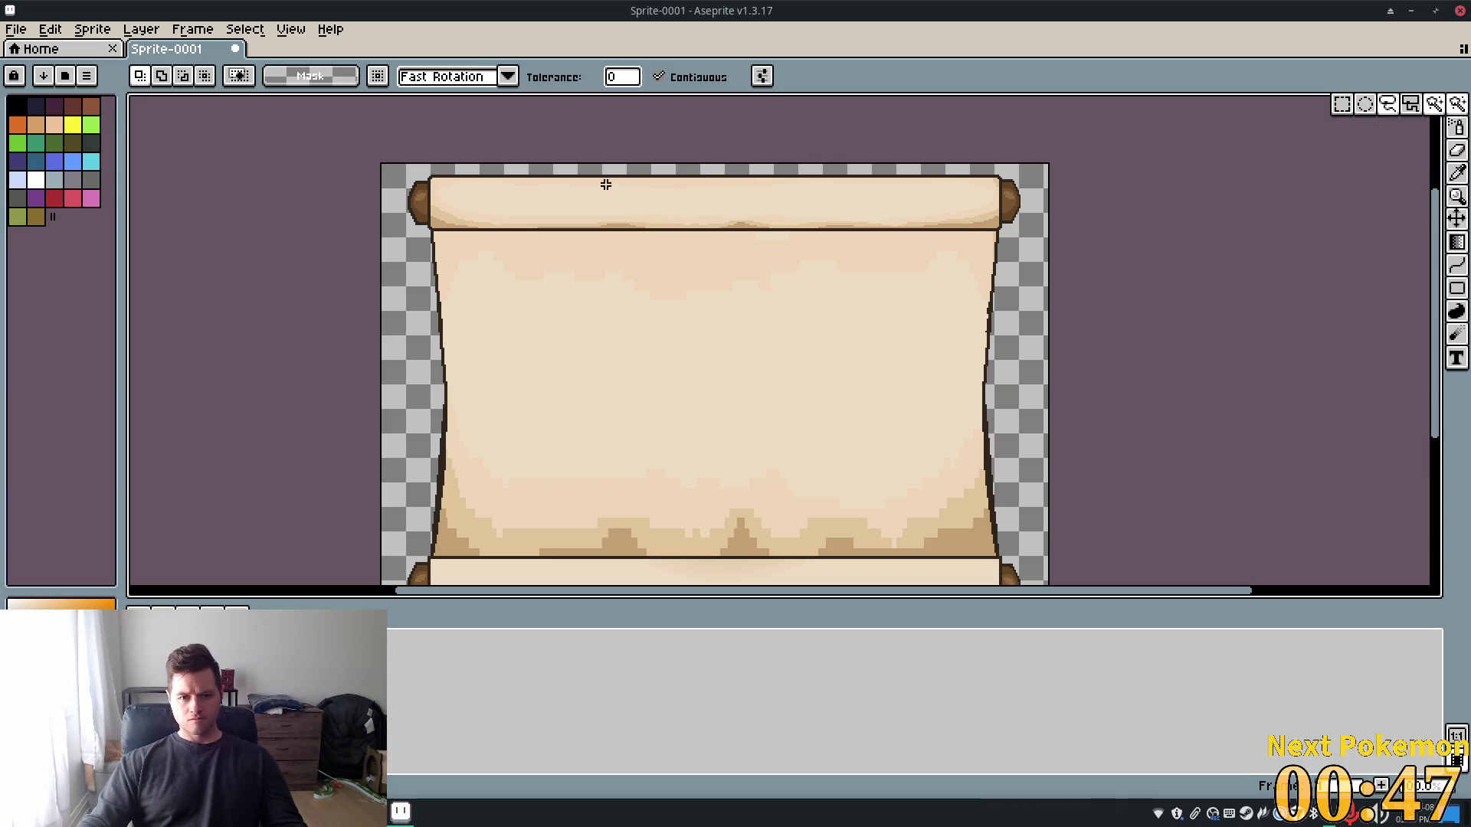
scroll(651, 182, "up", 2)
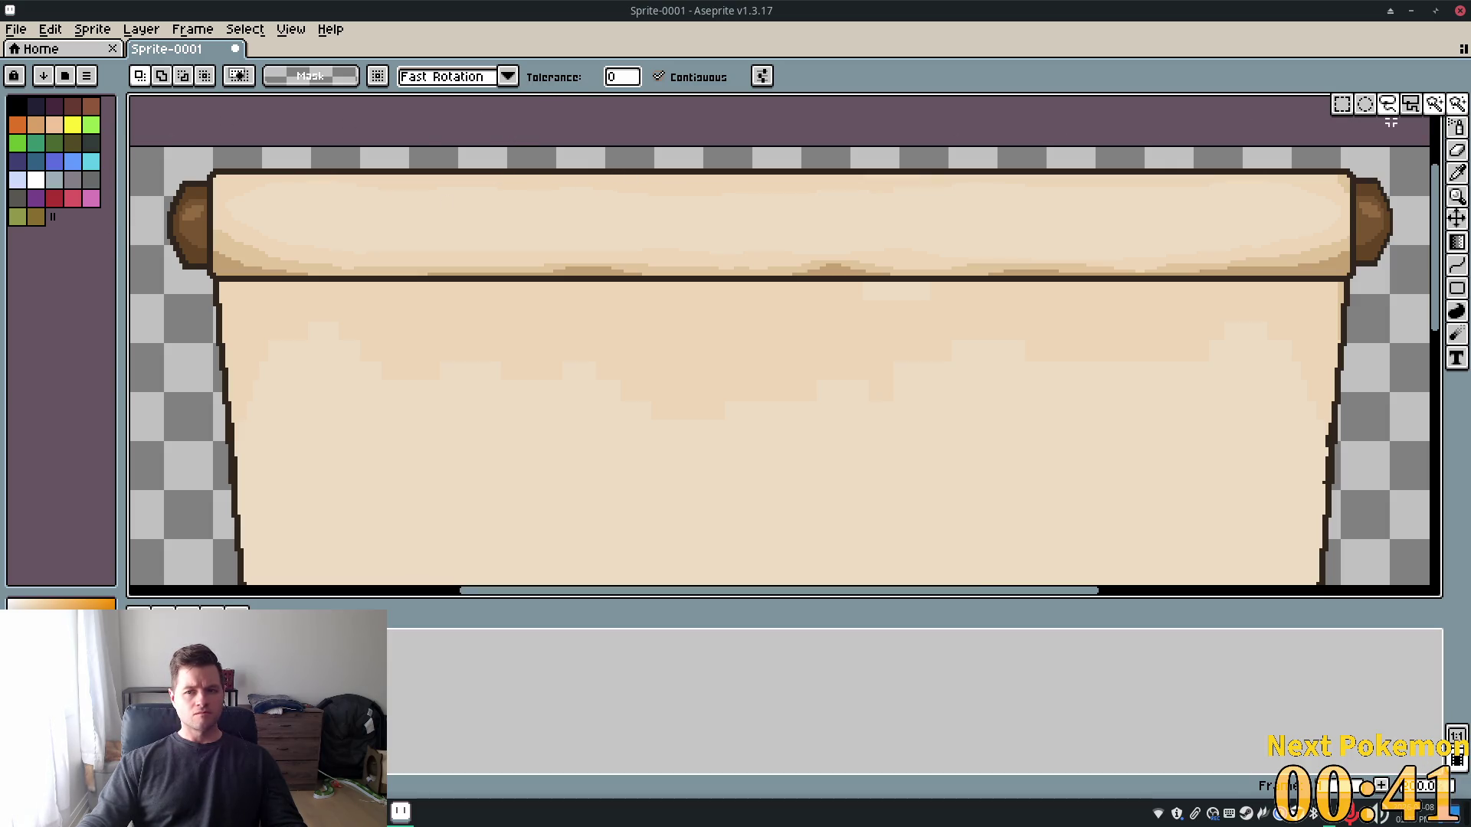
left_click(1436, 110)
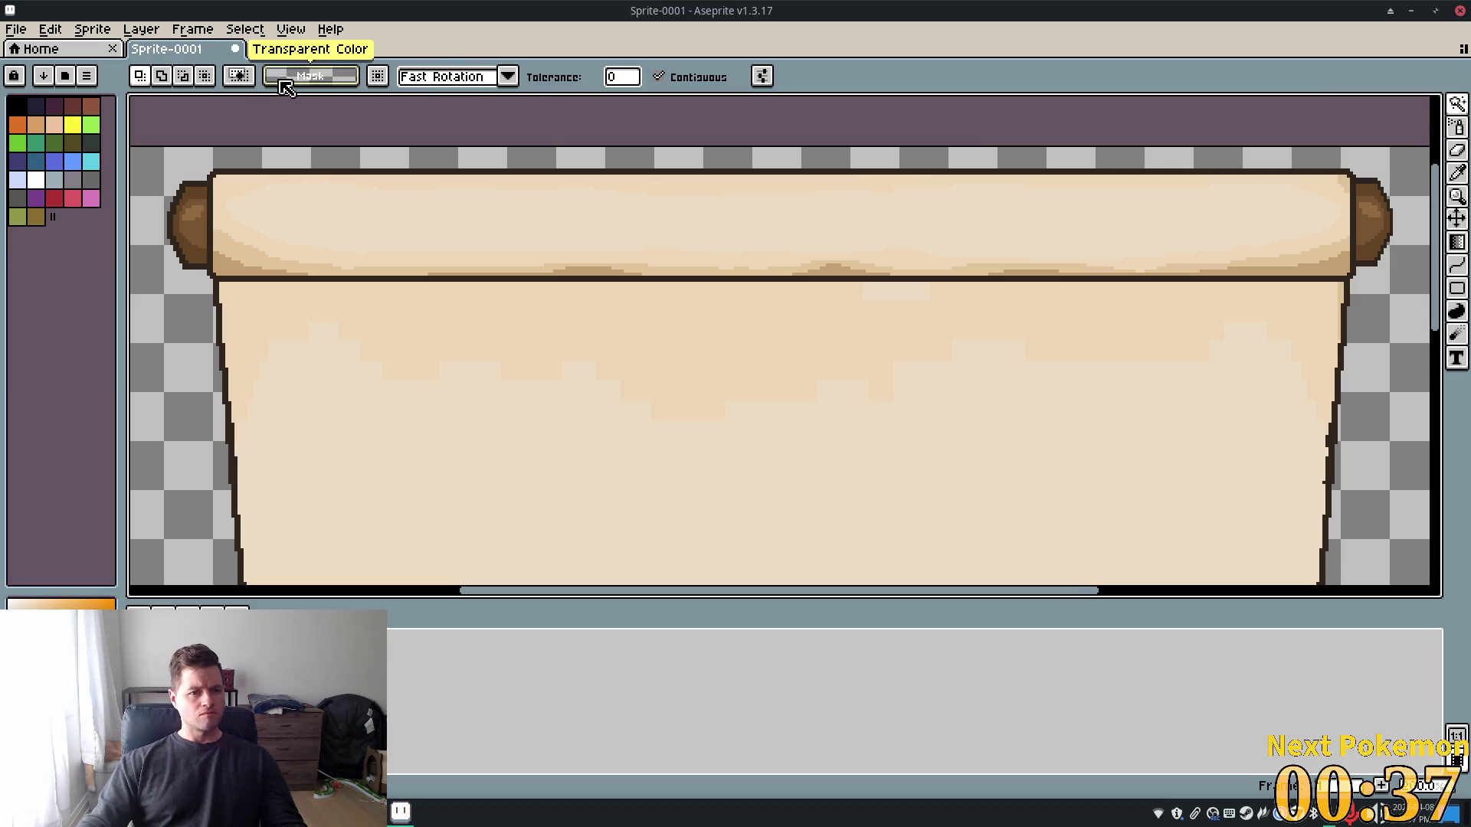
left_click(635, 86)
type("50")
key("Tab")
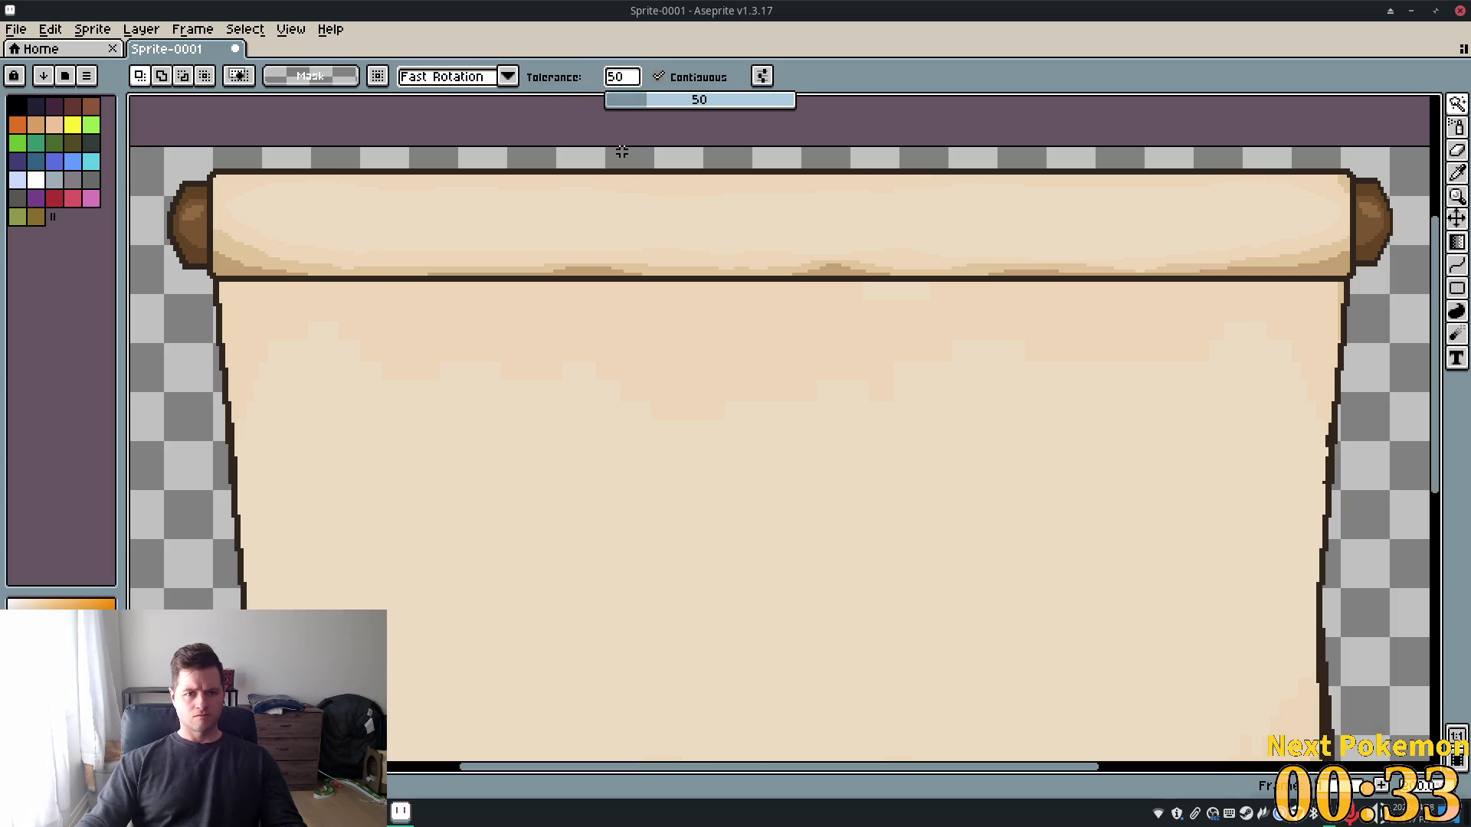
Select the top roller and its lower band, raising the tolerance to 75
left_click(678, 228)
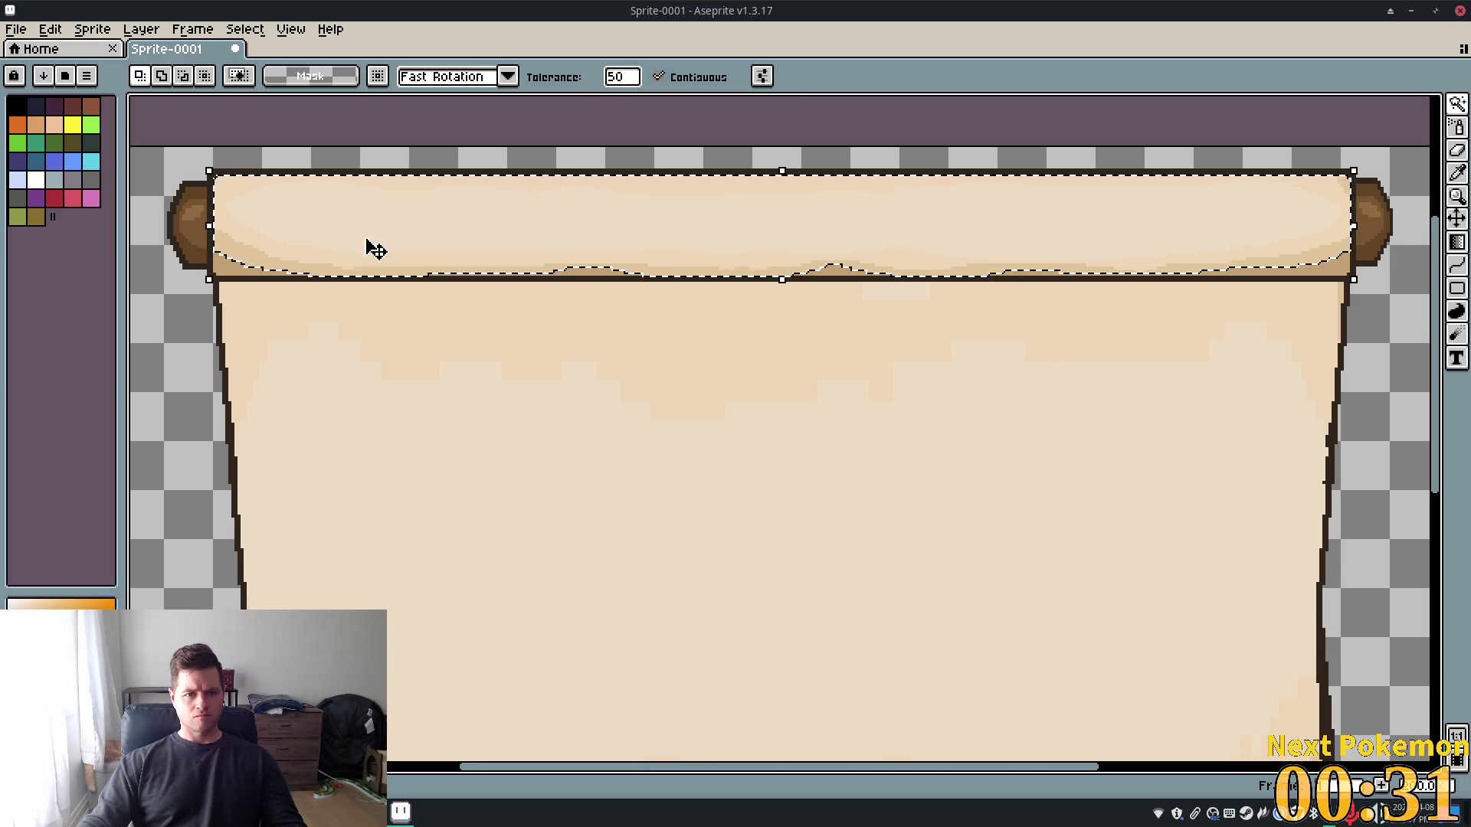
left_click(605, 277)
left_click(633, 76)
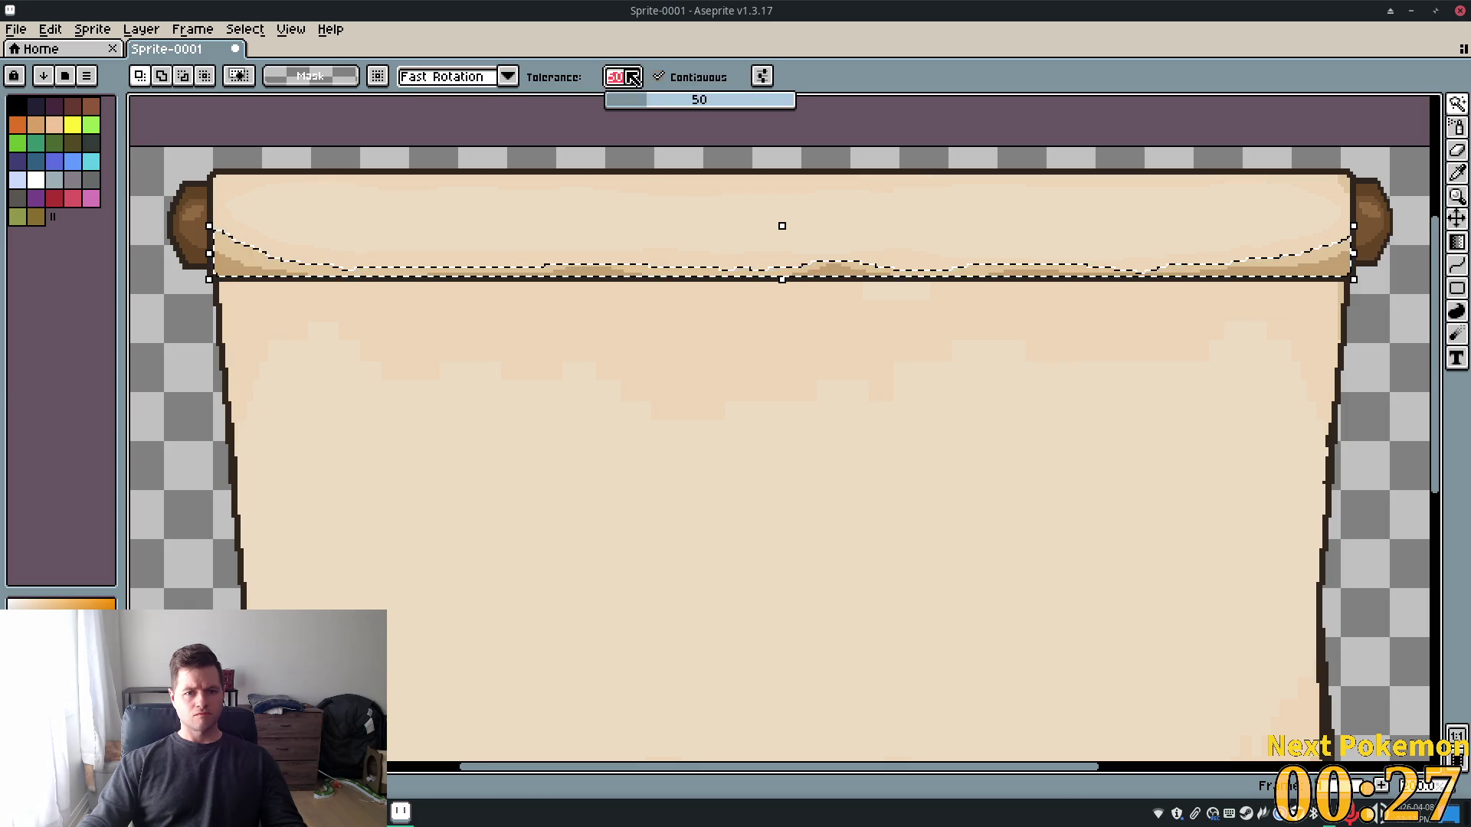
type("75")
key("Tab")
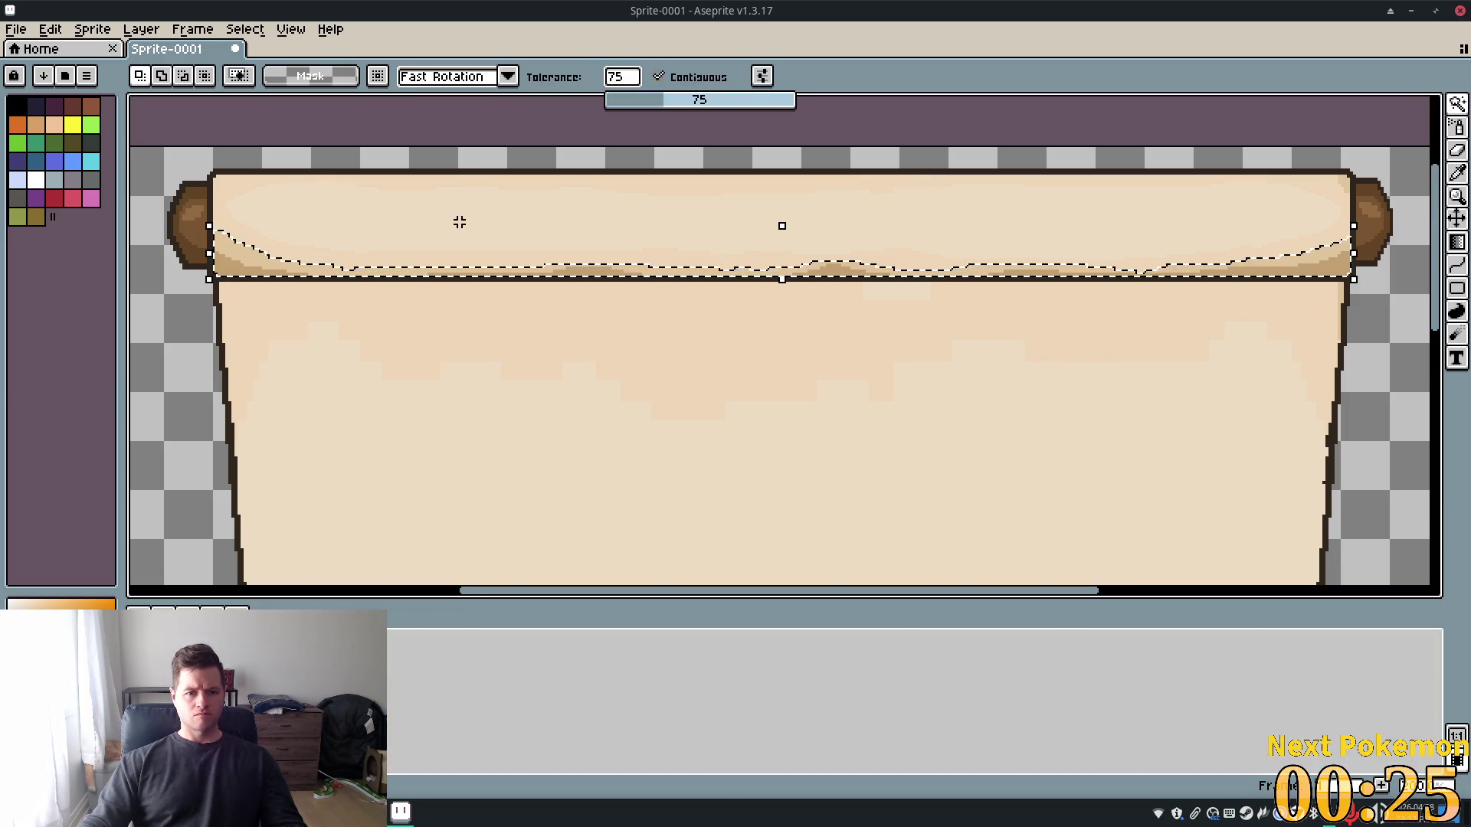
left_click(459, 223)
left_click(223, 265, "shift")
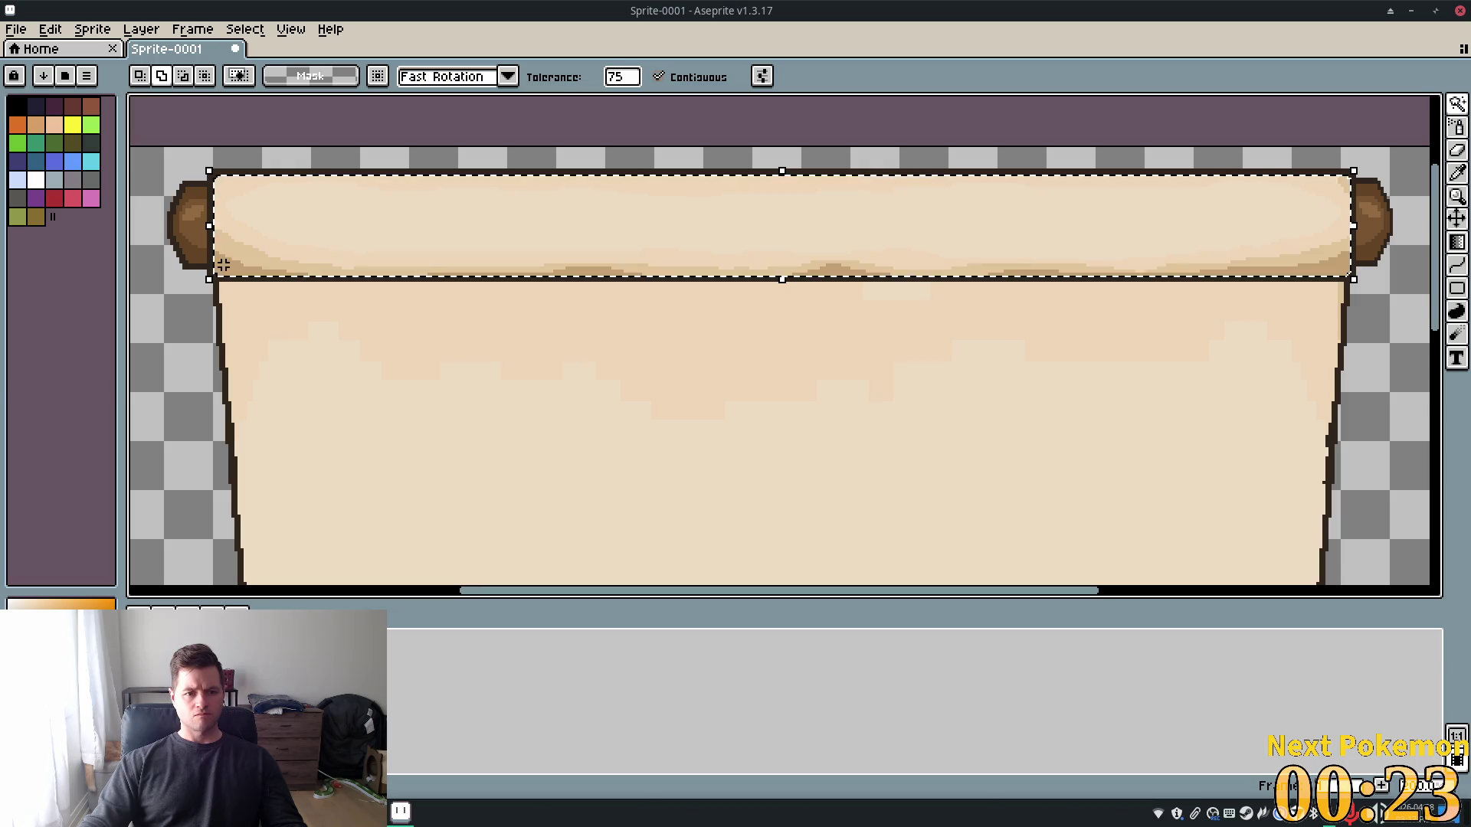
scroll(1106, 382, "down", 2)
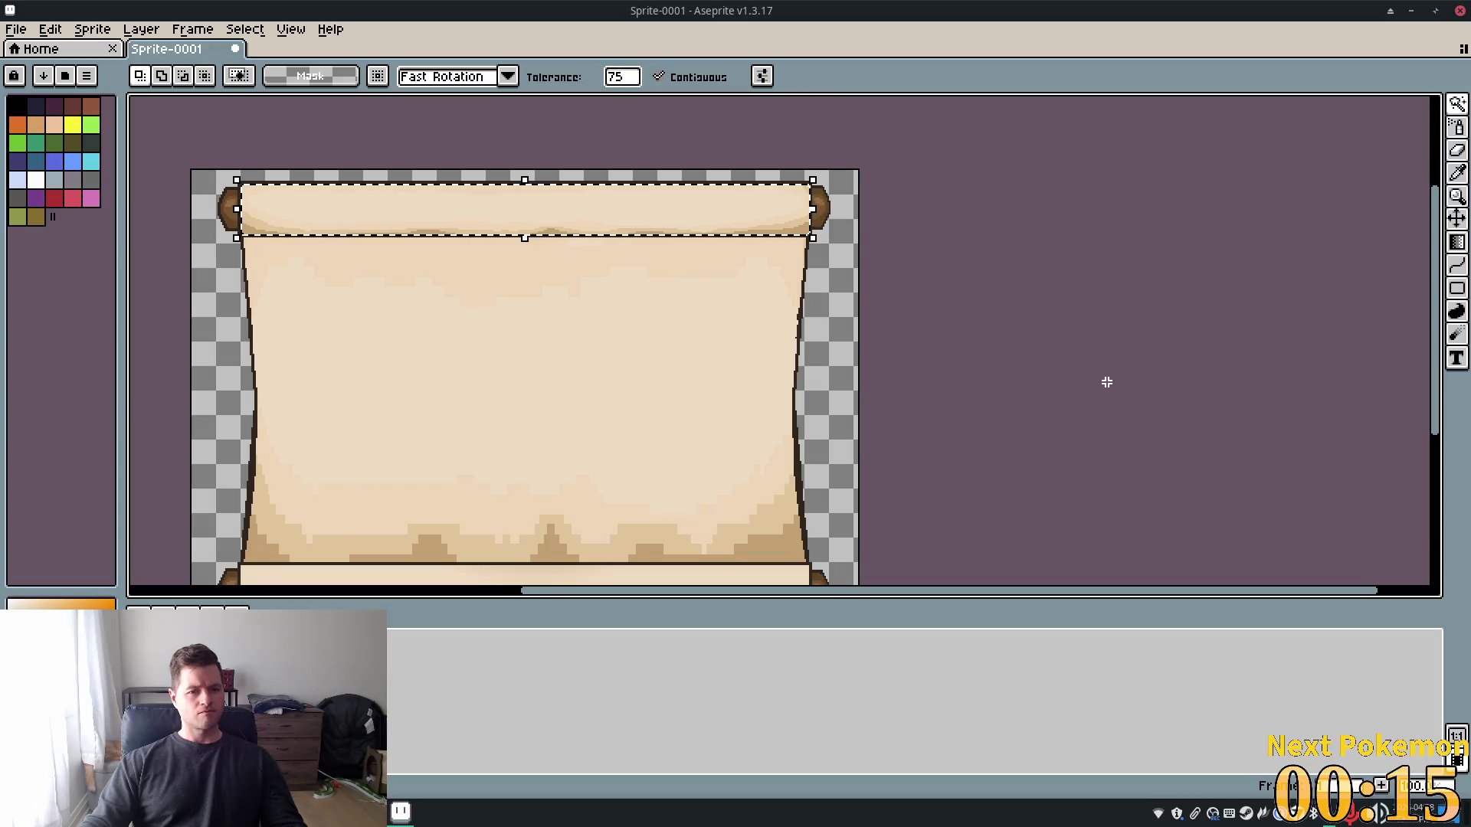
left_click(141, 29)
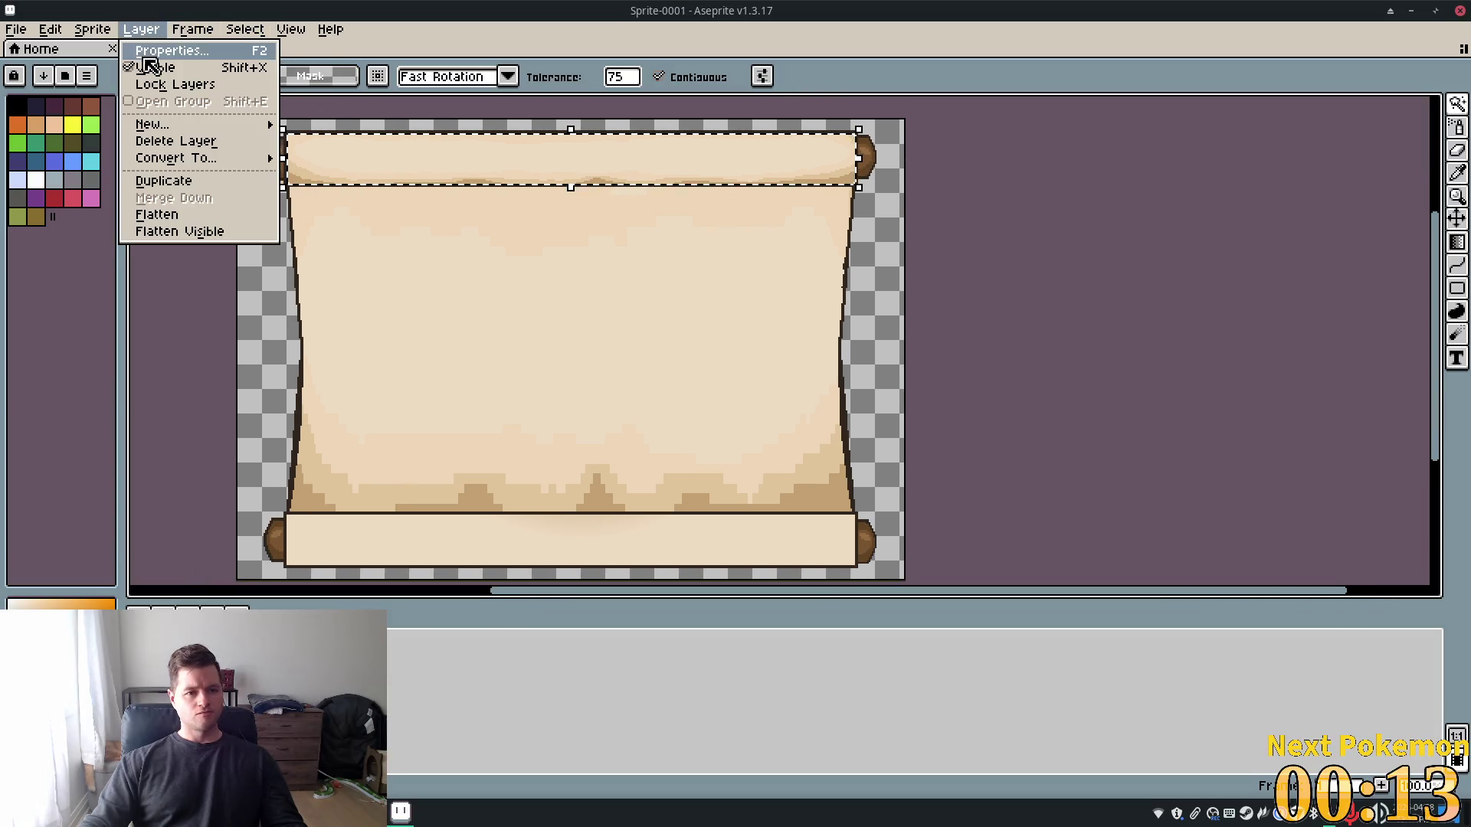
Add a new layer and move the selected shading down onto the bottom roller
mouse_move(196, 124)
left_click(413, 179)
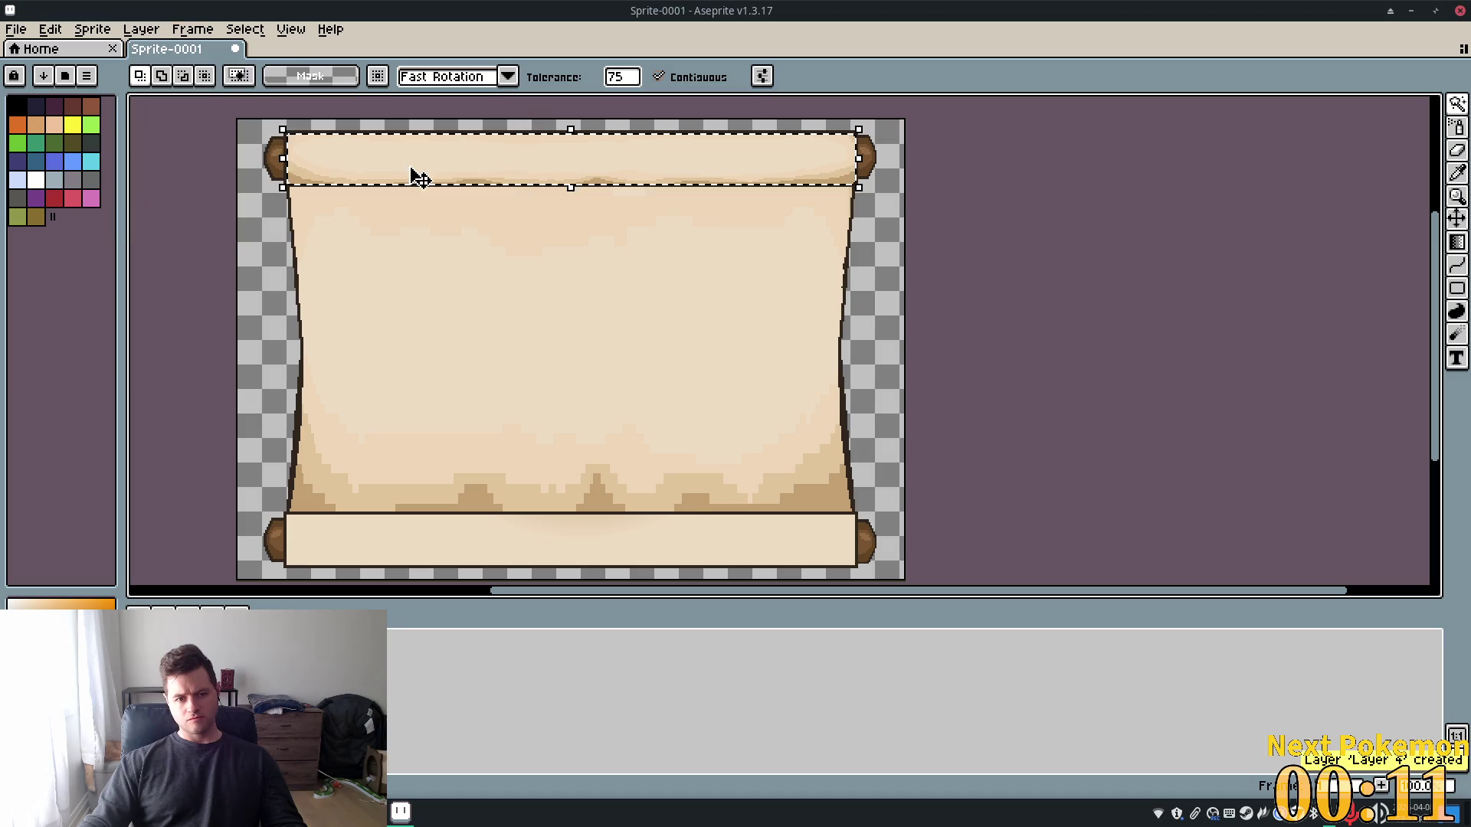
left_click(1456, 218)
mouse_move(561, 299)
left_mouse_down()
mouse_move(541, 516)
mouse_move(565, 480)
mouse_move(590, 575)
mouse_move(580, 578)
left_mouse_up()
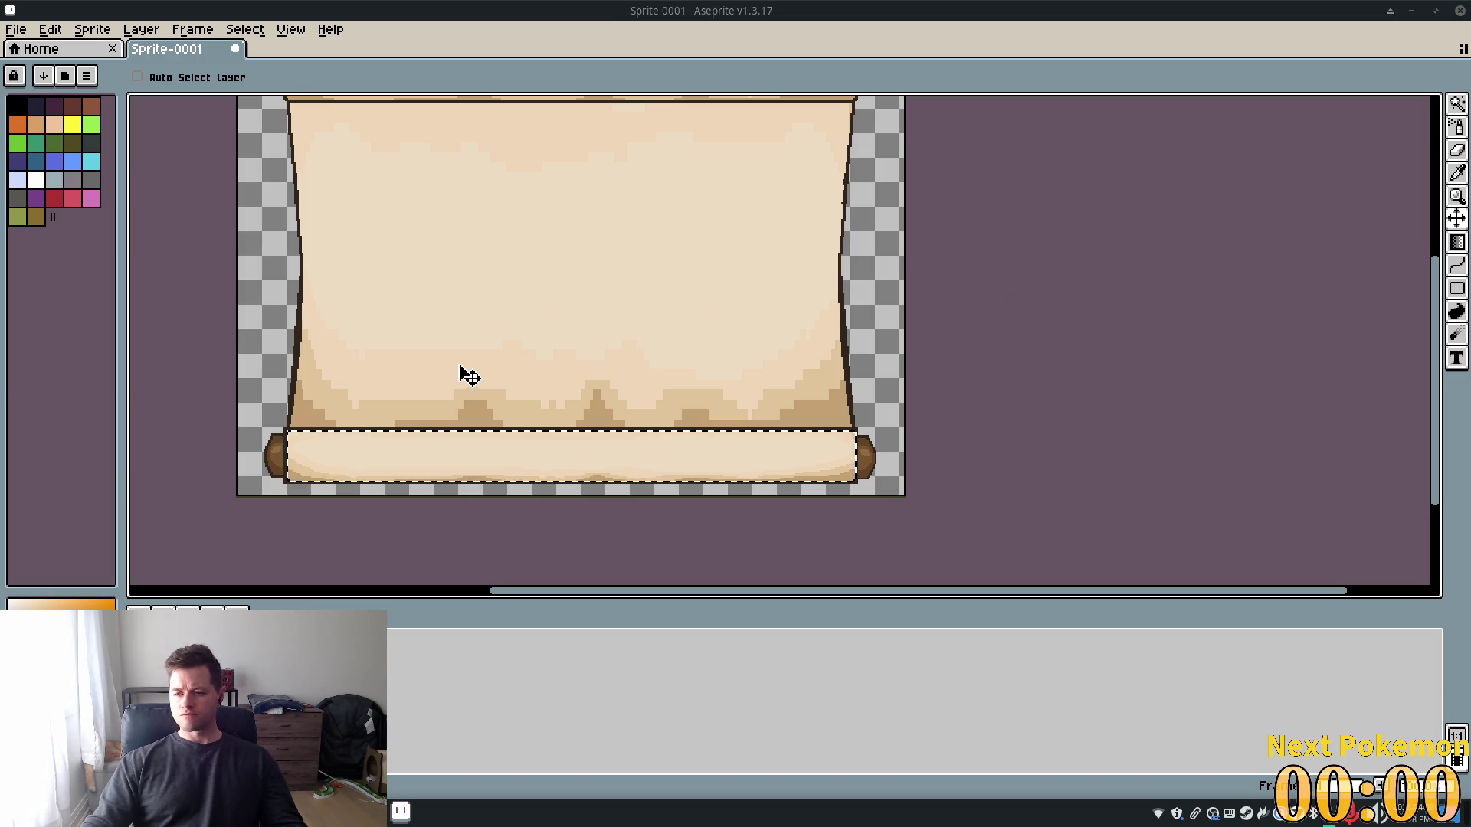
Look over the whole parchment from end to end and deselect the bottom roll
scroll(459, 375, "up", 3)
scroll(457, 367, "down", 3)
left_click_drag(779, 371, 829, 245)
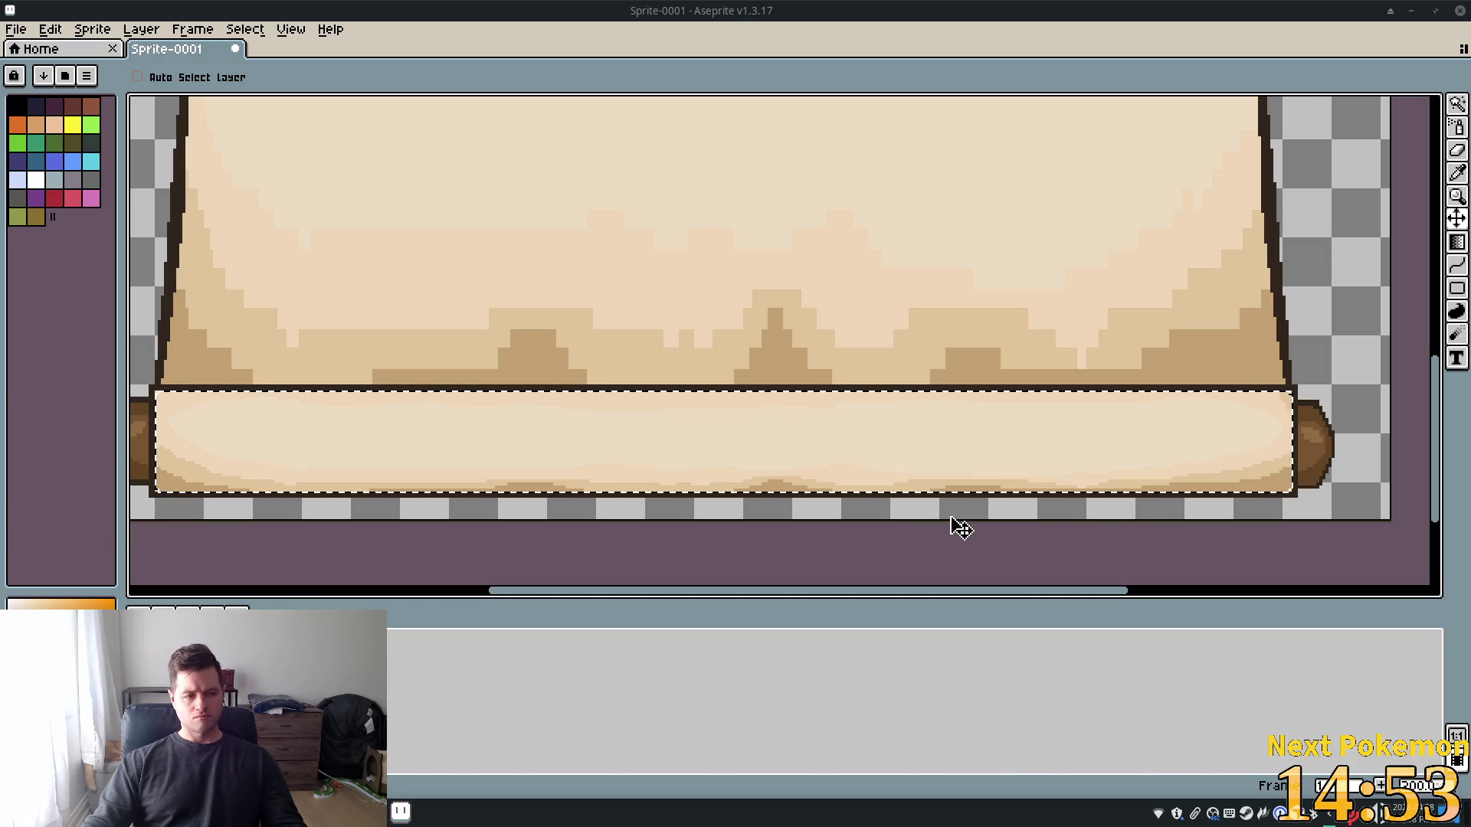
scroll(633, 432, "up", 1)
left_click_drag(459, 348, 1021, 220)
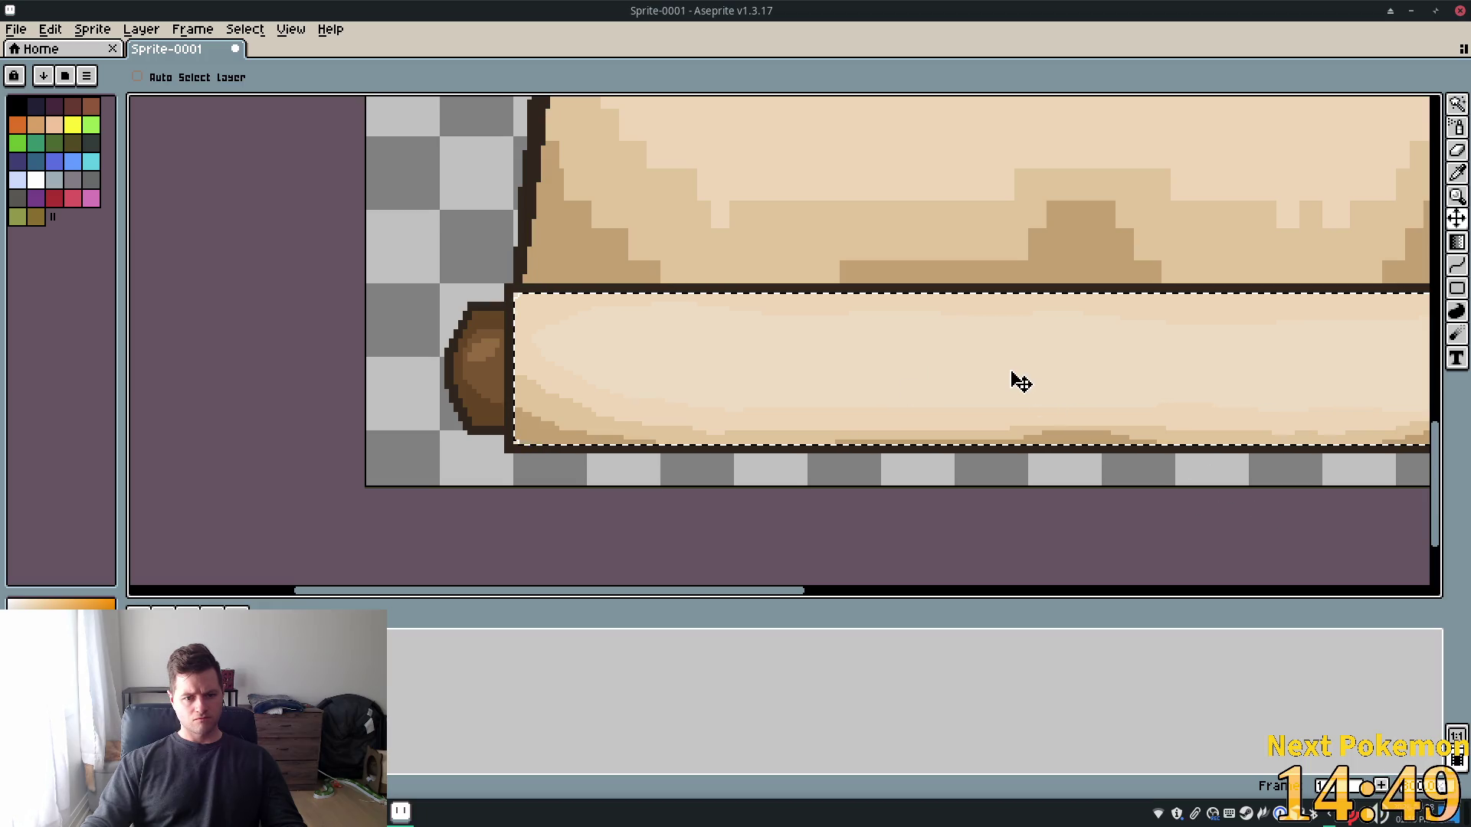
mouse_move(1169, 506)
left_mouse_down()
mouse_move(82, 459)
mouse_move(1014, 492)
mouse_move(874, 536)
mouse_move(834, 532)
left_mouse_up()
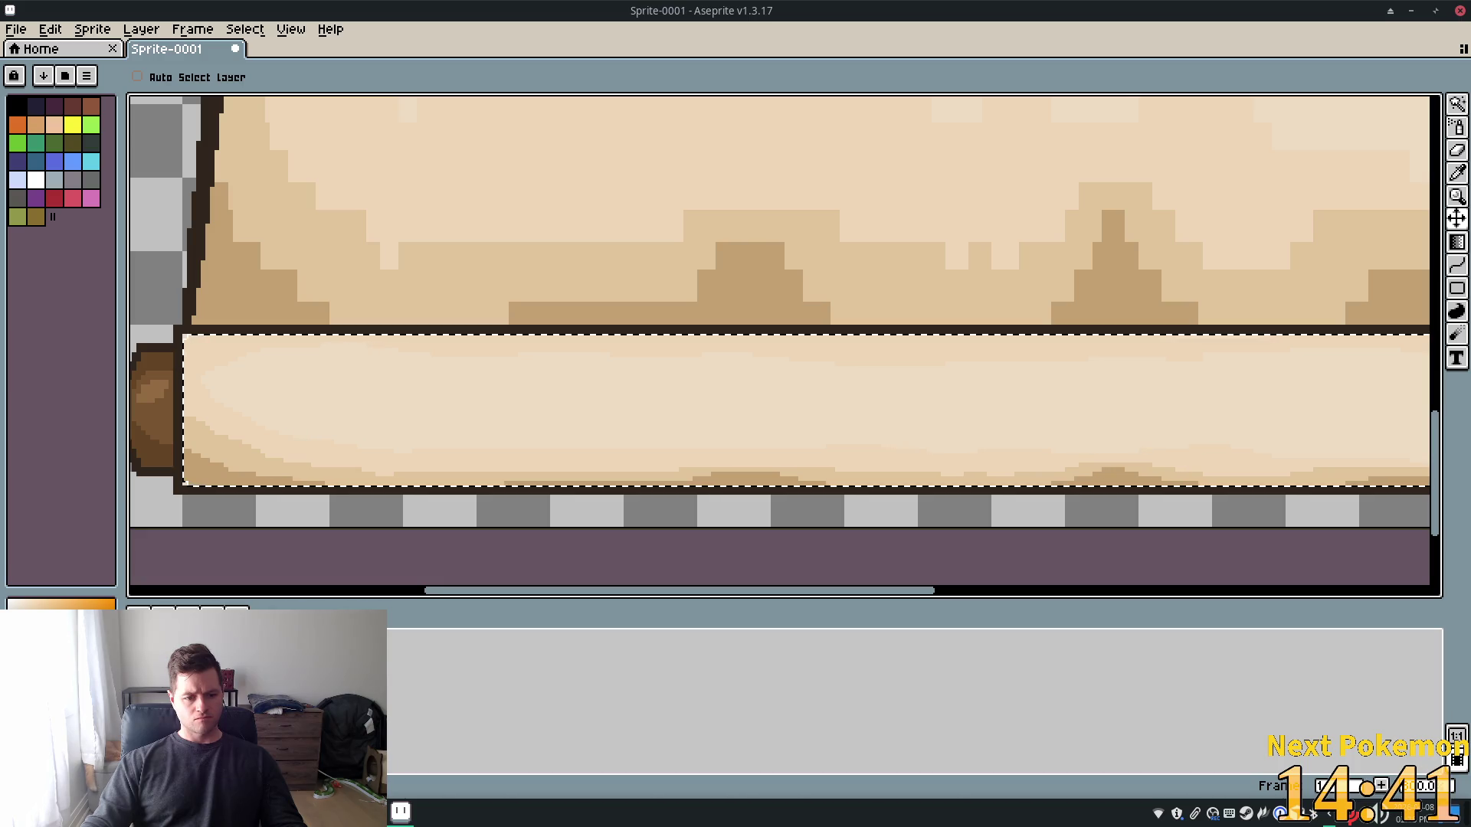
key("ctrl+d")
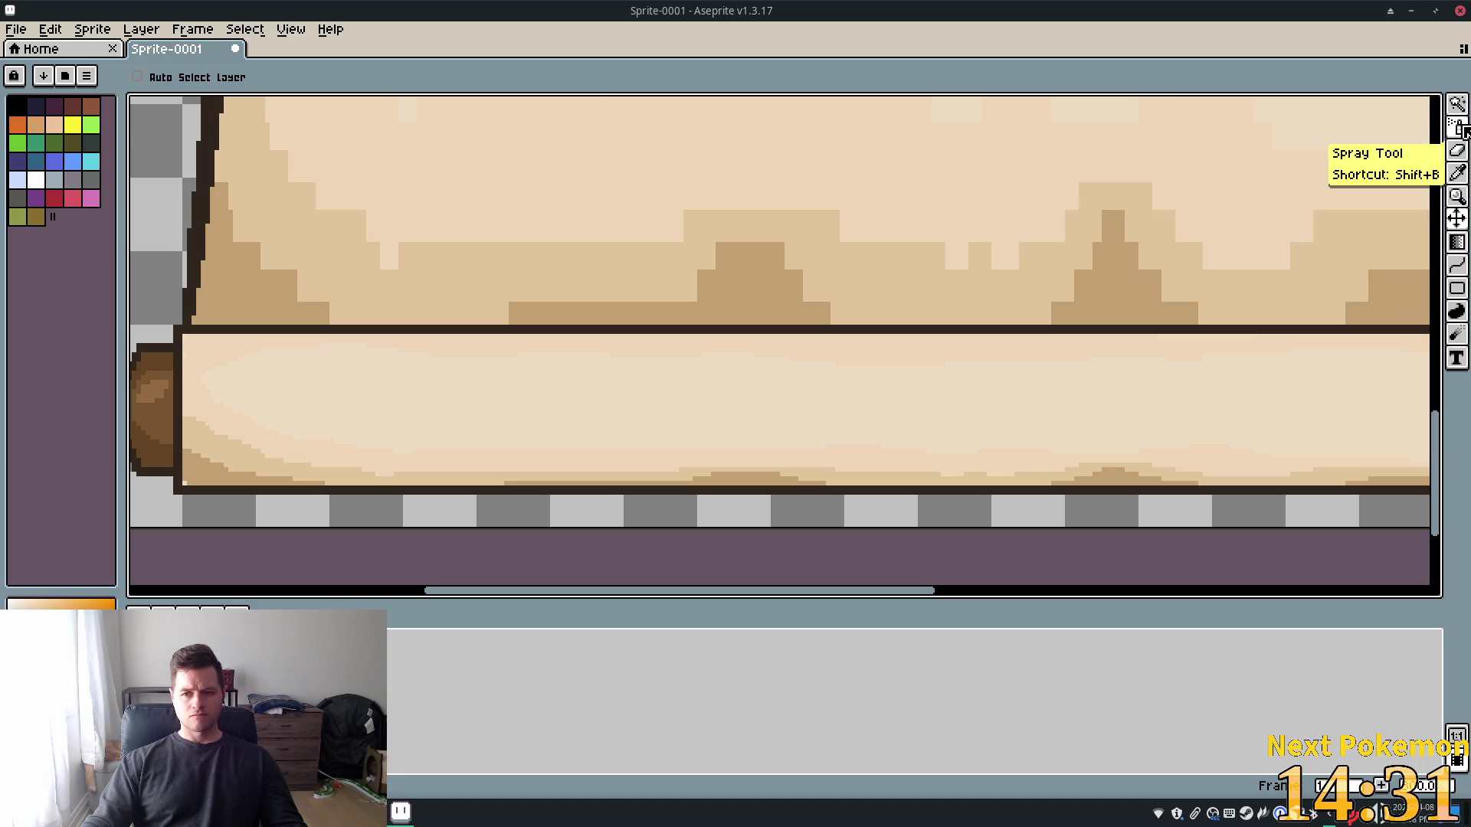
Choose the 1px Pencil and test-recolour a corner outline pixel brown, then undo it
left_click(1461, 130)
left_click(1410, 127)
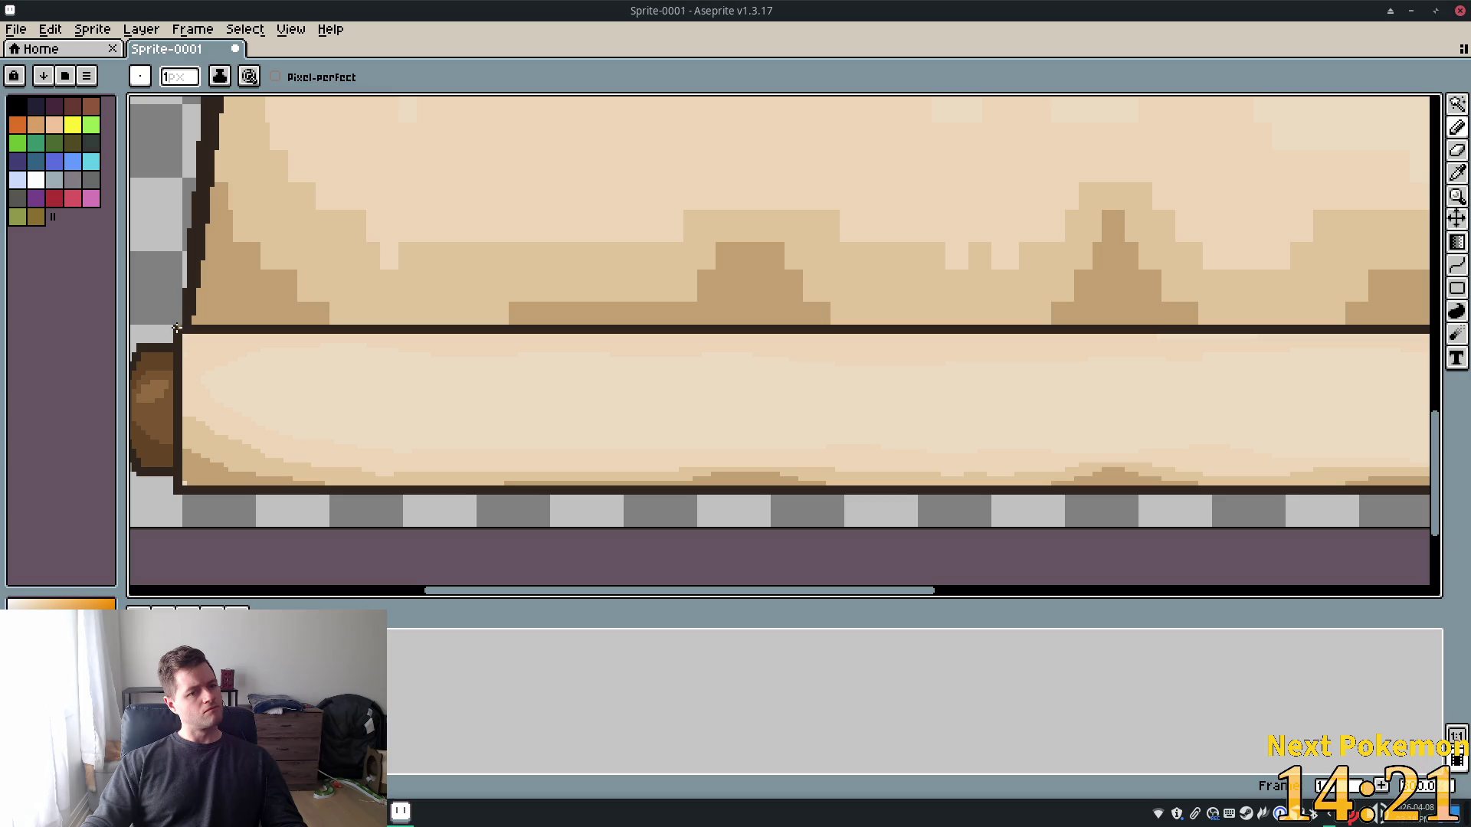
scroll(245, 367, "up", 3)
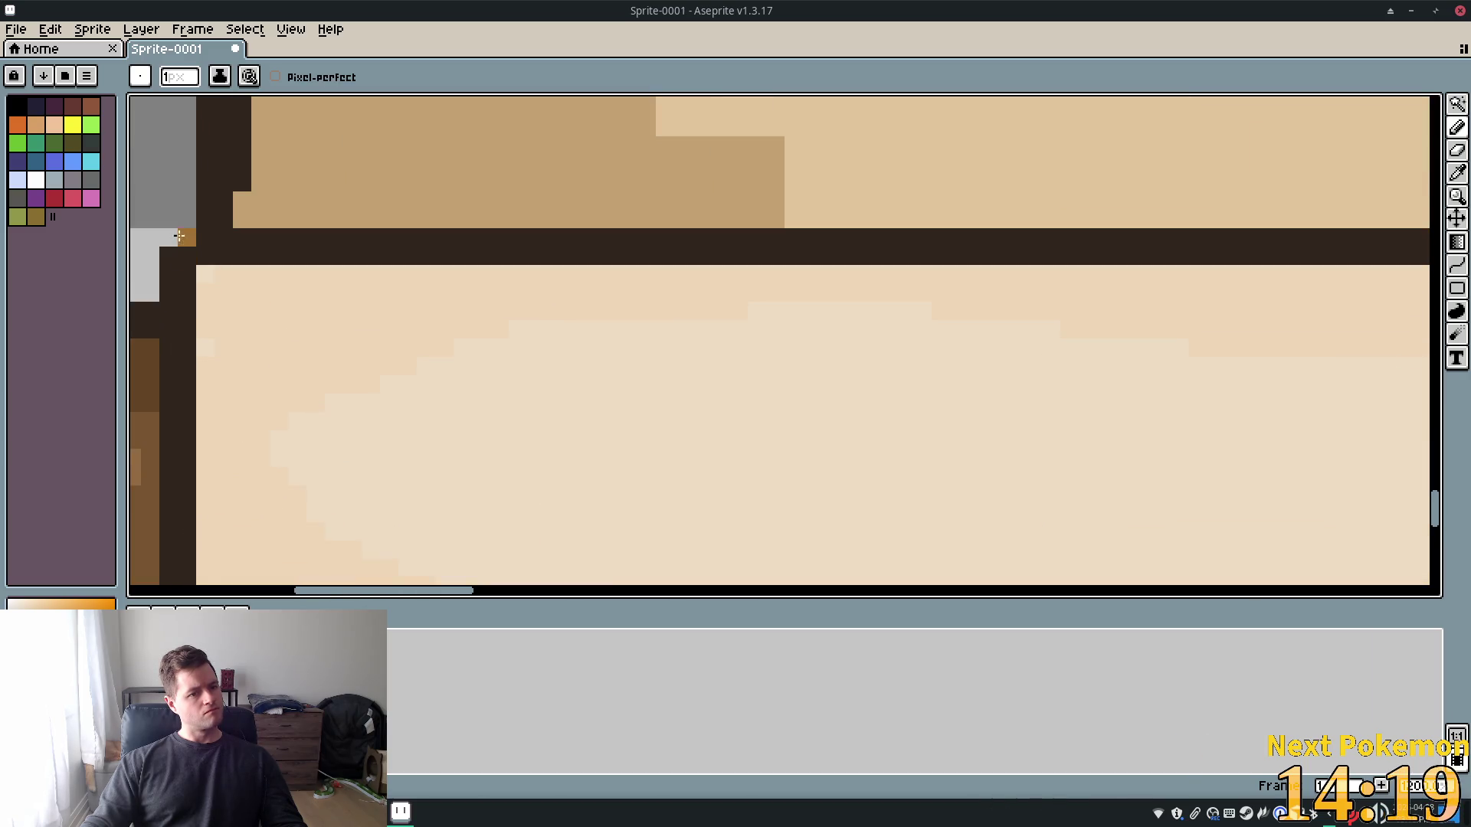
left_click(175, 258)
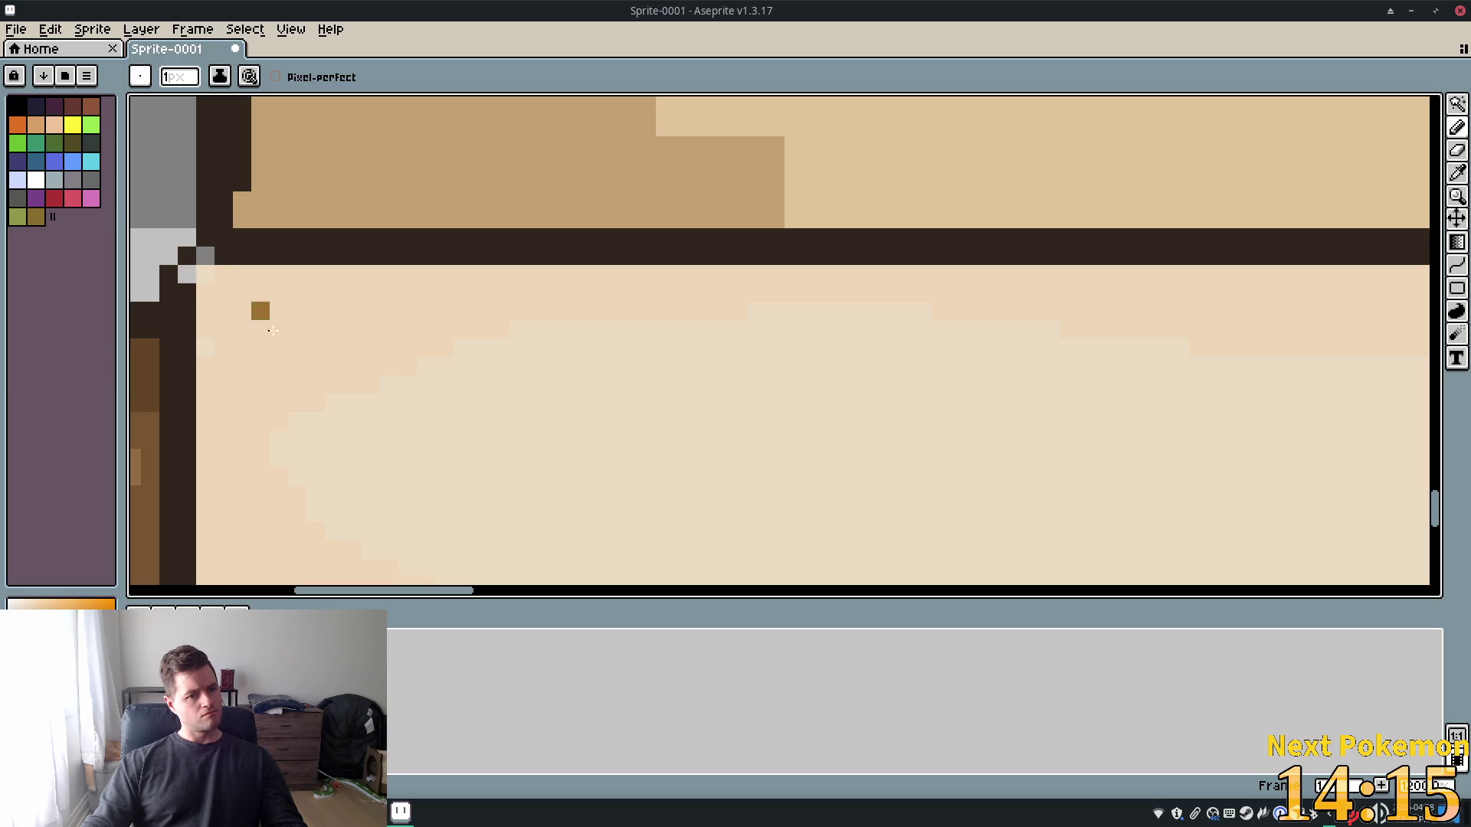
scroll(259, 311, "down", 2)
scroll(380, 345, "up", 1)
mouse_move(420, 351)
left_mouse_down()
mouse_move(487, 821)
mouse_move(568, 519)
mouse_move(492, 705)
mouse_move(528, 499)
mouse_move(500, 291)
mouse_move(568, 181)
left_mouse_up()
key("ctrl+z")
key("v")
key("b")
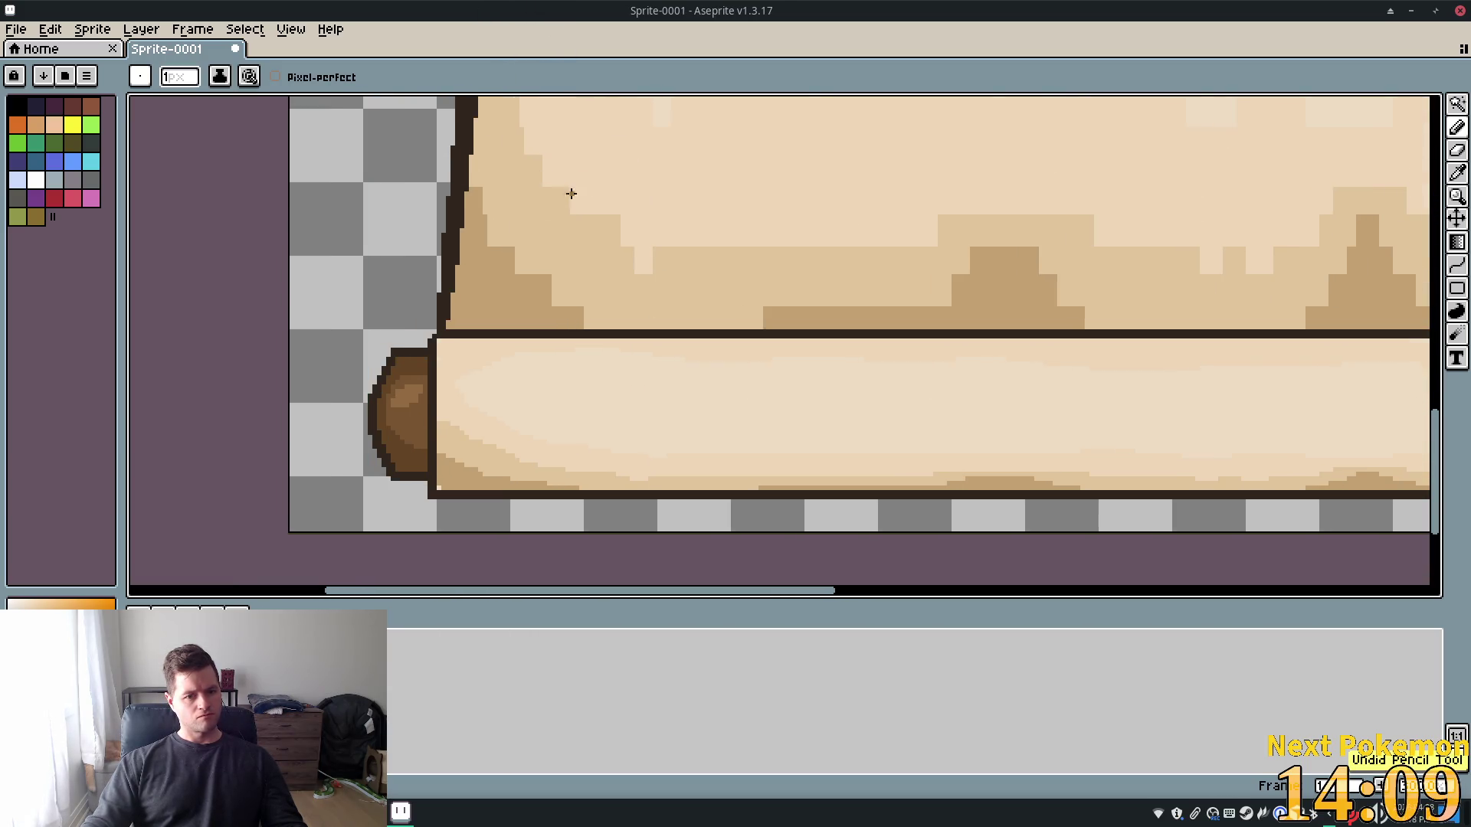
Add a brown pixel near the roll's left end and eyedrop the outline colour
scroll(518, 347, "up", 2)
left_click(679, 556)
scroll(607, 470, "up", 1)
left_click_drag(608, 470, 757, 72)
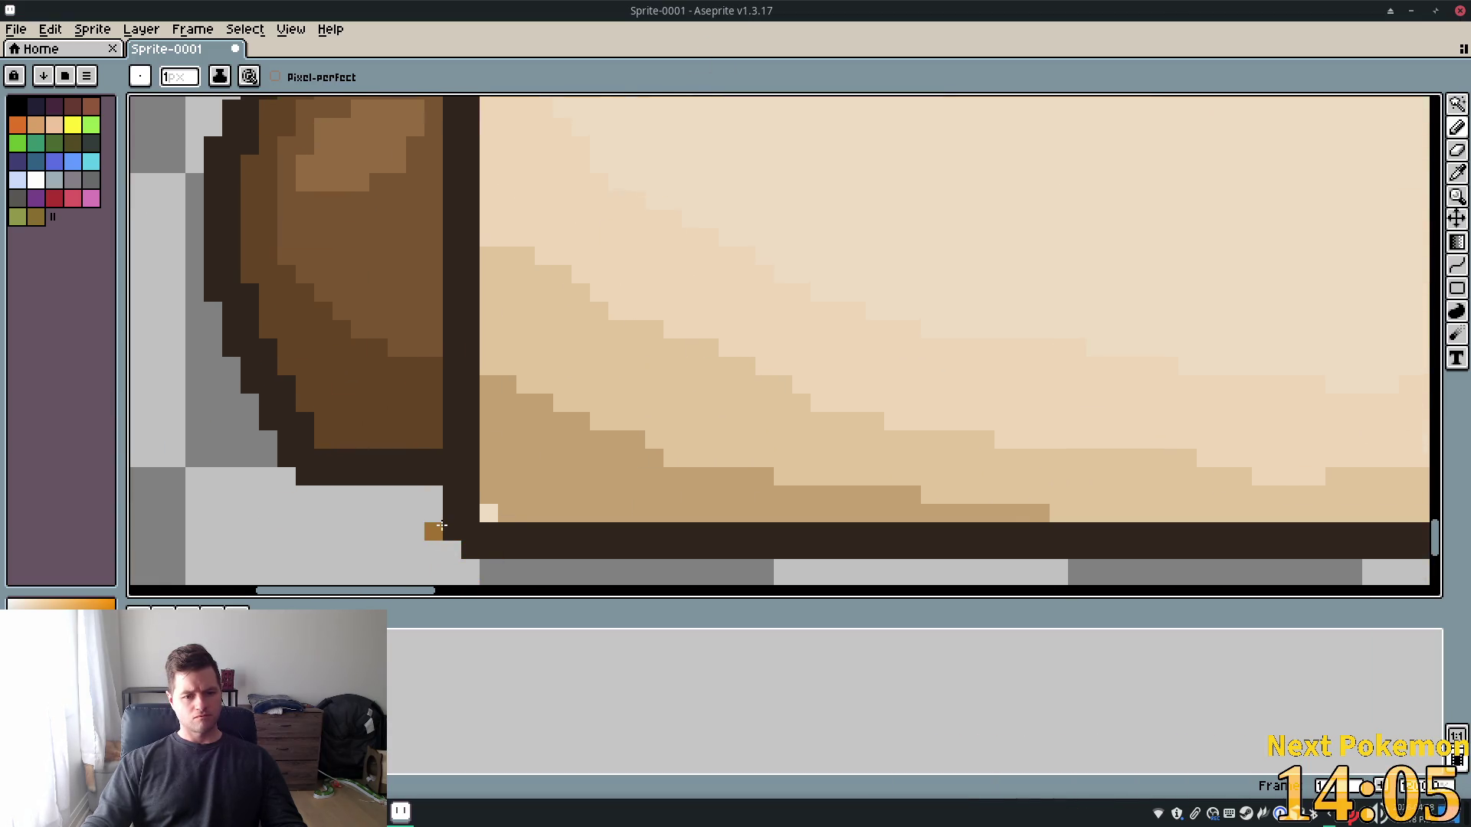
scroll(680, 391, "down", 5)
scroll(680, 392, "right", 10)
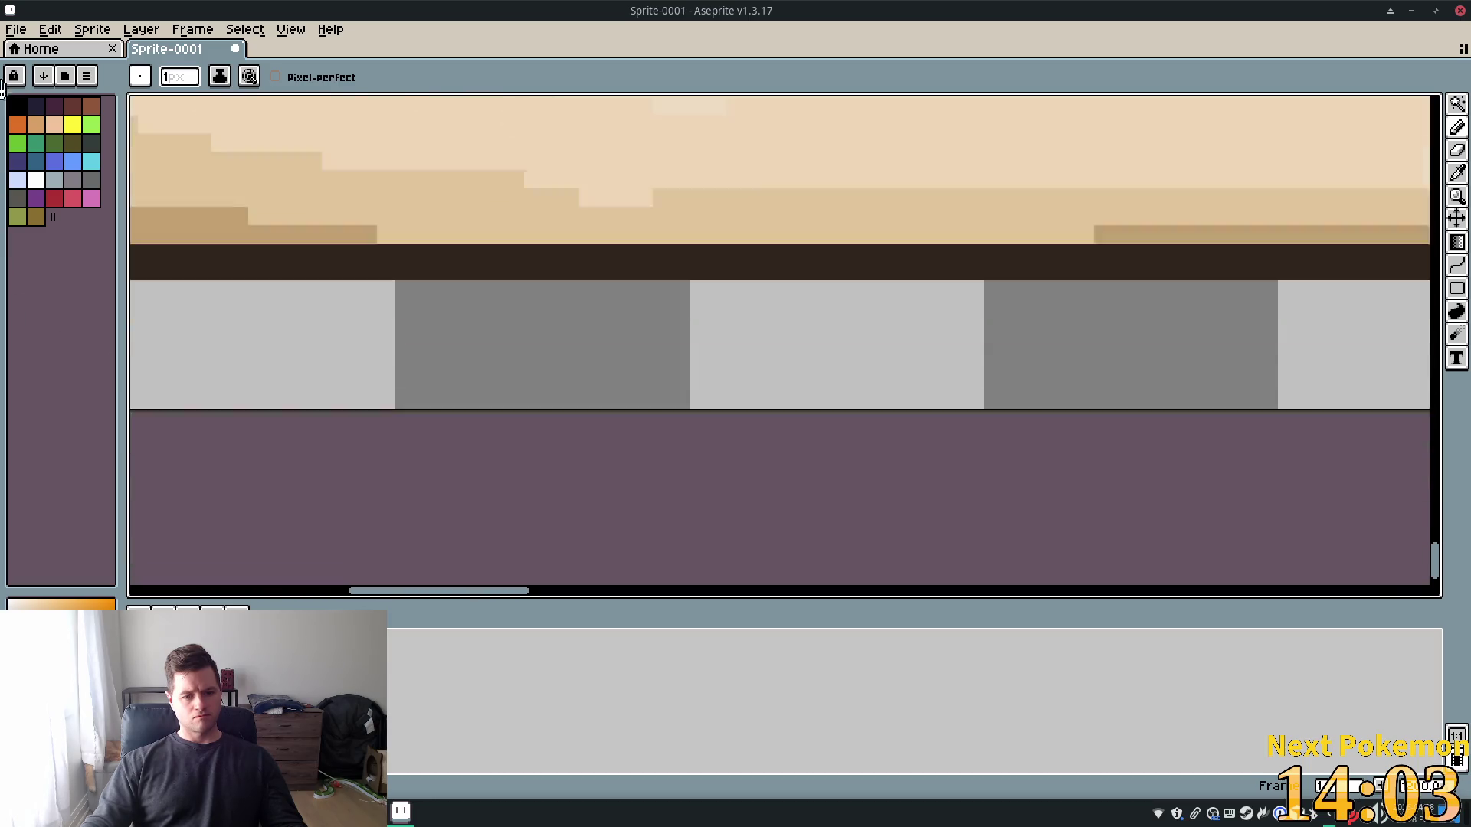
scroll(1023, 403, "up", 2)
scroll(985, 394, "right", 10)
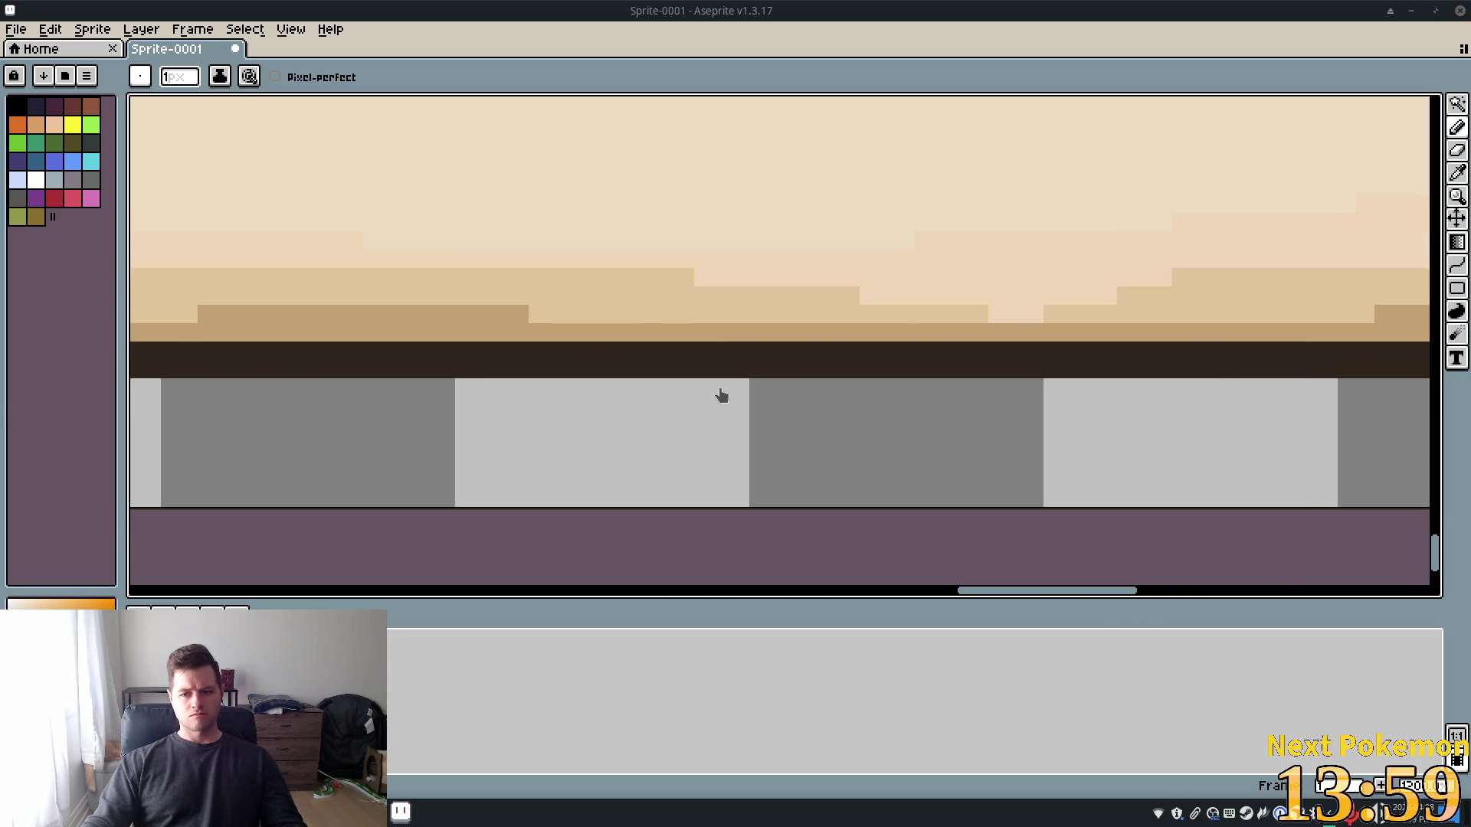
scroll(720, 386, "down", 3)
scroll(720, 386, "left", 5)
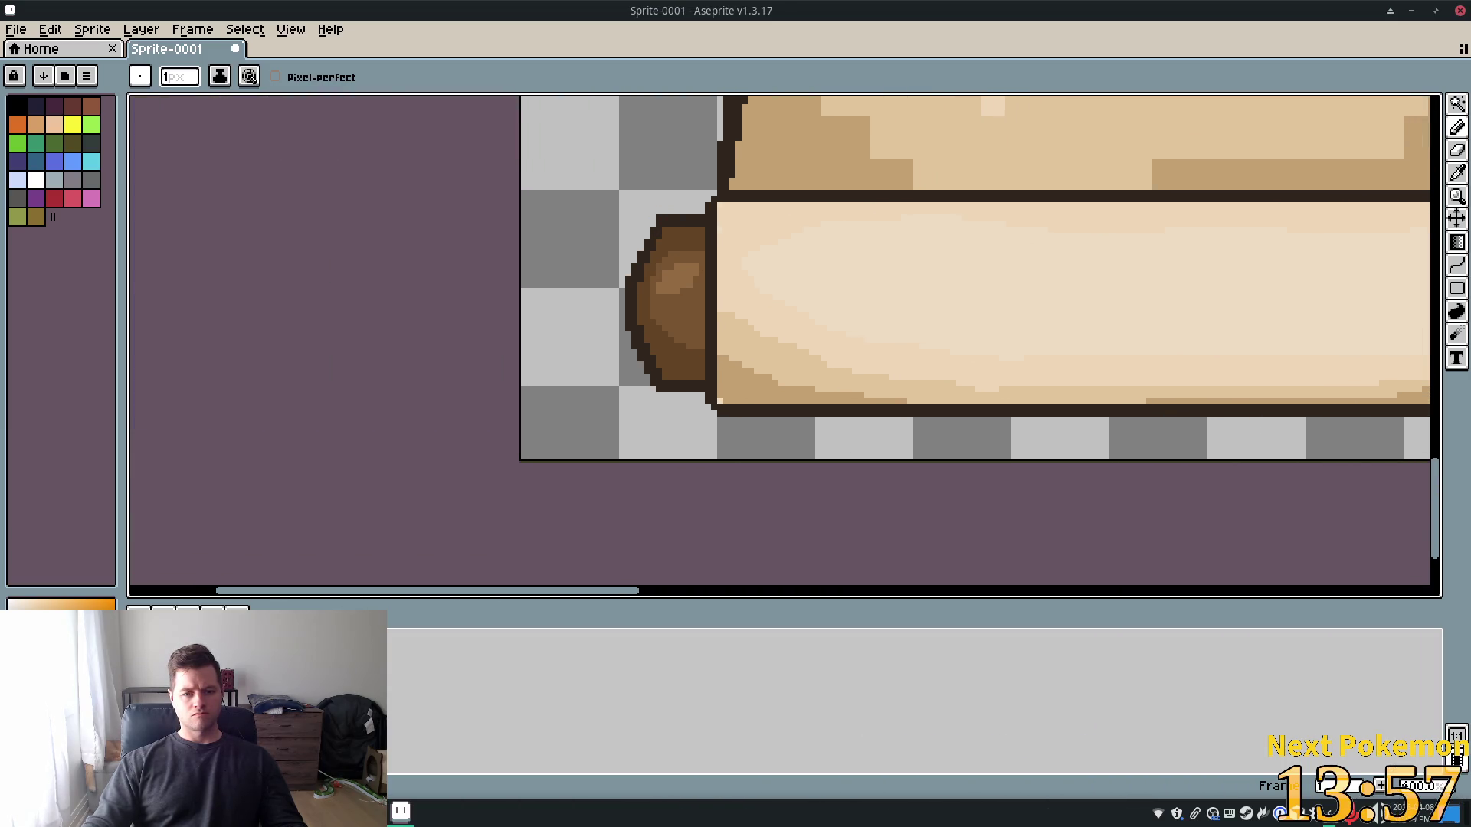
scroll(873, 332, "up", 2)
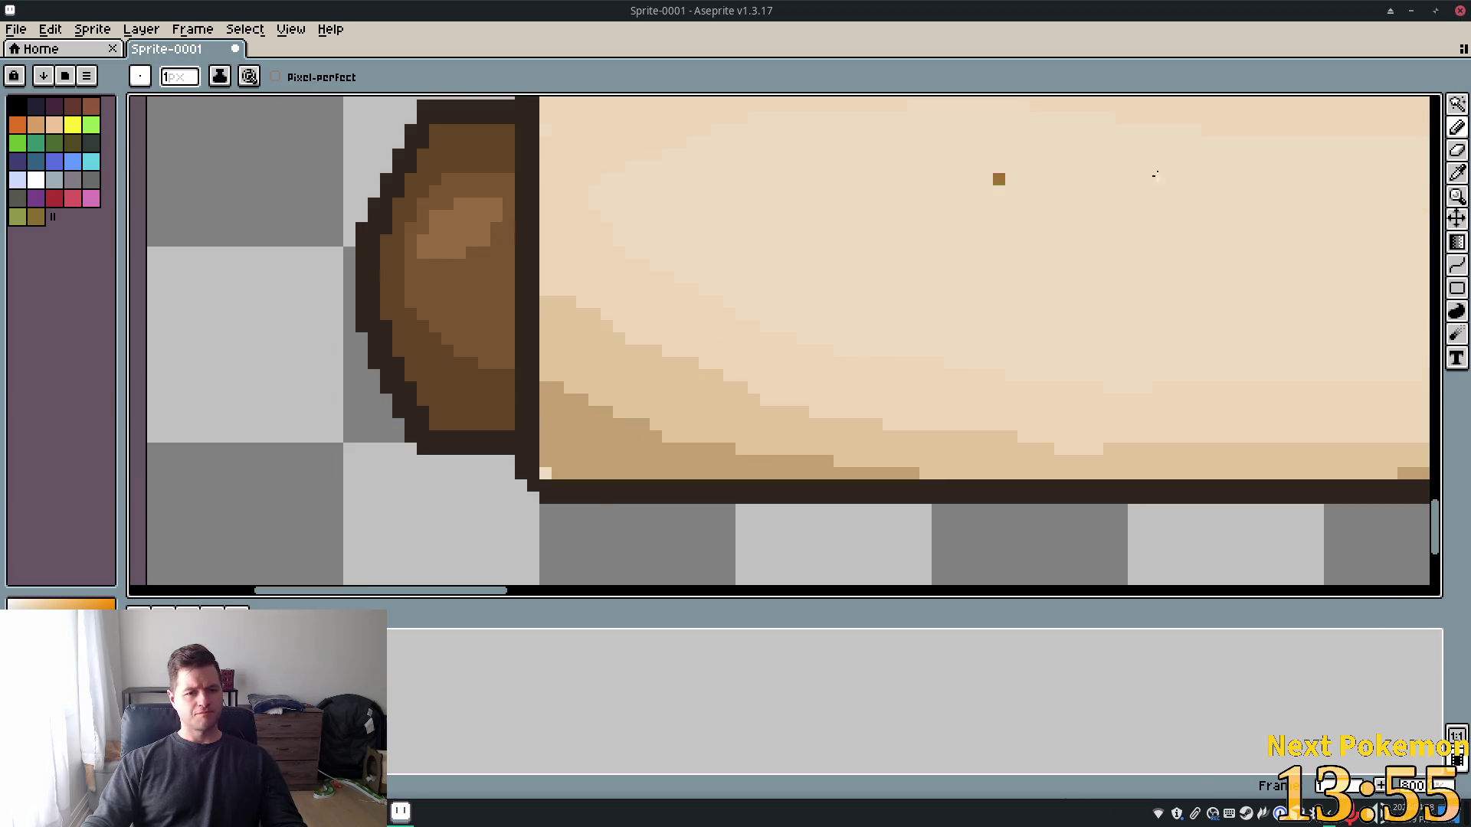
left_click(1456, 175)
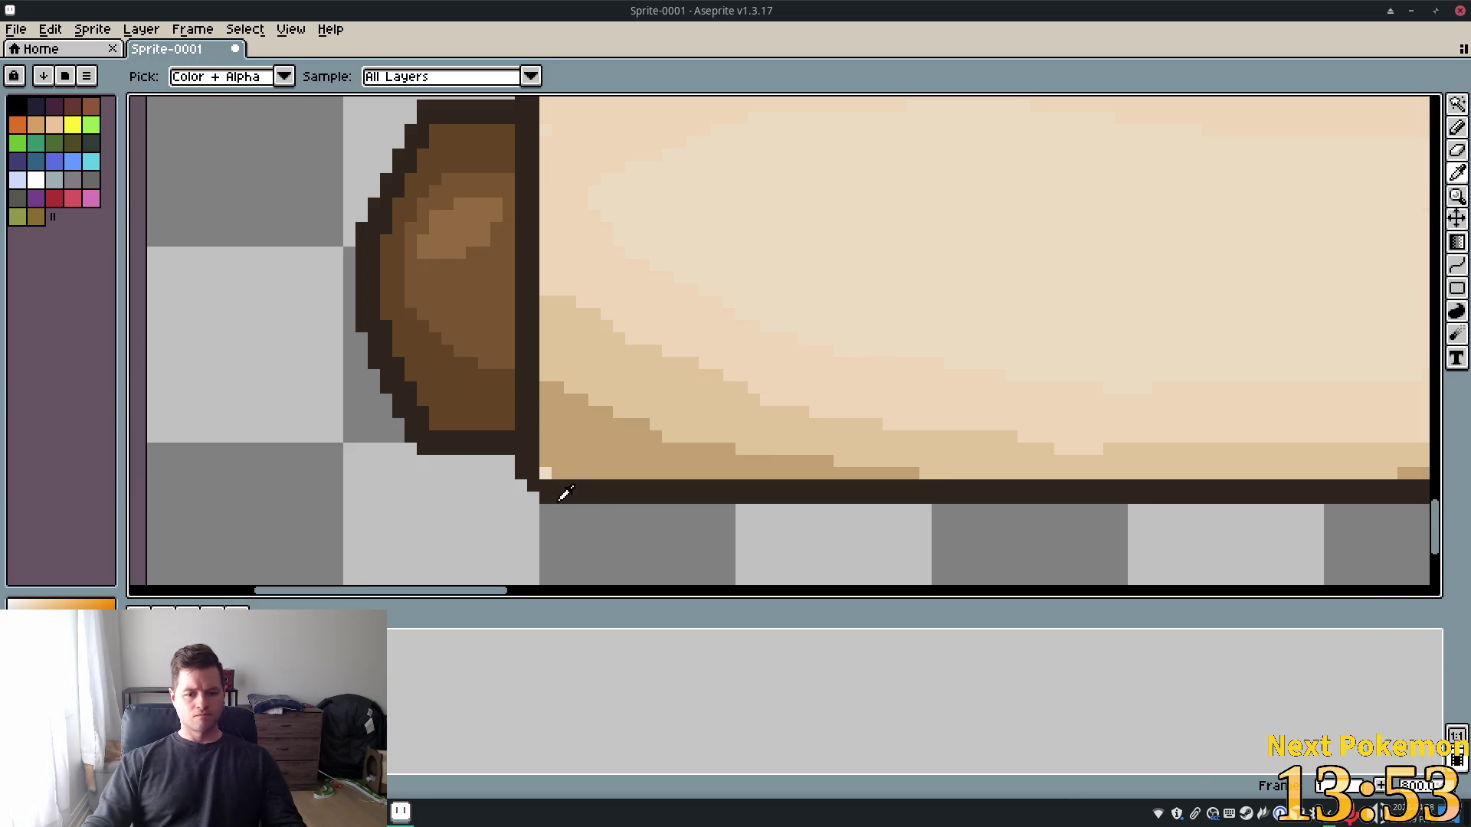
key("b")
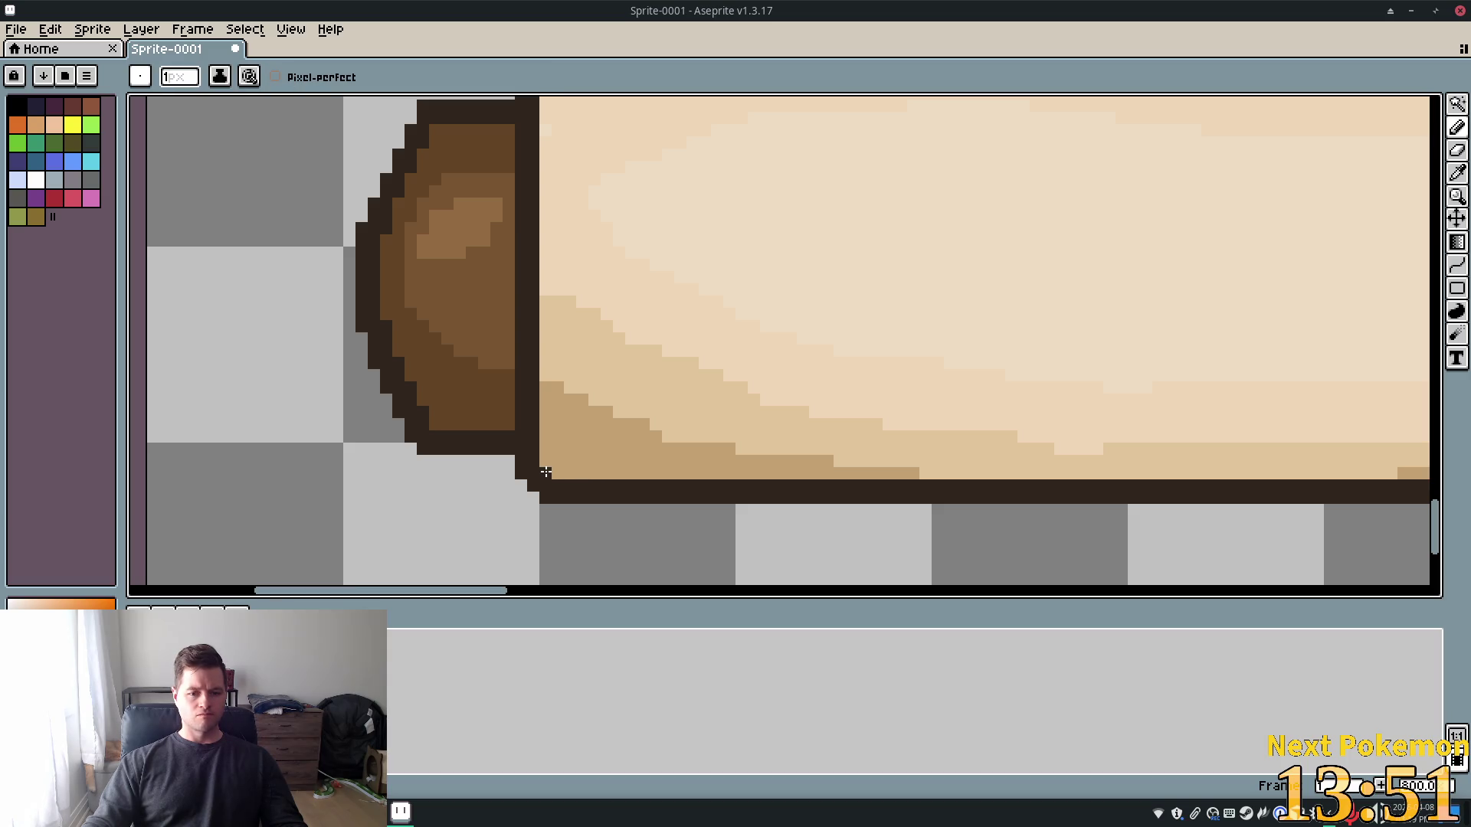
Erase the stray dark pixel beside the roll and add a dark outline pixel at its corner
scroll(779, 237, "down", 2)
scroll(779, 237, "up", 3)
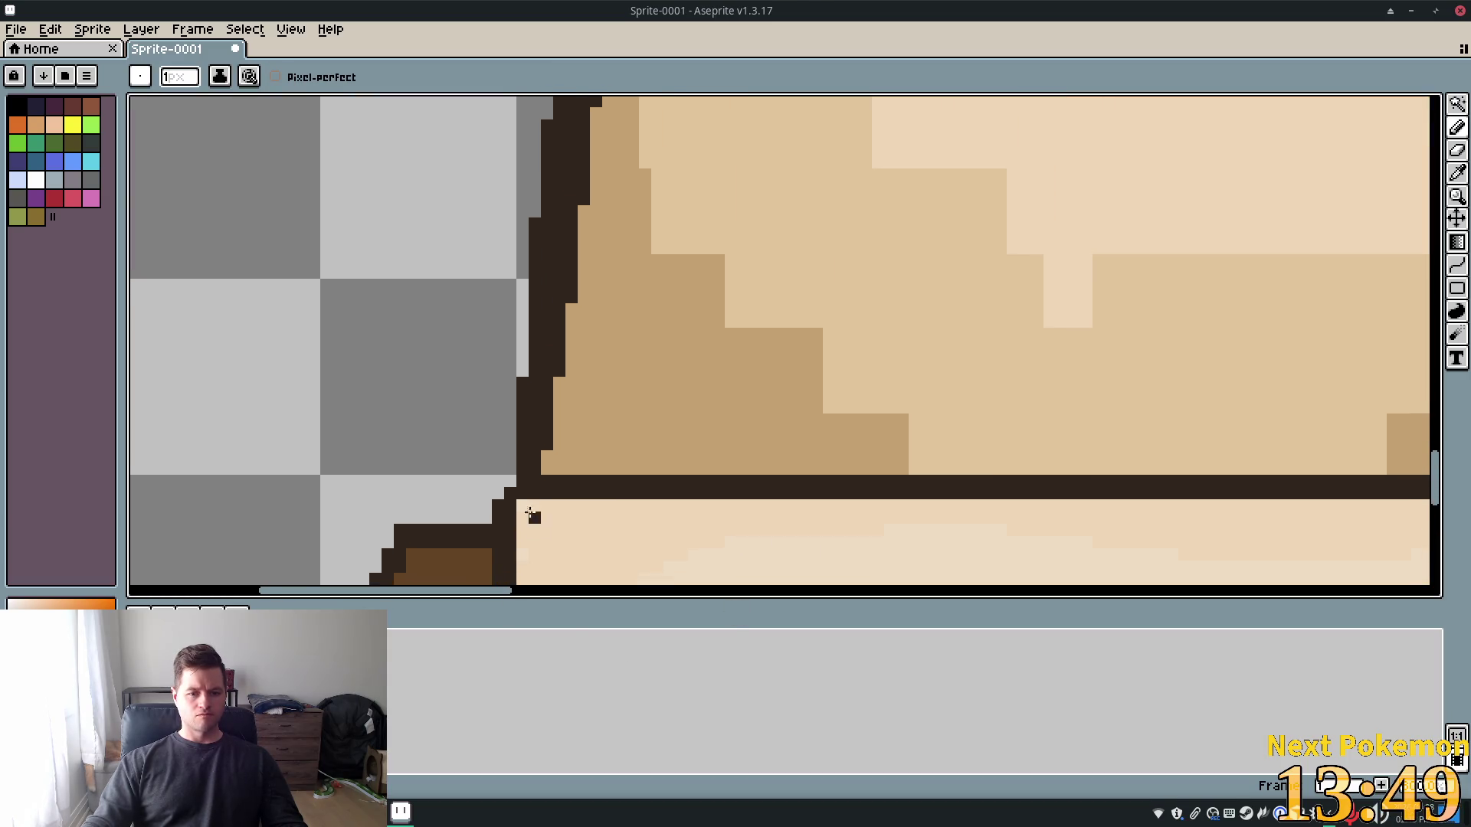
scroll(1172, 486, "down", 3)
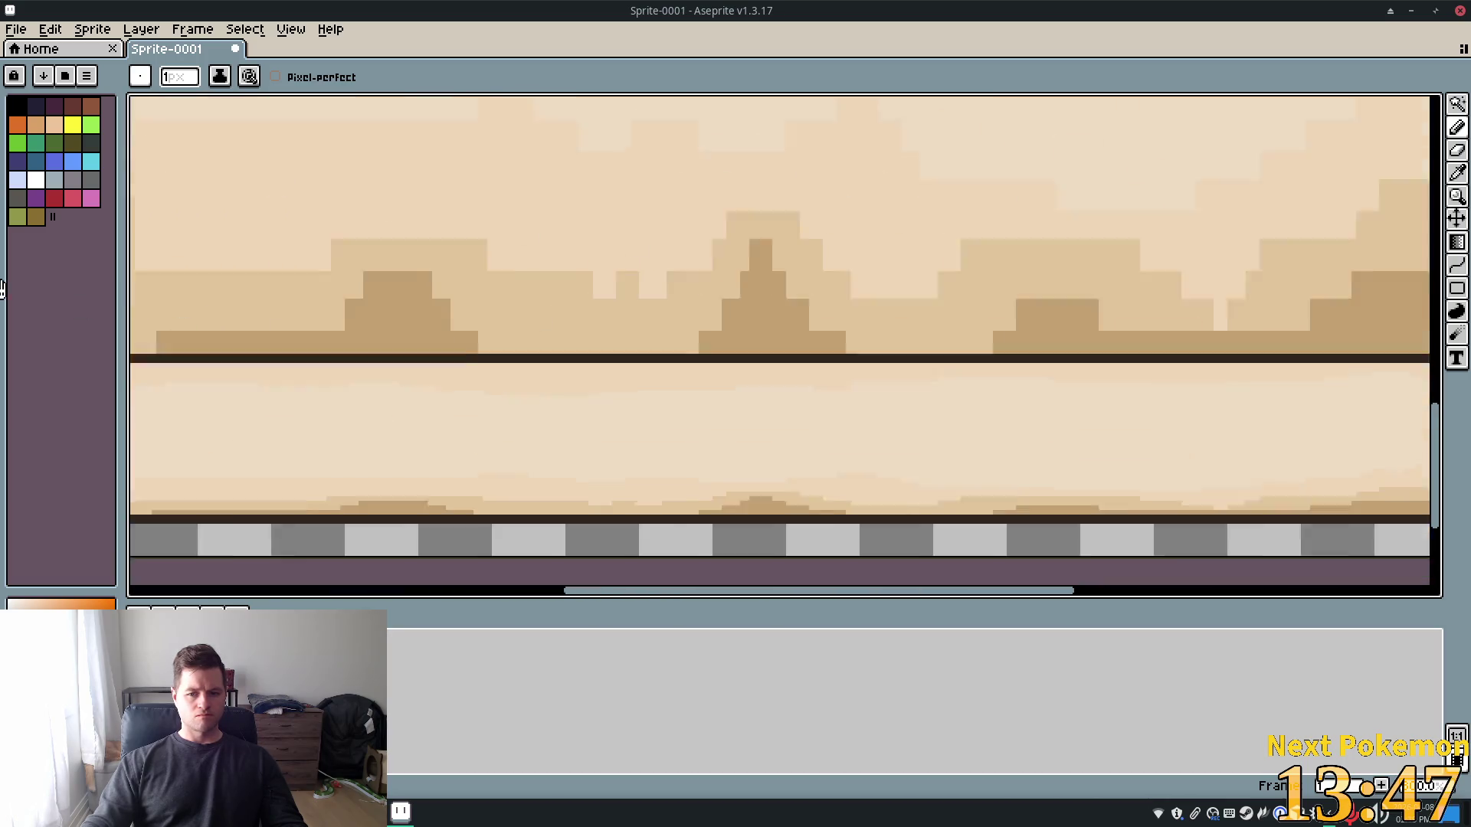
scroll(624, 321, "up", 4)
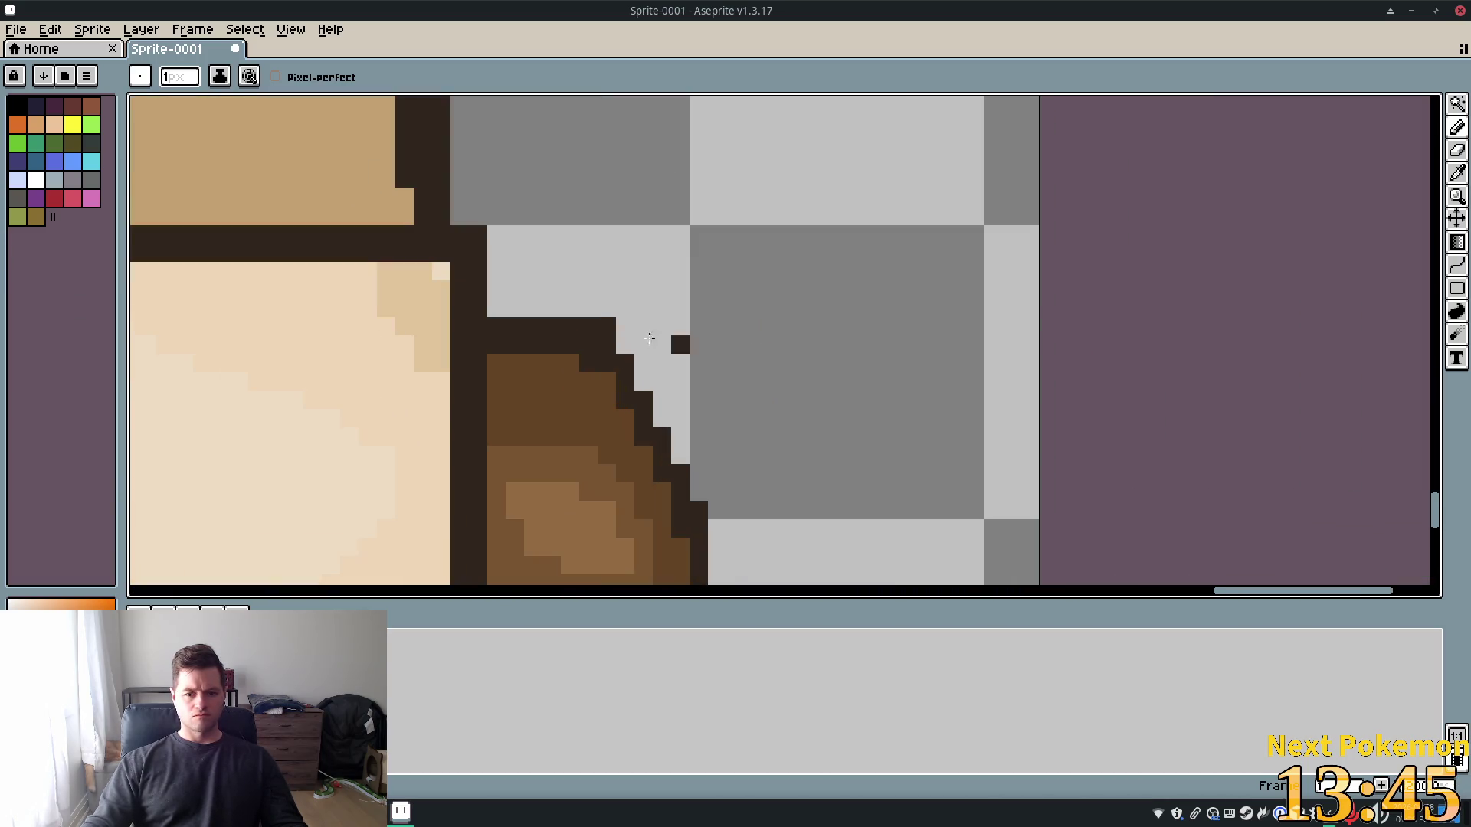
scroll(459, 232, "up", 1)
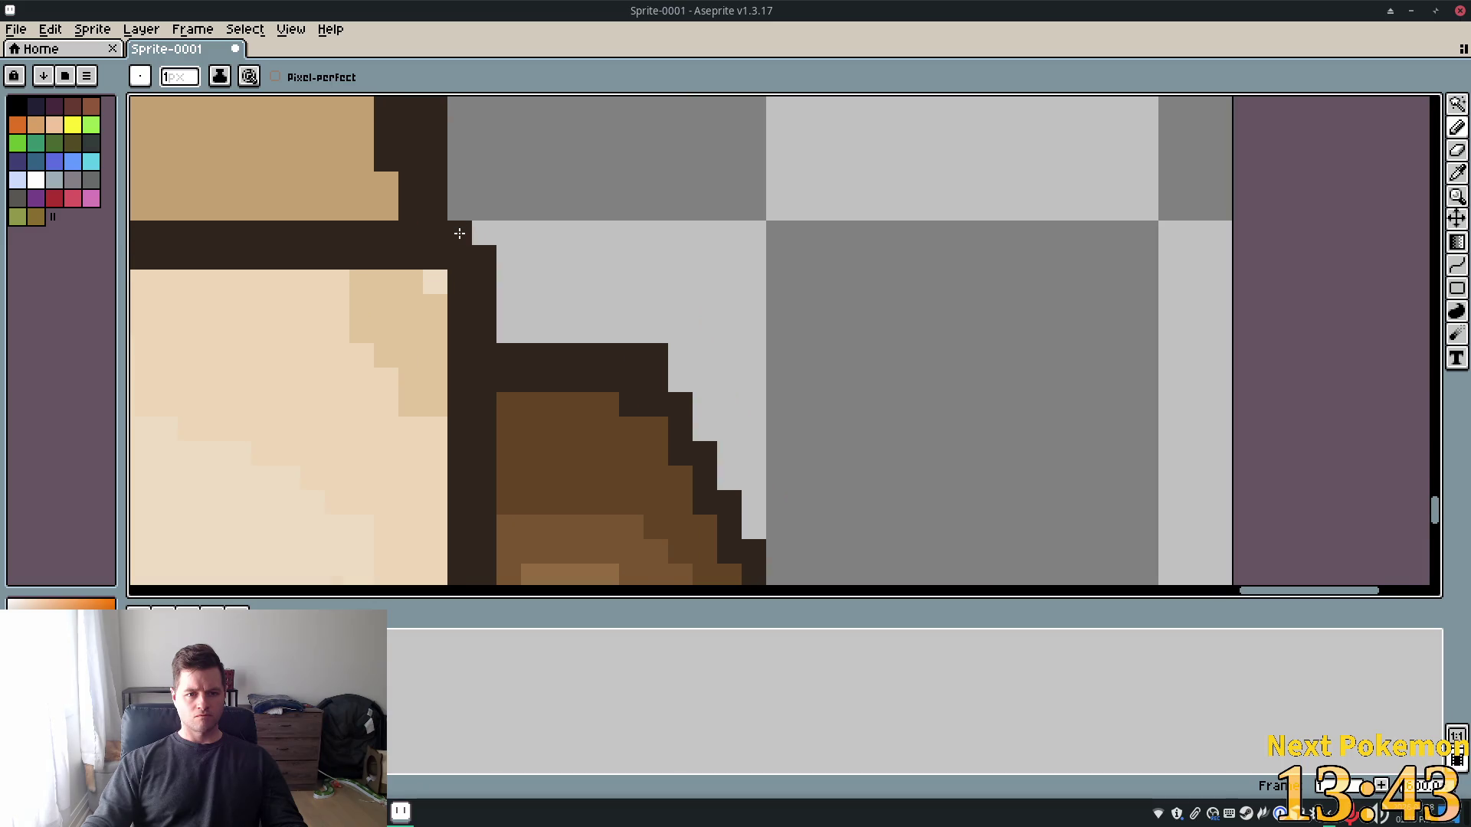
right_click(488, 249)
left_click(423, 300)
scroll(432, 282, "down", 3)
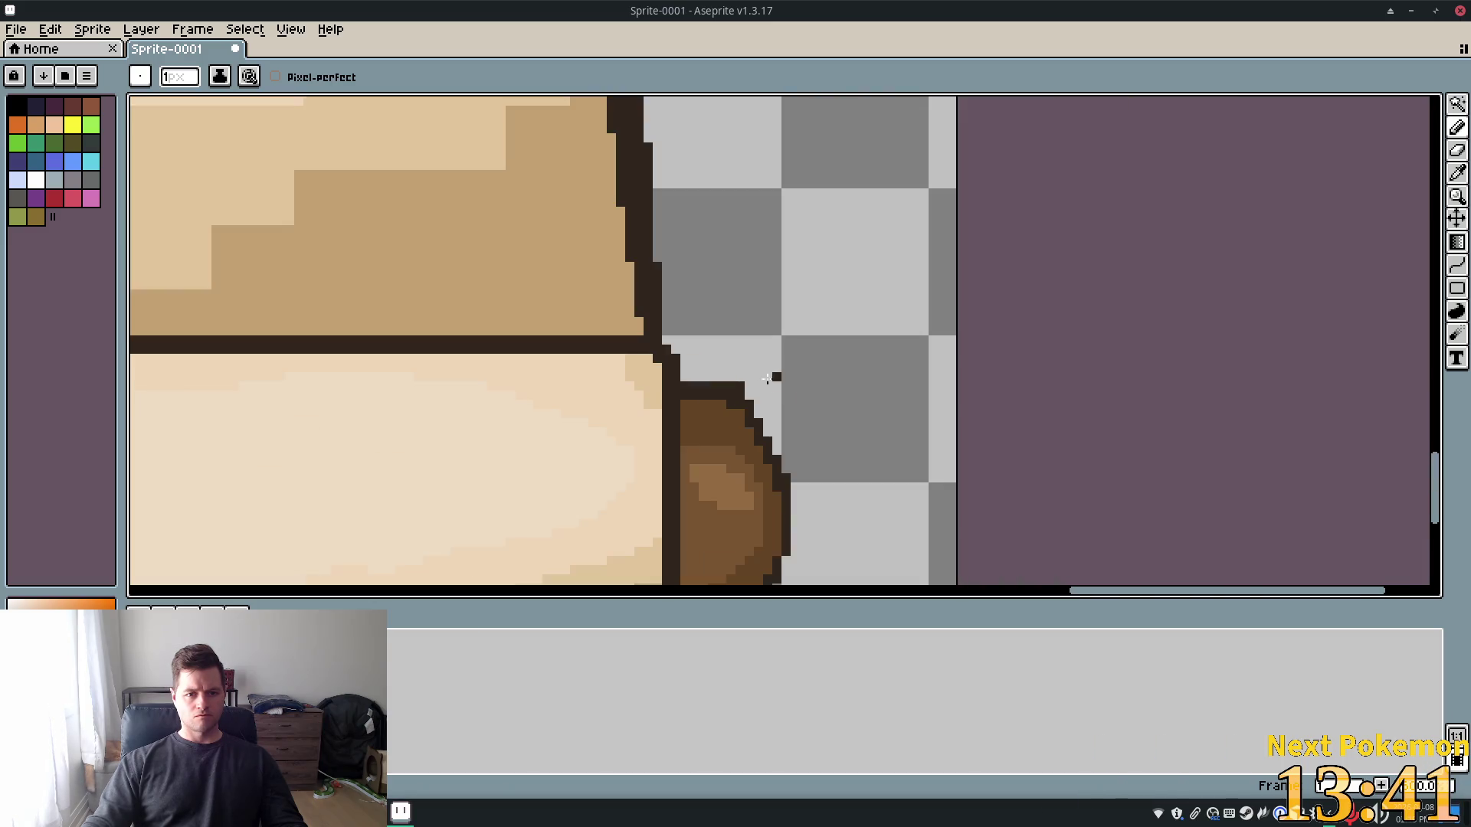
left_click_drag(774, 377, 855, 108)
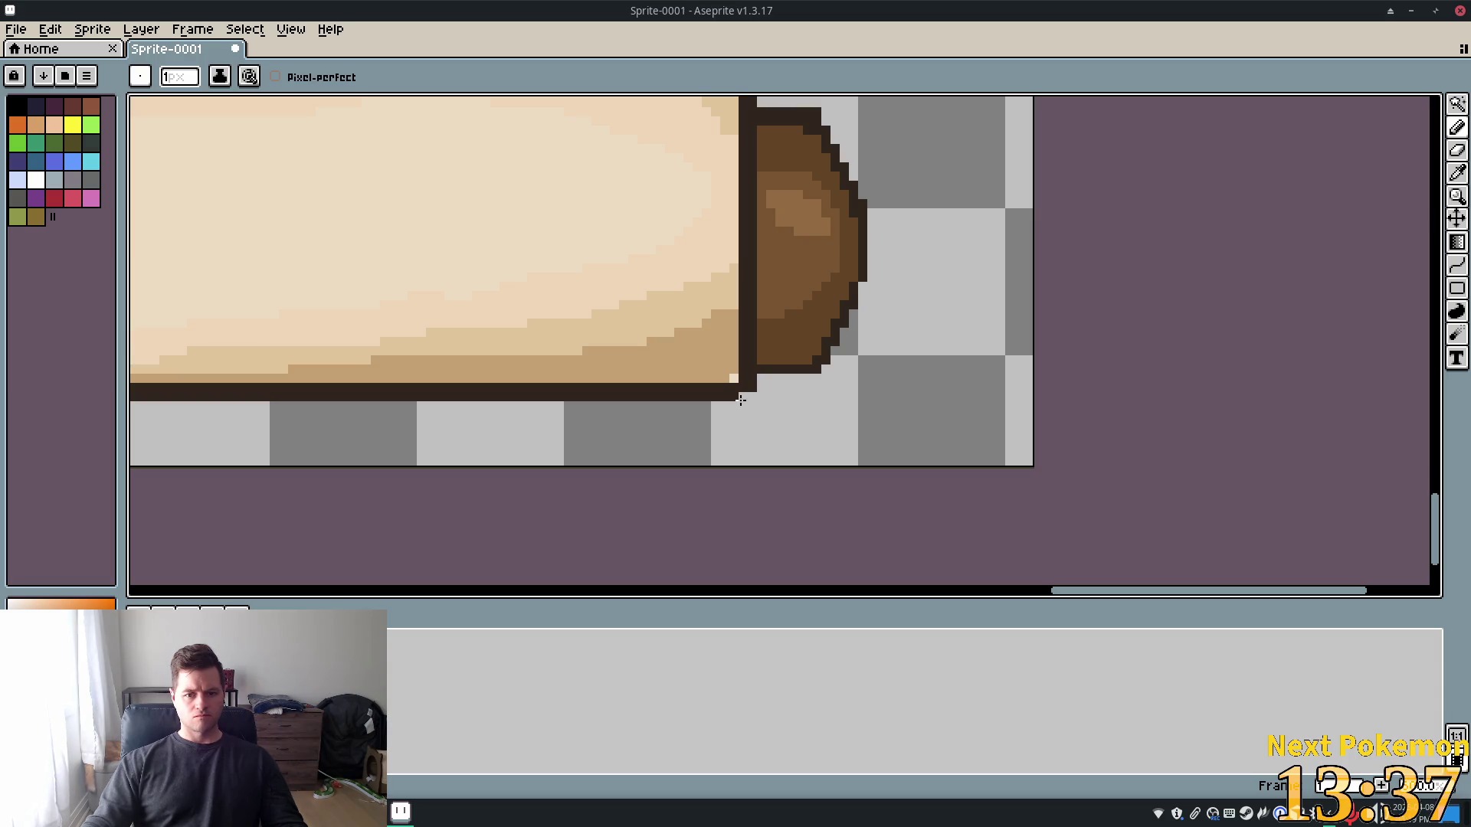
scroll(981, 412, "down", 5)
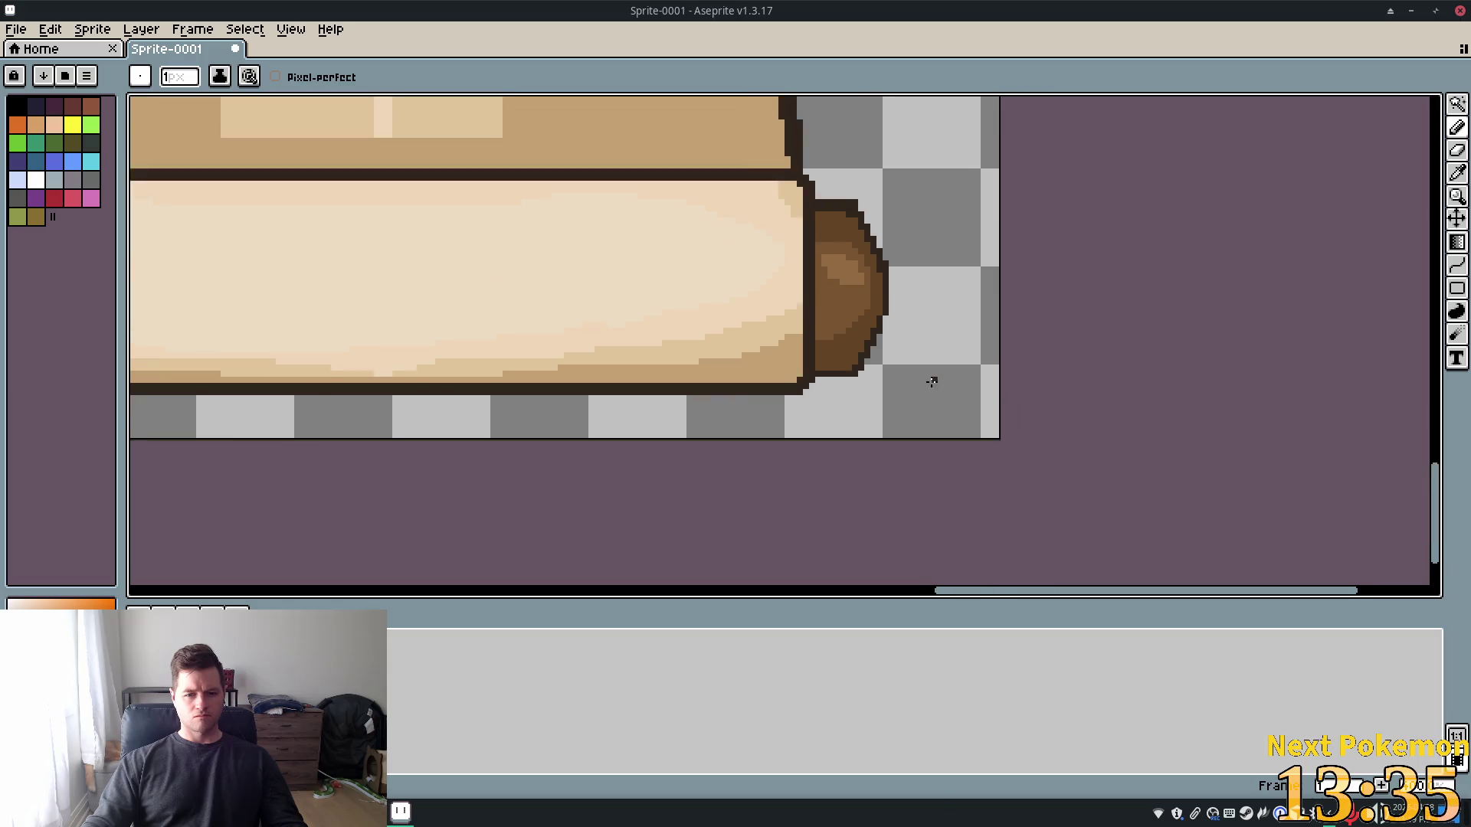
scroll(670, 333, "up", 4)
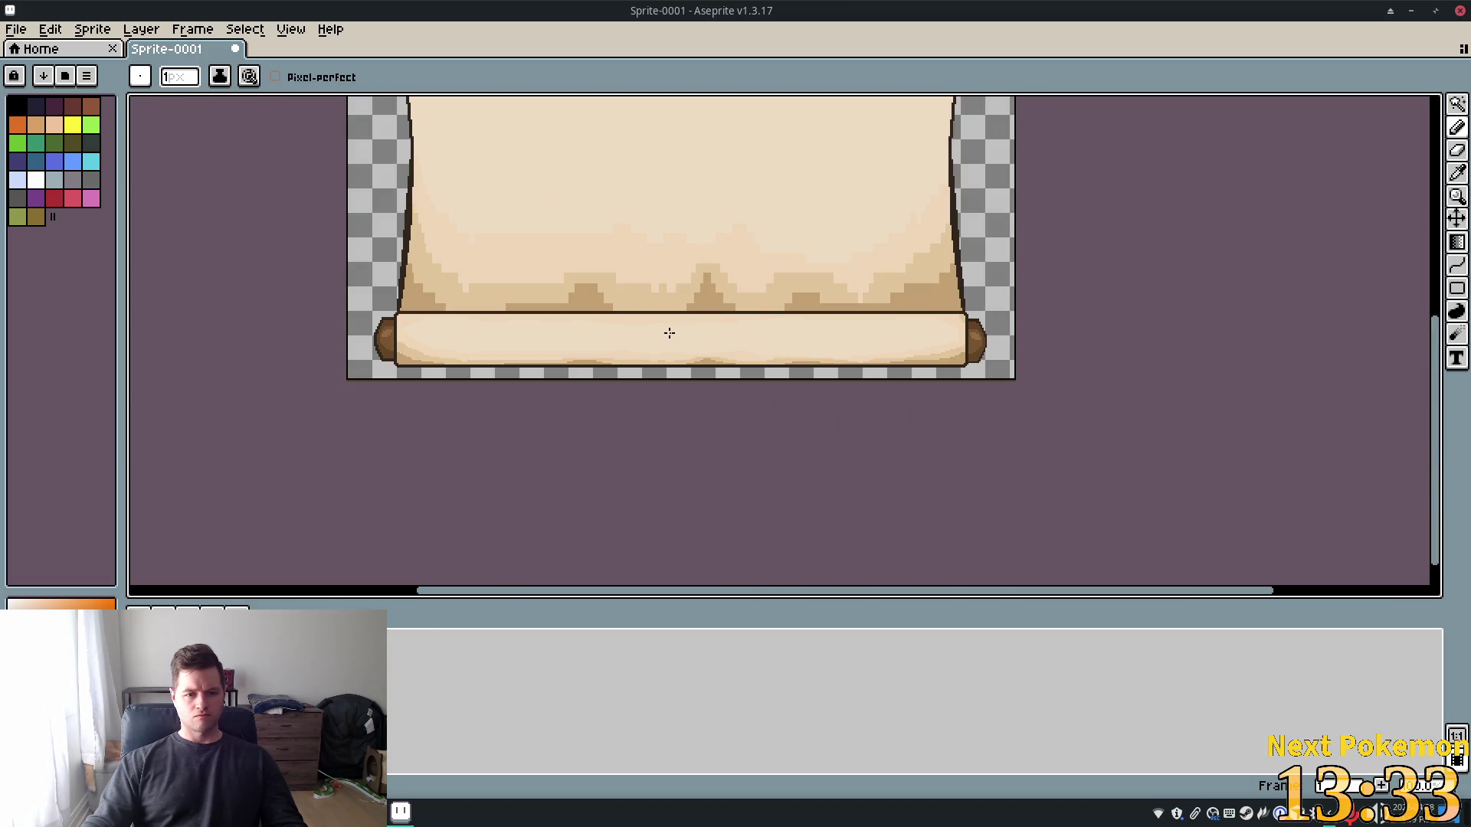
key("ctrl+s")
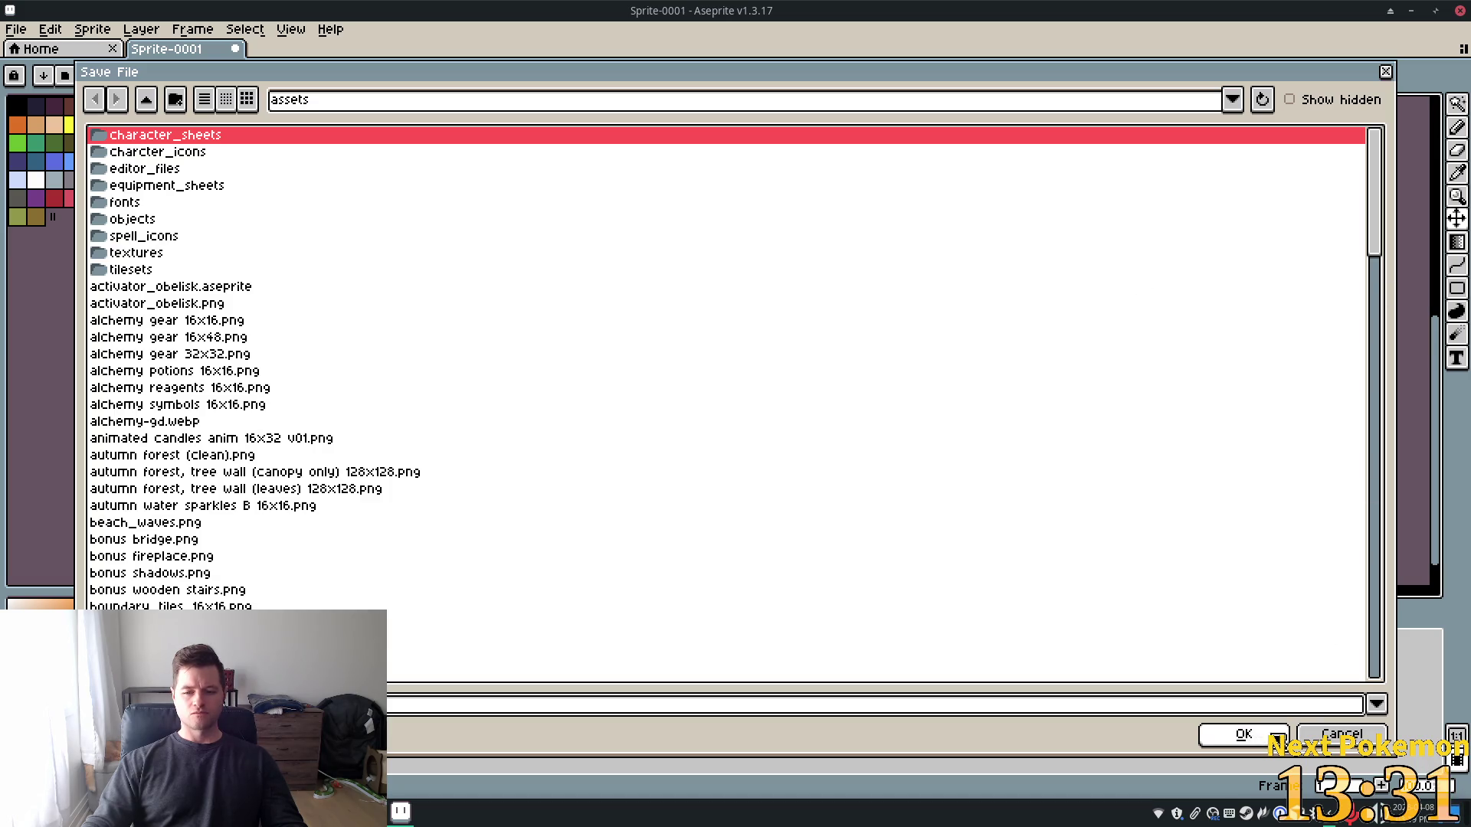
Cancel the first save, review the scroll, then save it as megalithic_texts.aseprite in assets
left_click(1243, 735)
mouse_move(1245, 276)
left_mouse_down()
mouse_move(1310, 505)
mouse_move(1320, 486)
left_mouse_up()
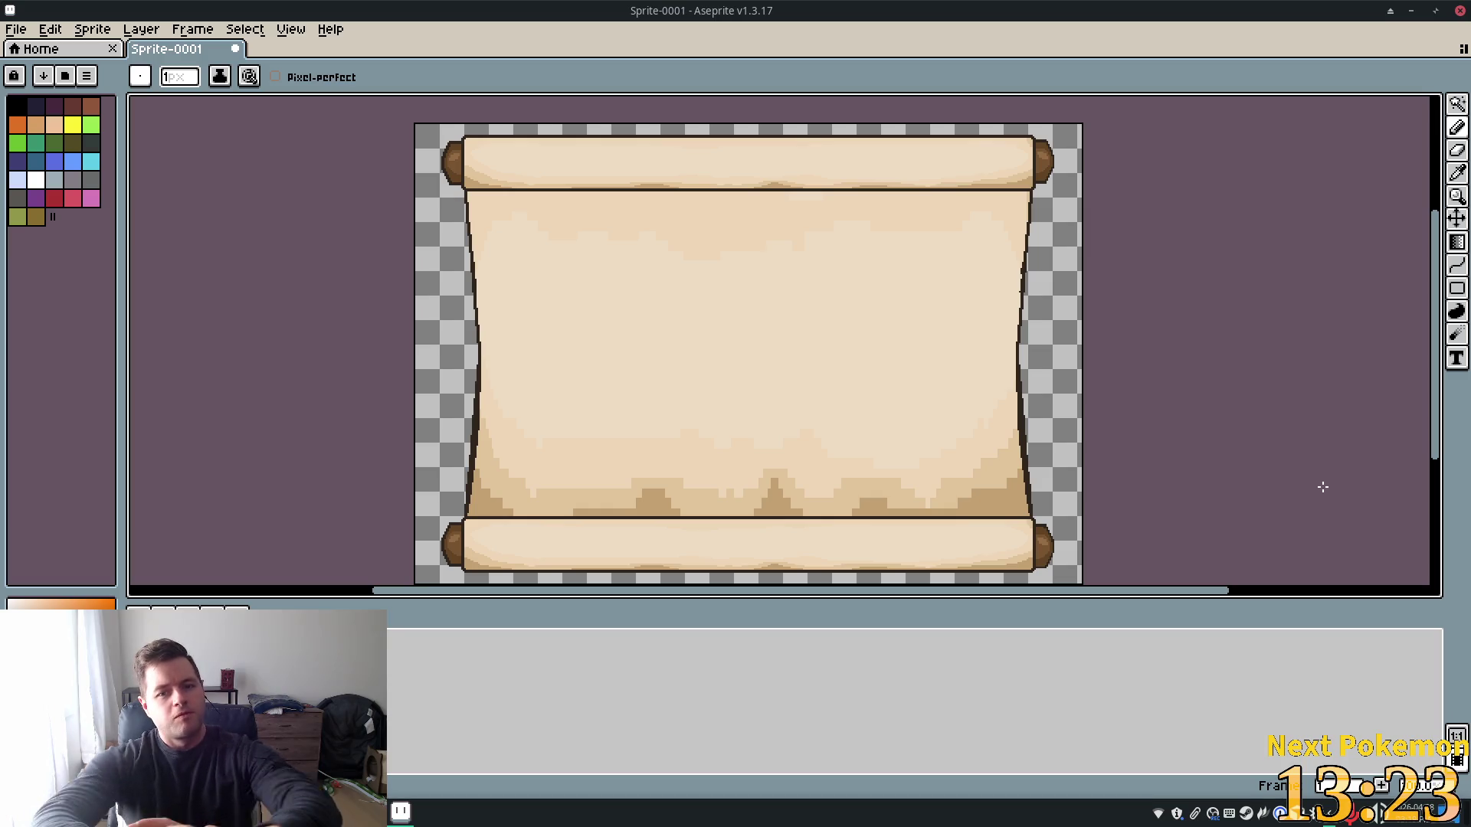
scroll(1294, 429, "down", 3)
scroll(1081, 345, "up", 3)
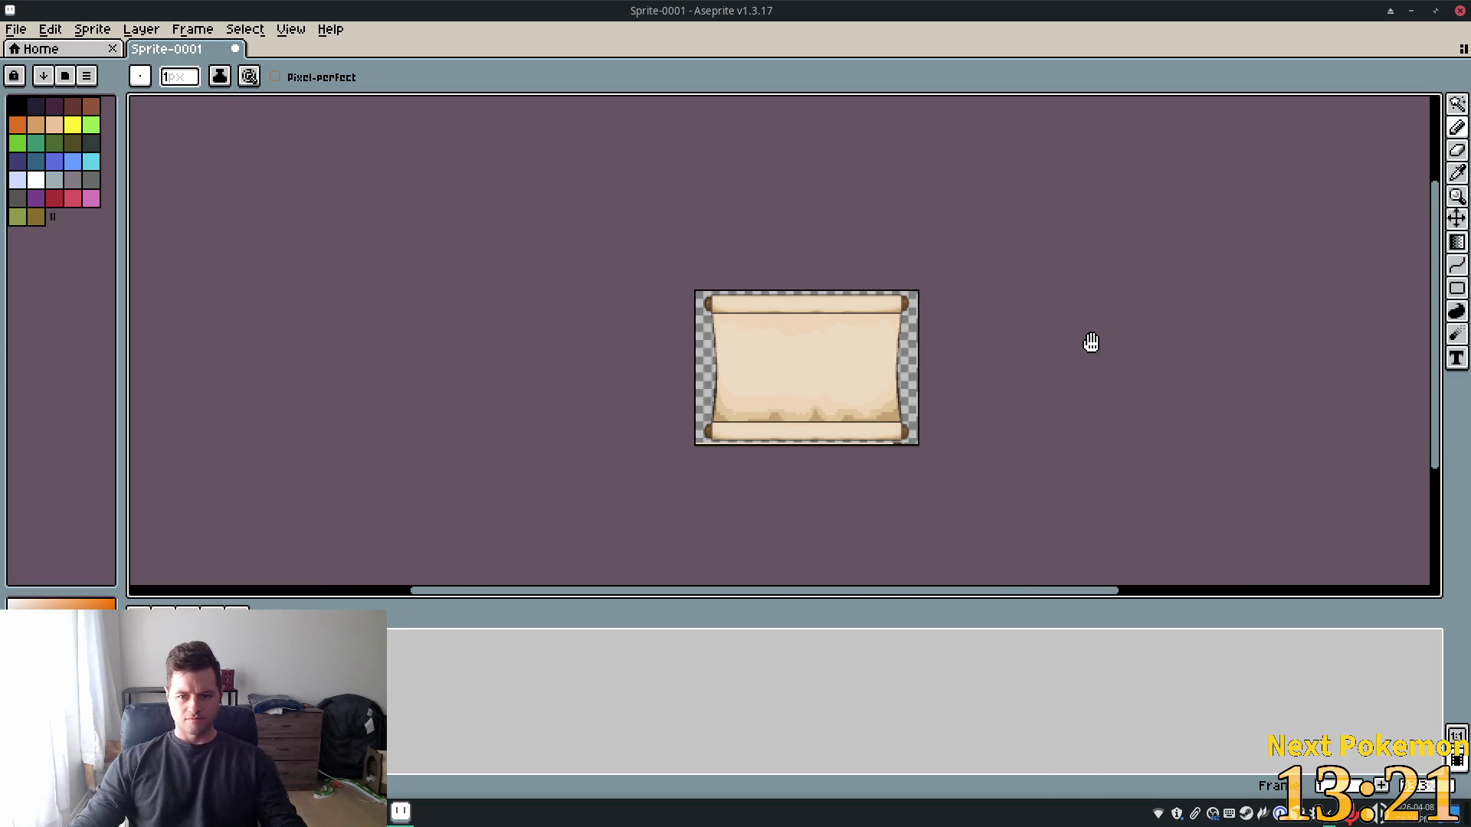
scroll(1082, 345, "down", 2)
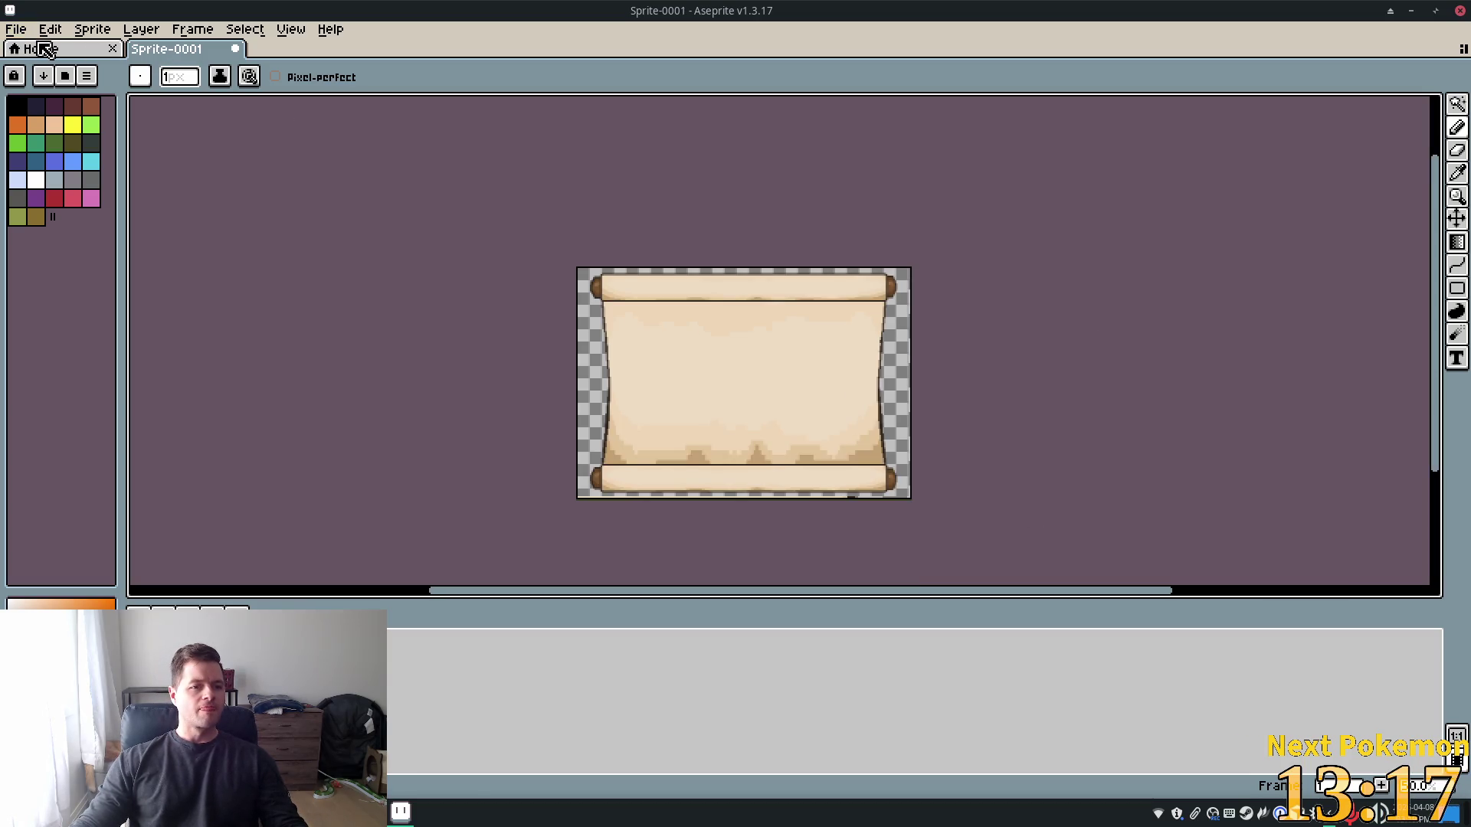
left_click(16, 29)
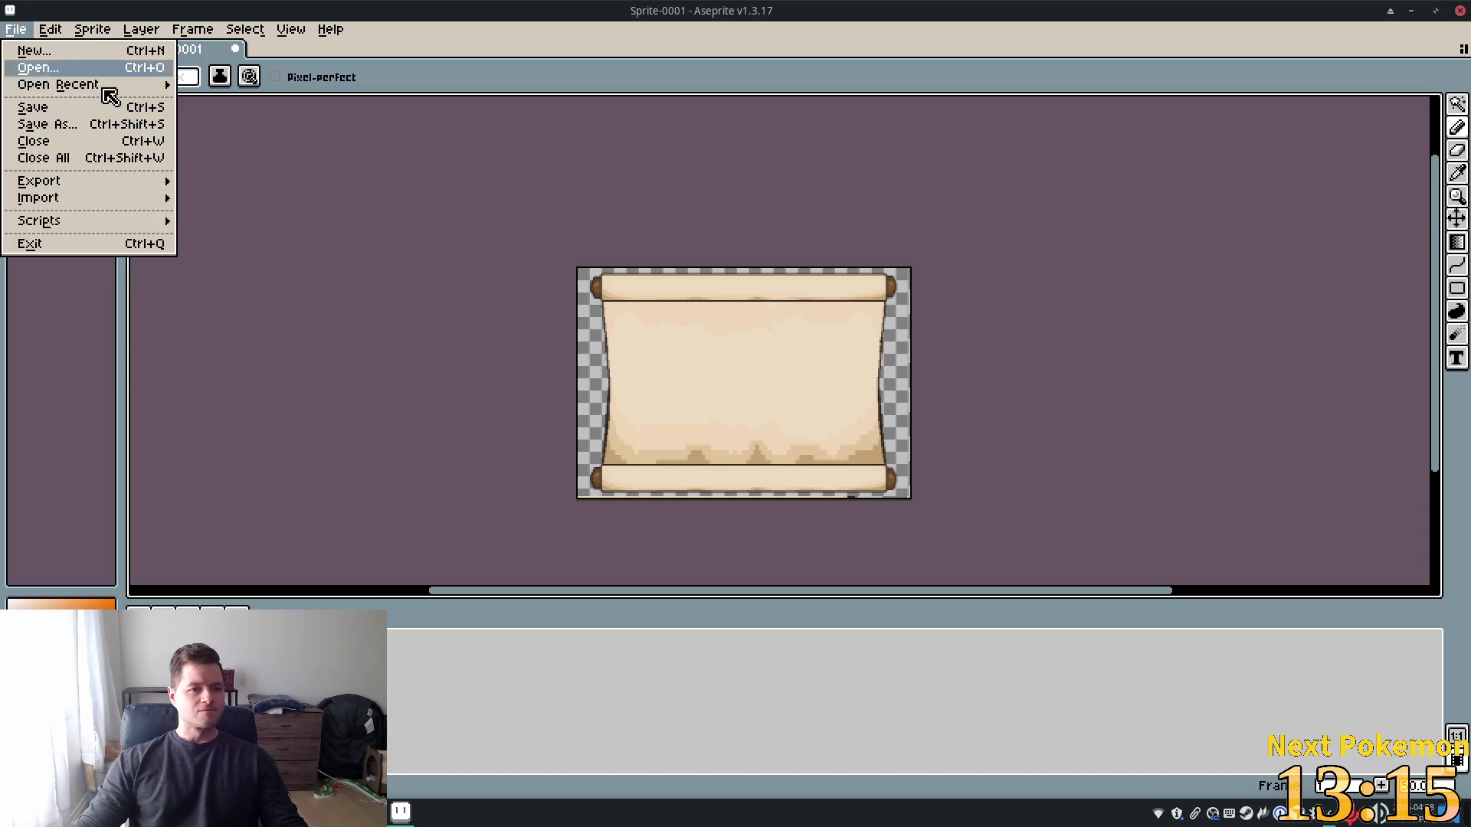
key("ctrl+s")
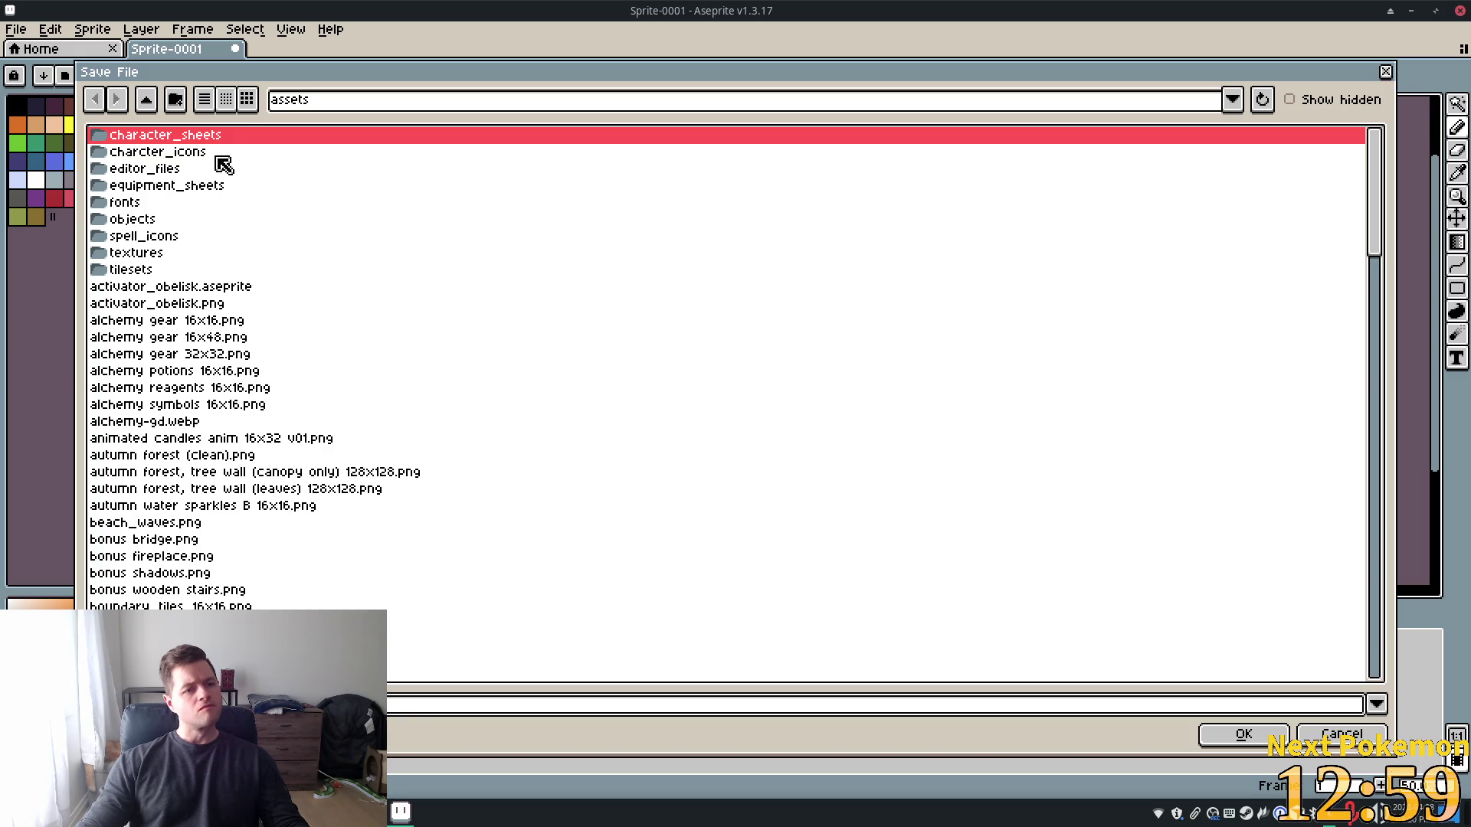
left_click(1243, 734)
Export the sprite to megalithic_texts.png with visible layers and all frames
left_click(16, 29)
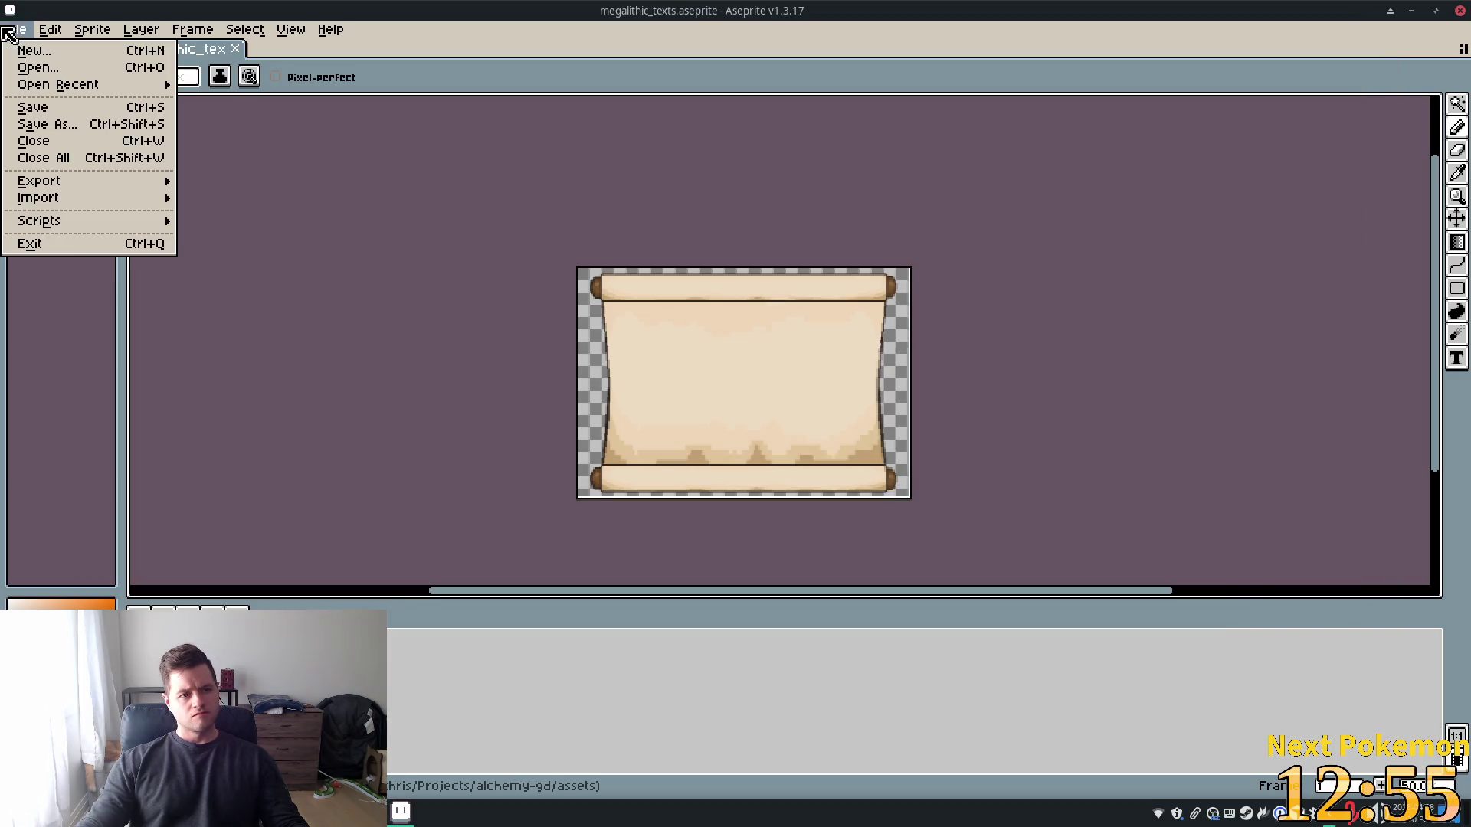
mouse_move(90, 183)
left_click(277, 185)
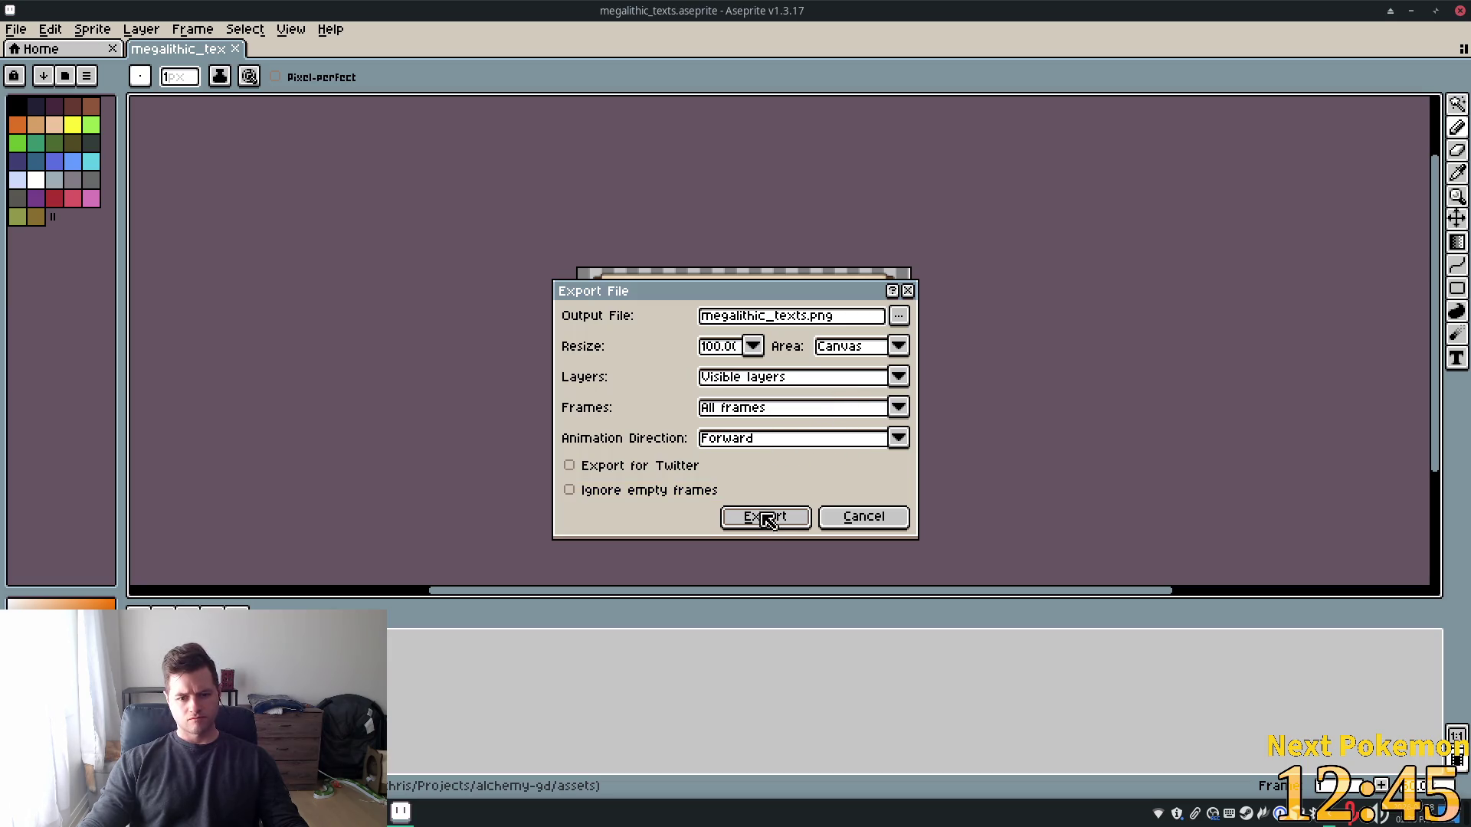
left_click(900, 317)
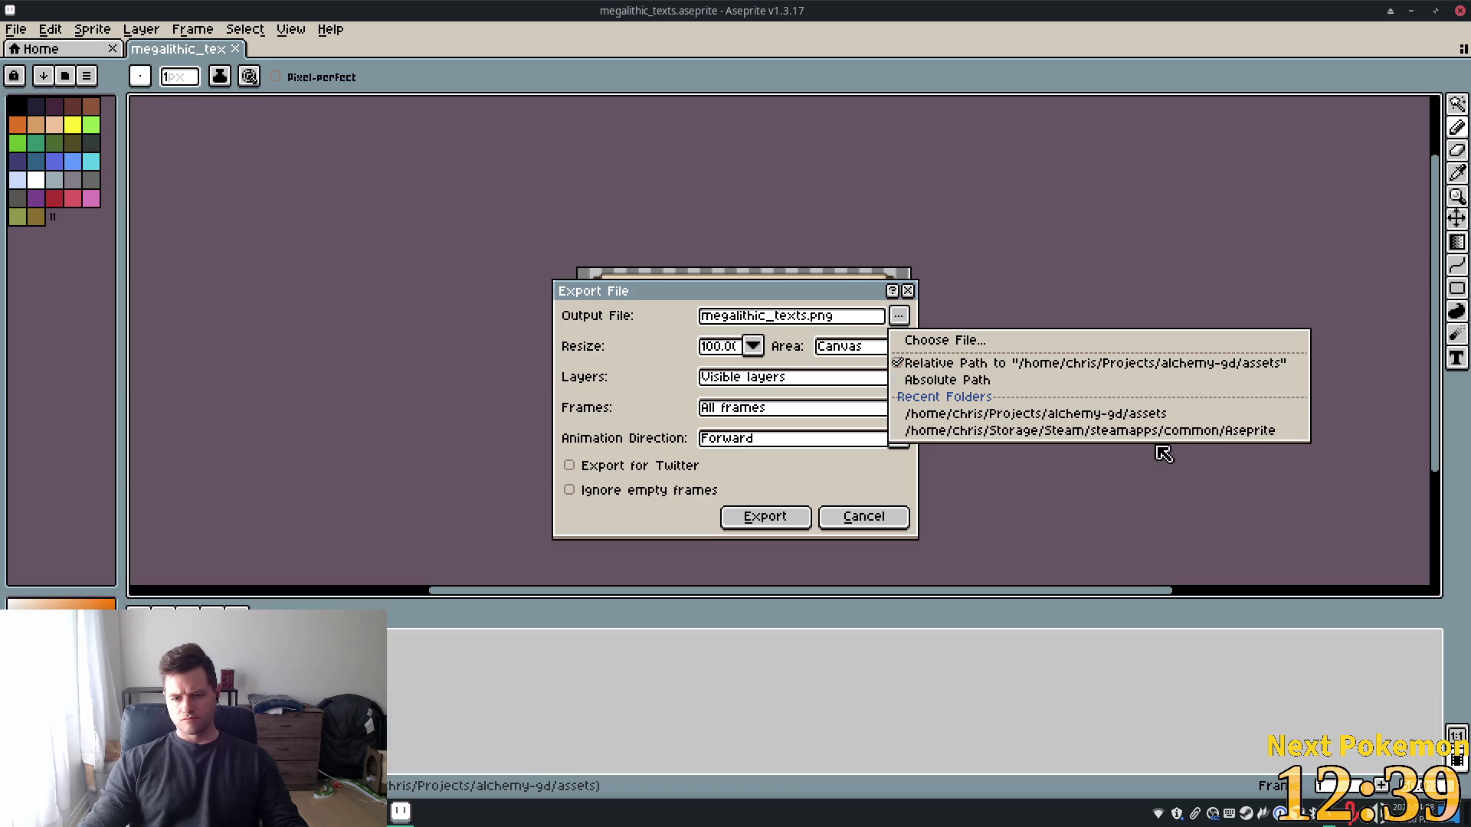
left_click(766, 528)
left_click(765, 517)
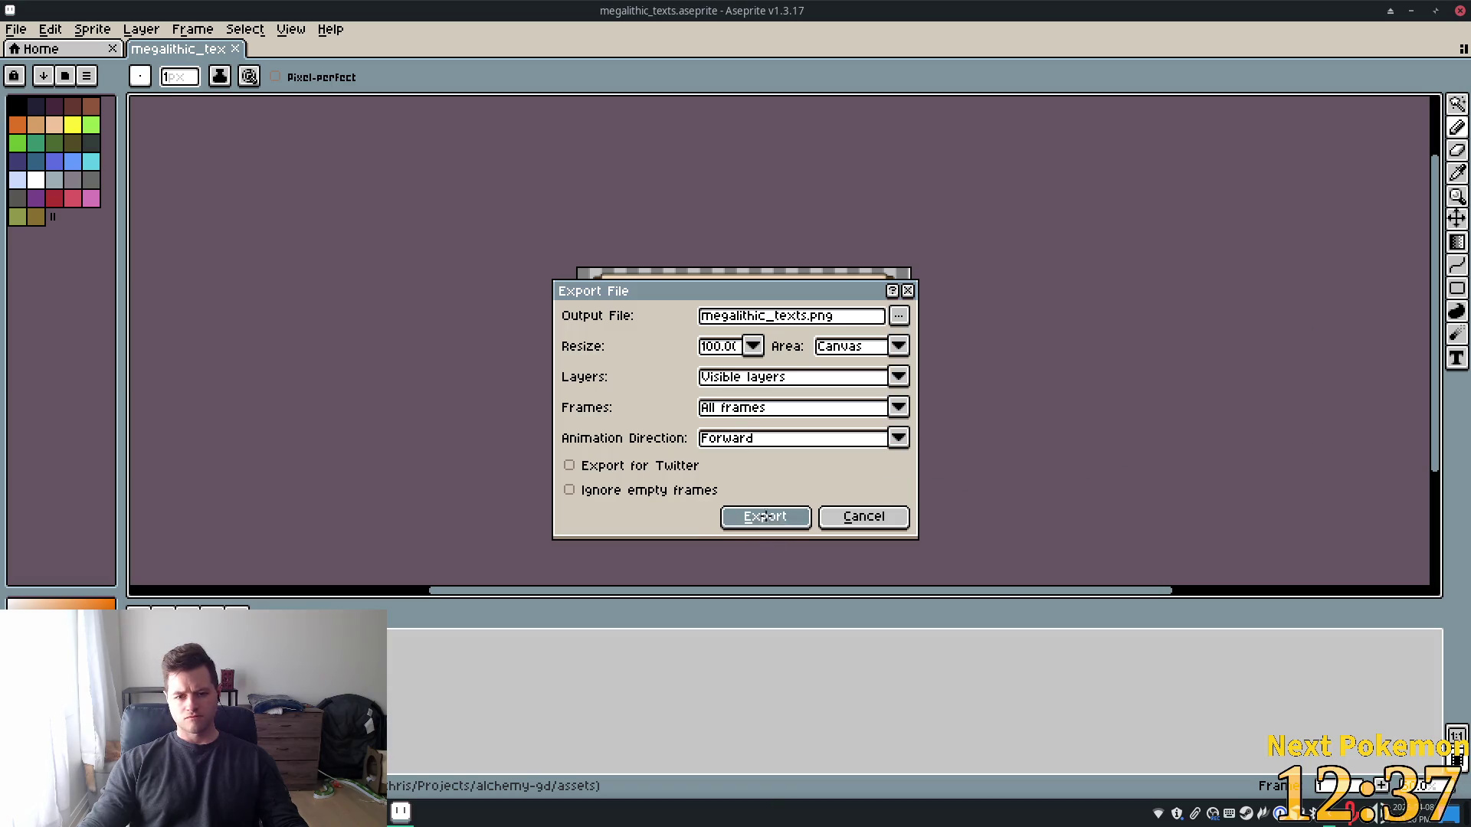
key("alt+Tab")
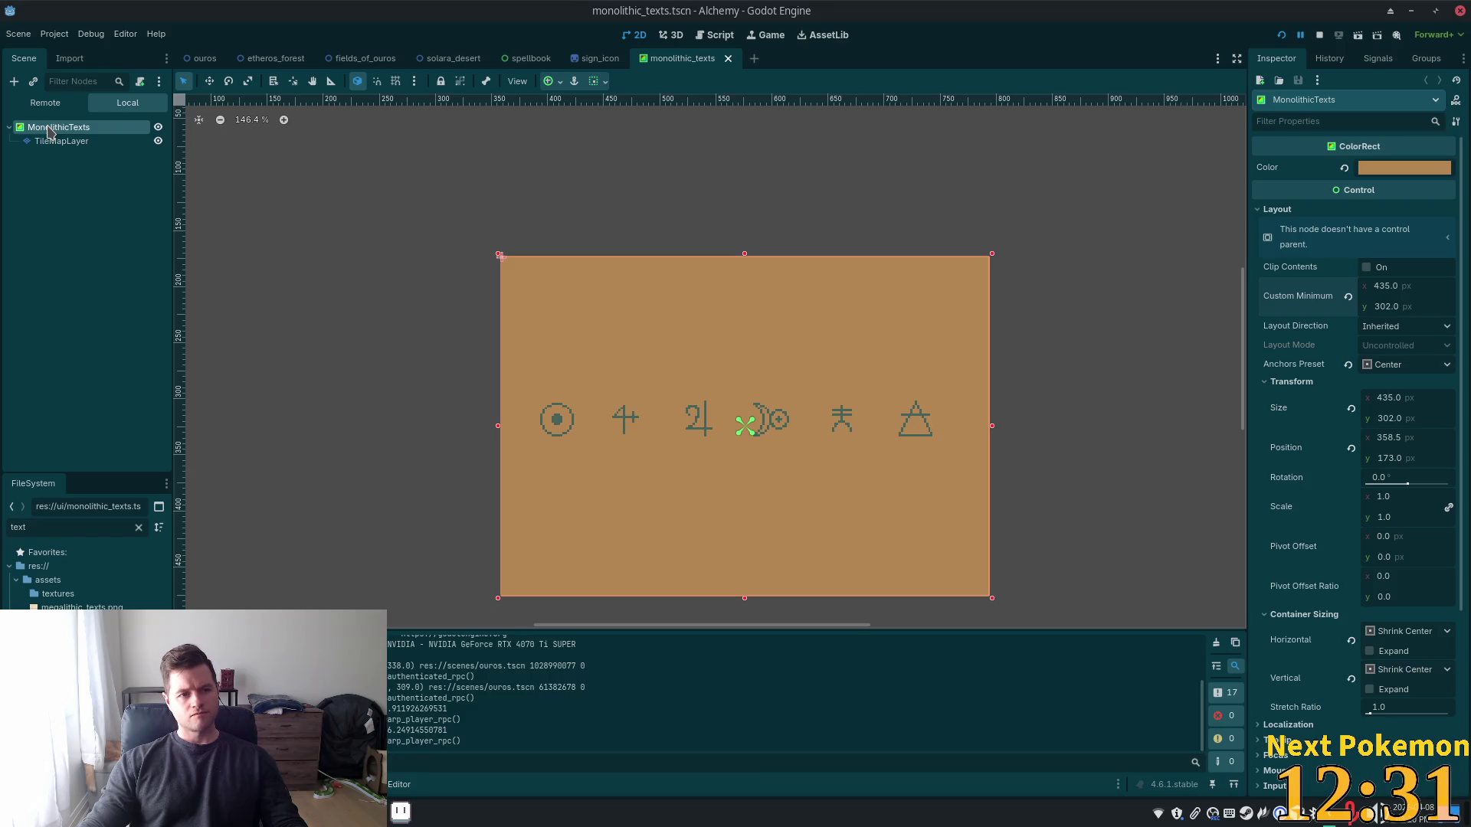
Add a Sprite2D child node under MonolithicTexts by searching 'sprite'
key("ctrl+a")
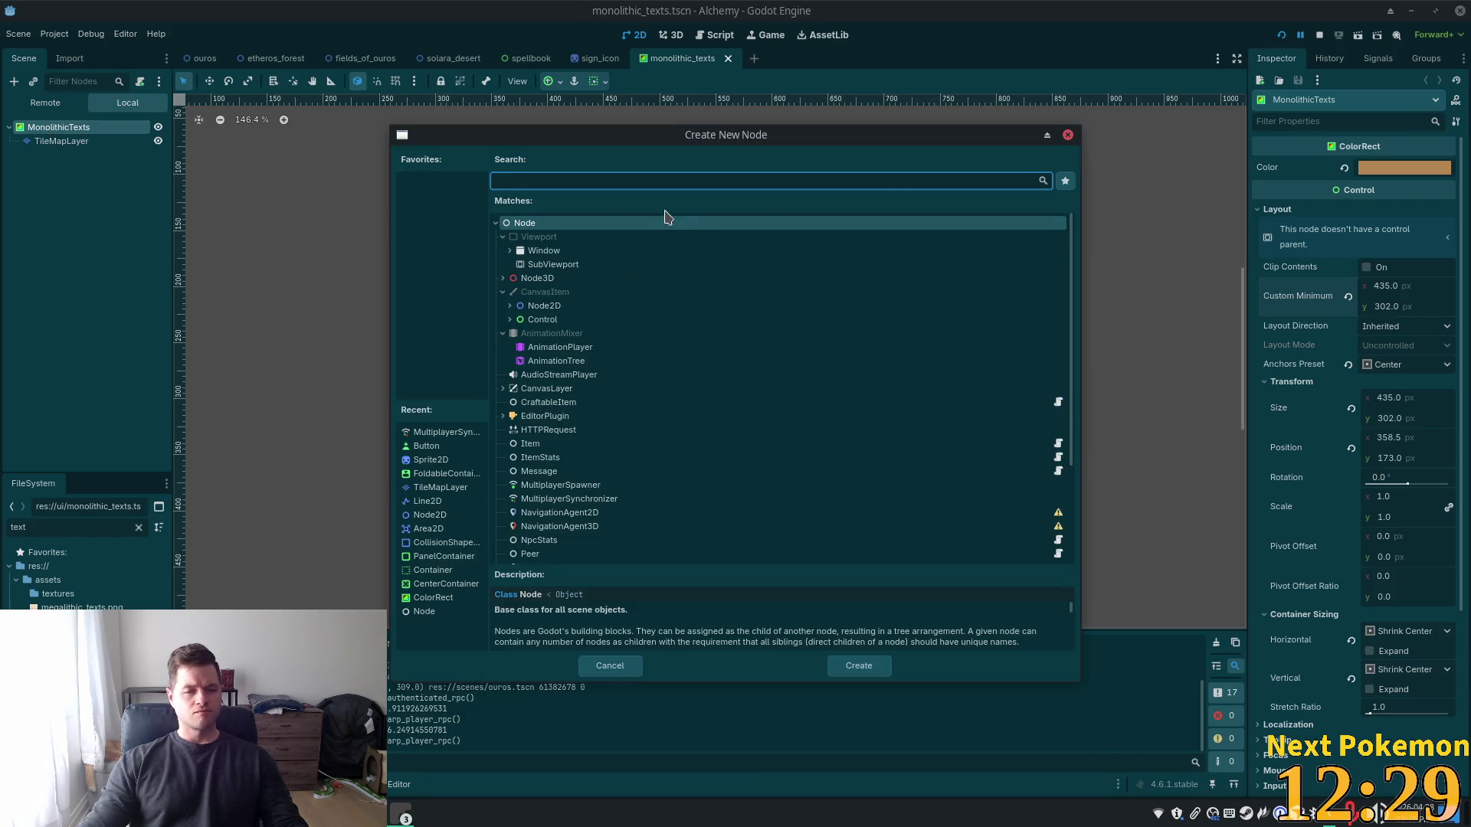
type("sprite")
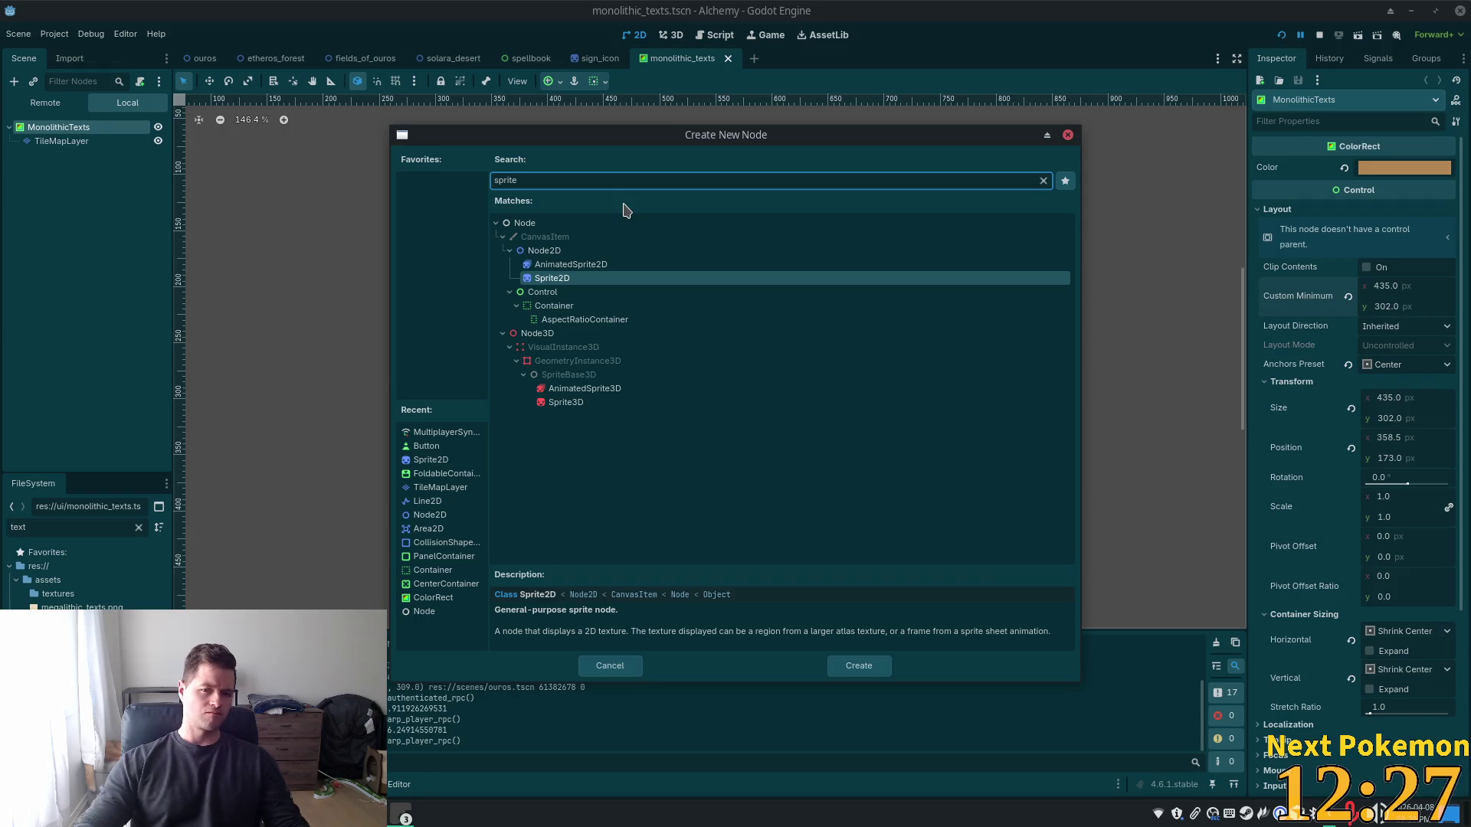
double_click(590, 278)
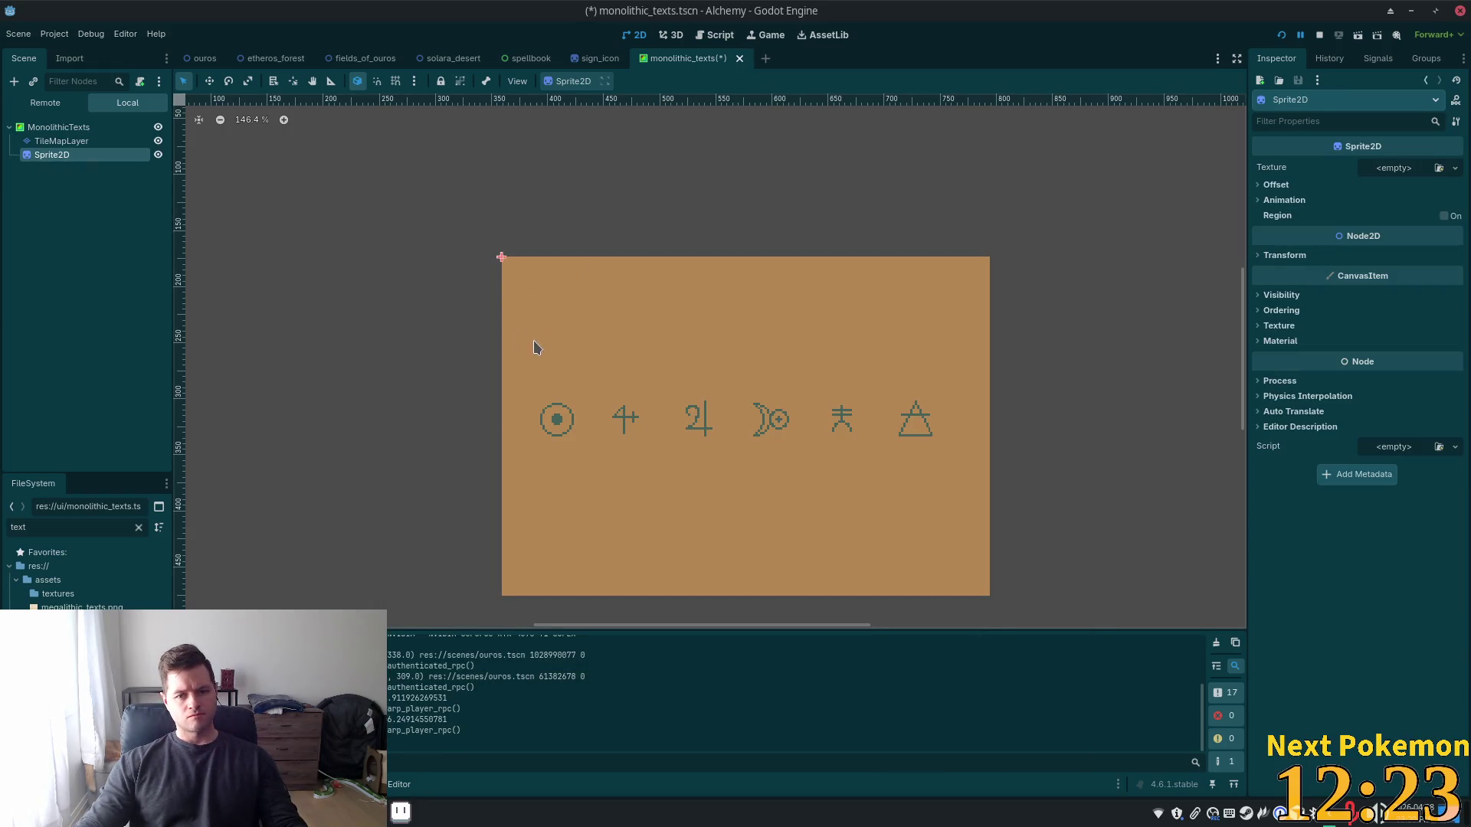
left_click(1398, 169)
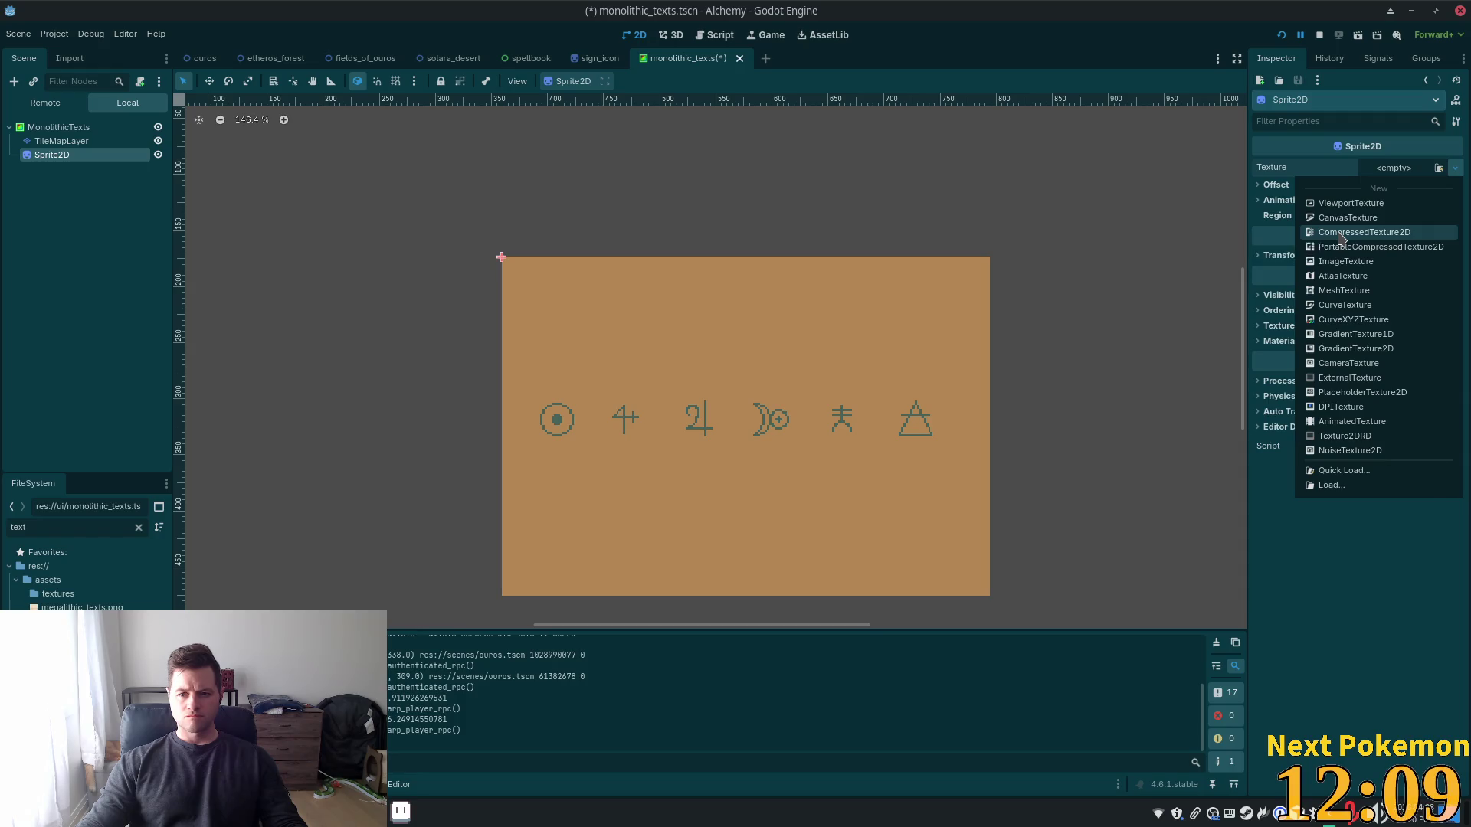
Try a CompressedTexture2D on the sprite, copy MonolithicTexts' Custom Minimum size, and browse sprite properties
left_click(1338, 232)
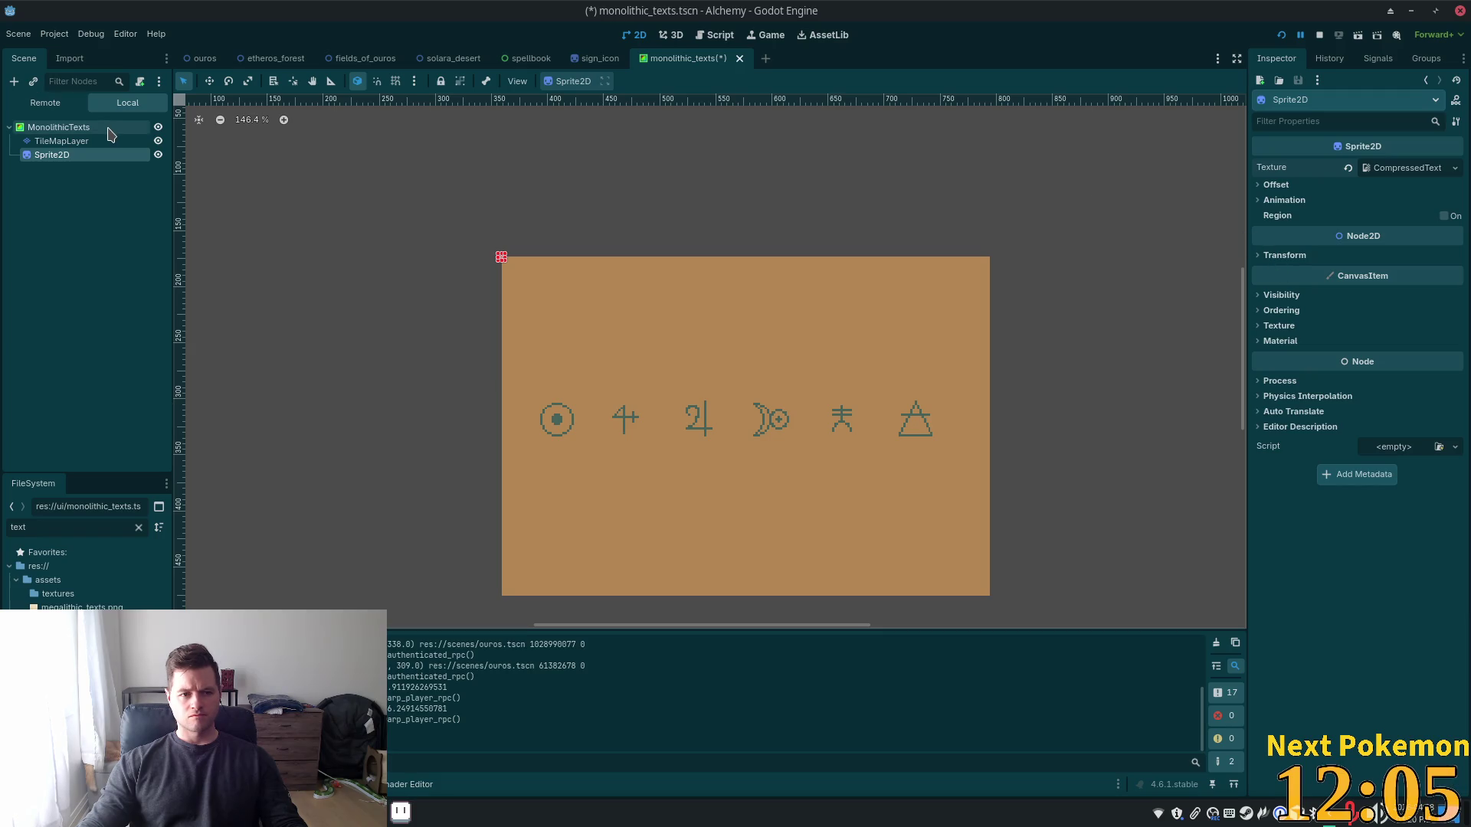
left_click(60, 131)
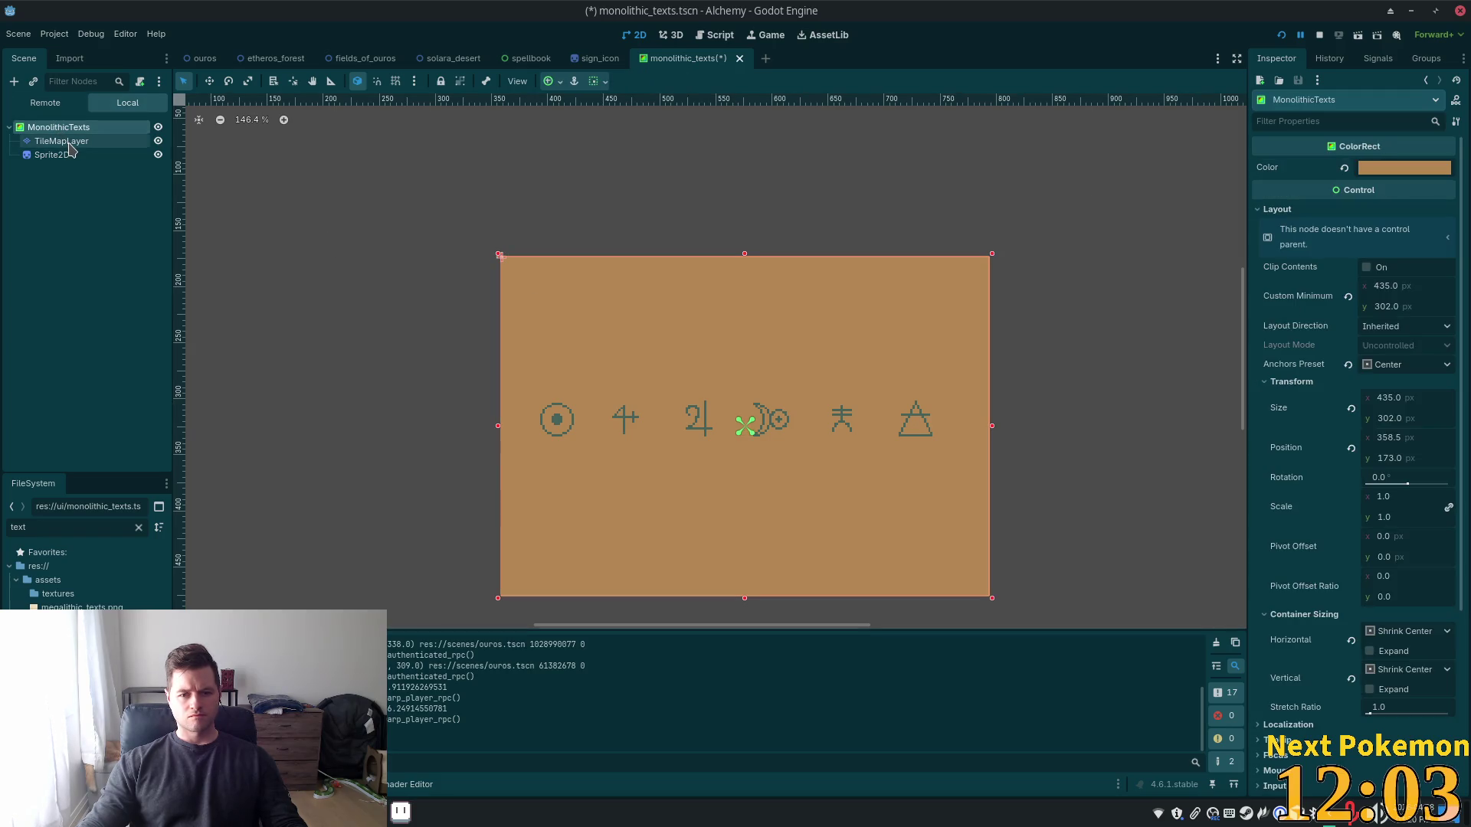
right_click(1303, 301)
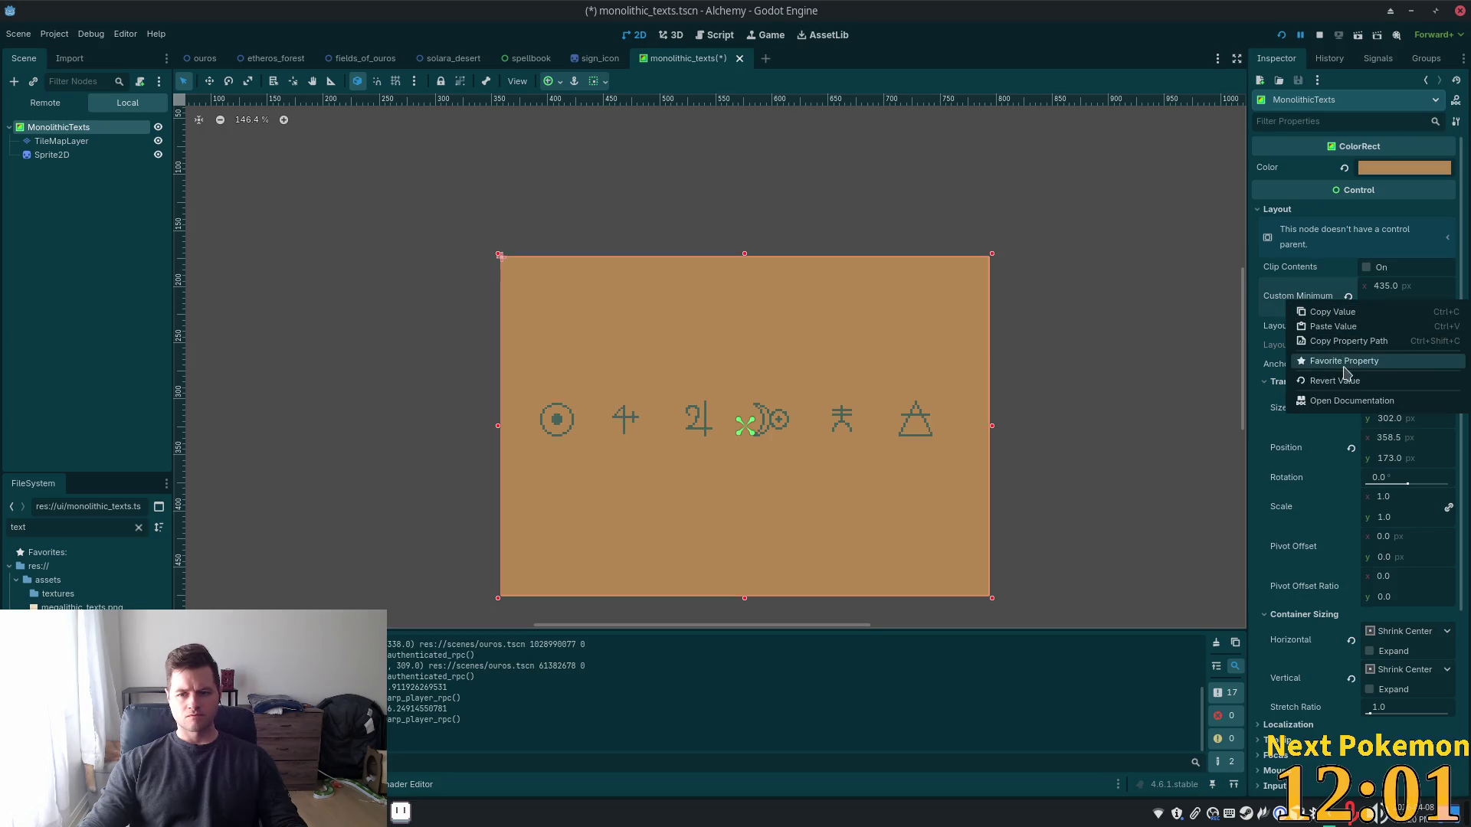
left_click(1318, 314)
left_click(69, 155)
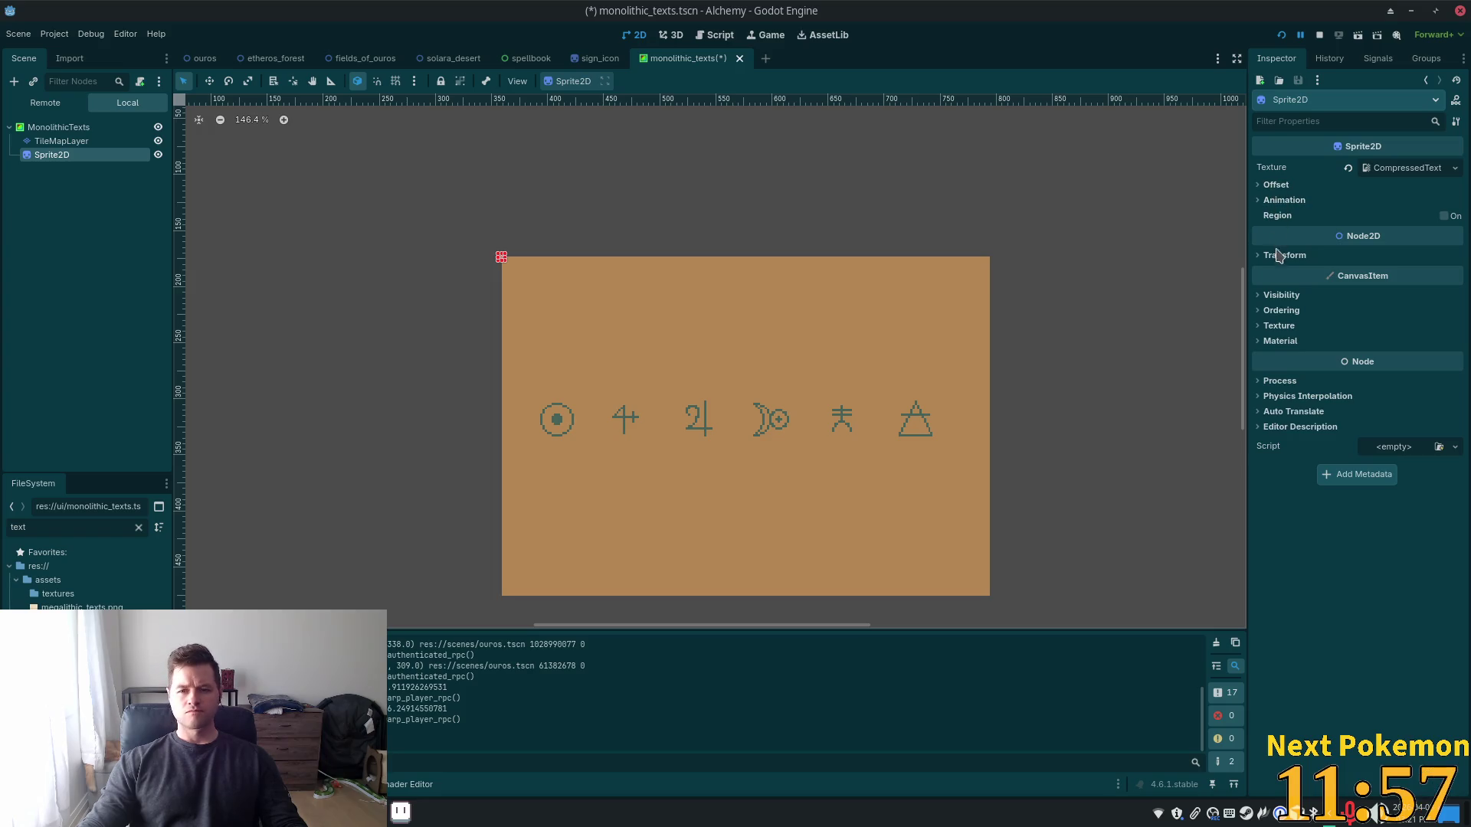
left_click(1280, 255)
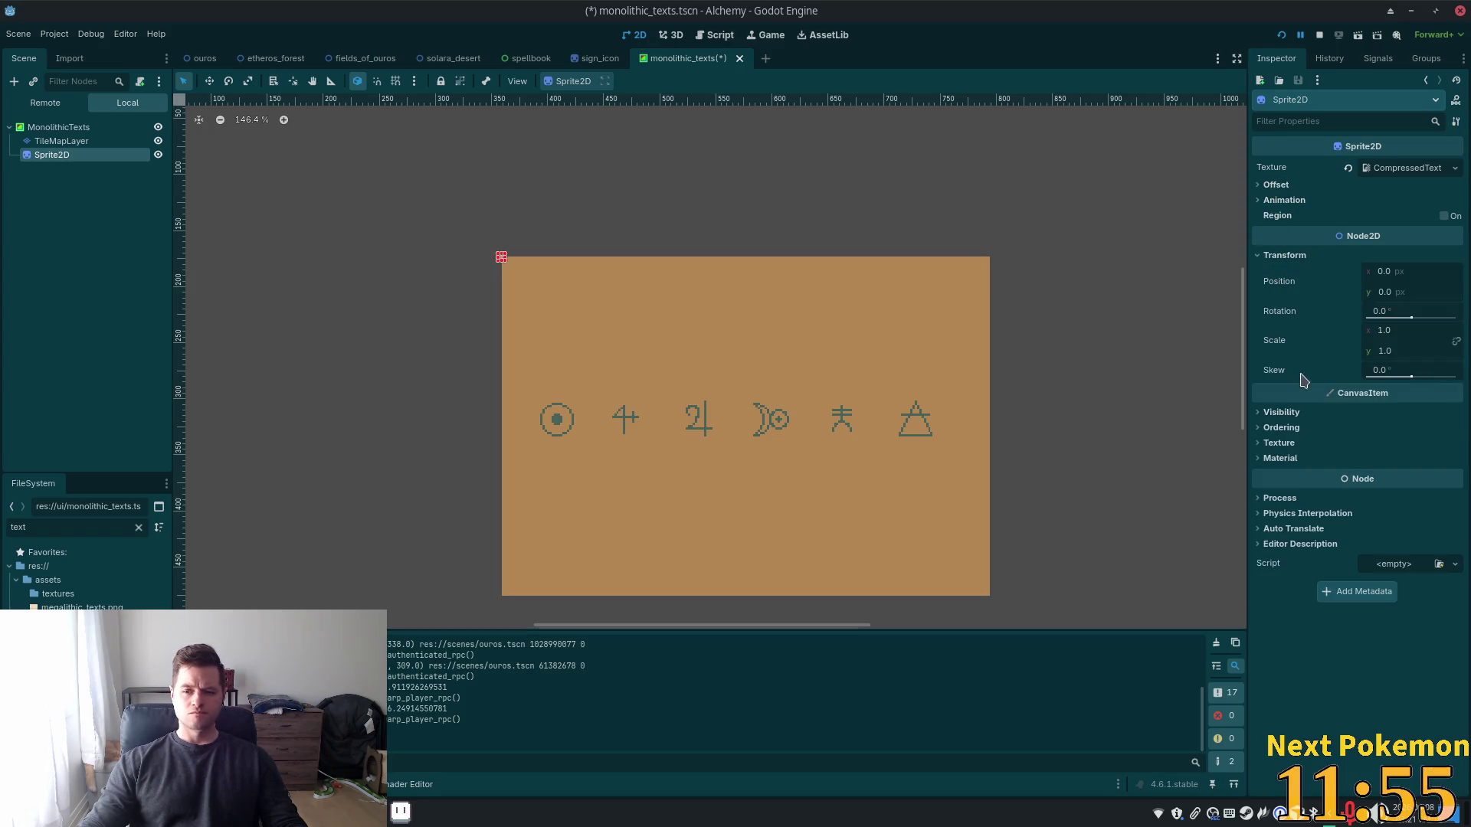
left_click(1278, 185)
left_click(1277, 186)
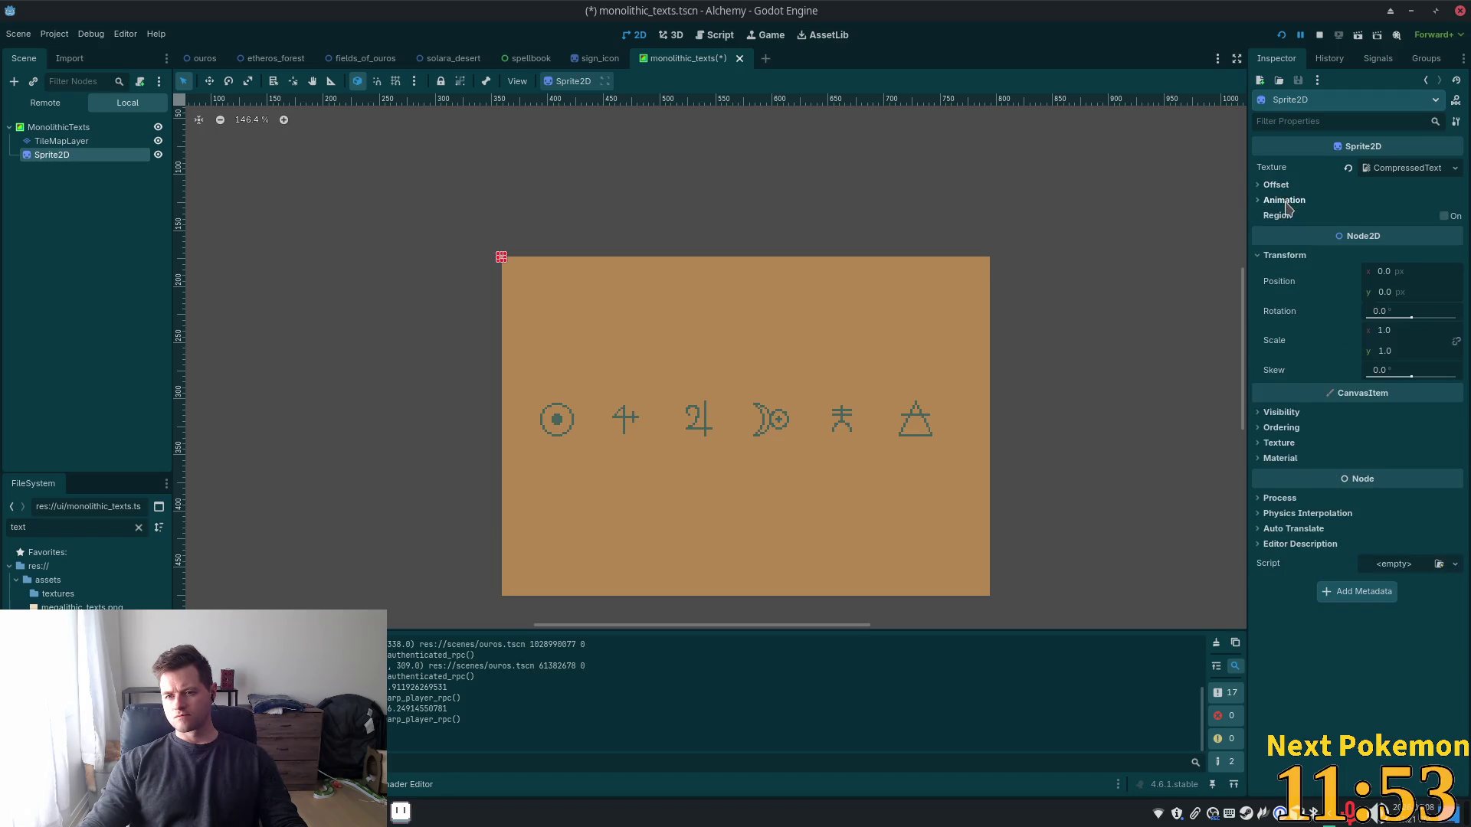
left_click(1280, 197)
left_click(1277, 185)
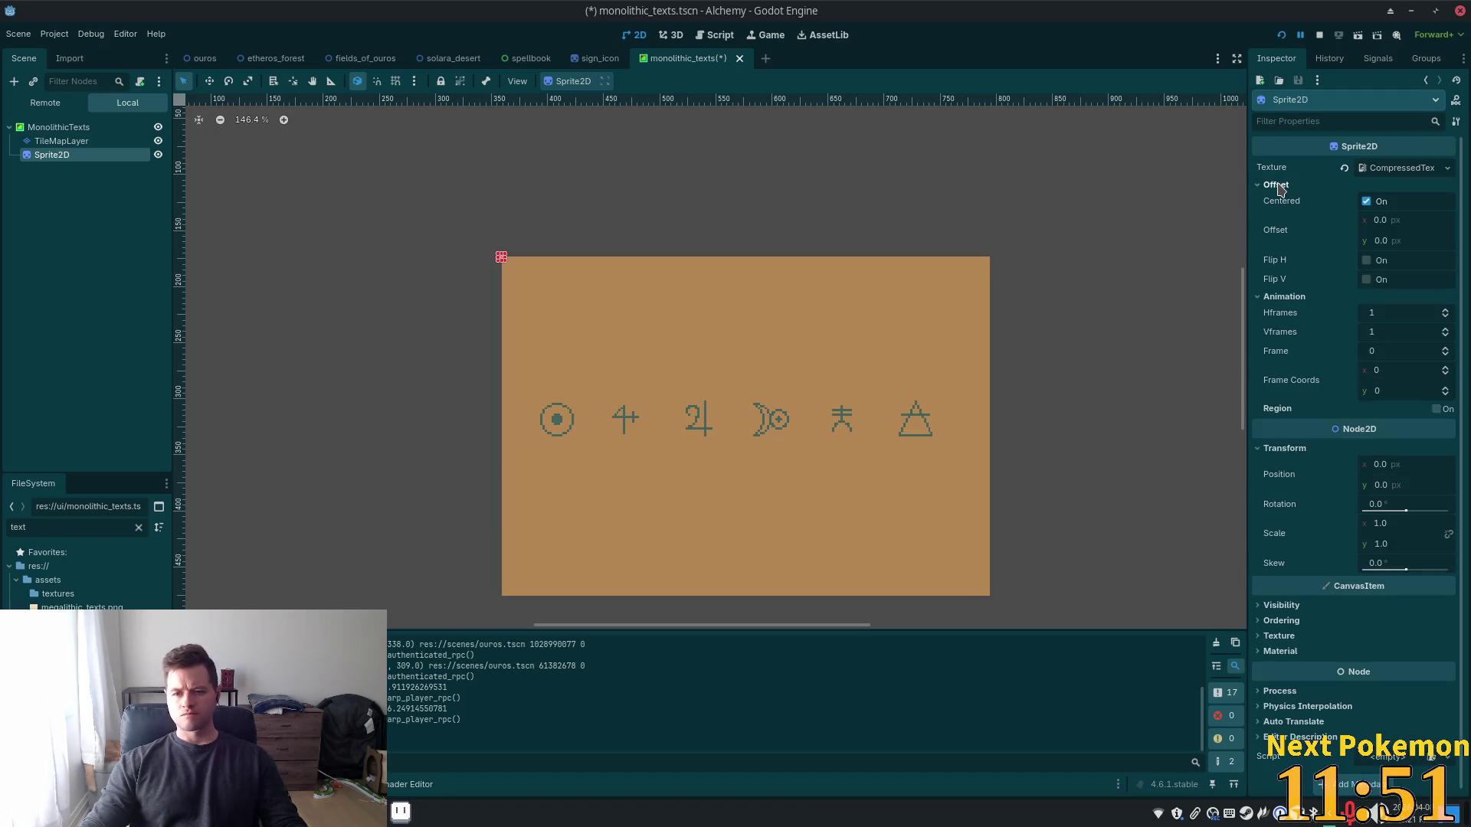
left_click(1400, 167)
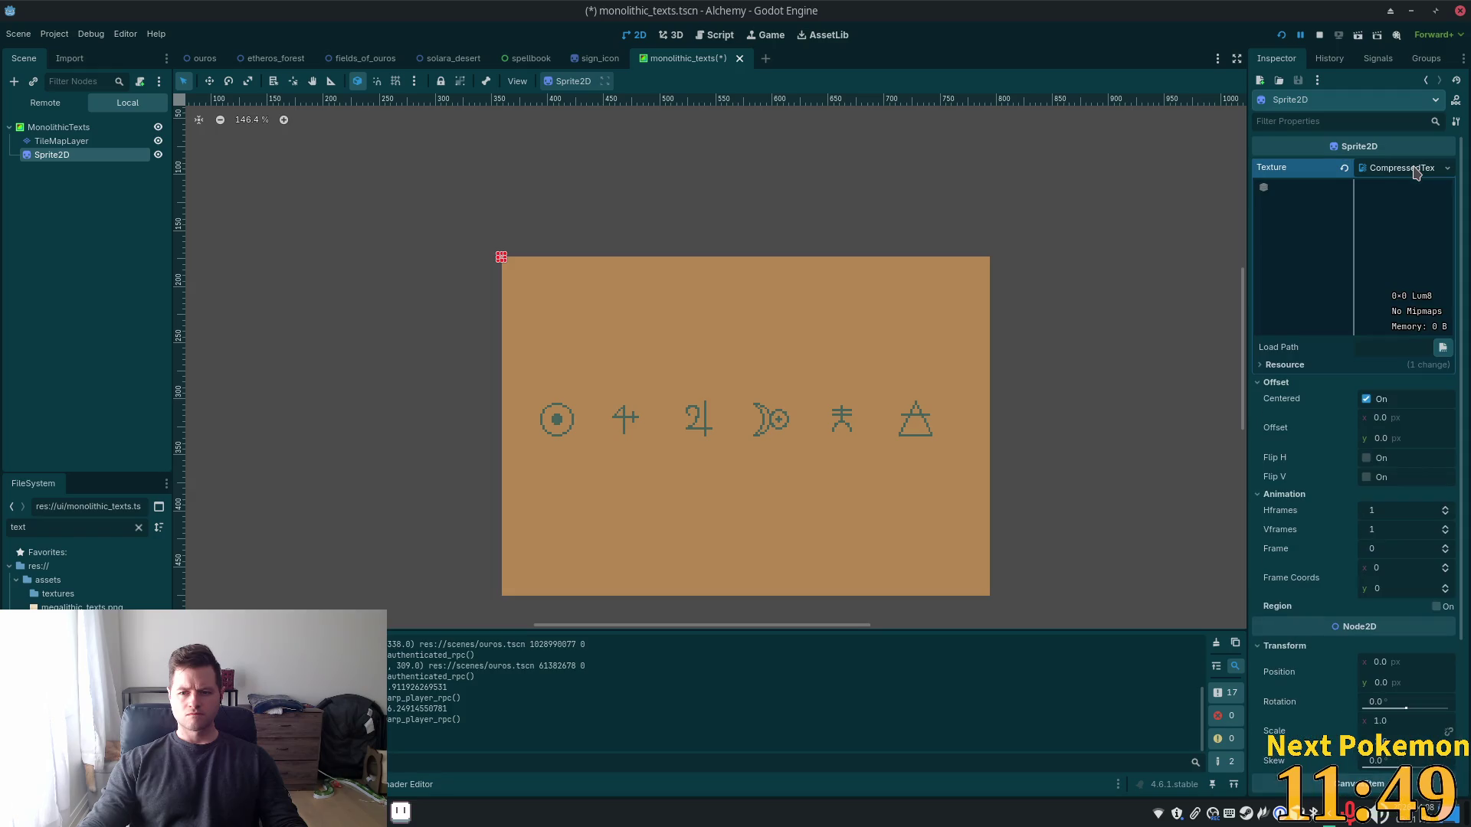
left_click(1394, 168)
Filter FileSystem for 'texts' and drop megalithic_texts.png into the Sprite2D Texture slot
left_click(127, 528)
key("BackSpace")
key("BackSpace")
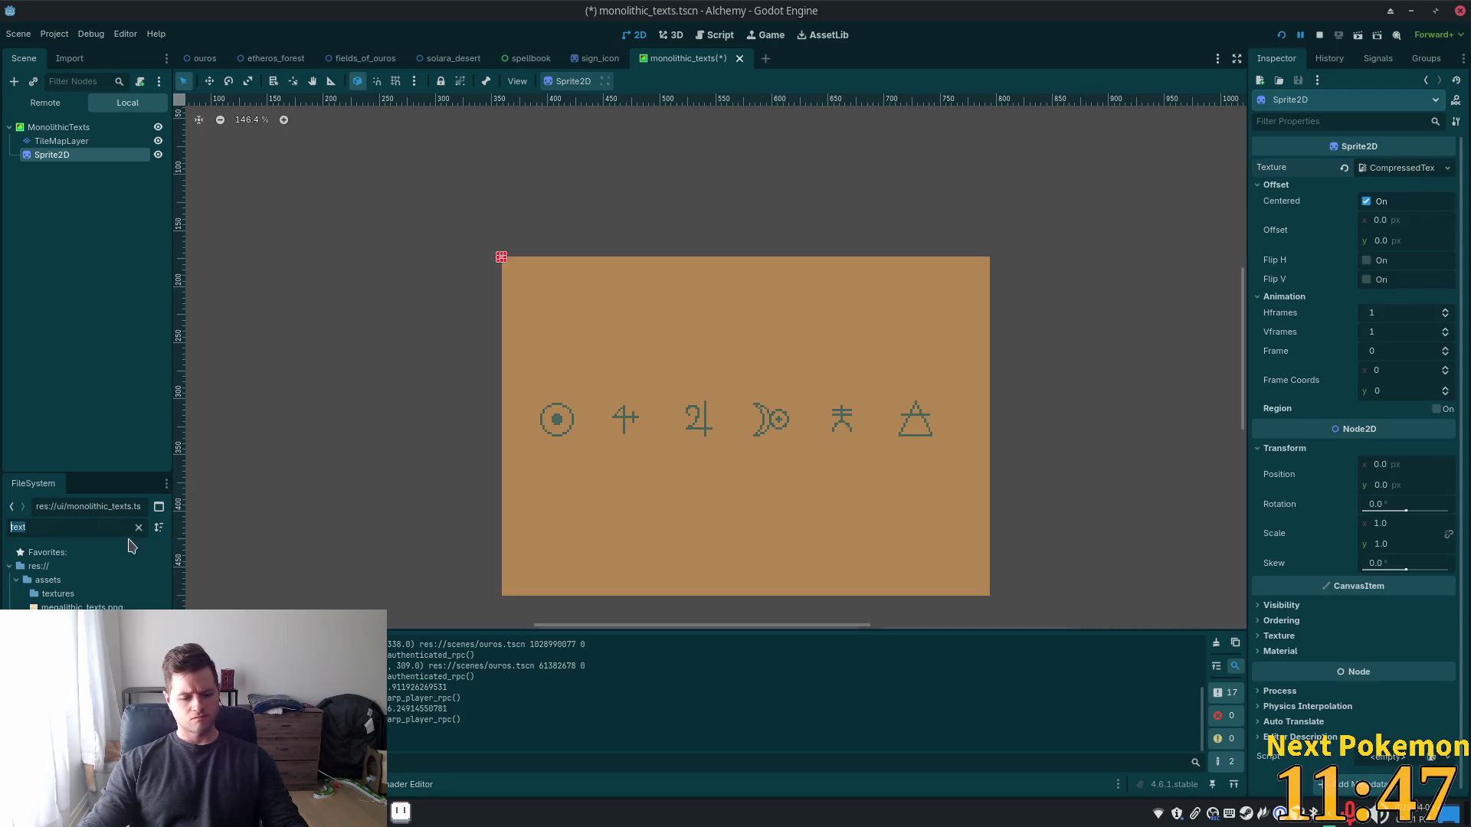
type("xts")
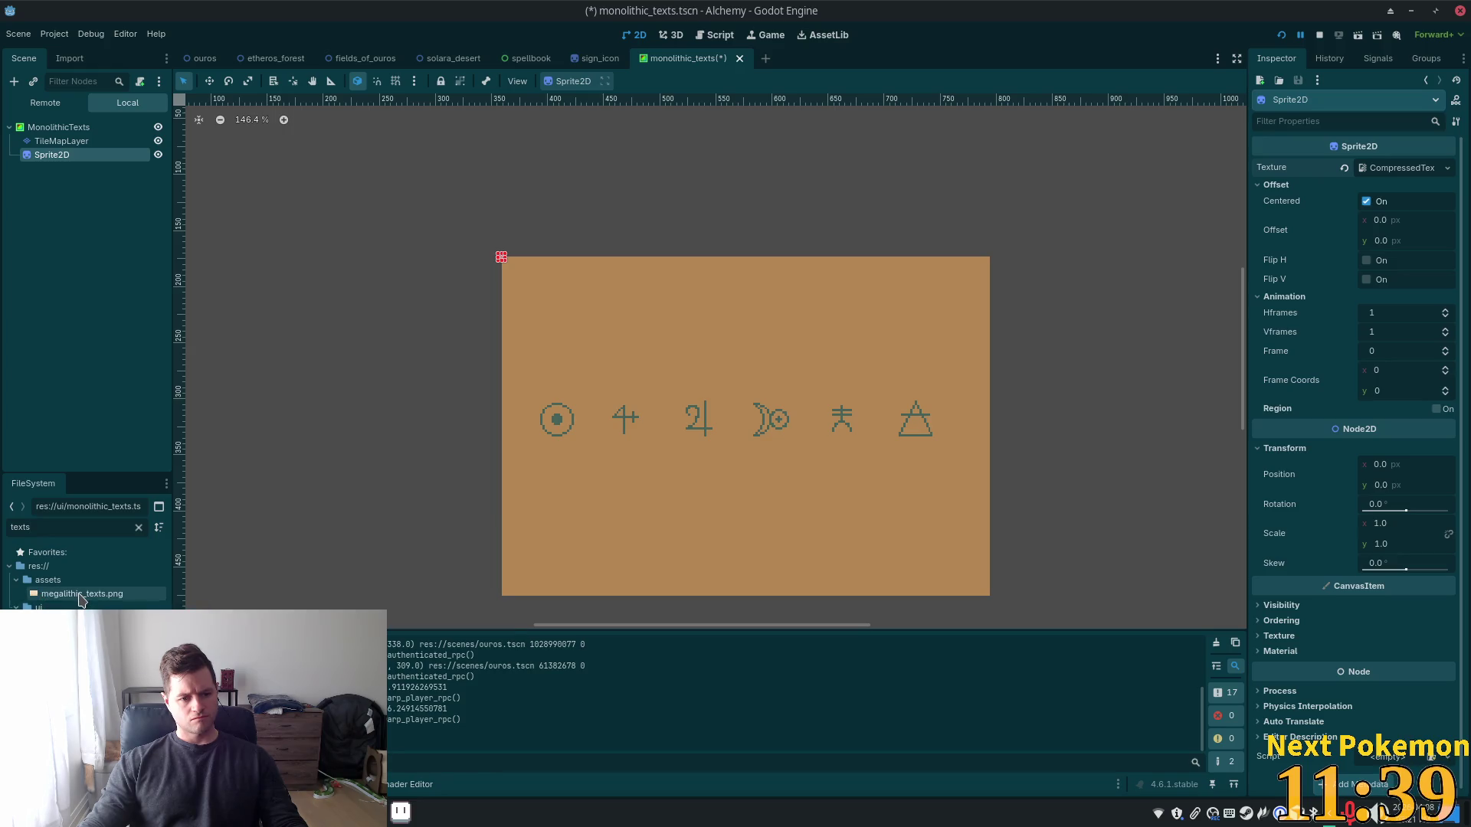
mouse_move(80, 596)
left_mouse_down()
mouse_move(1432, 207)
mouse_move(1402, 170)
left_mouse_up()
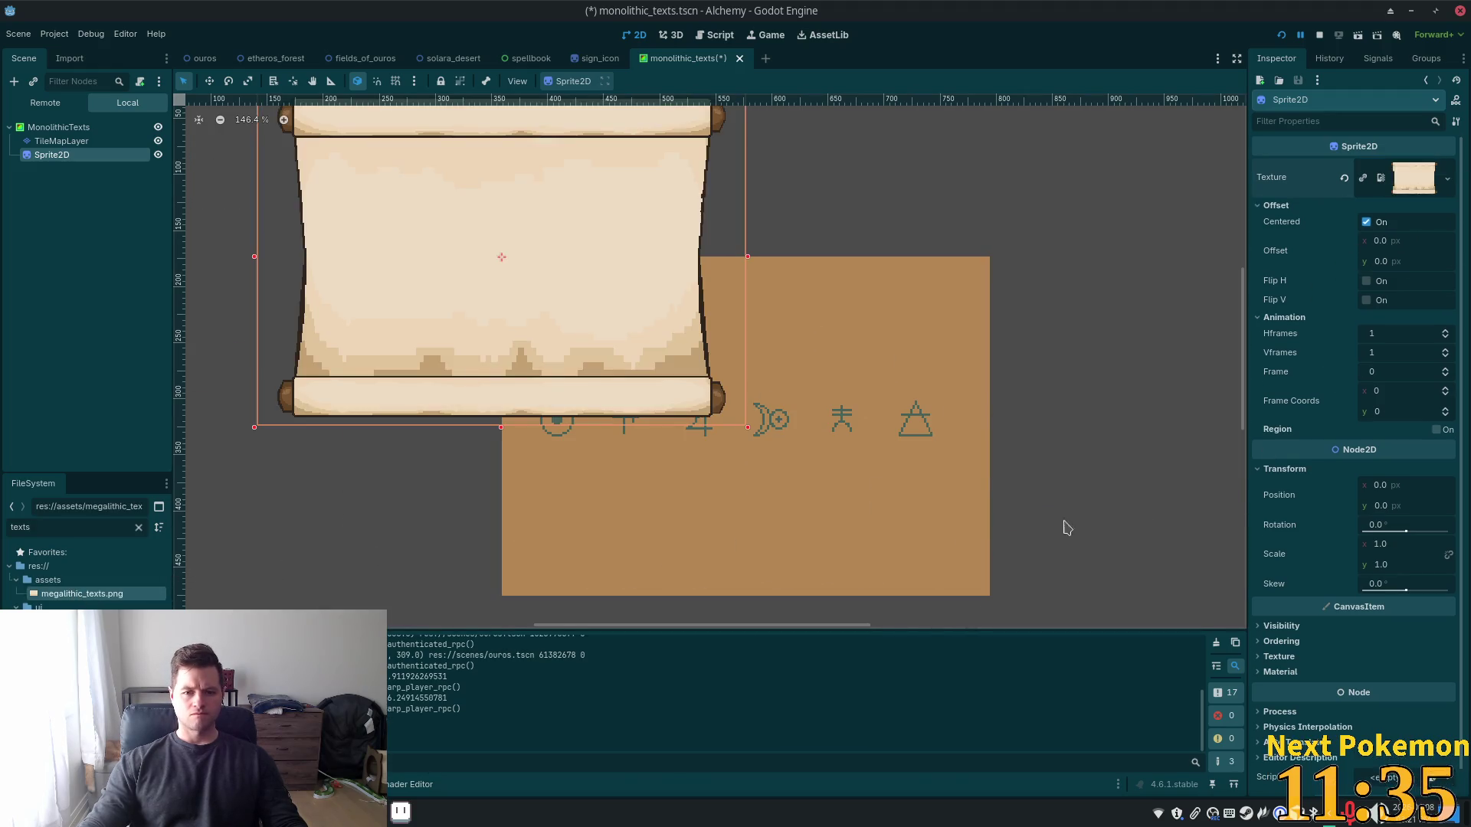
scroll(985, 483, "up", 1)
scroll(999, 478, "down", 2)
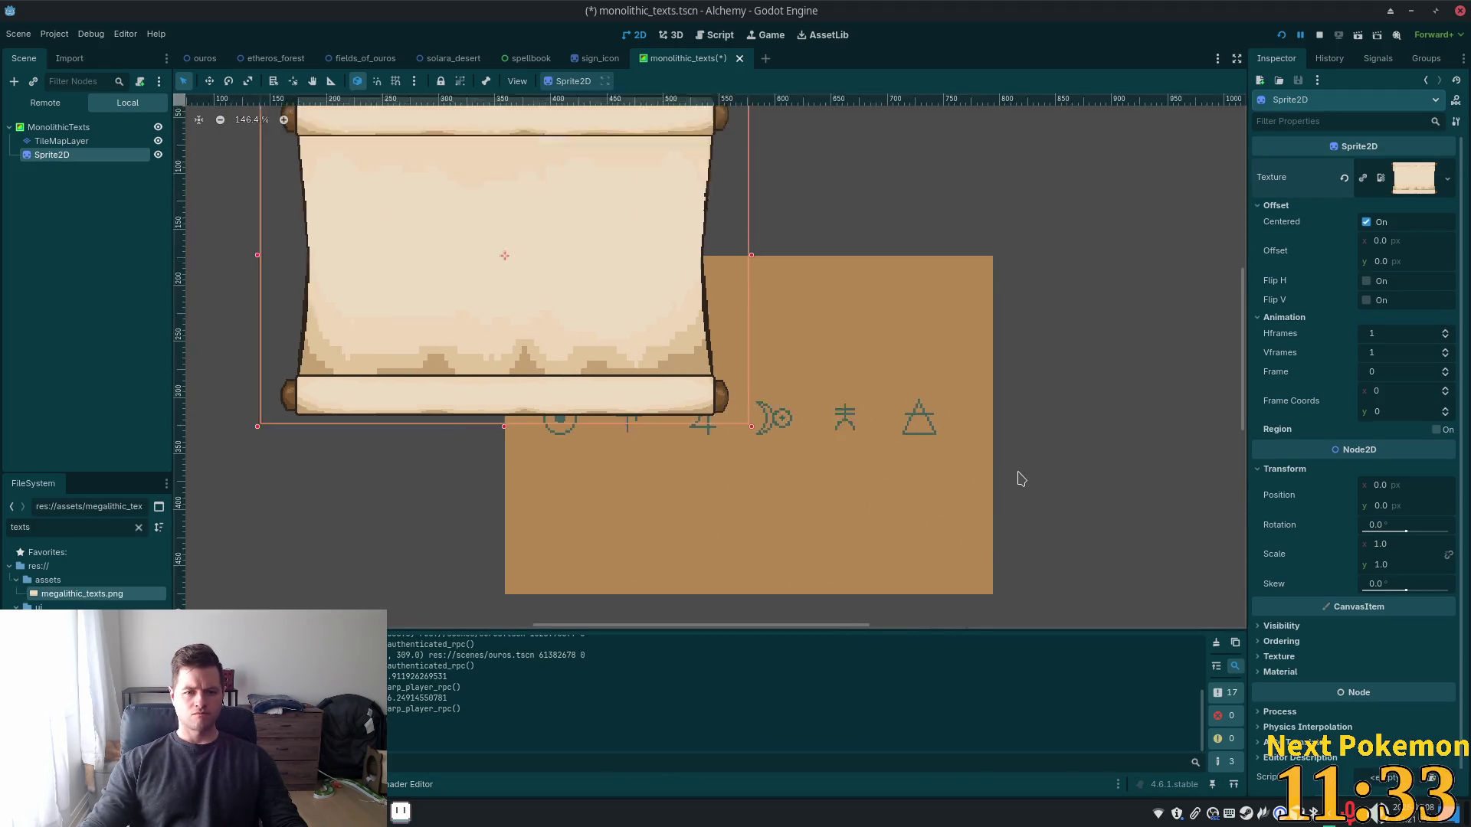
scroll(1027, 482, "down", 1)
scroll(1015, 423, "up", 1)
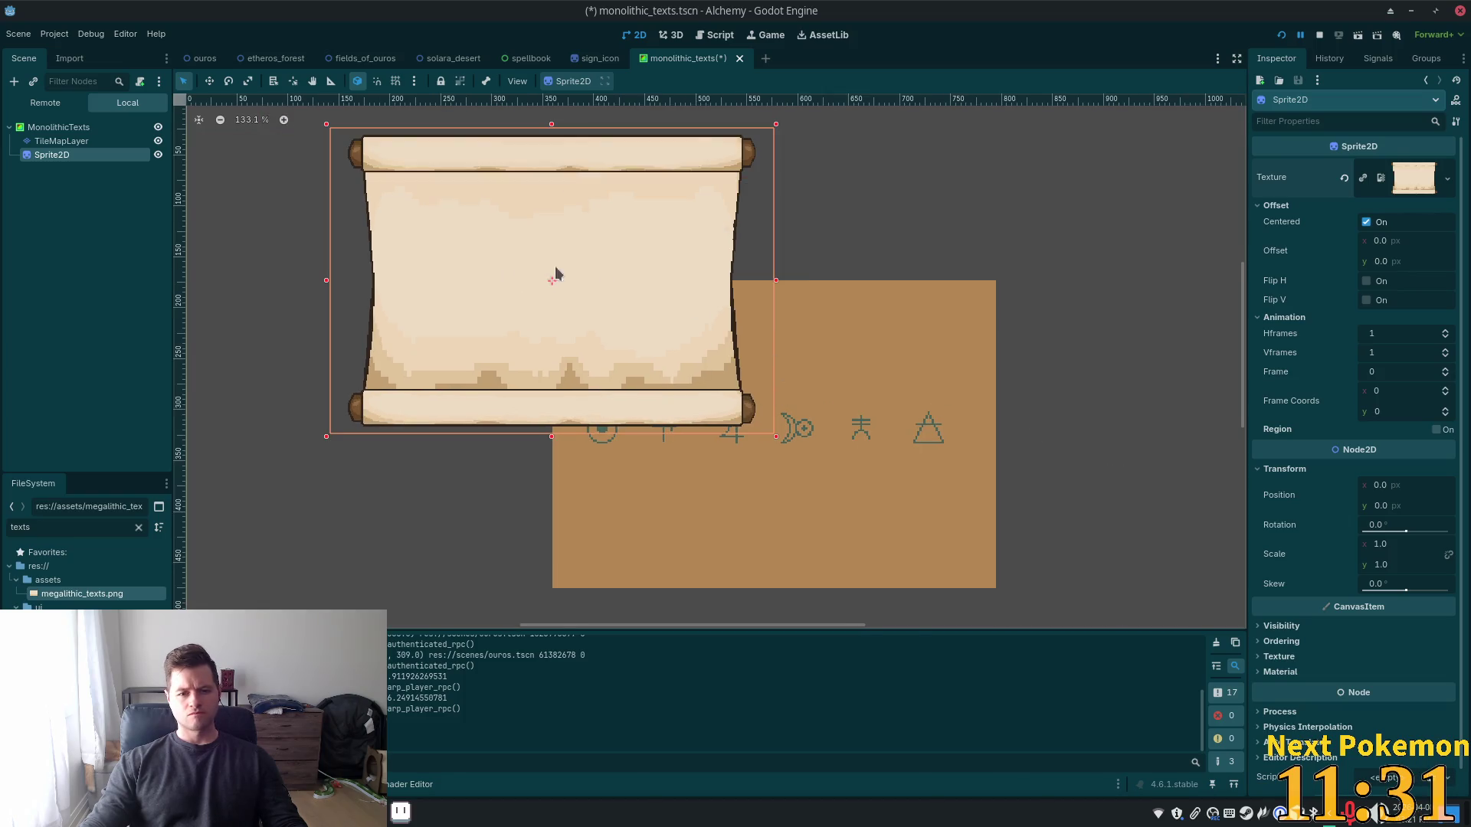
Move TileMapLayer below Sprite2D in the scene tree so the symbols draw on top
left_click_drag(50, 141, 50, 159)
left_click(52, 141)
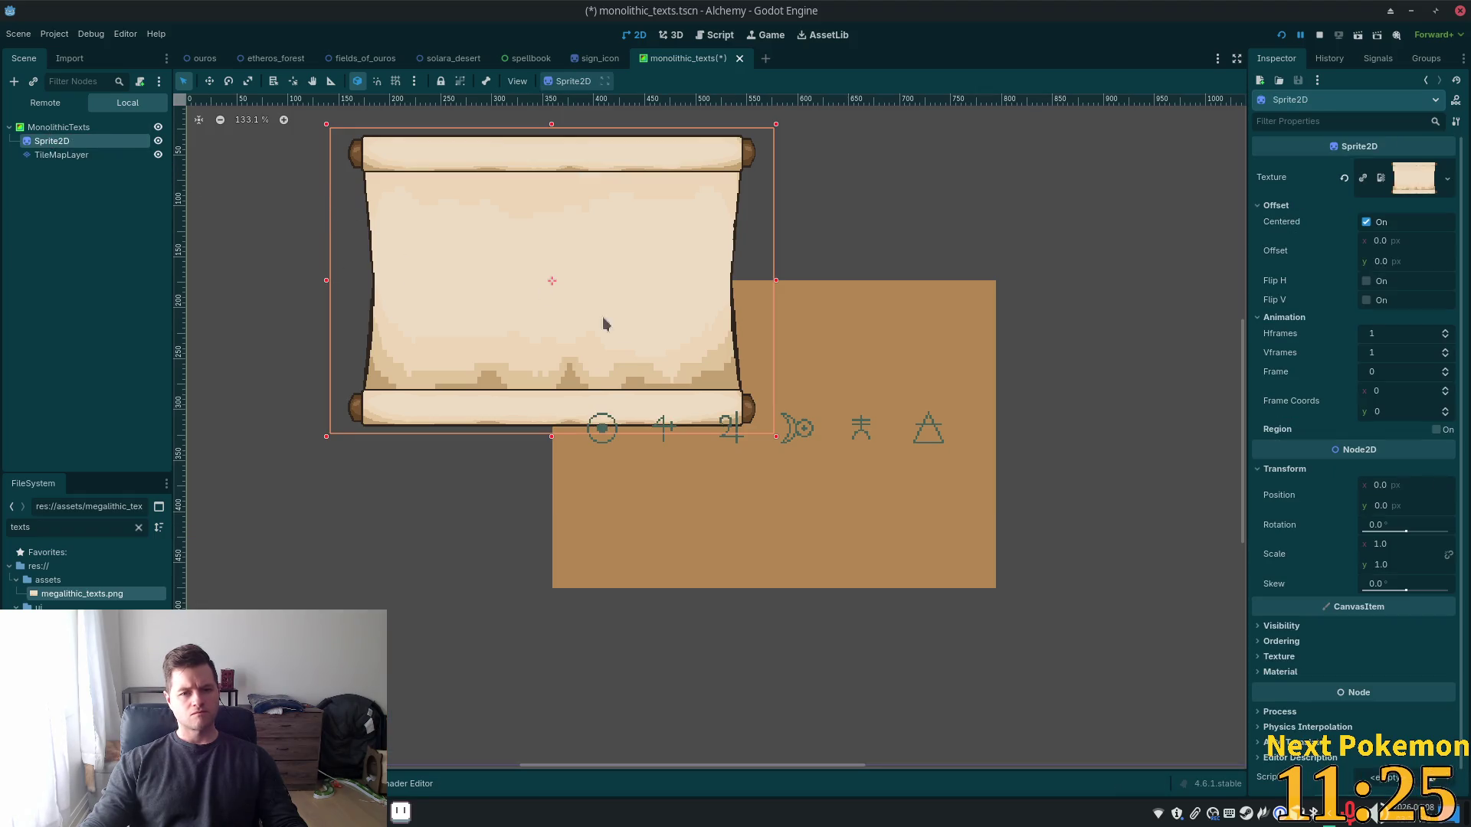
scroll(1014, 311, "right", 2)
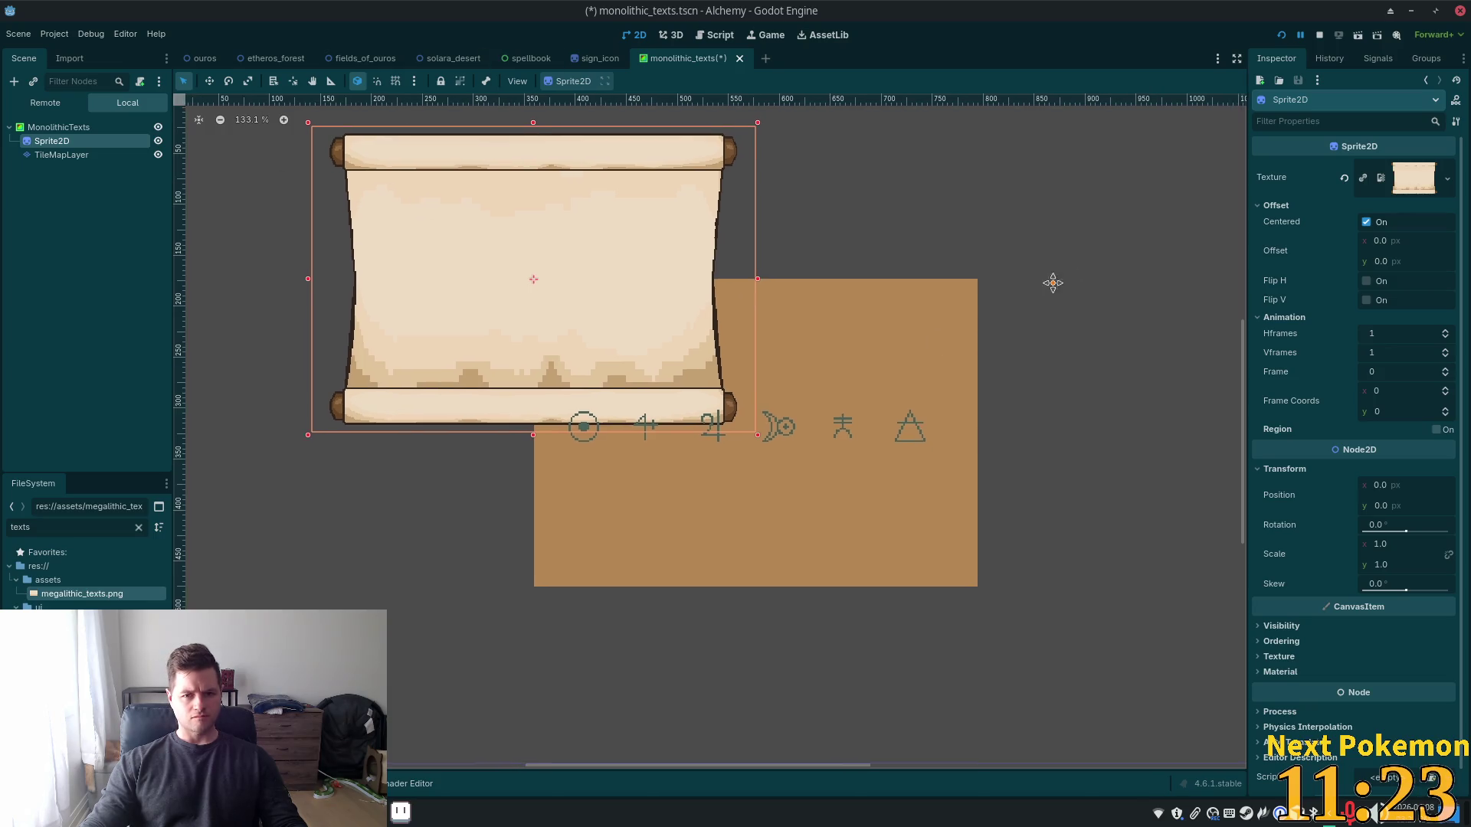
scroll(1050, 283, "up", 2)
key("w")
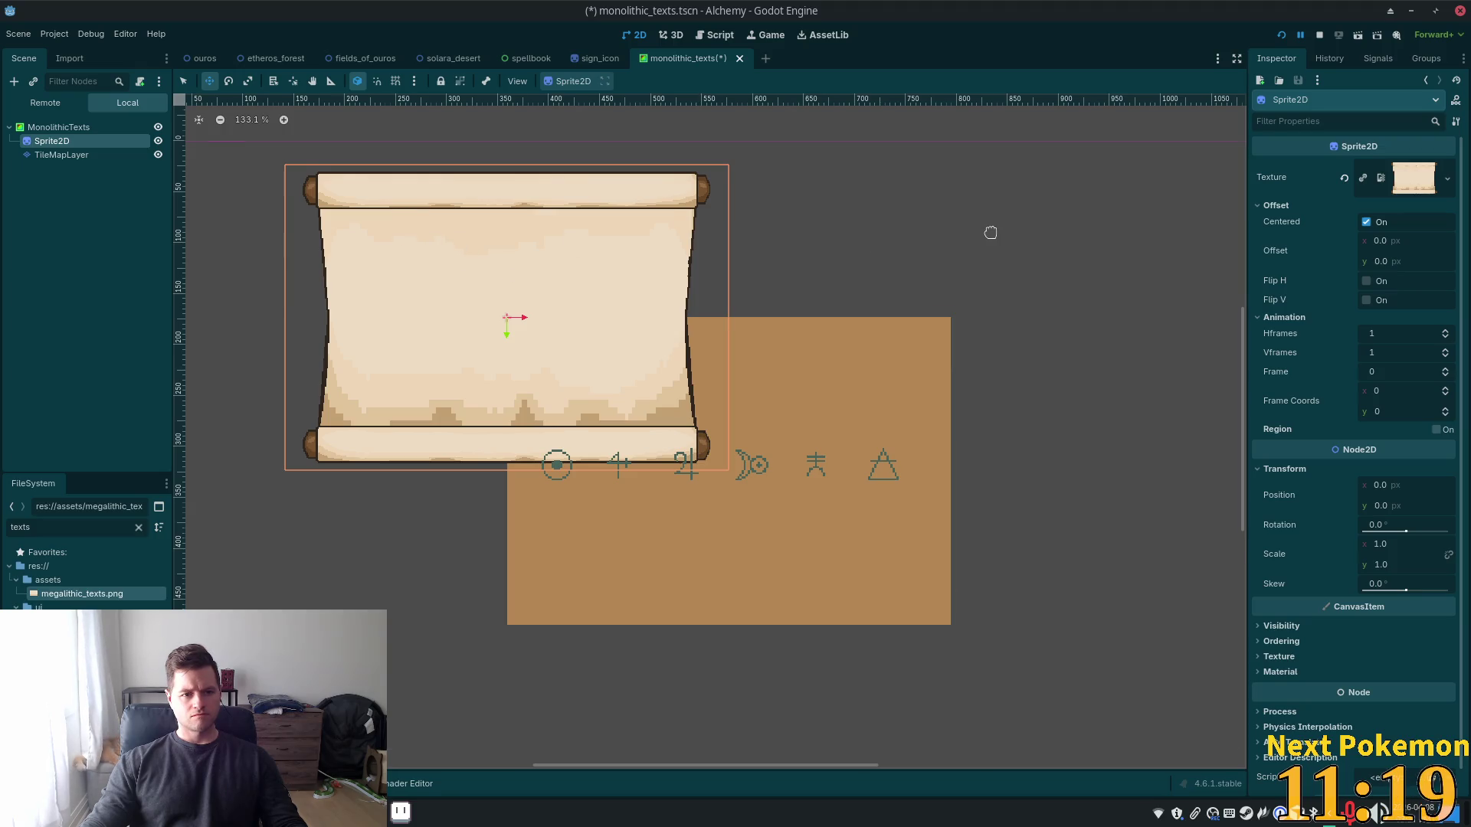
scroll(981, 239, "down", 3)
scroll(984, 243, "up", 1)
scroll(643, 244, "up", 1)
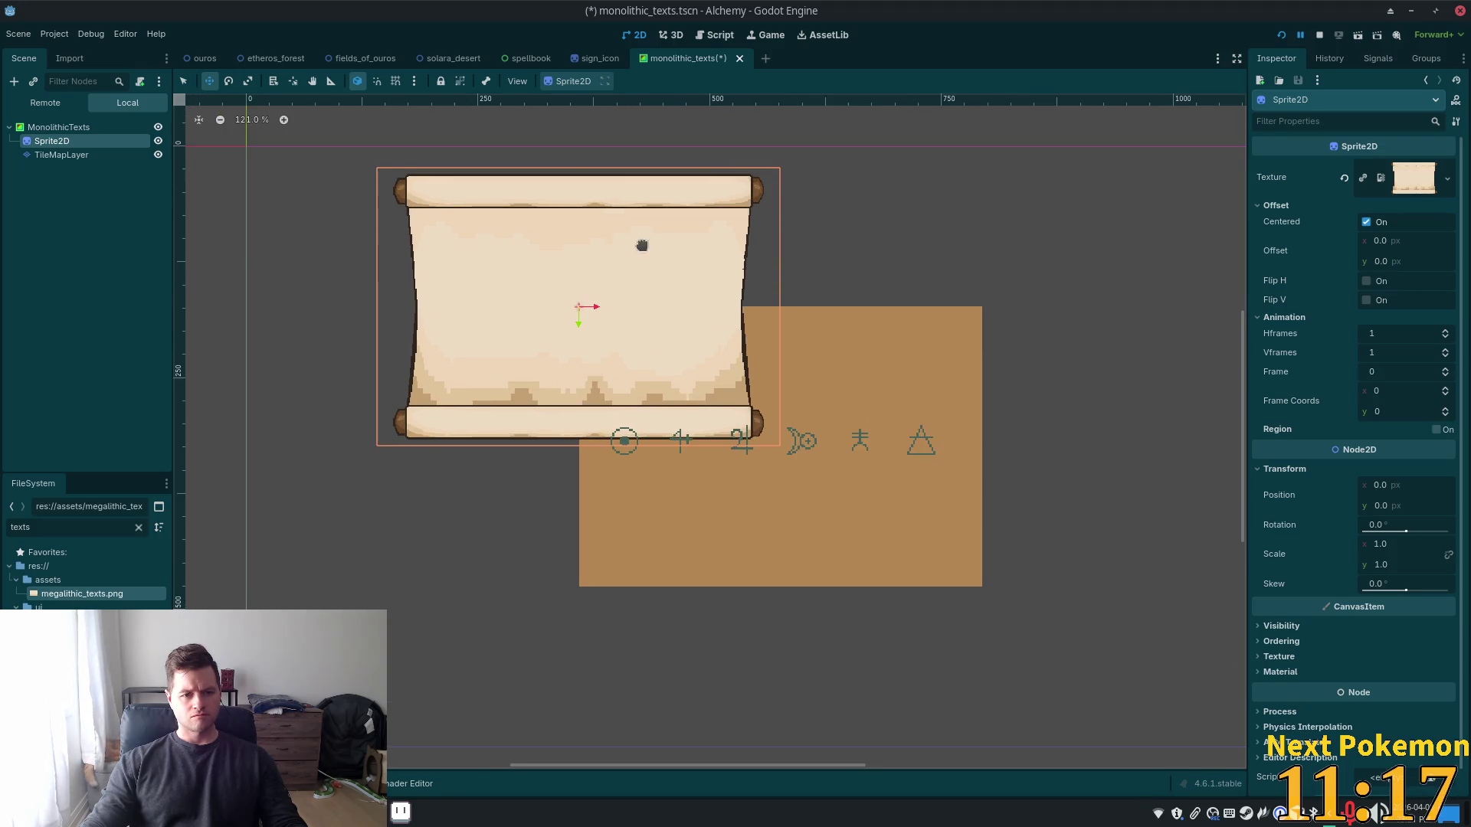
left_click(63, 128)
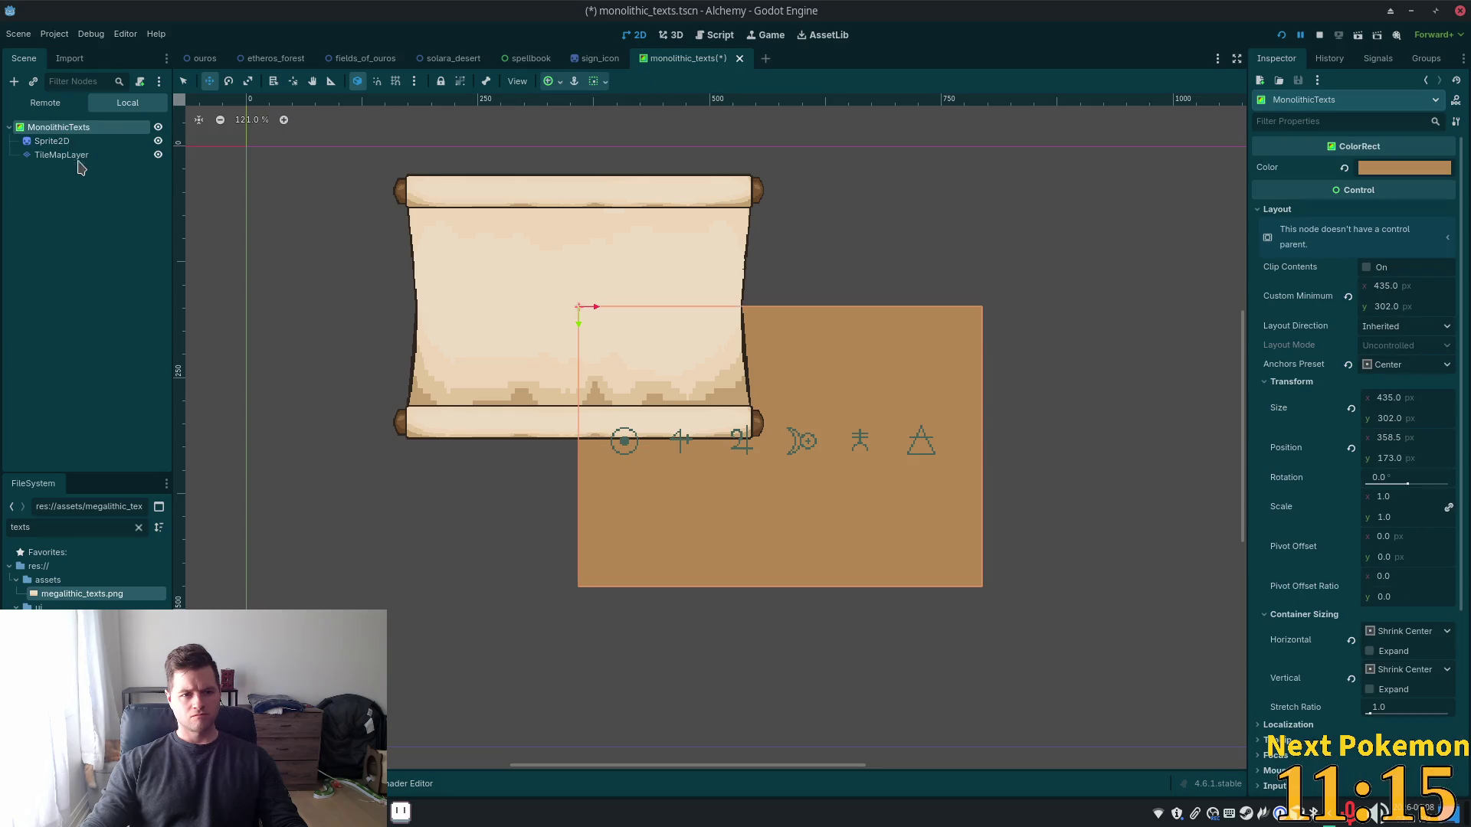
left_click(52, 142)
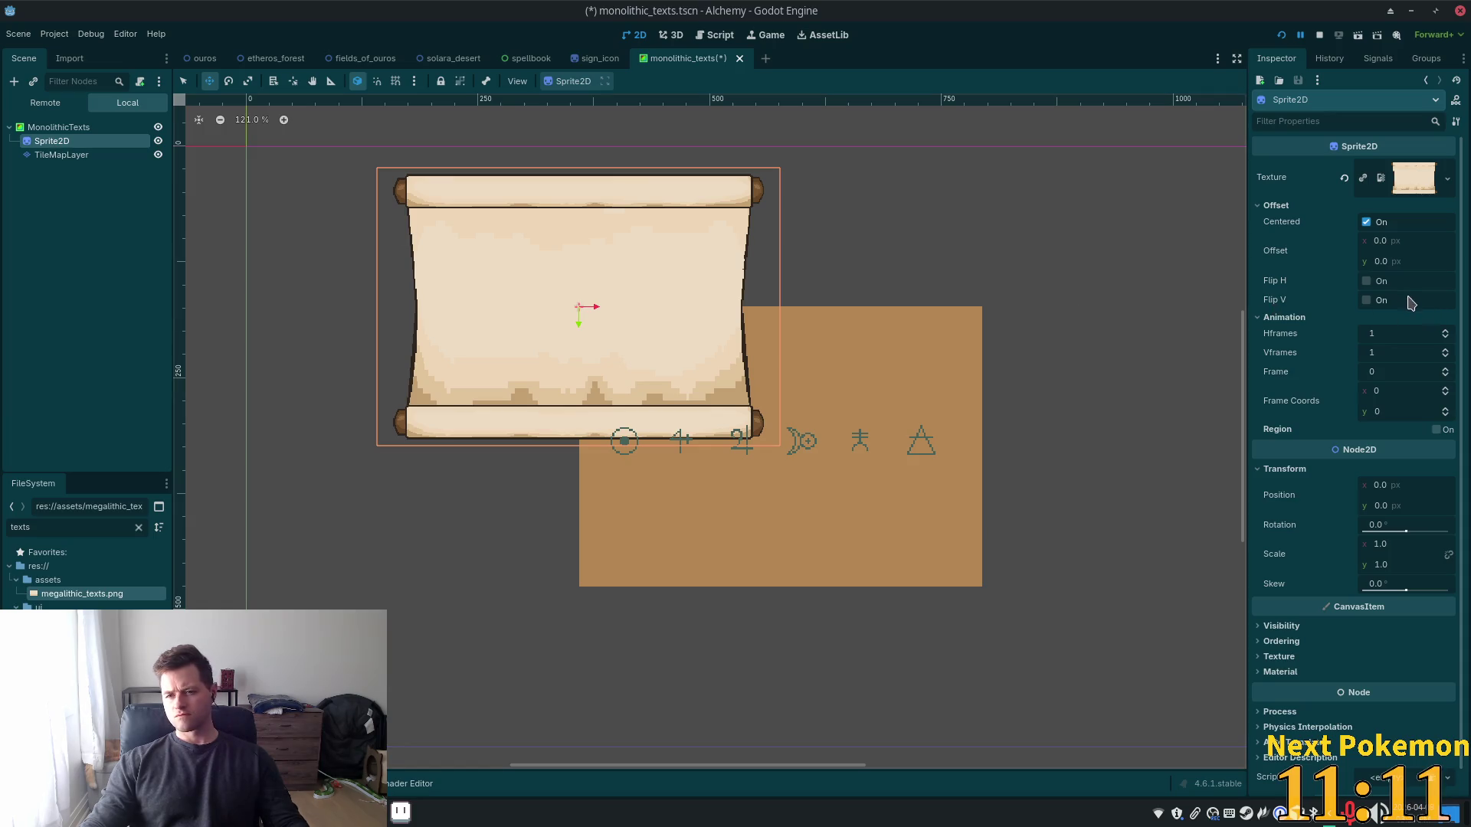
Uncheck the Sprite2D's Offset > Centered option and frame the whole scroll in the 2D view
left_click(1366, 223)
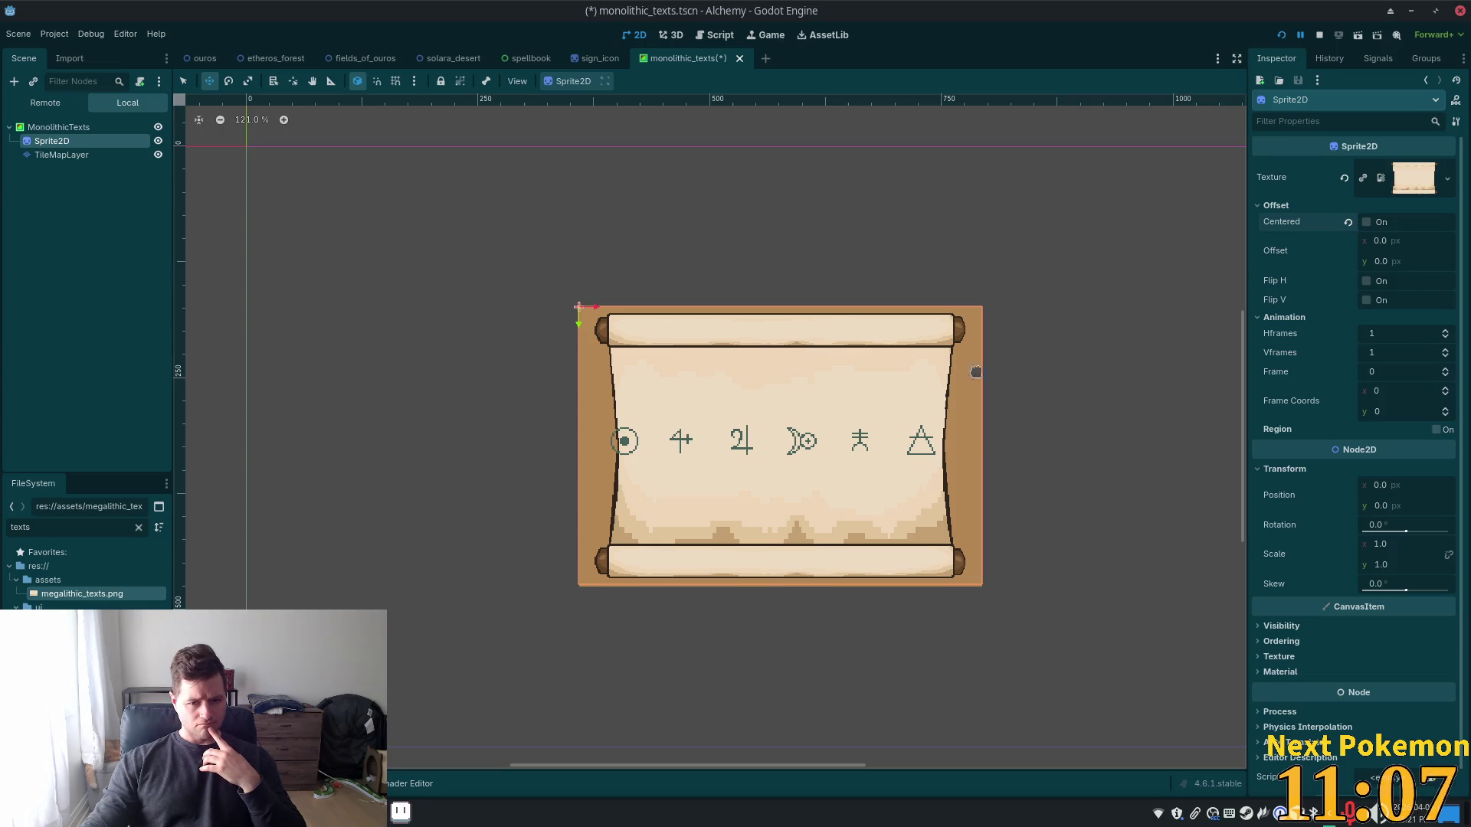
left_click(76, 155)
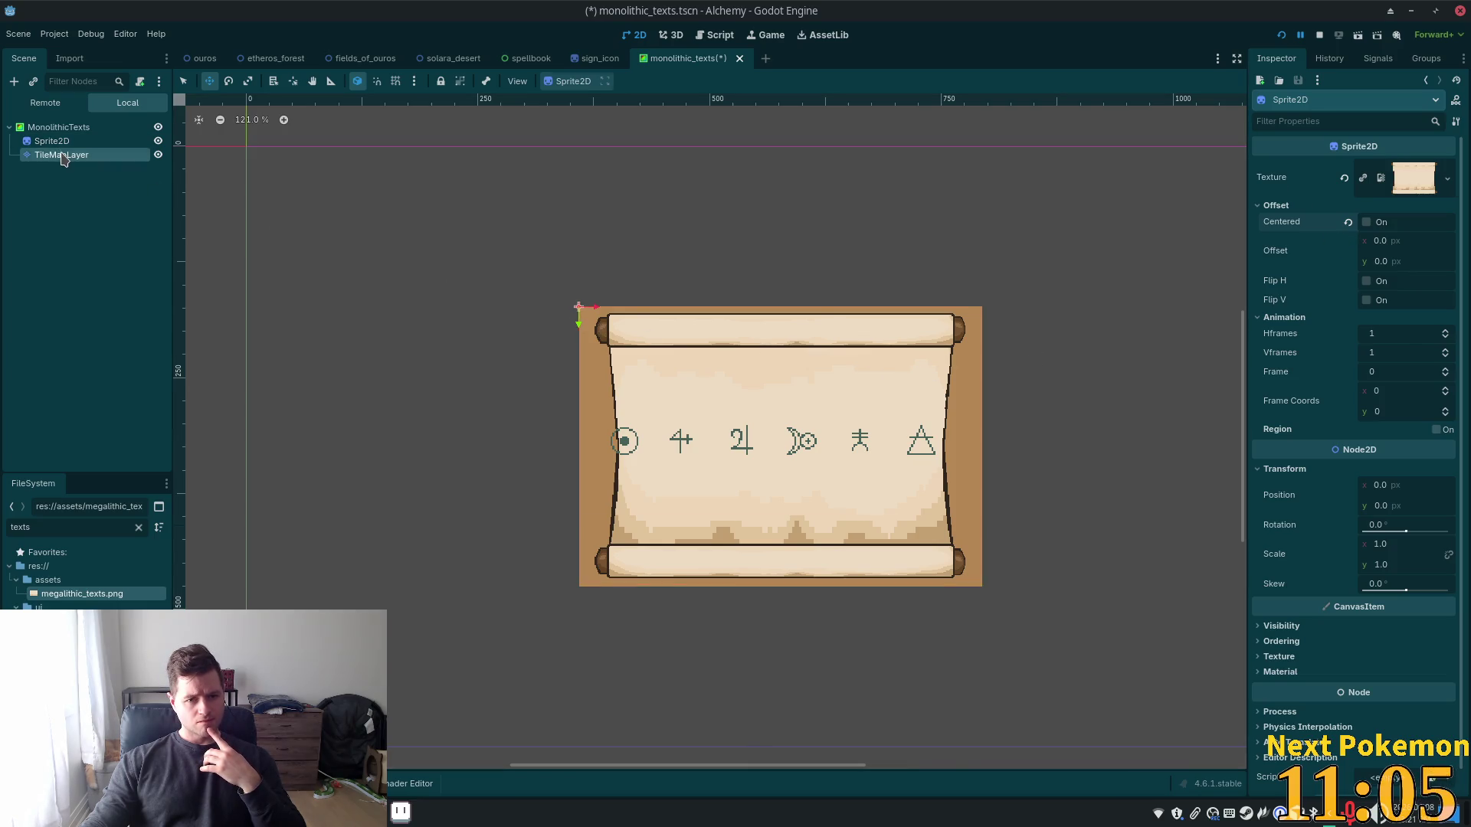
left_click(64, 144)
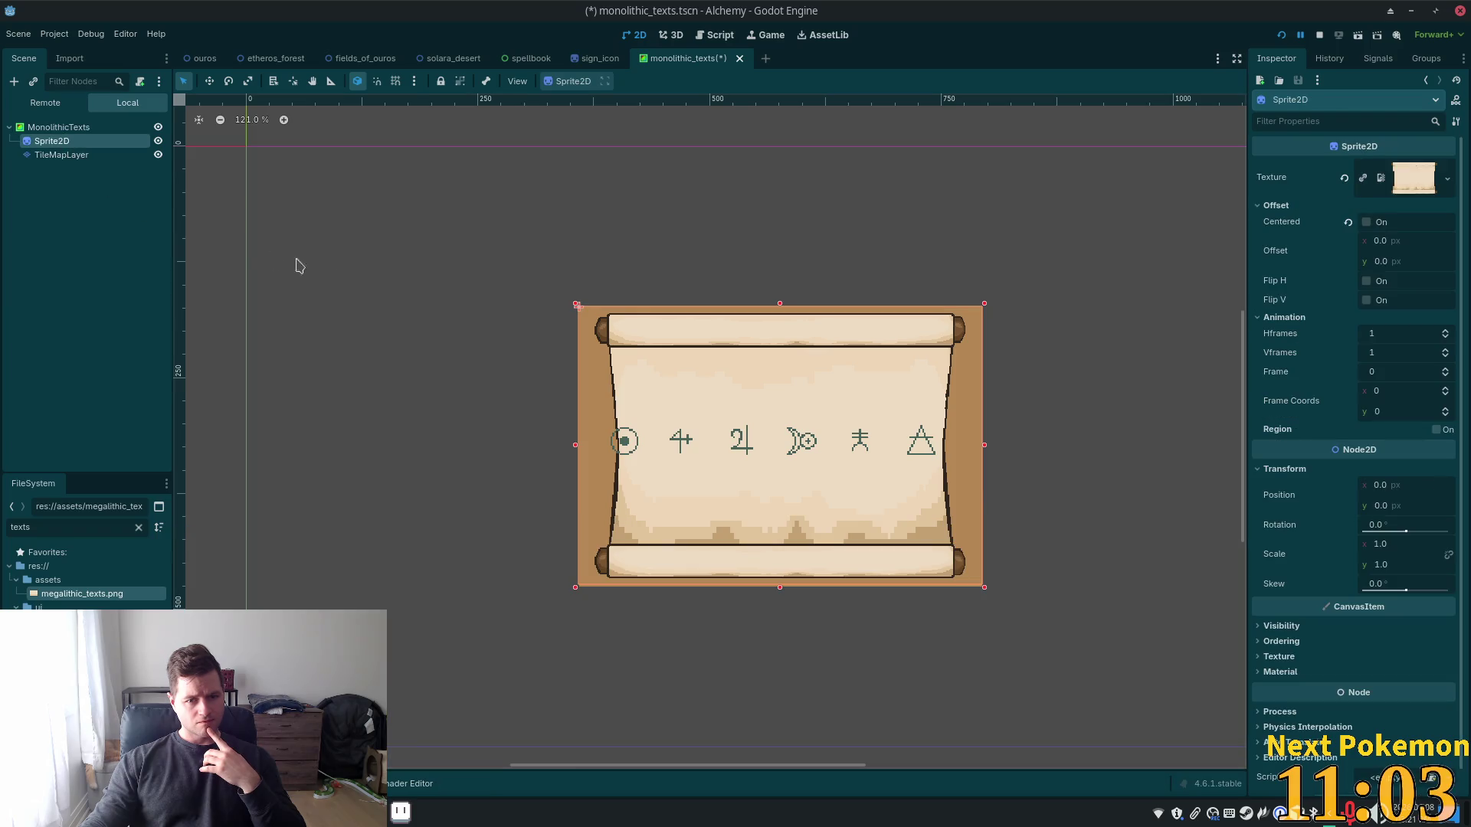
scroll(373, 286, "up", 1)
scroll(458, 291, "up", 1)
scroll(460, 292, "up", 1)
mouse_move(332, 250)
left_mouse_down()
mouse_move(1126, 748)
mouse_move(1154, 144)
left_mouse_up()
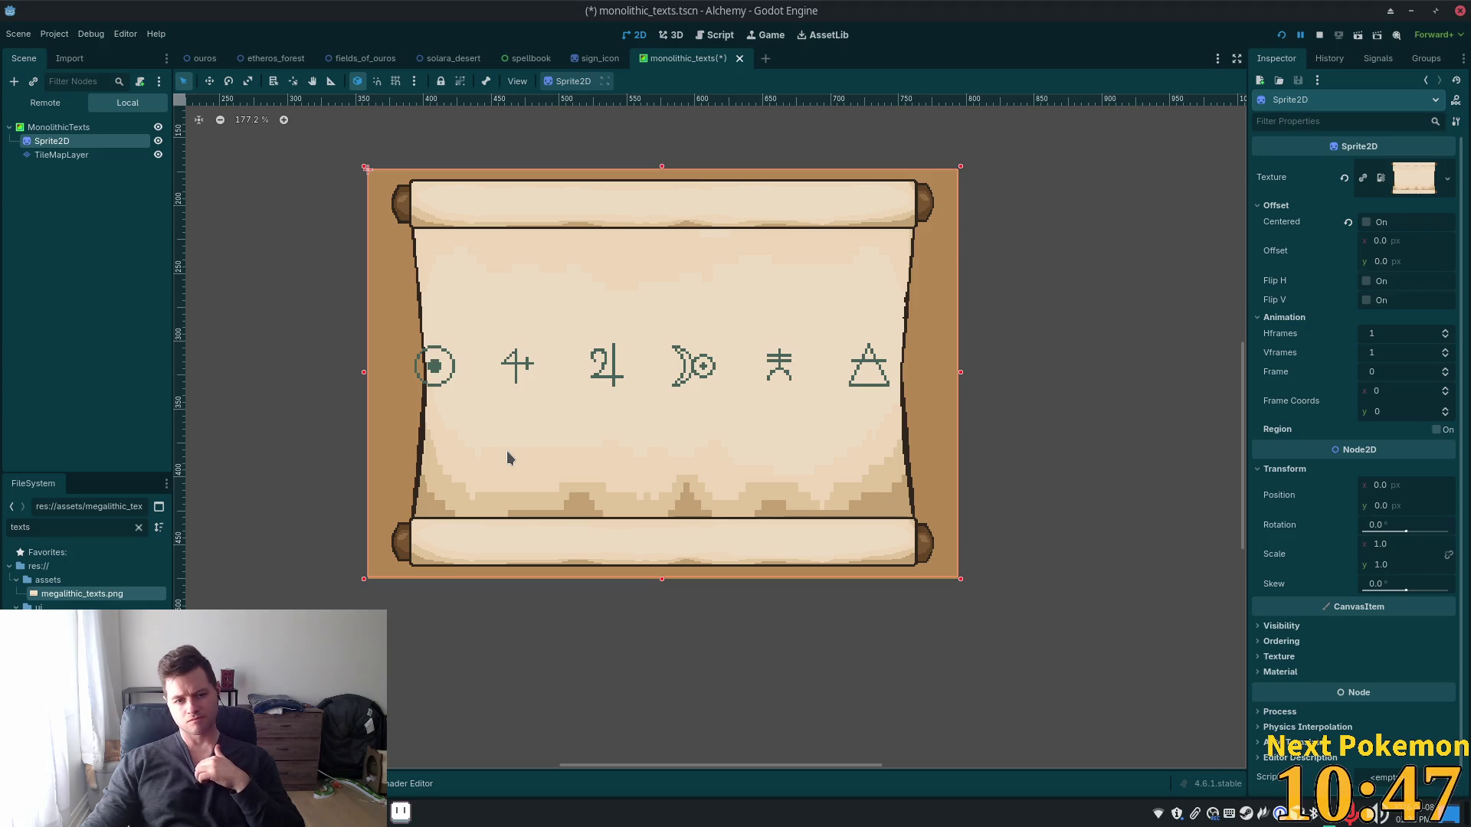
Scale the TileMapLayer to 1.75 and shift the six-symbol tile row one tile right and down
left_click(56, 155)
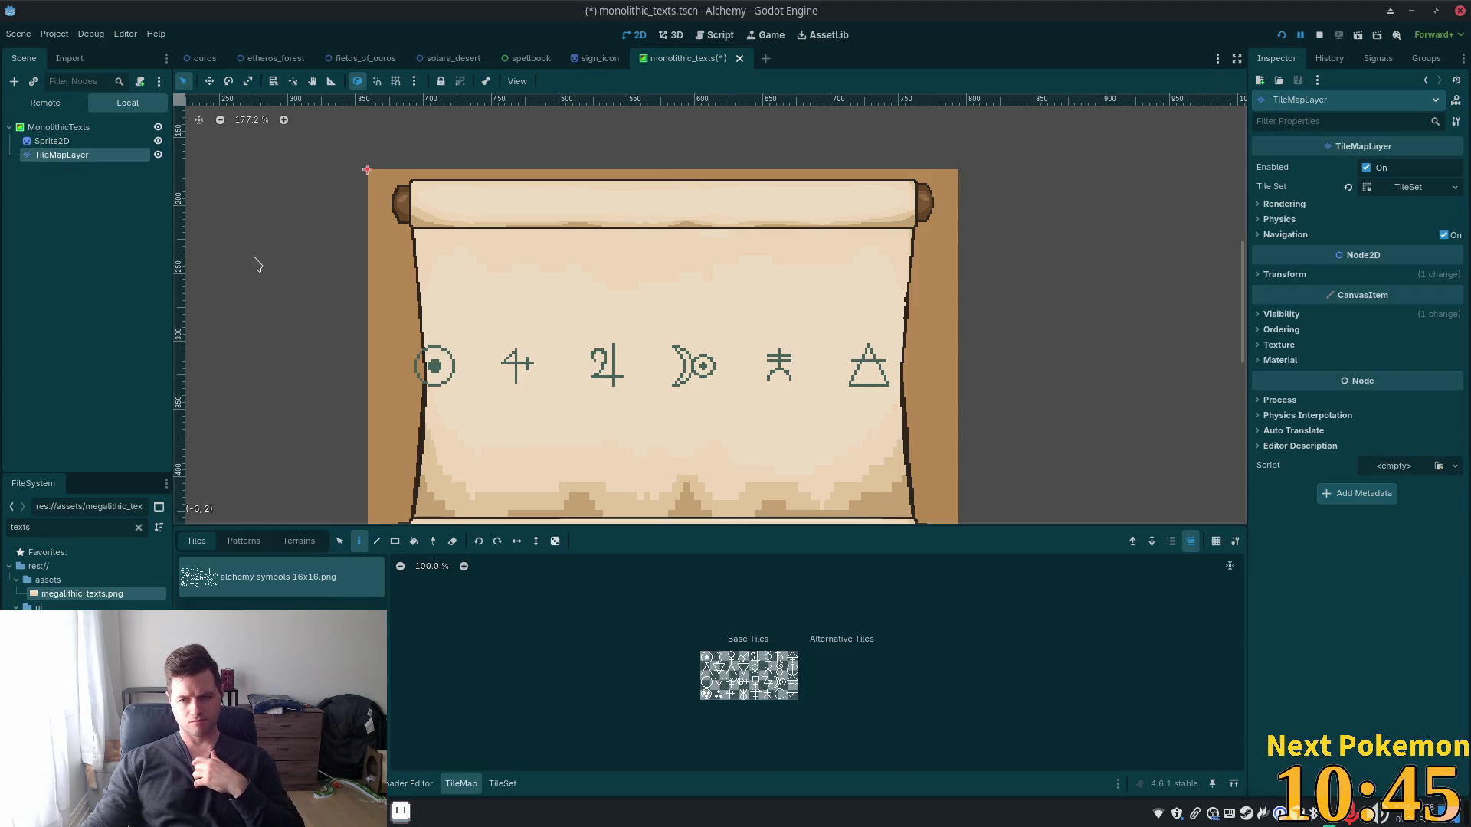
left_click(1271, 275)
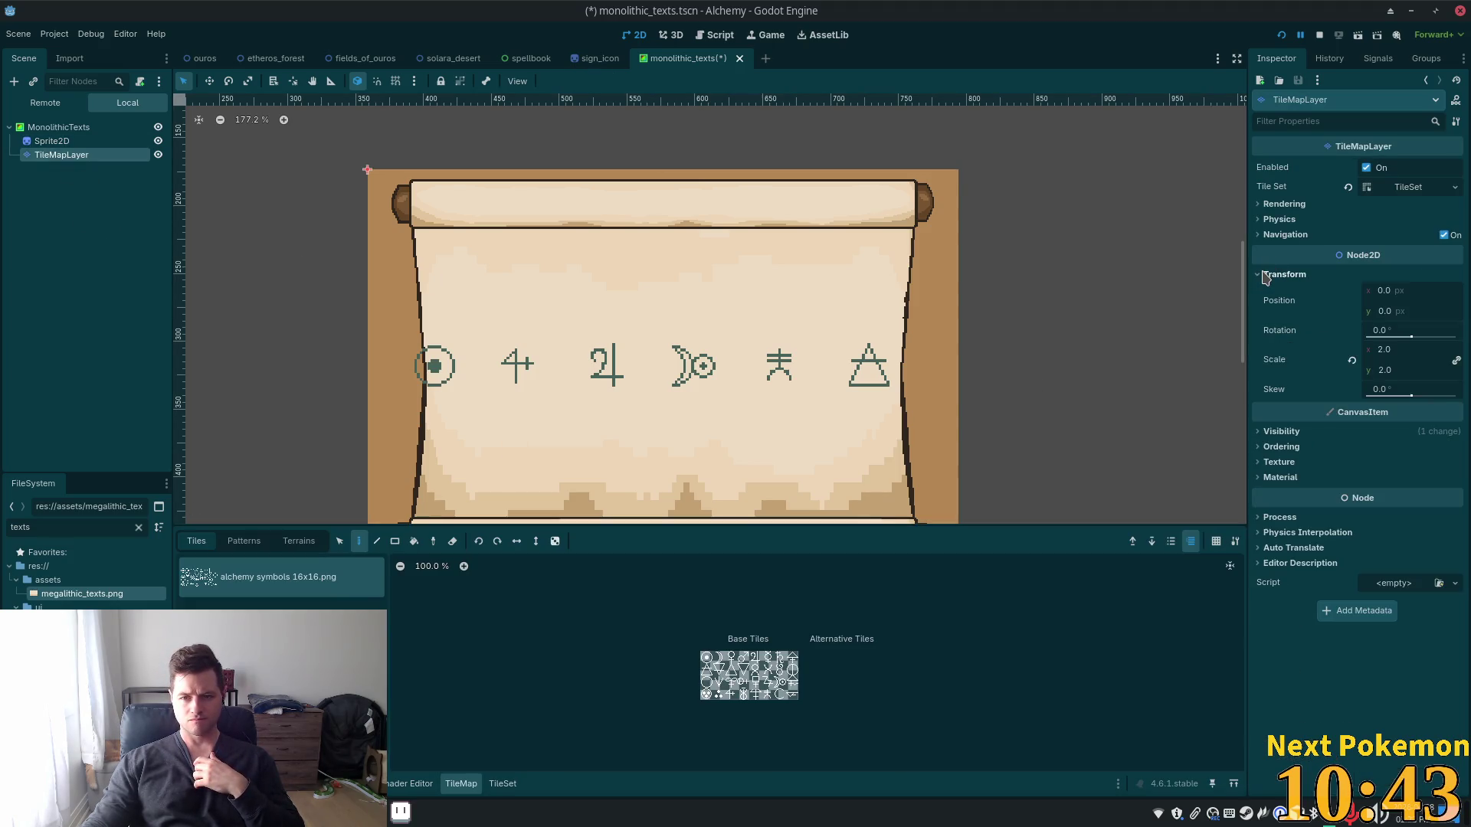
left_click(1384, 349)
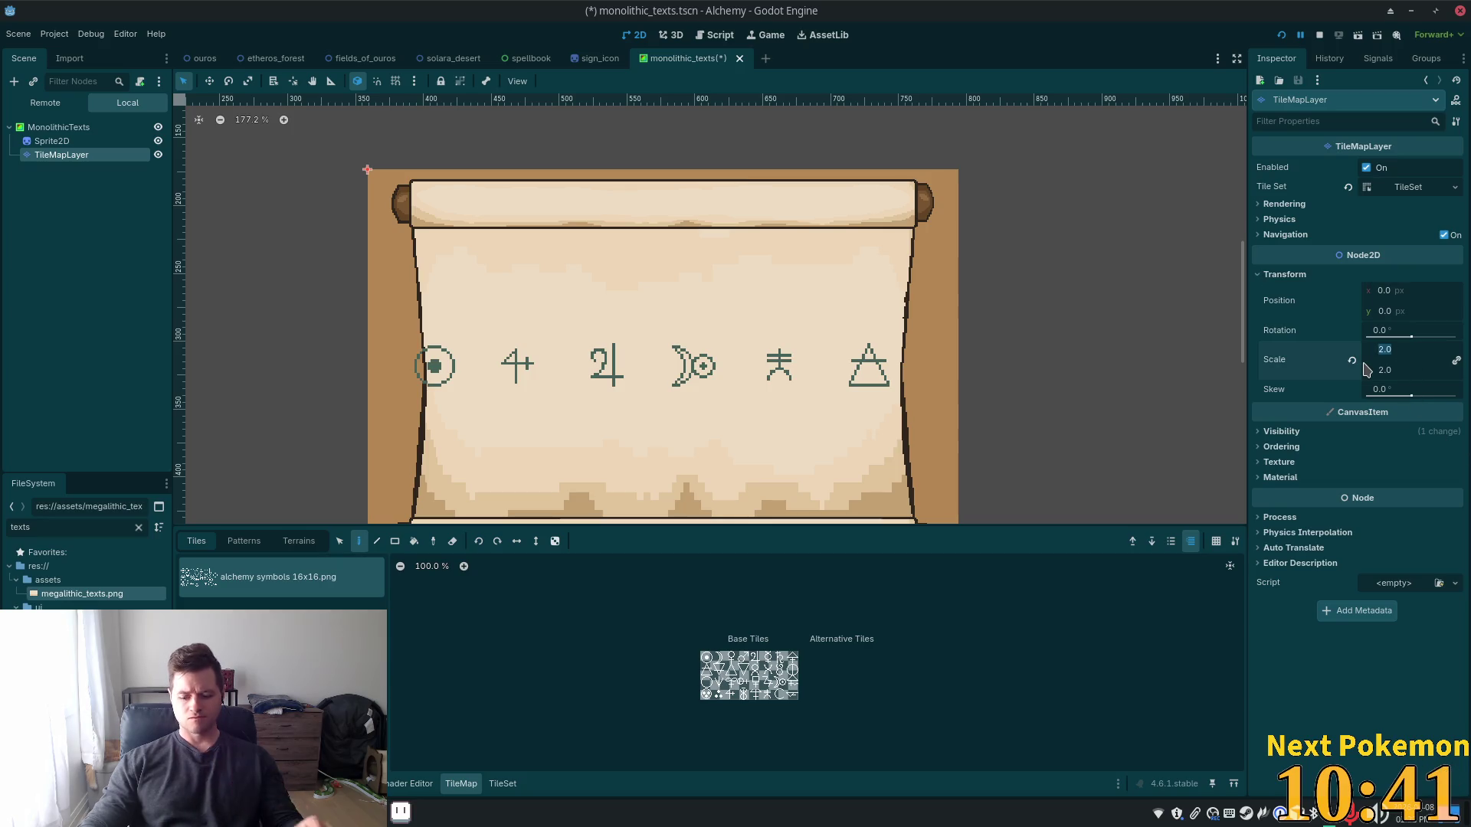
type("1.75")
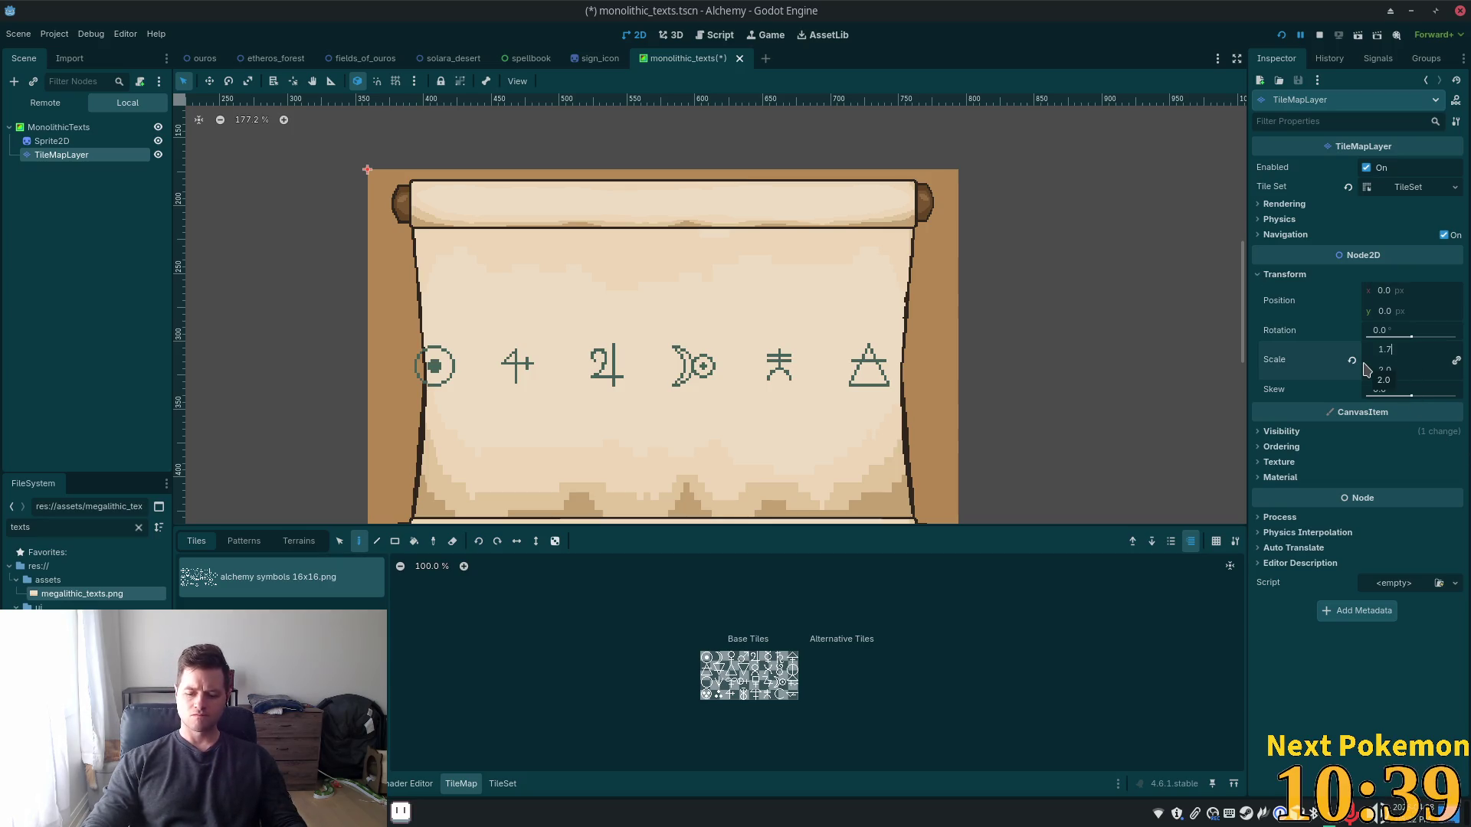
key("Tab")
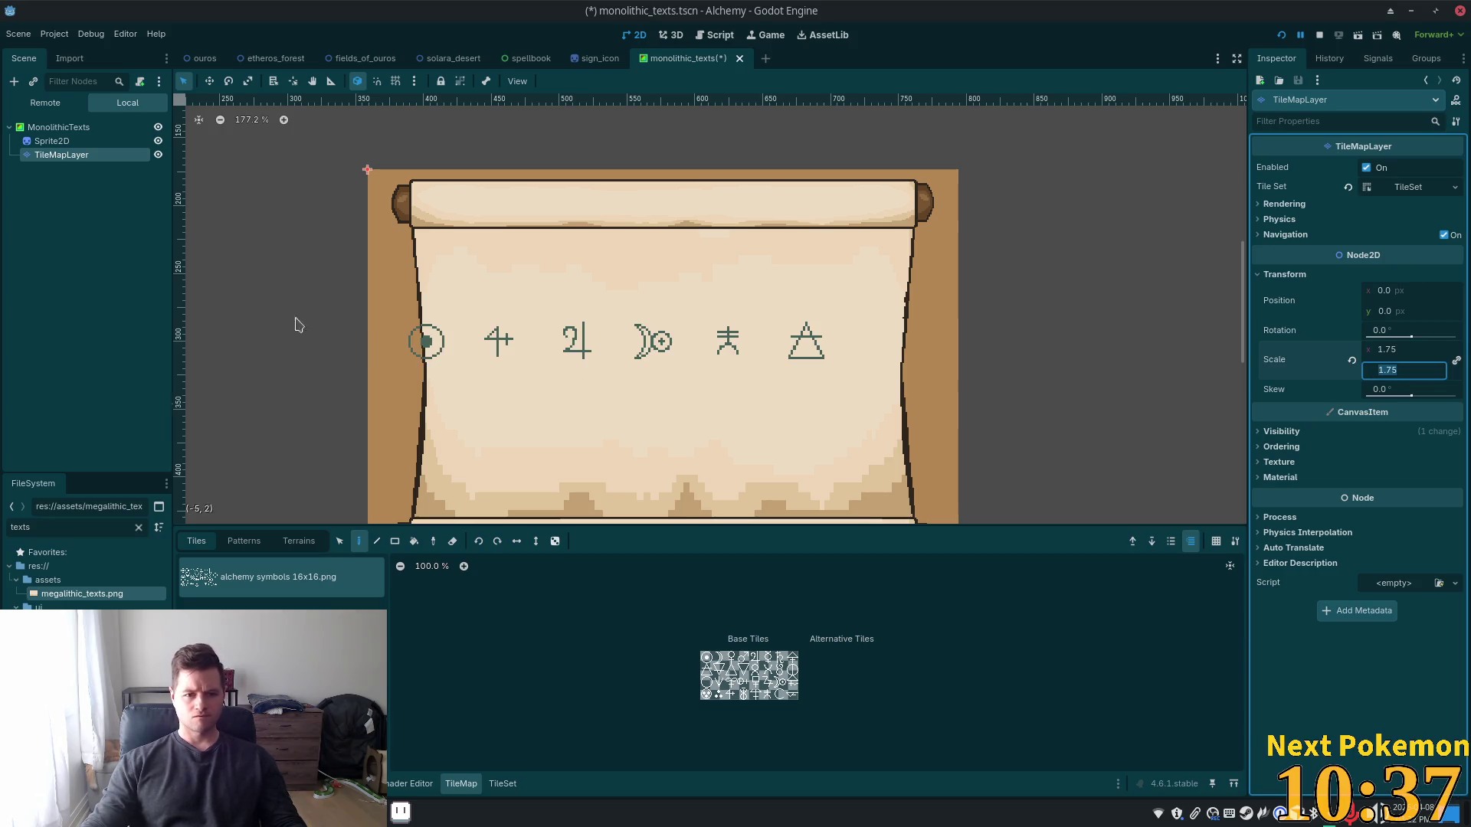
left_click(339, 541)
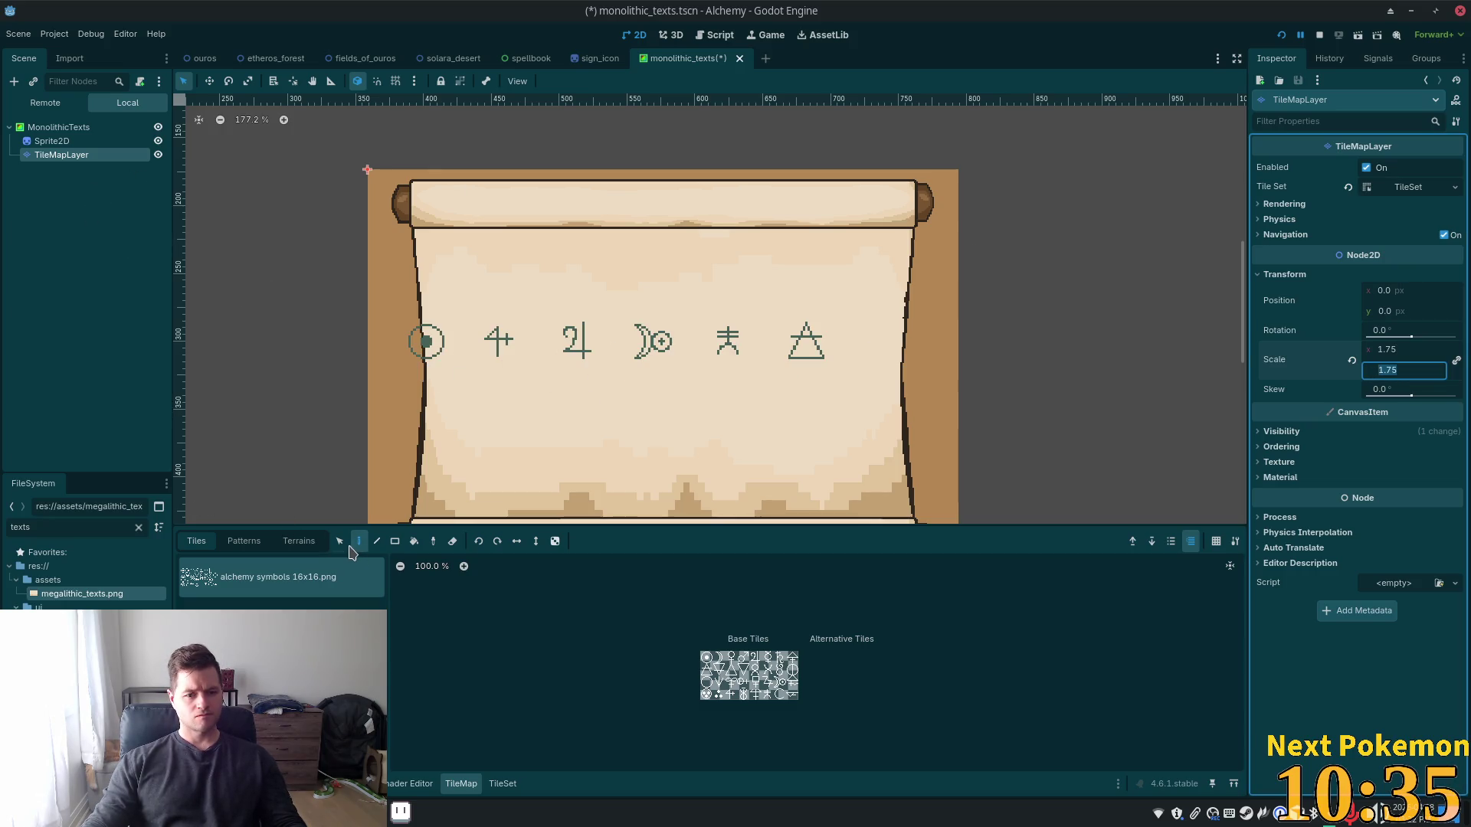
left_click_drag(414, 314, 881, 389)
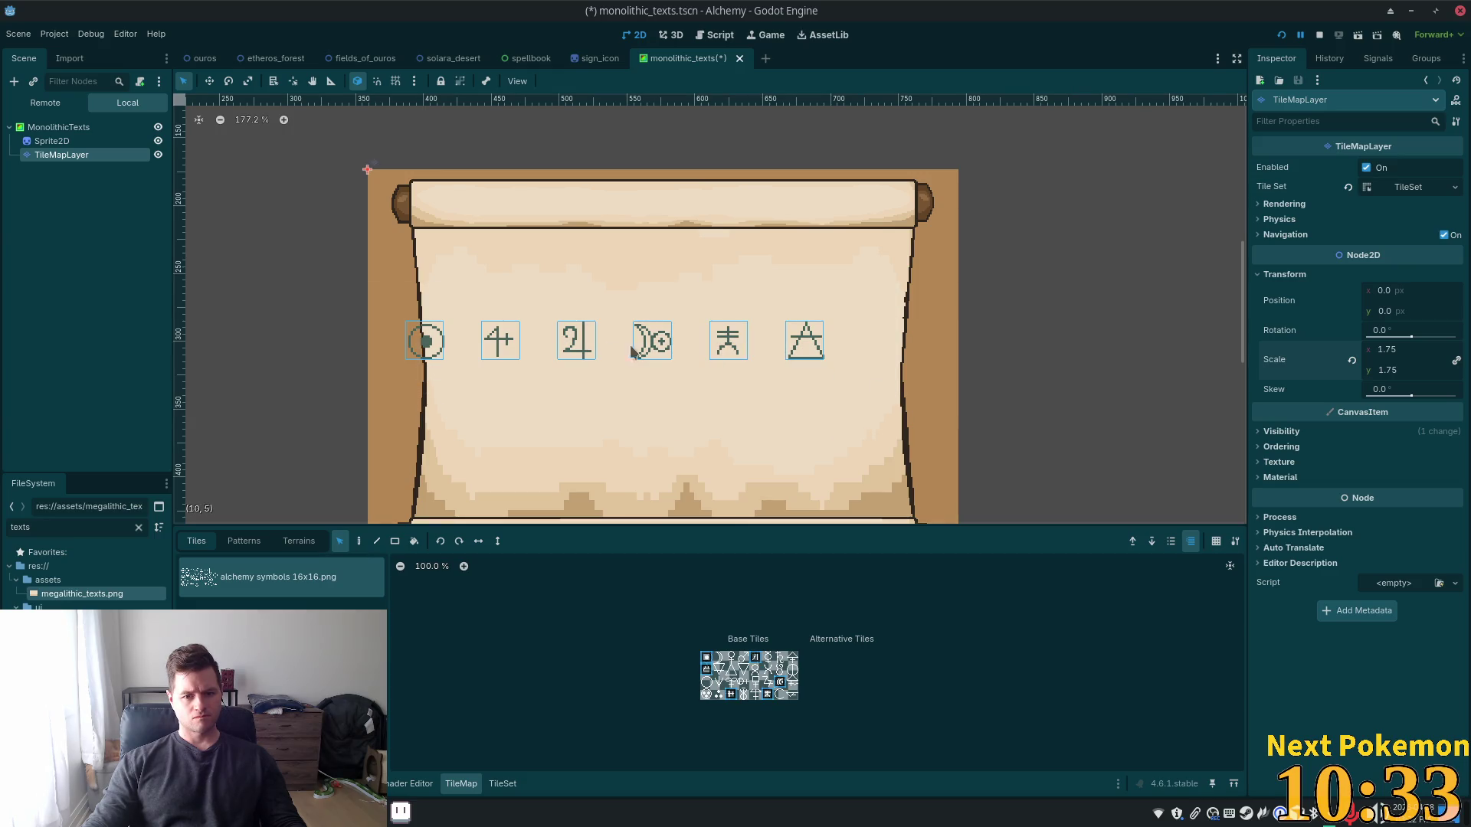
mouse_move(608, 351)
left_mouse_down()
mouse_move(664, 371)
mouse_move(614, 362)
left_mouse_up()
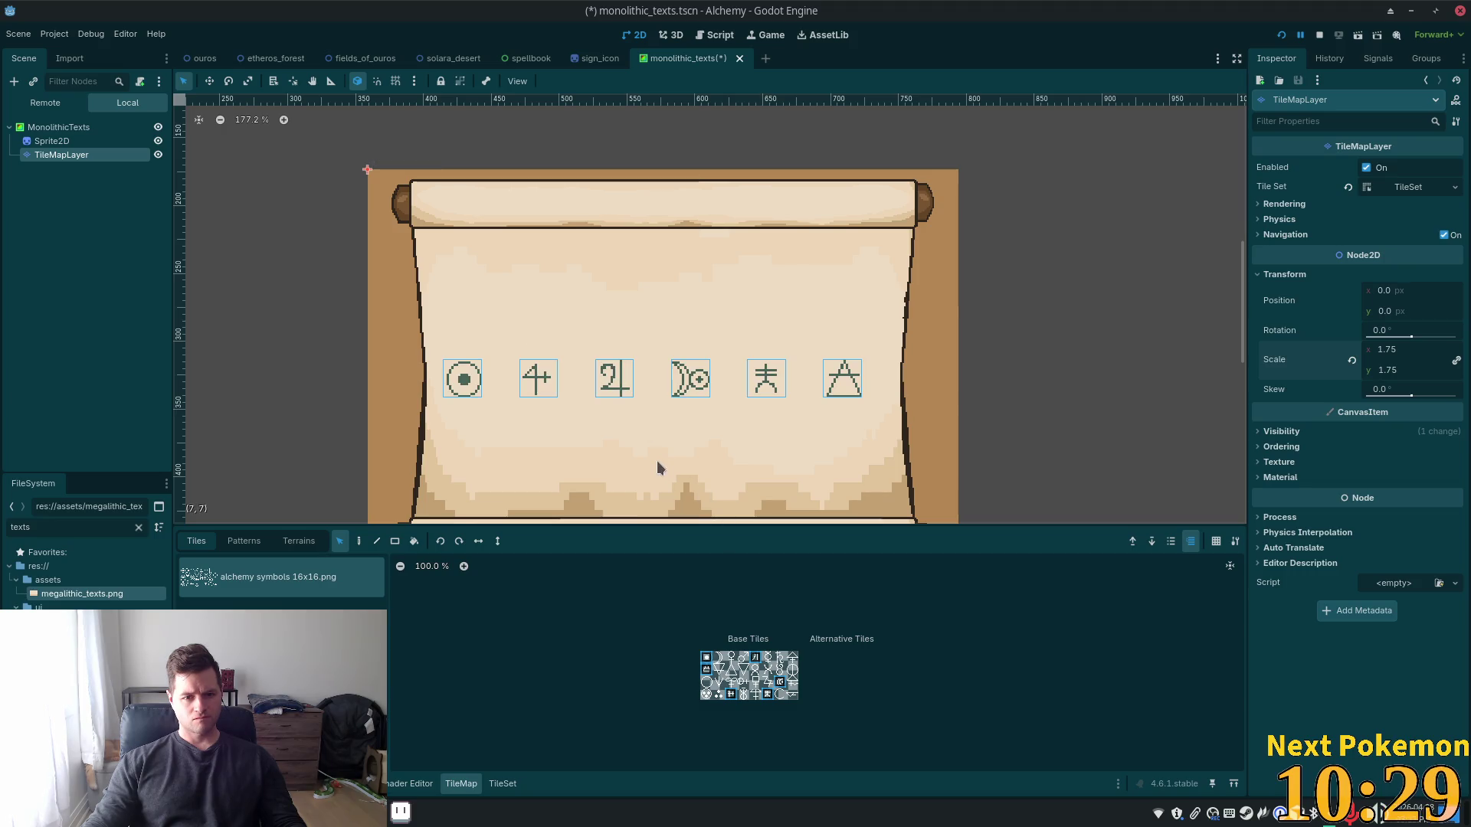
Raise the layer scale to 1.8 and nudge the layer up to position (0.5, -8.0)
left_click(1398, 355)
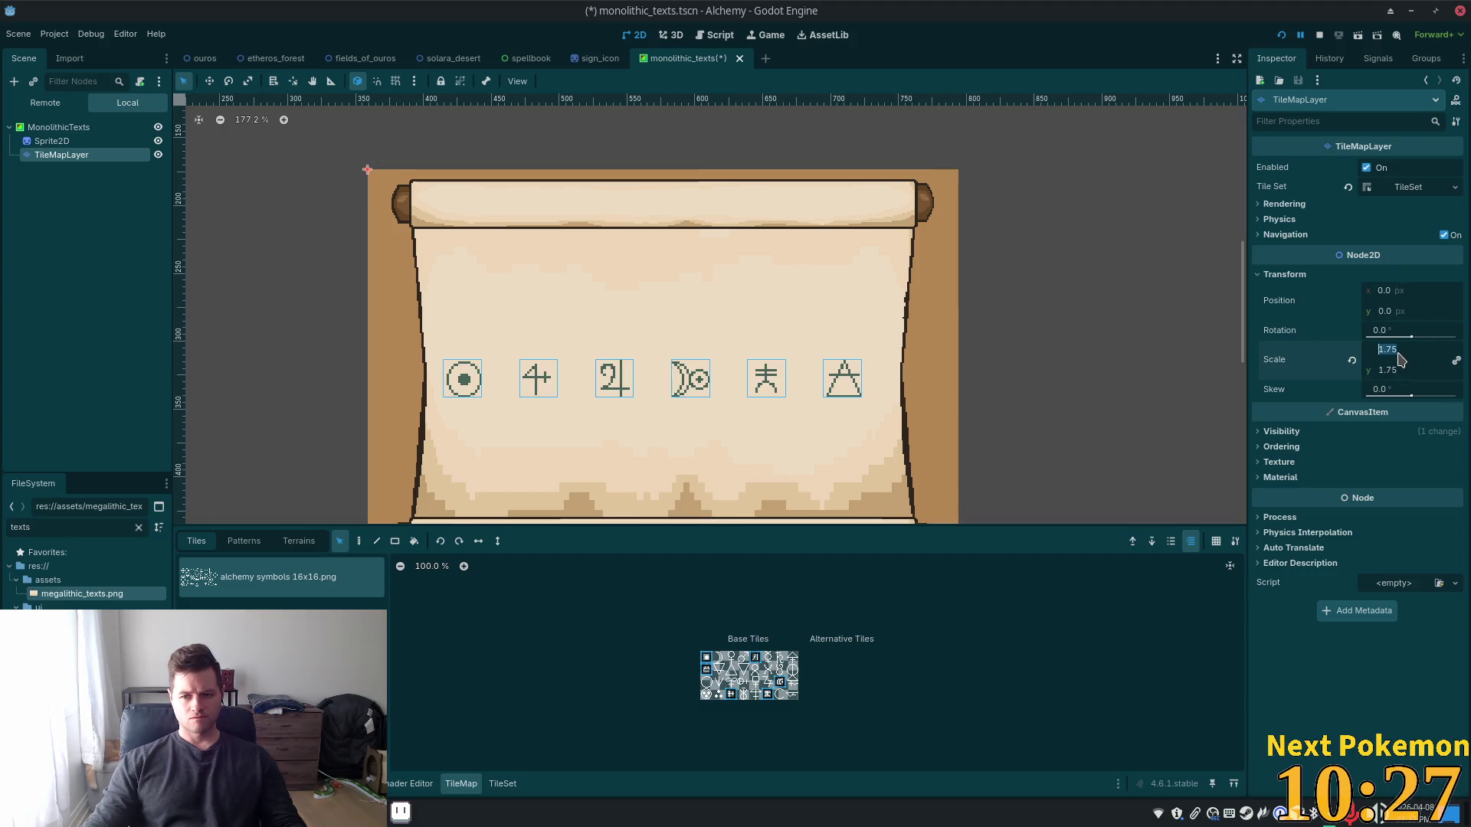
type("1")
key("Return")
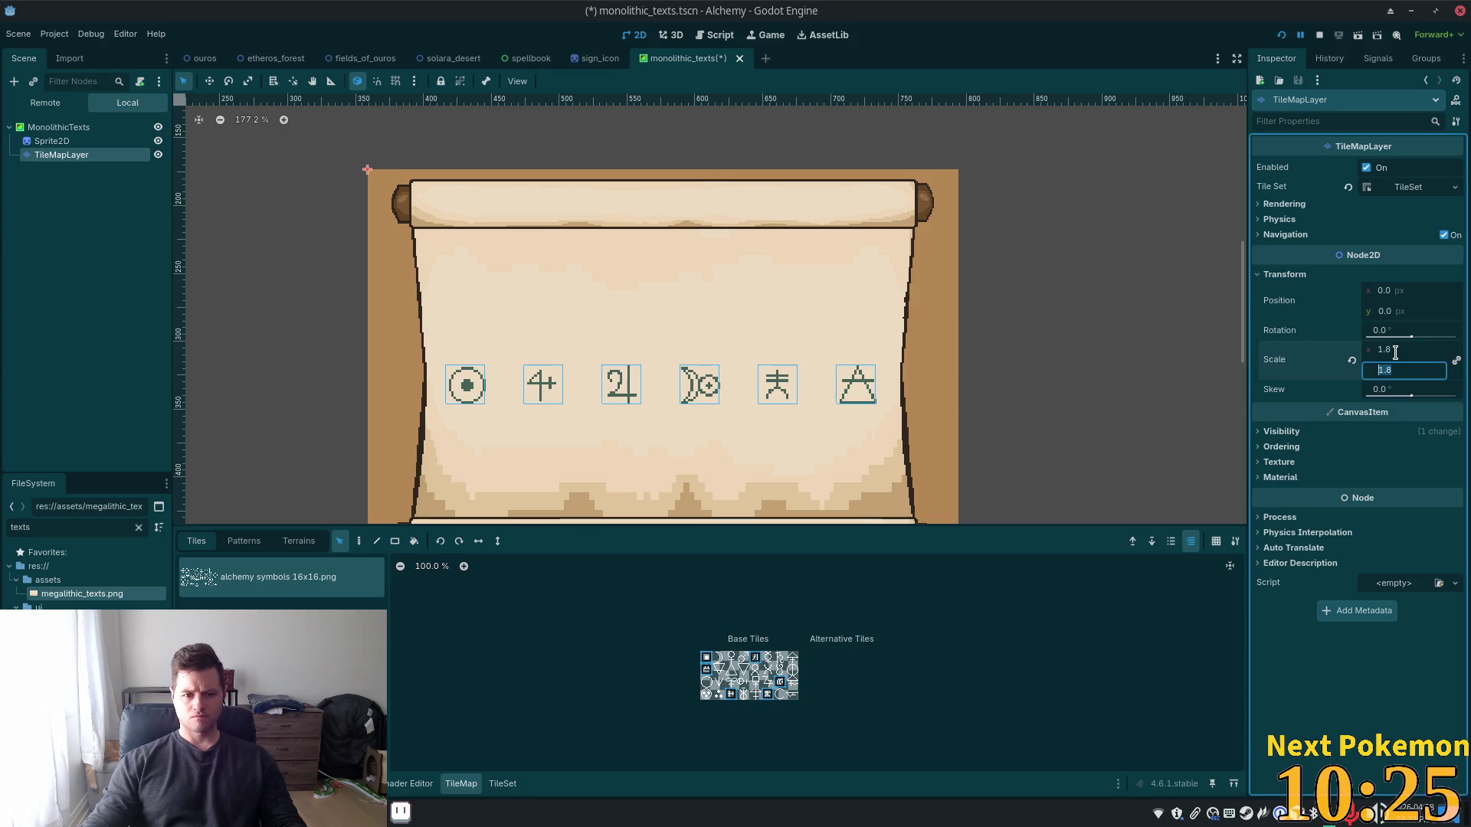
left_click_drag(952, 388, 429, 383)
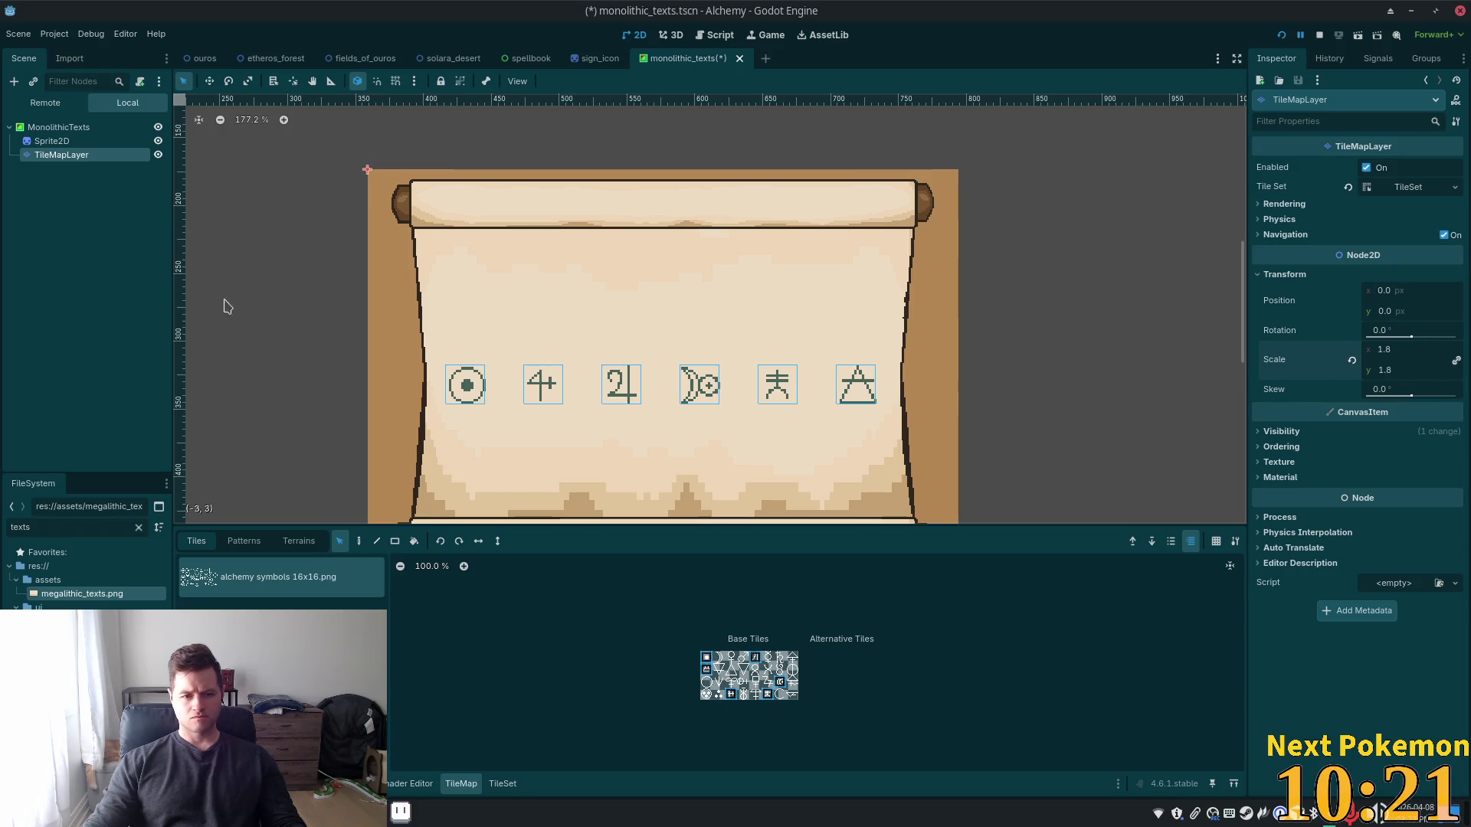
scroll(967, 275, "down", 2)
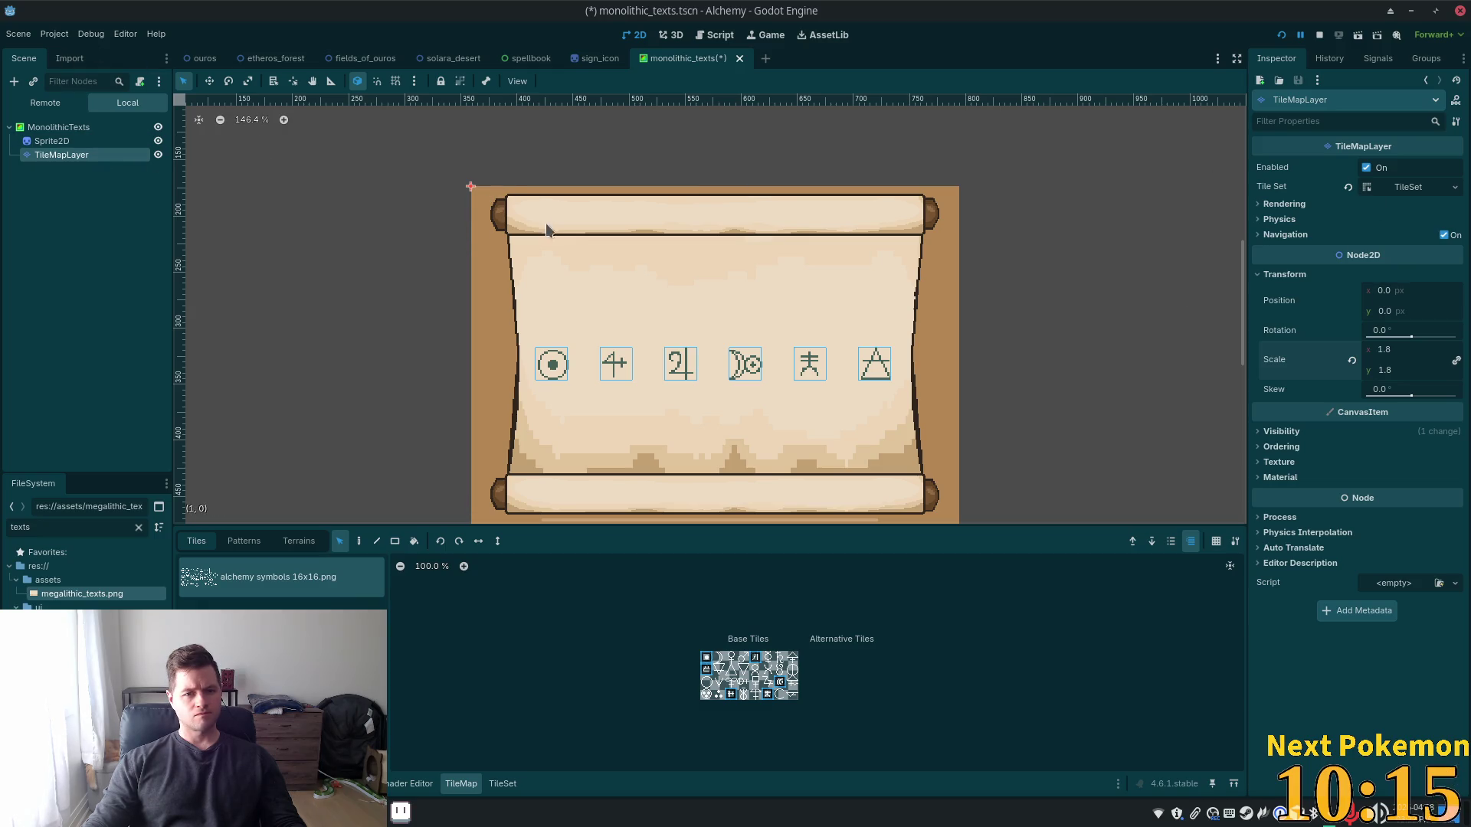
left_click(619, 319)
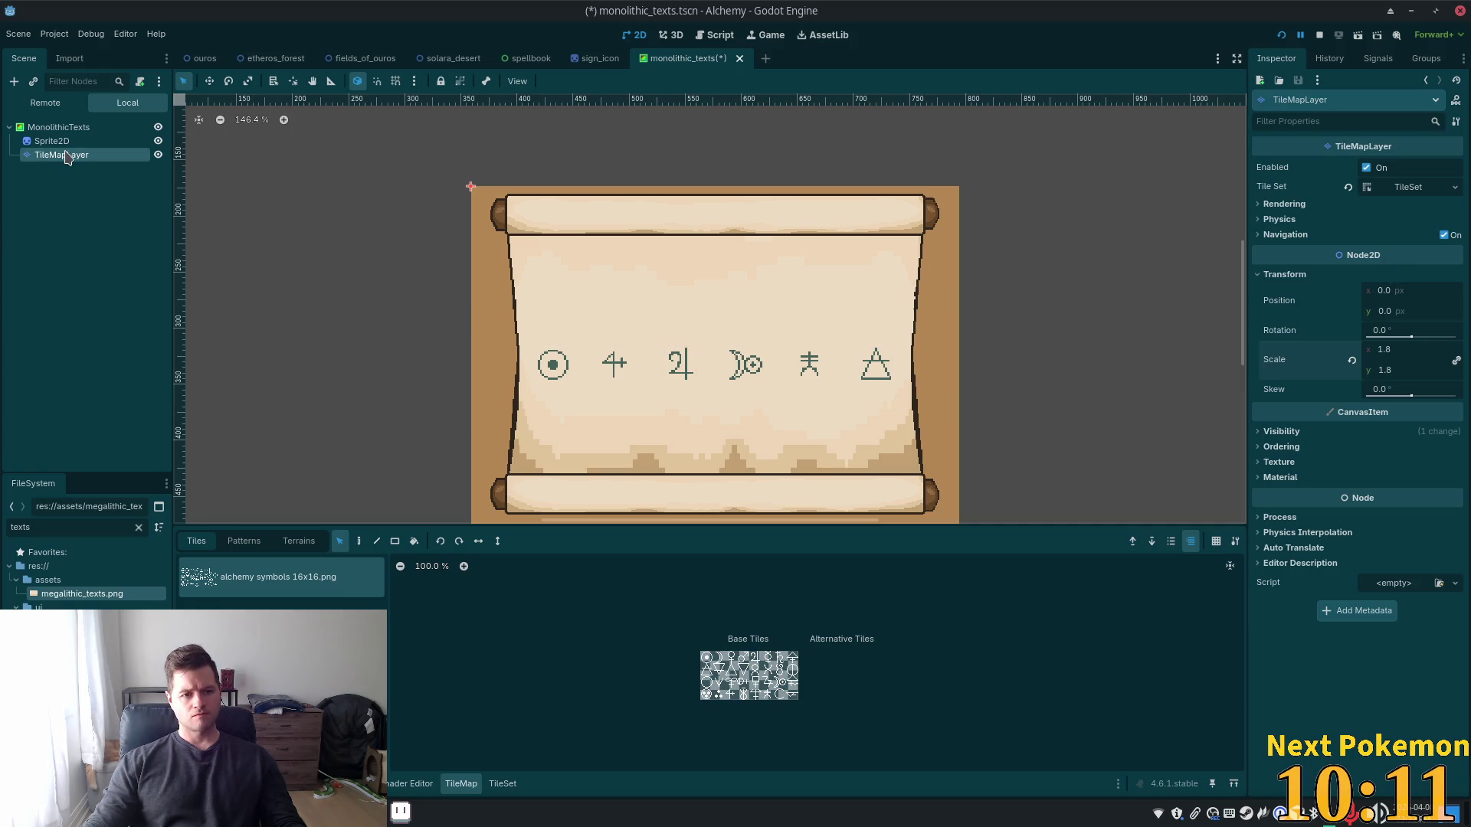
left_click(210, 82)
left_click_drag(471, 266, 470, 257)
Save monolithic_texts.tscn, then set the MonolithicTexts ColorRect colour to fully transparent ffffff00
key("ctrl+s")
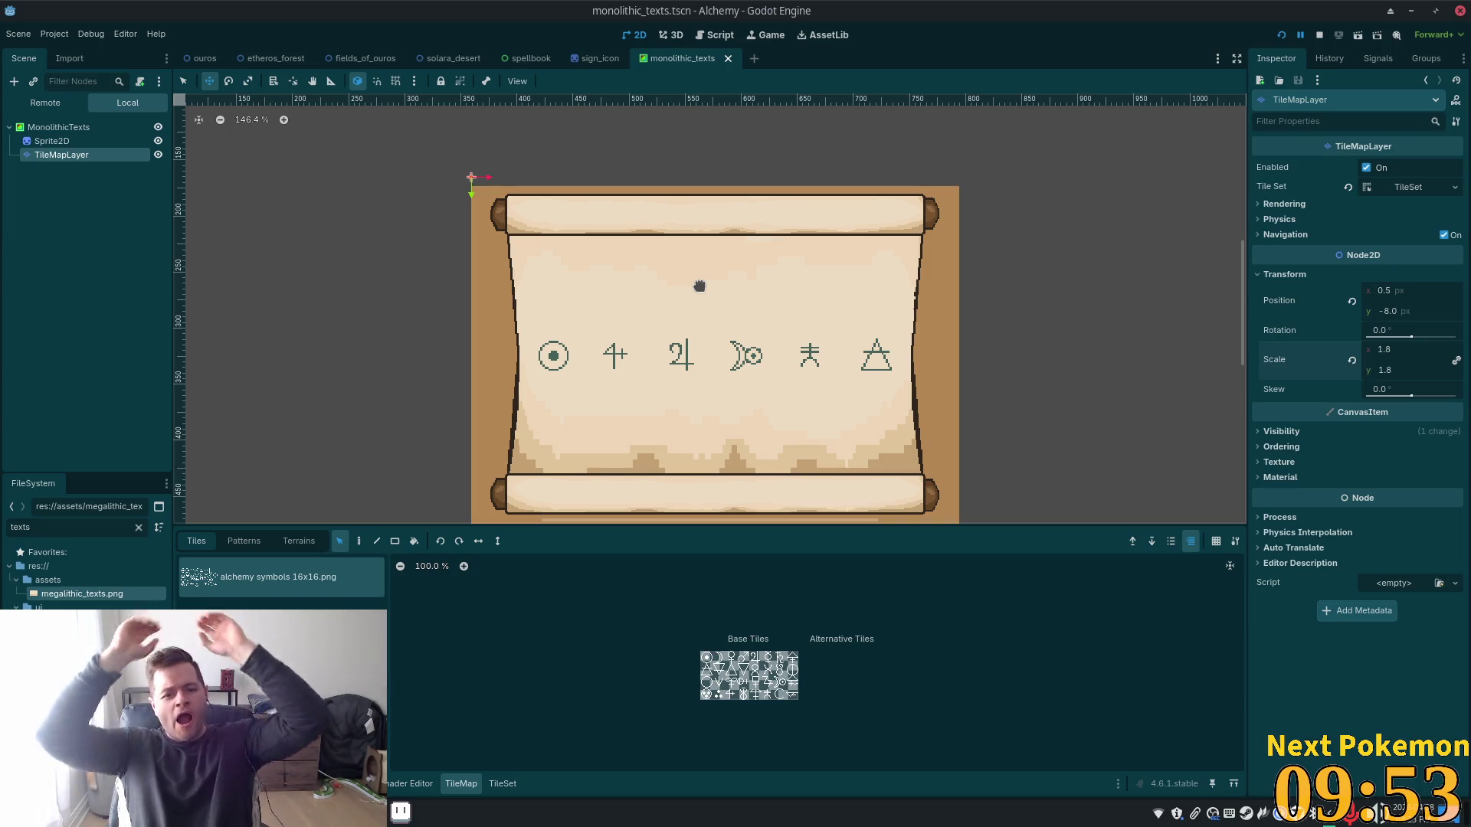
left_click(94, 130)
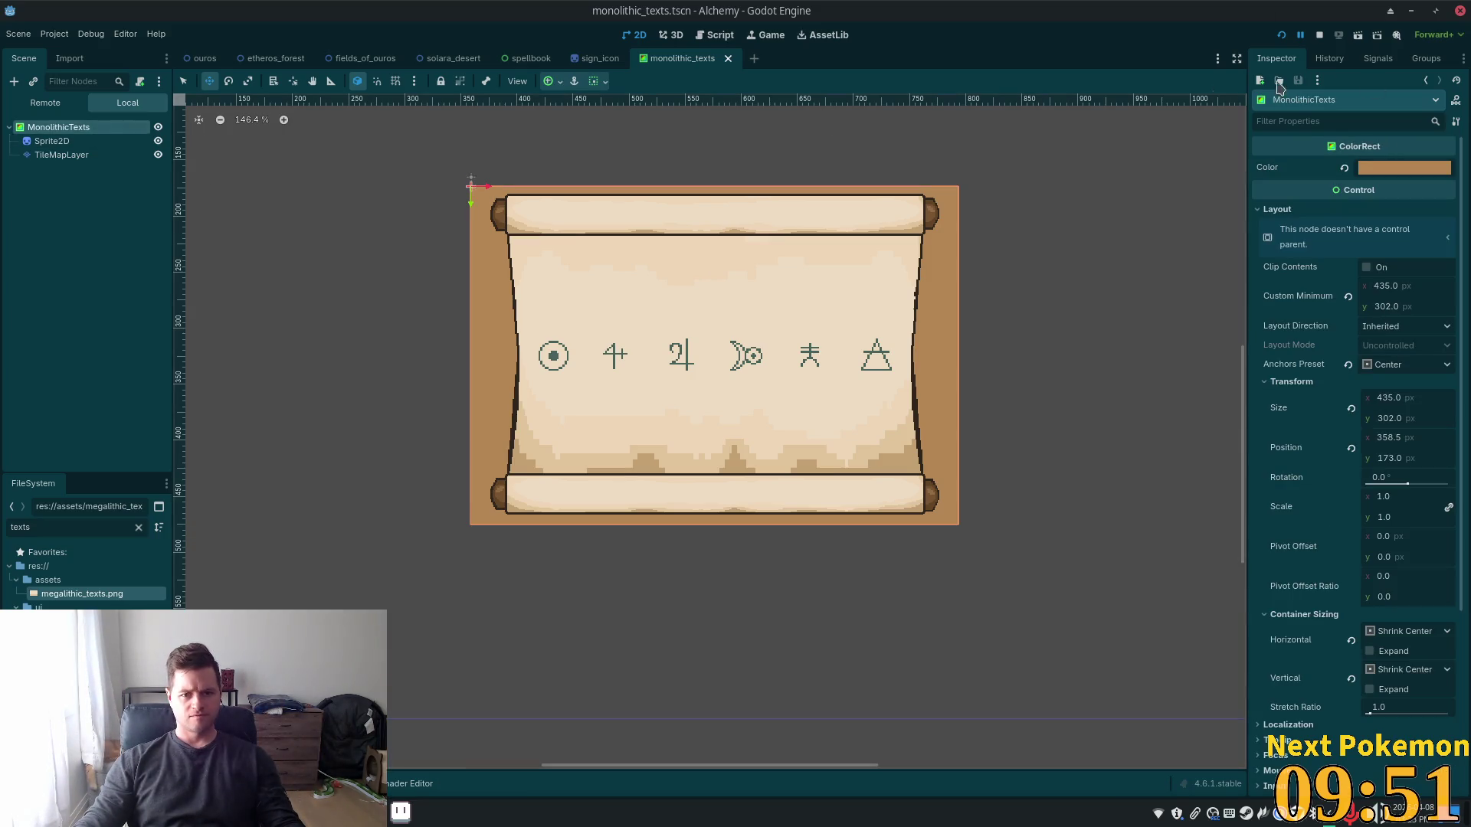
left_click(1343, 170)
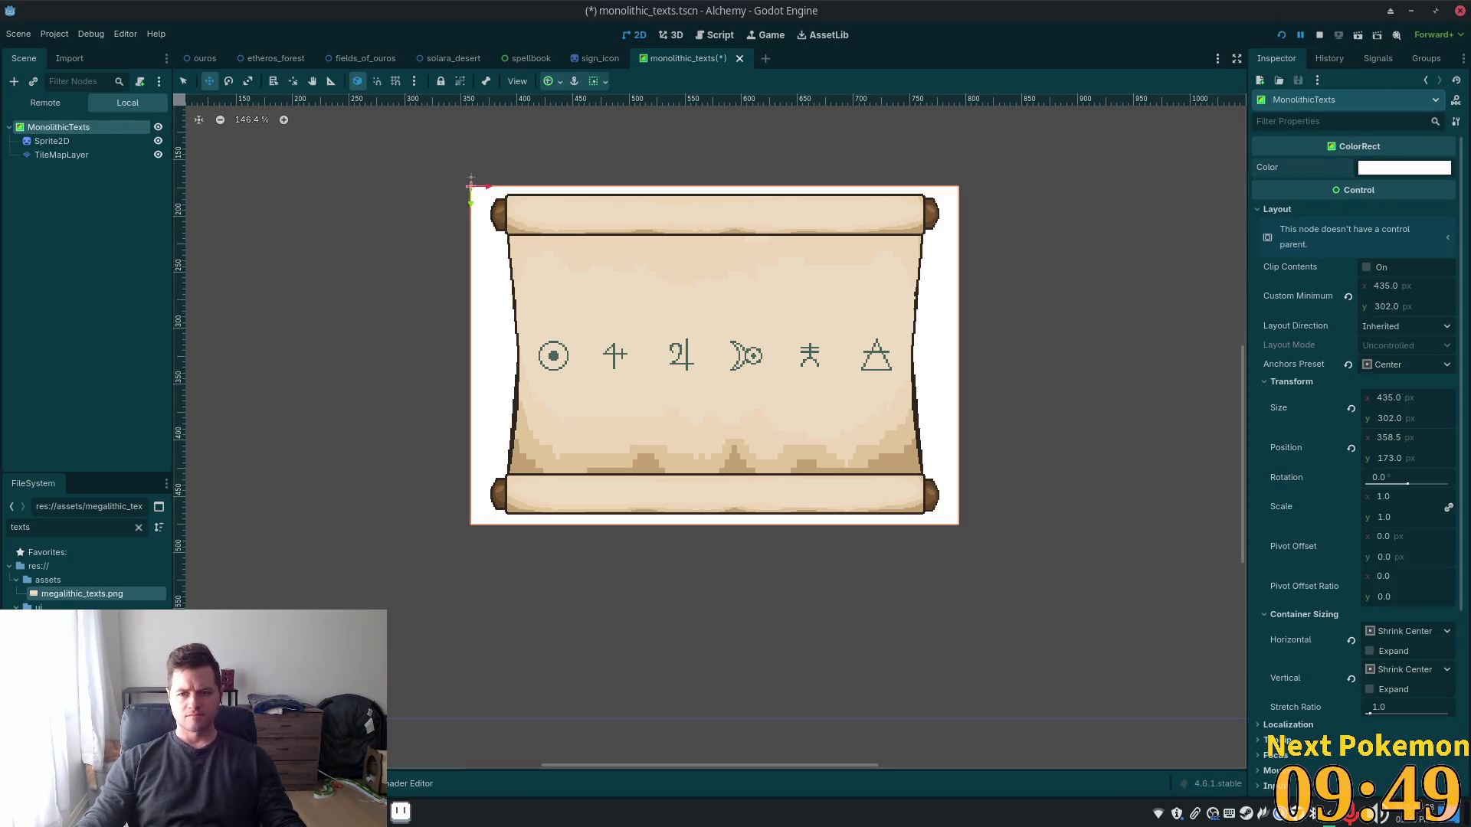
left_click(1391, 170)
left_click_drag(1357, 473, 1012, 455)
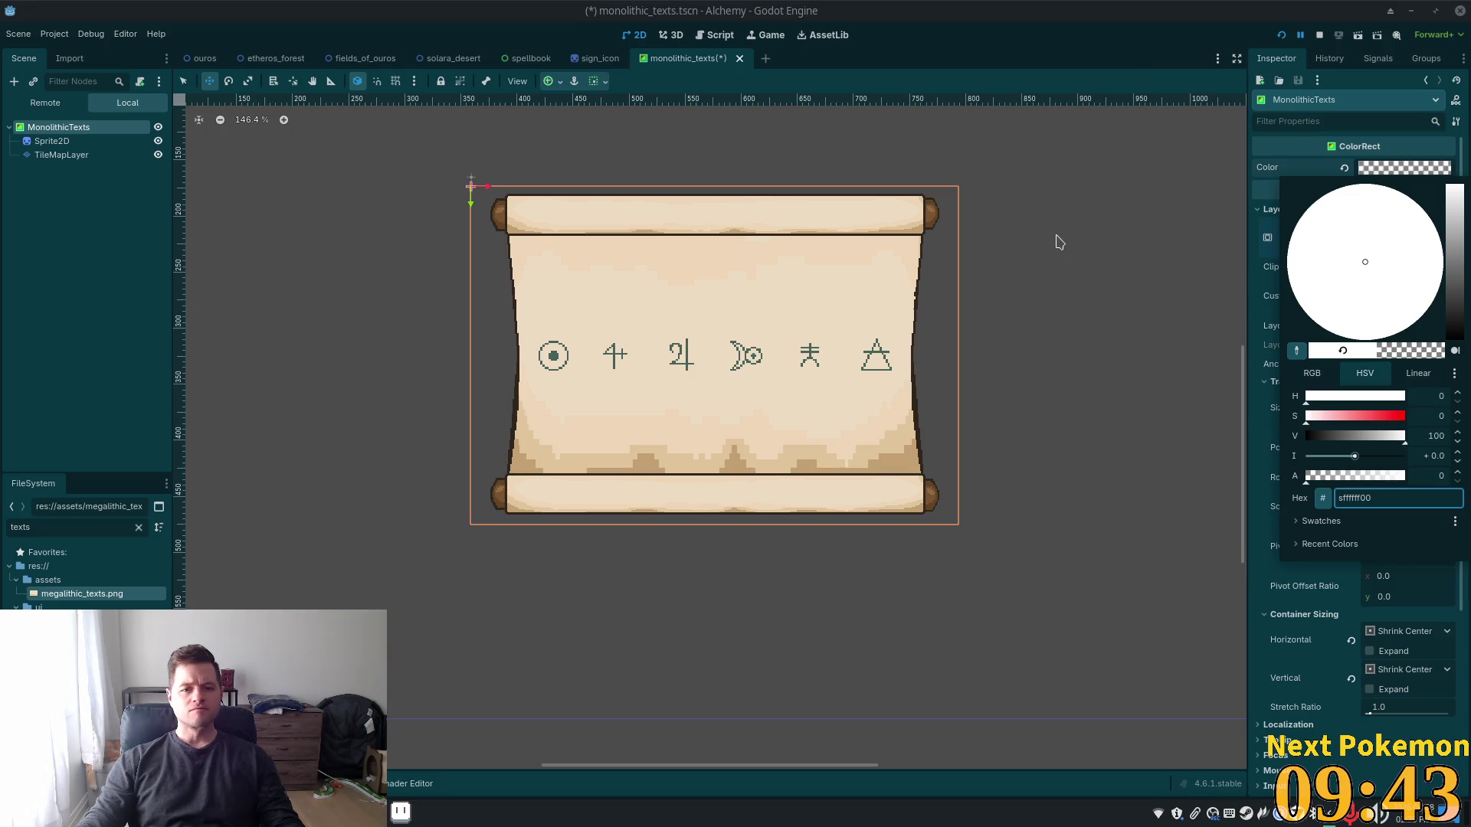
left_click(1207, 34)
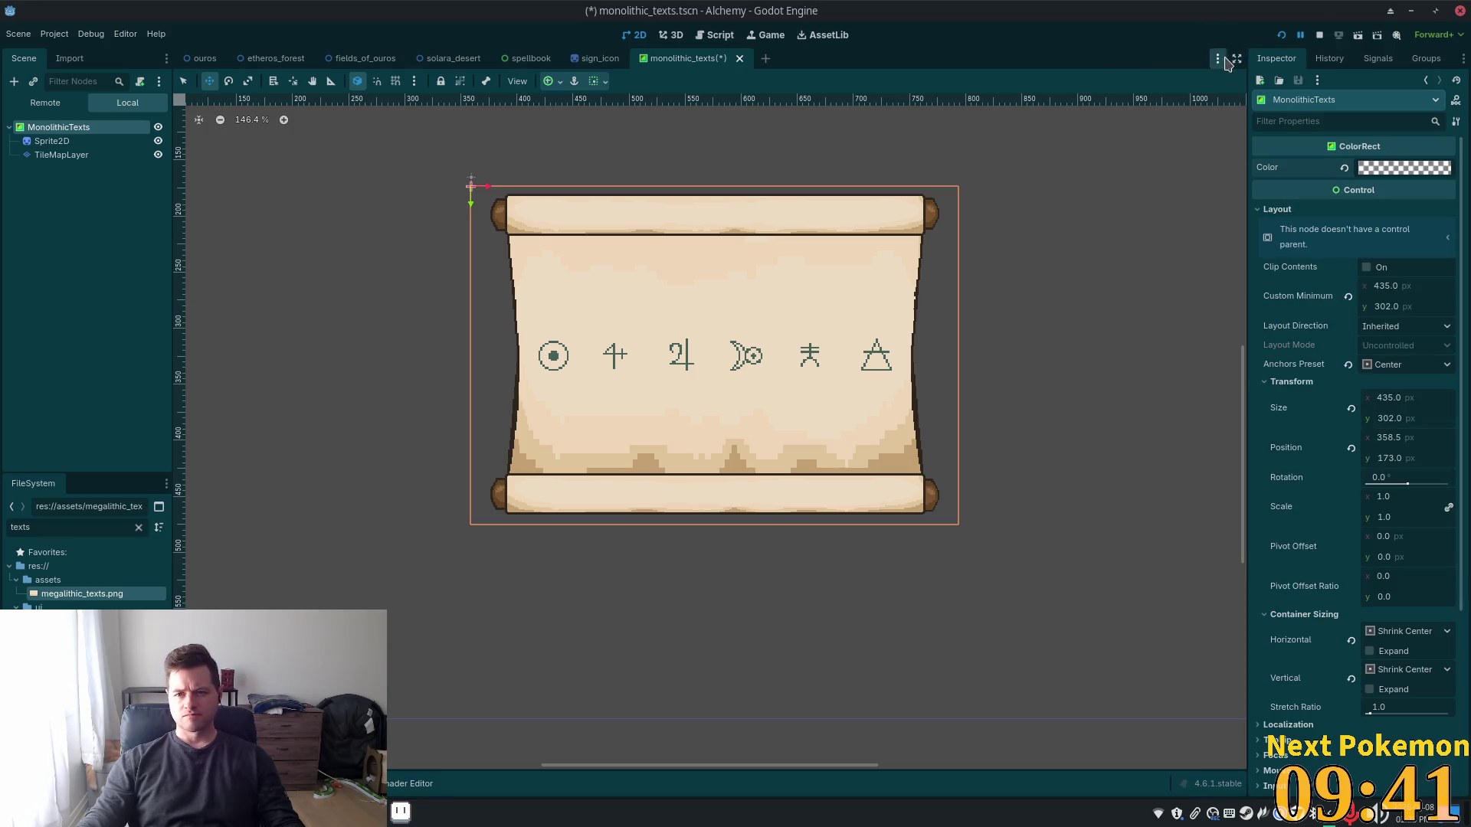
Run the project, open the Monolithic Texts scroll popup in-game, then reselect TileMapLayer in the editor
left_click(1282, 36)
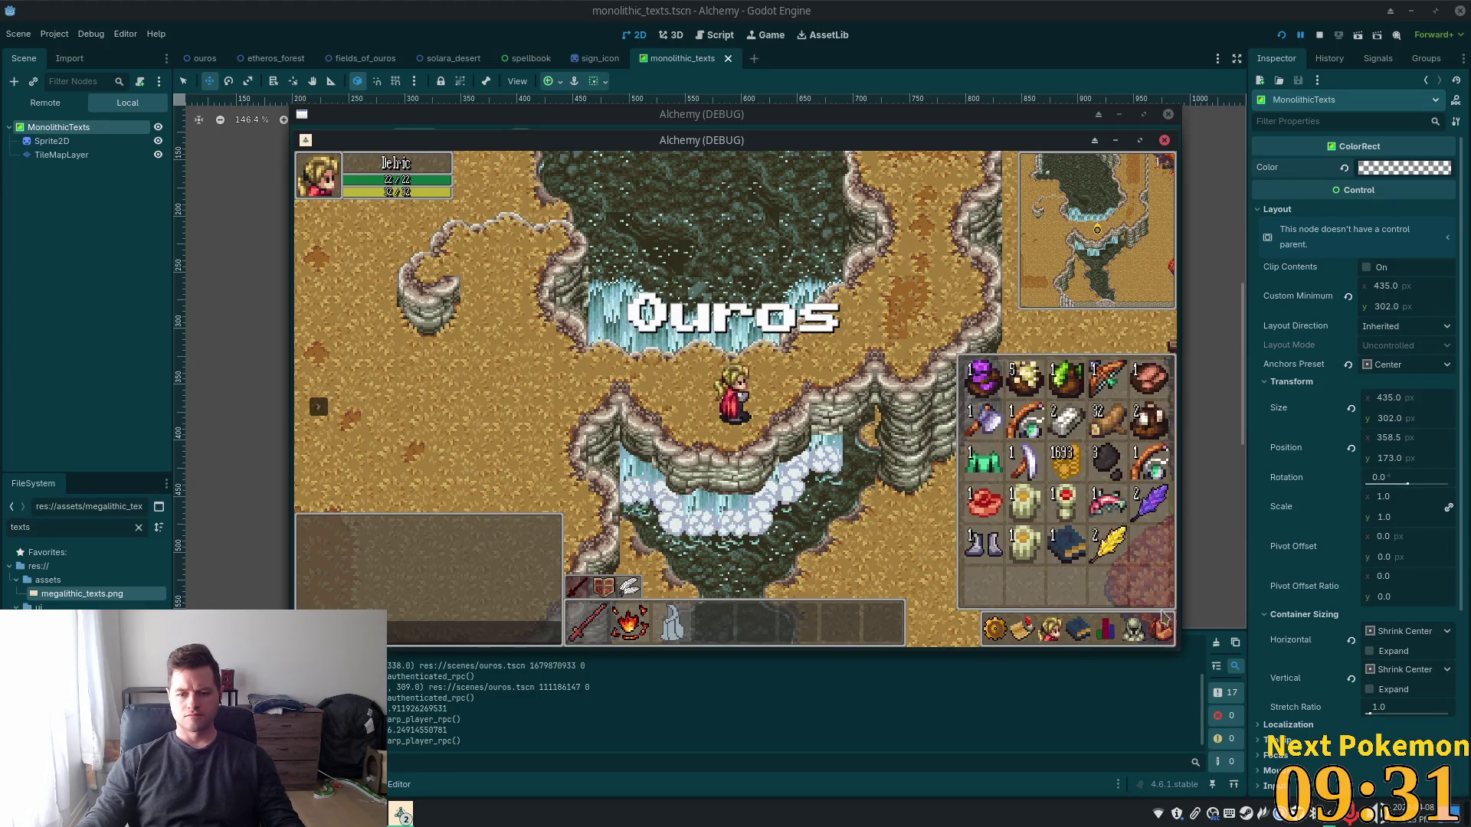
left_click(1071, 554)
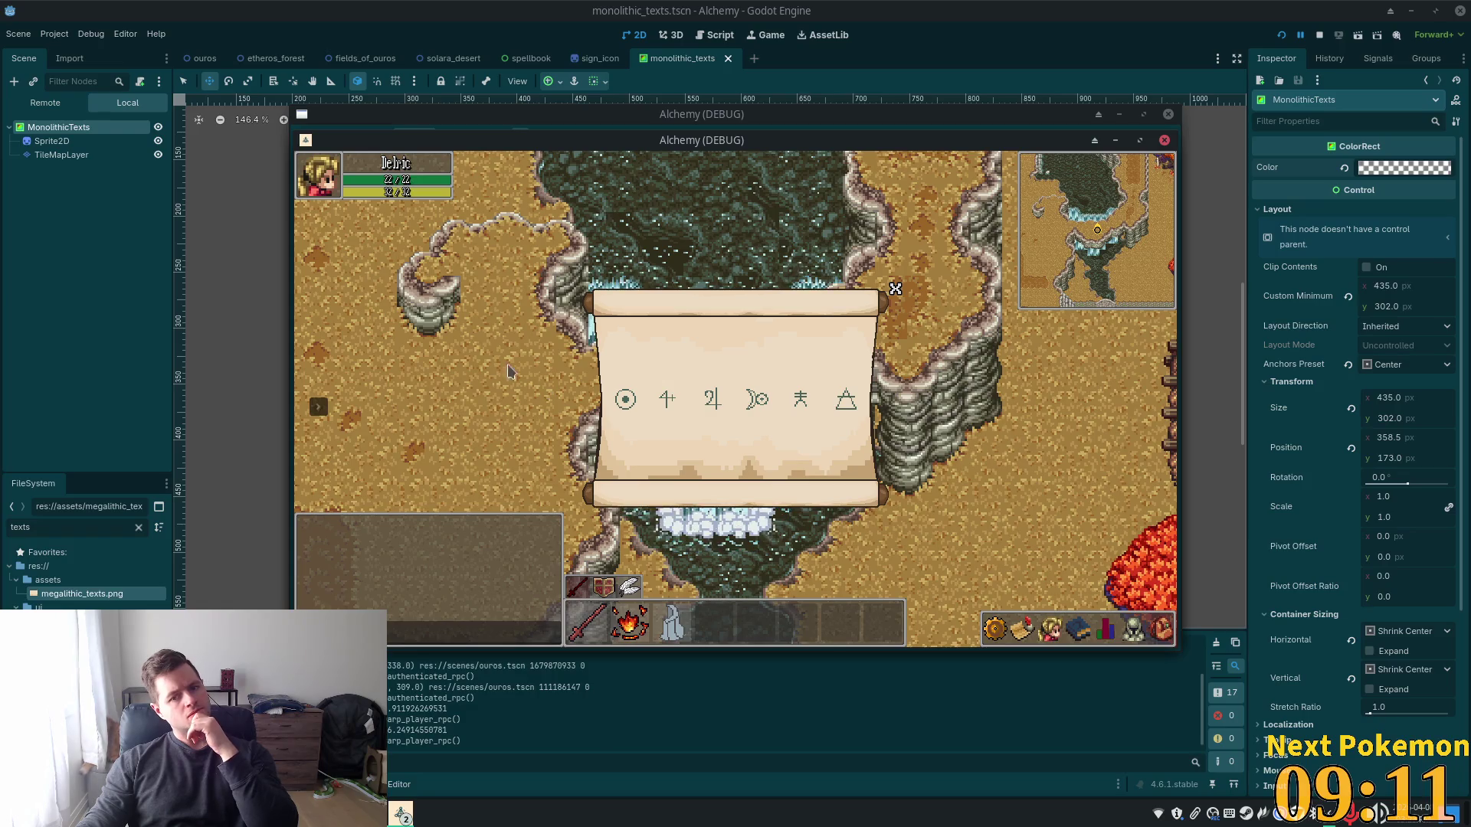
left_click(77, 155)
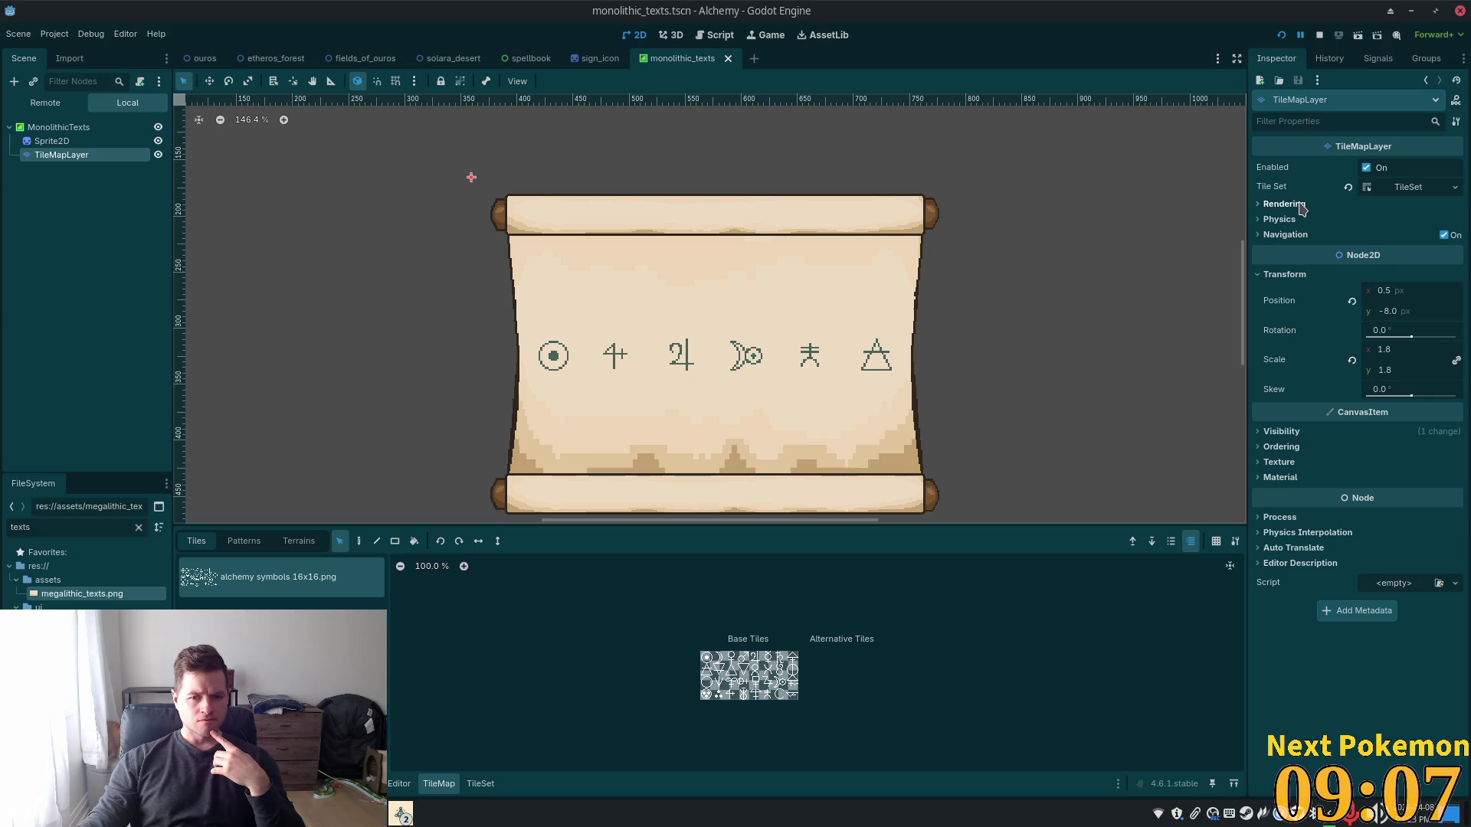
Set the TileMapLayer Modulate to translucent brown 6e4a0c75 and relaunch the game with F5
left_click(1277, 432)
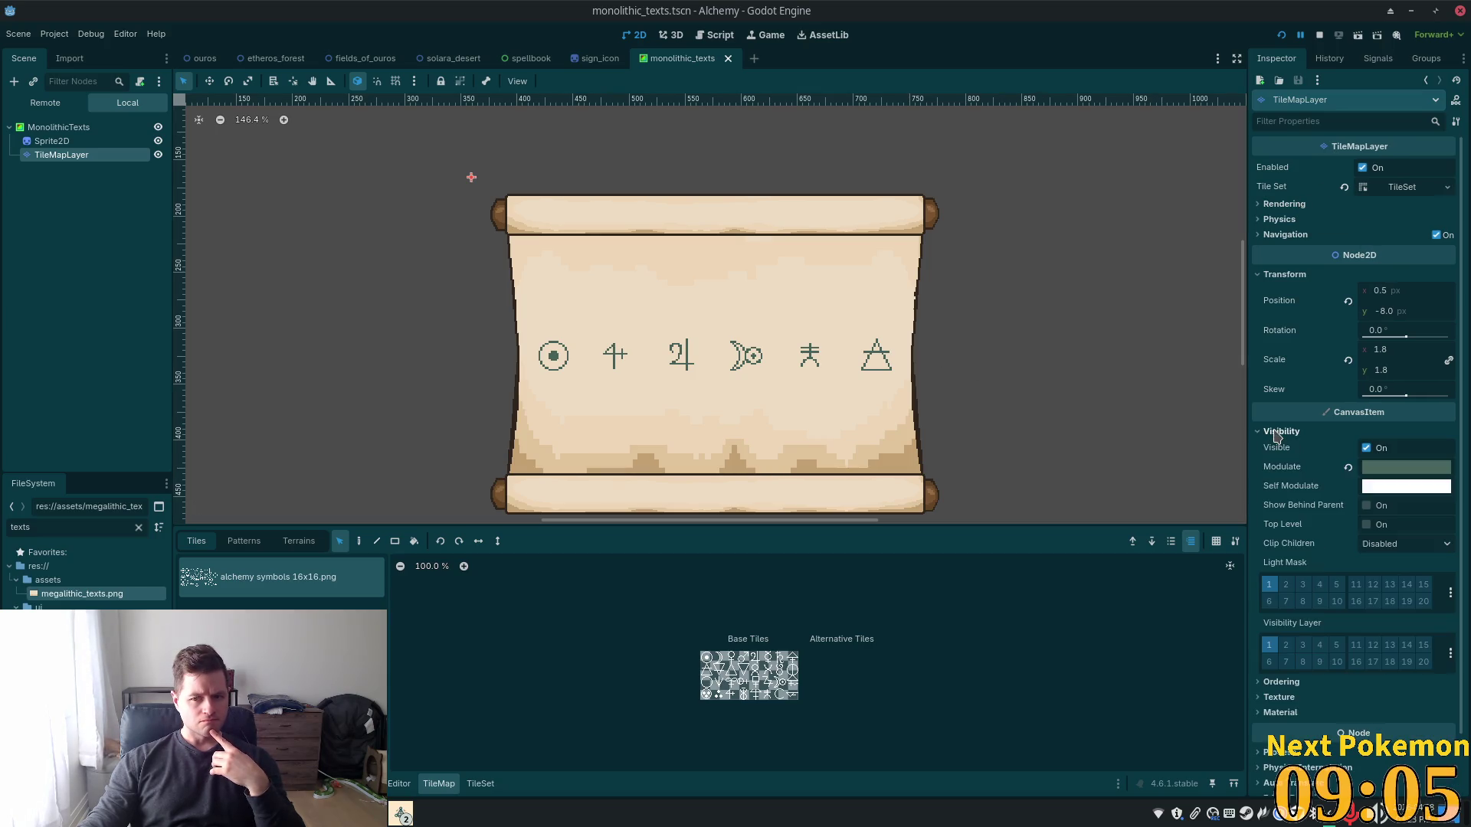
left_click(1397, 471)
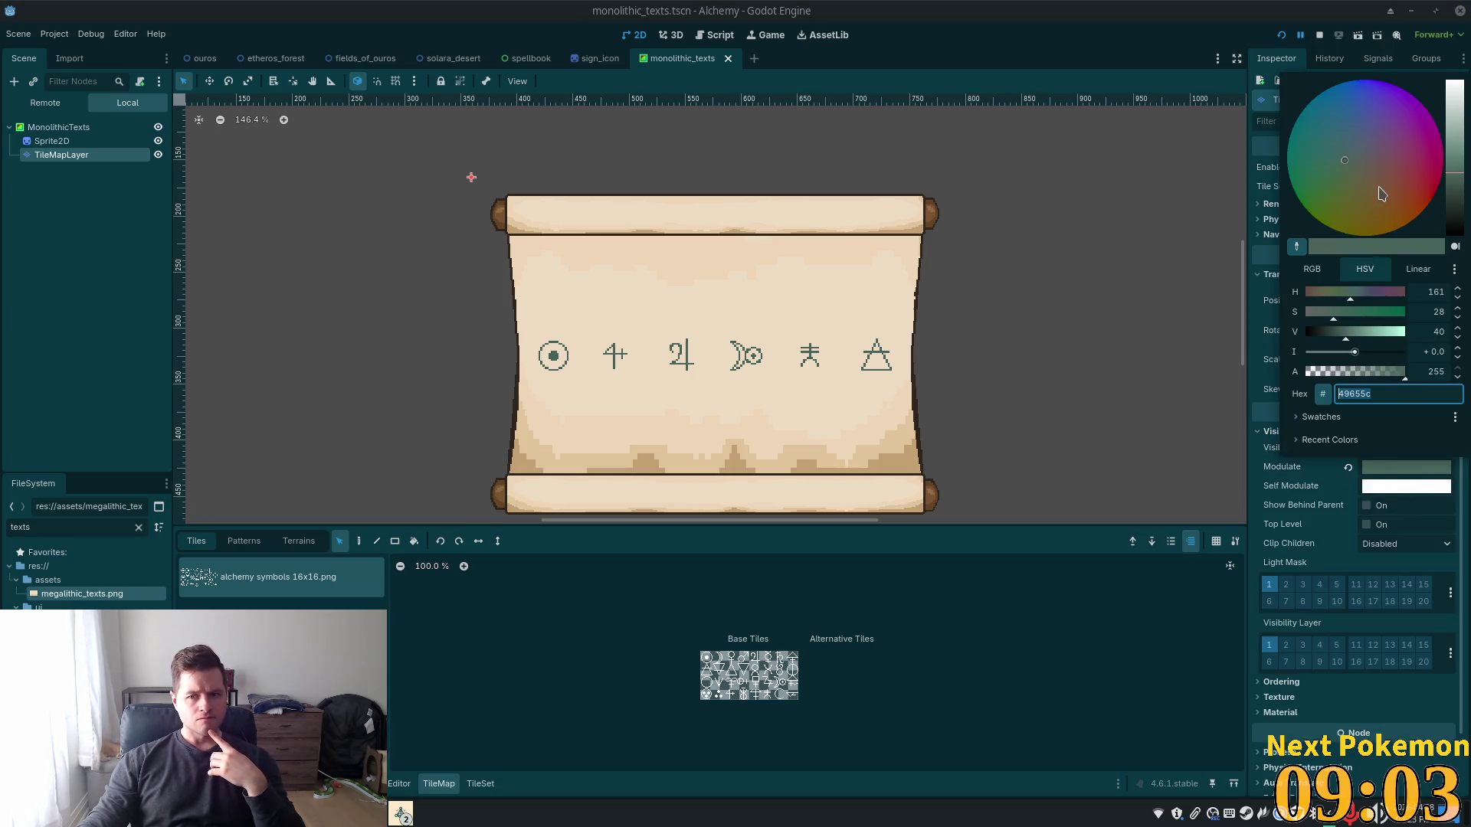
mouse_move(1353, 184)
left_mouse_down()
mouse_move(1399, 195)
mouse_move(1356, 215)
mouse_move(1397, 187)
mouse_move(1396, 217)
mouse_move(1413, 170)
mouse_move(1373, 181)
mouse_move(1389, 225)
left_mouse_up()
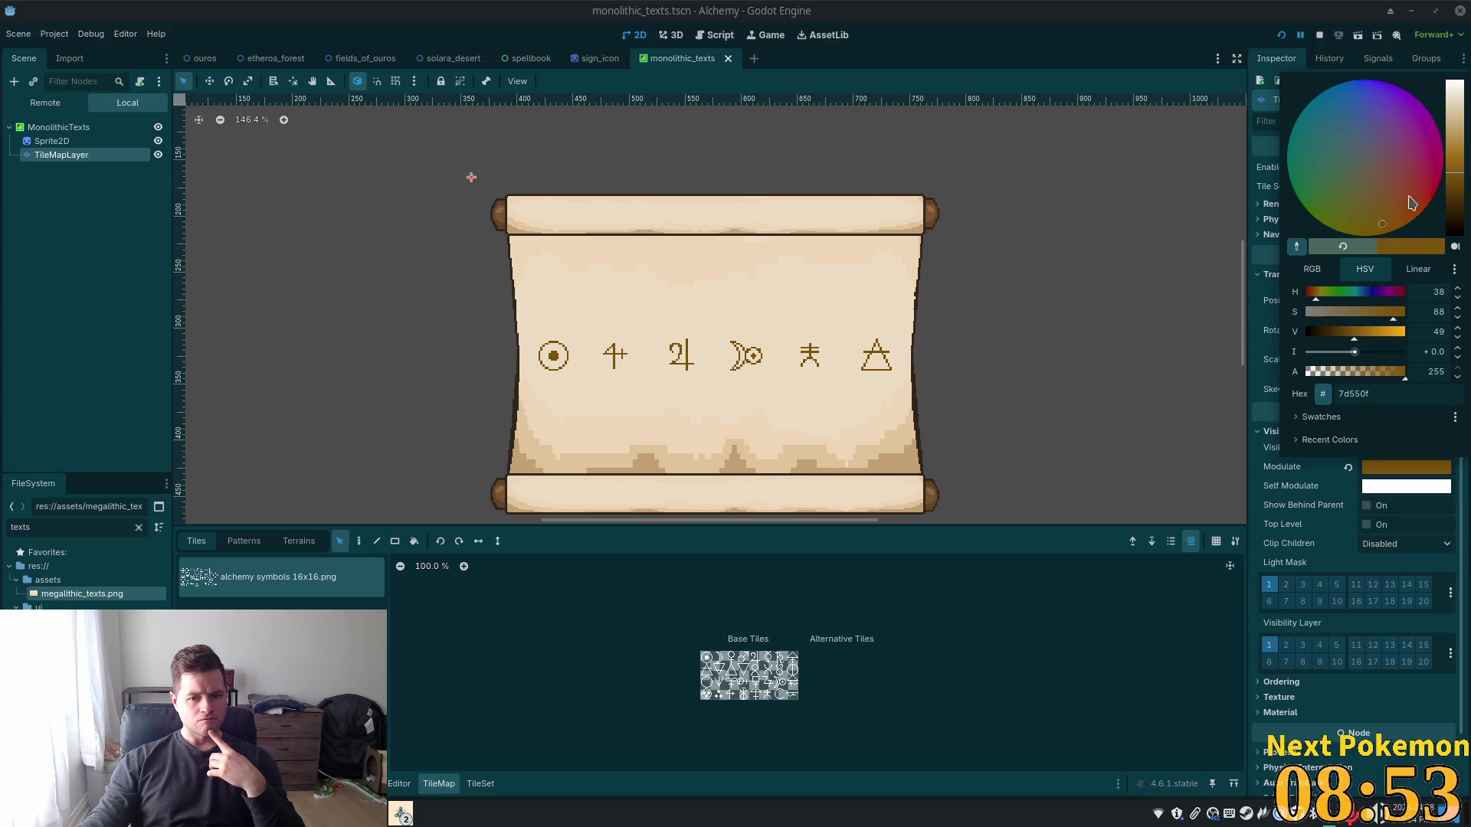
left_click(1295, 244)
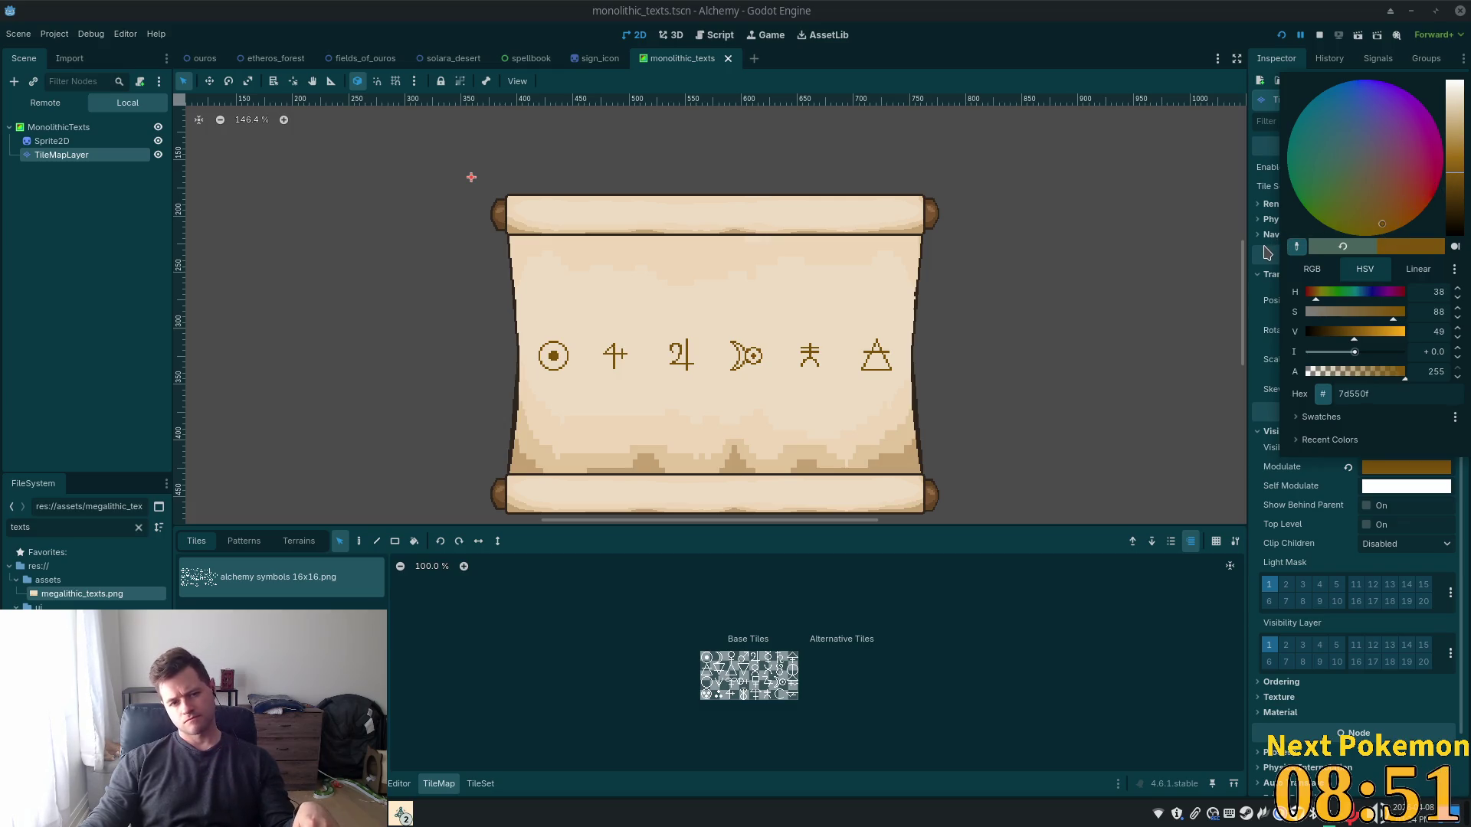
left_click_drag(1463, 189, 1457, 183)
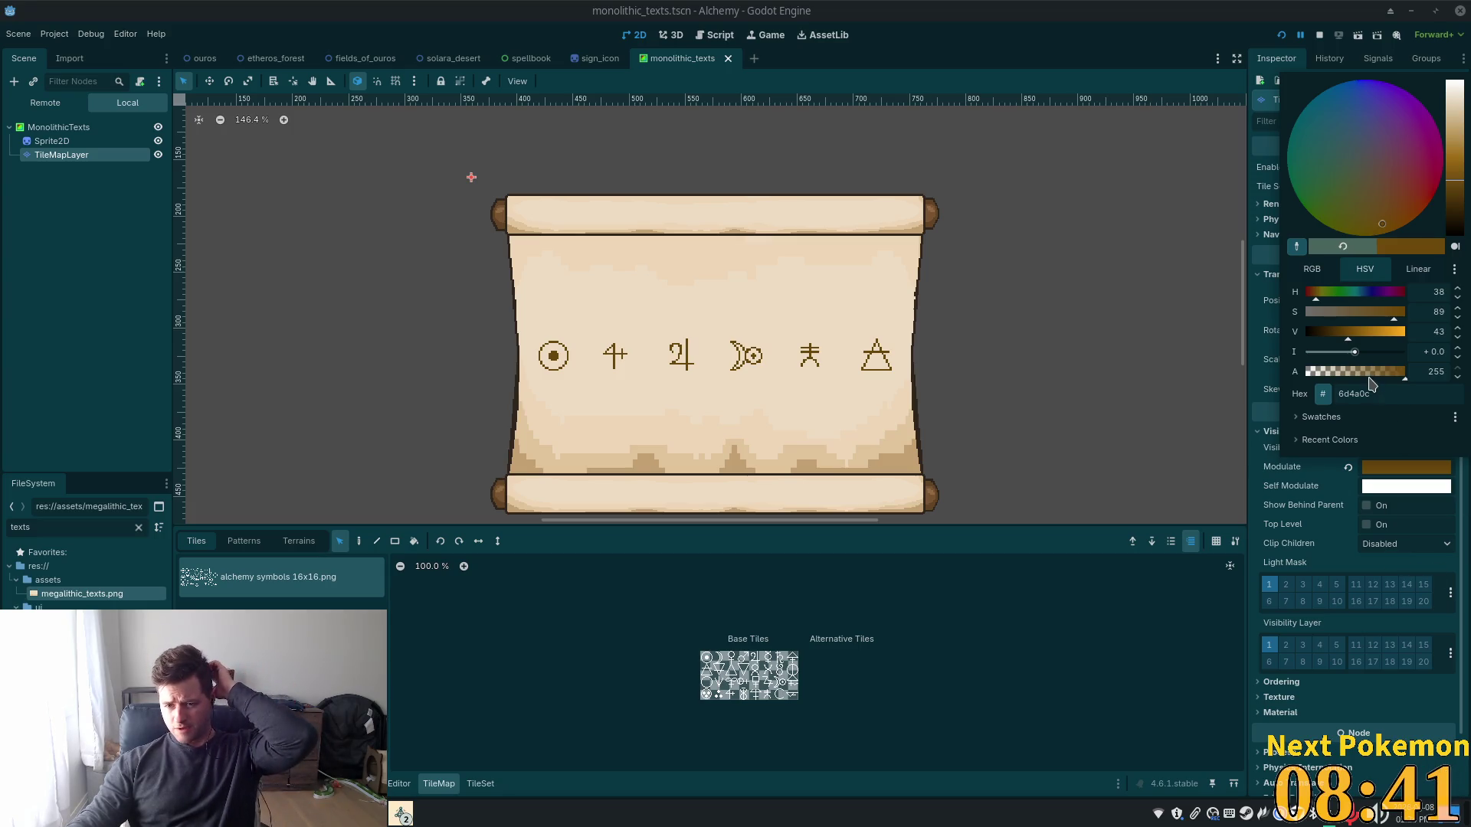
left_click(1352, 373)
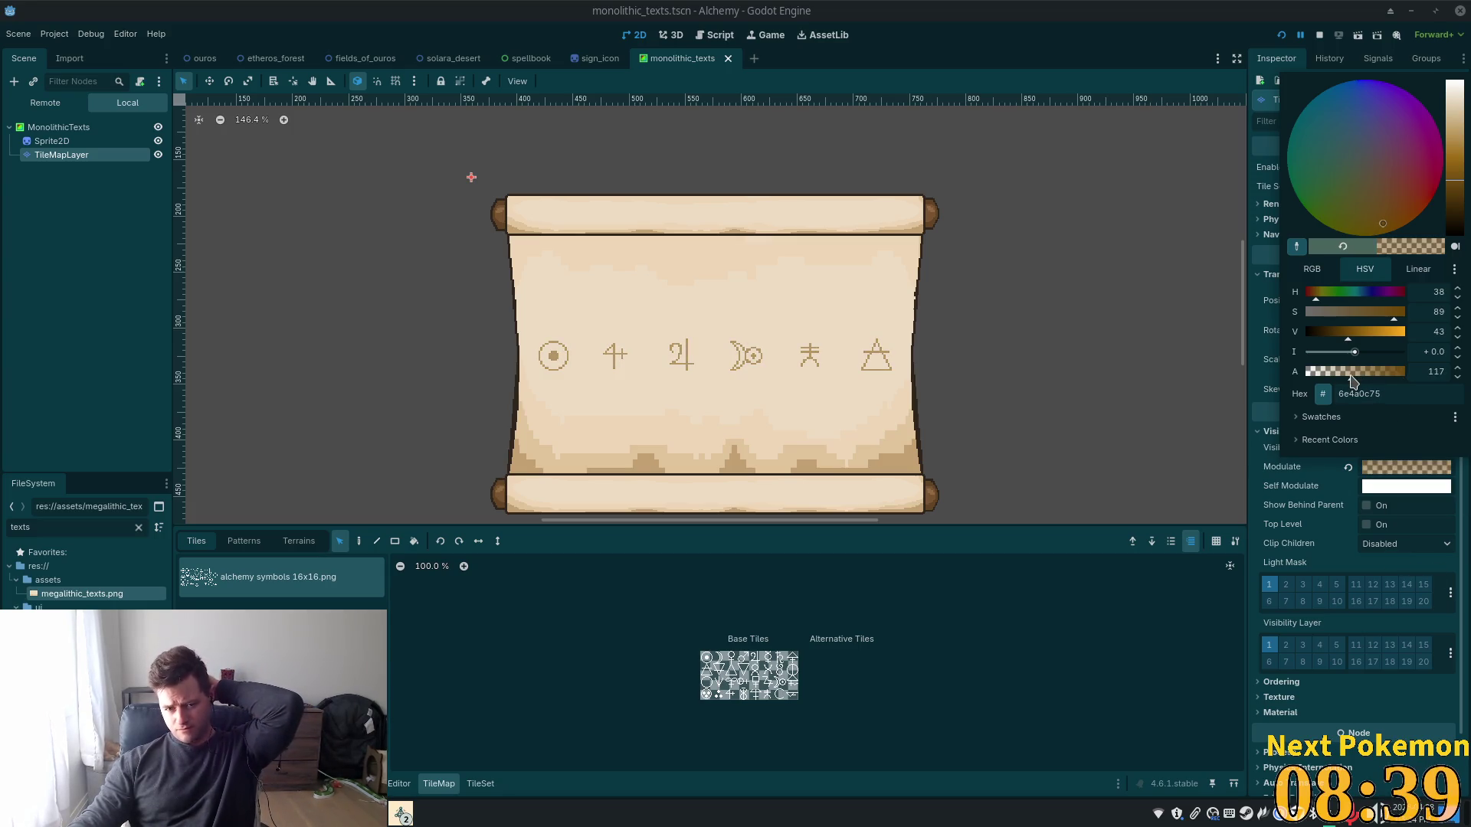
mouse_move(1352, 377)
left_mouse_down()
mouse_move(1368, 380)
mouse_move(1309, 375)
mouse_move(1352, 393)
left_mouse_up()
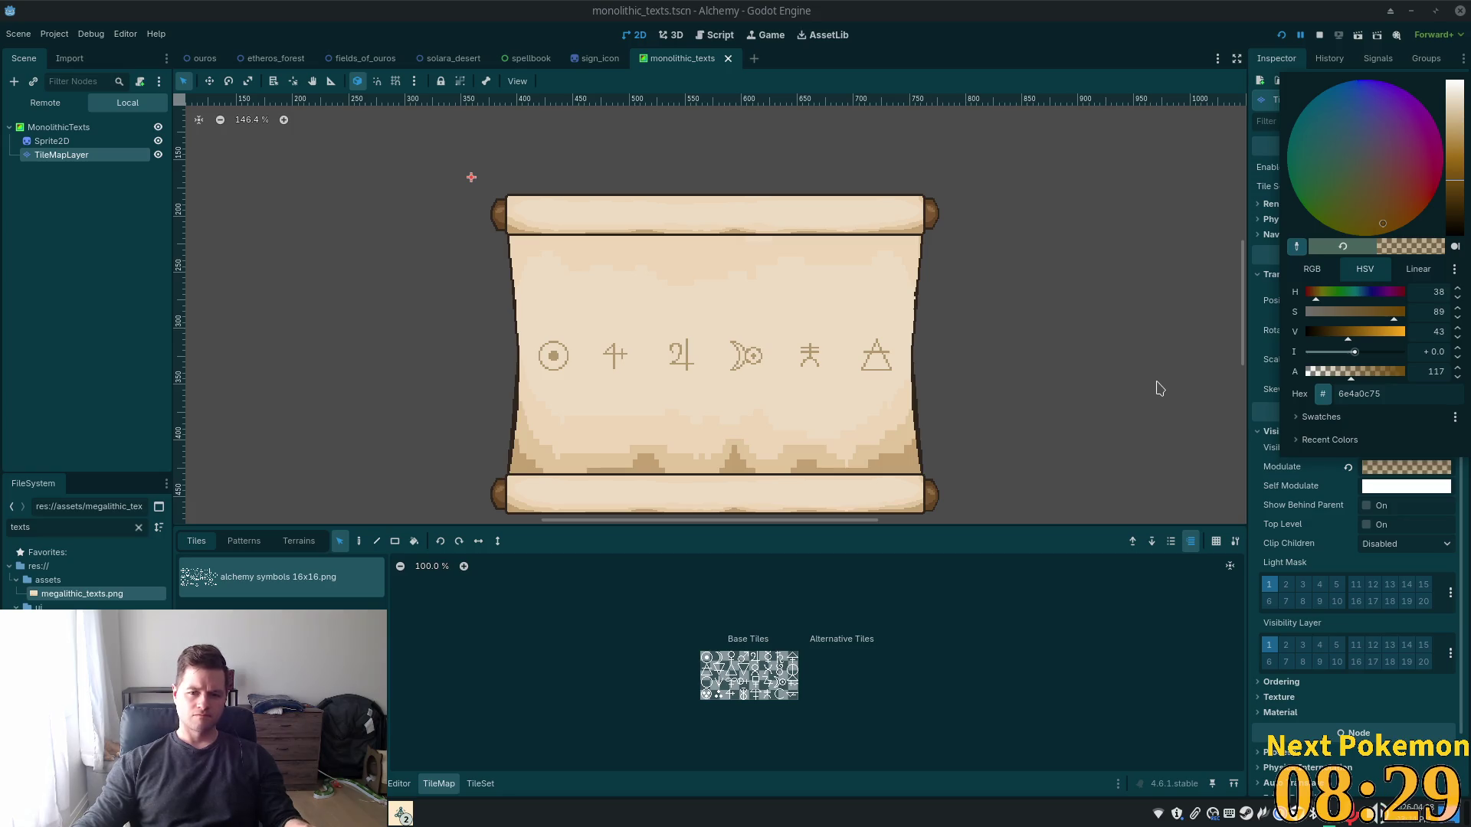
key("F5")
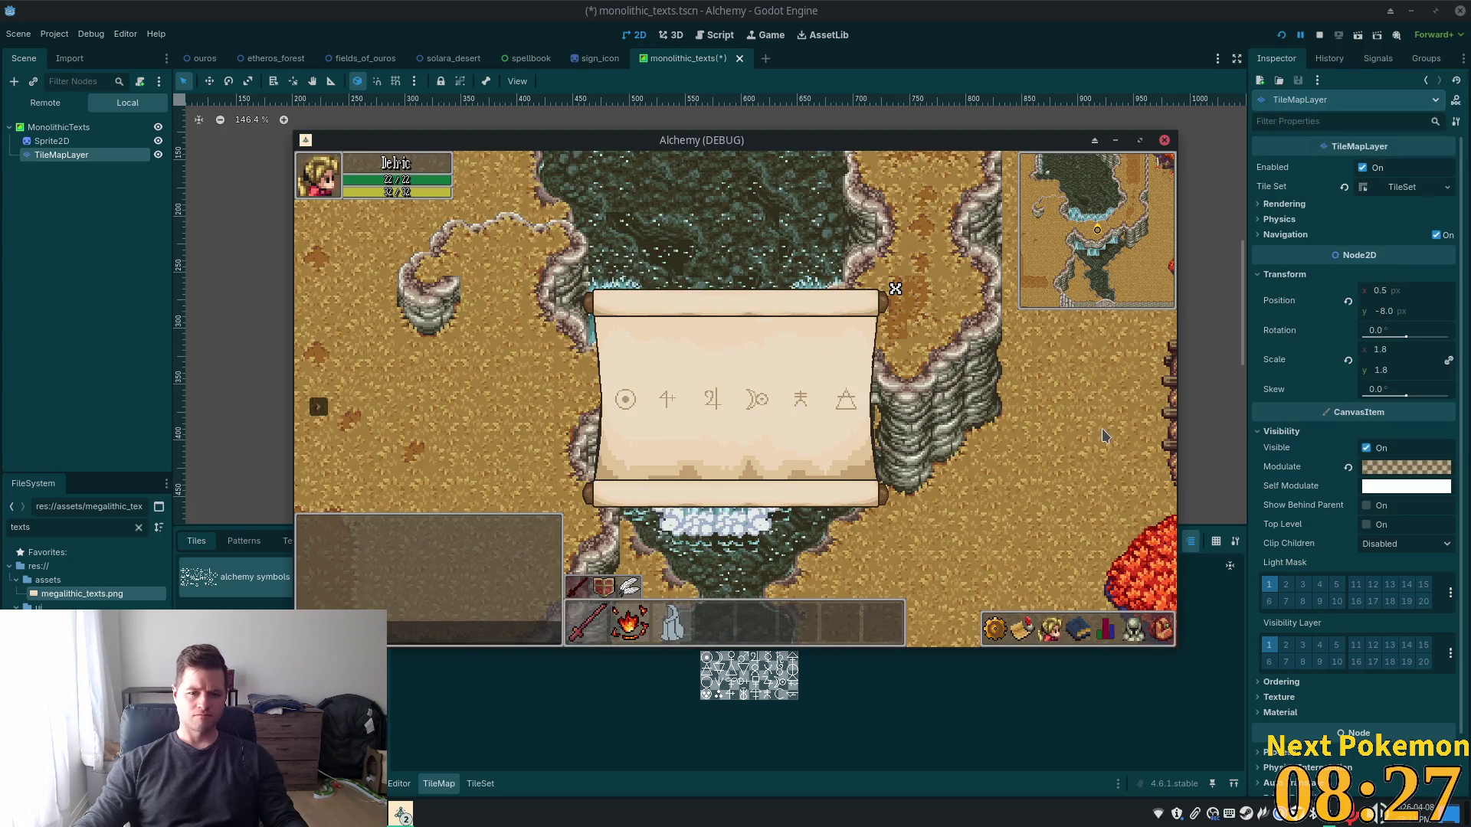
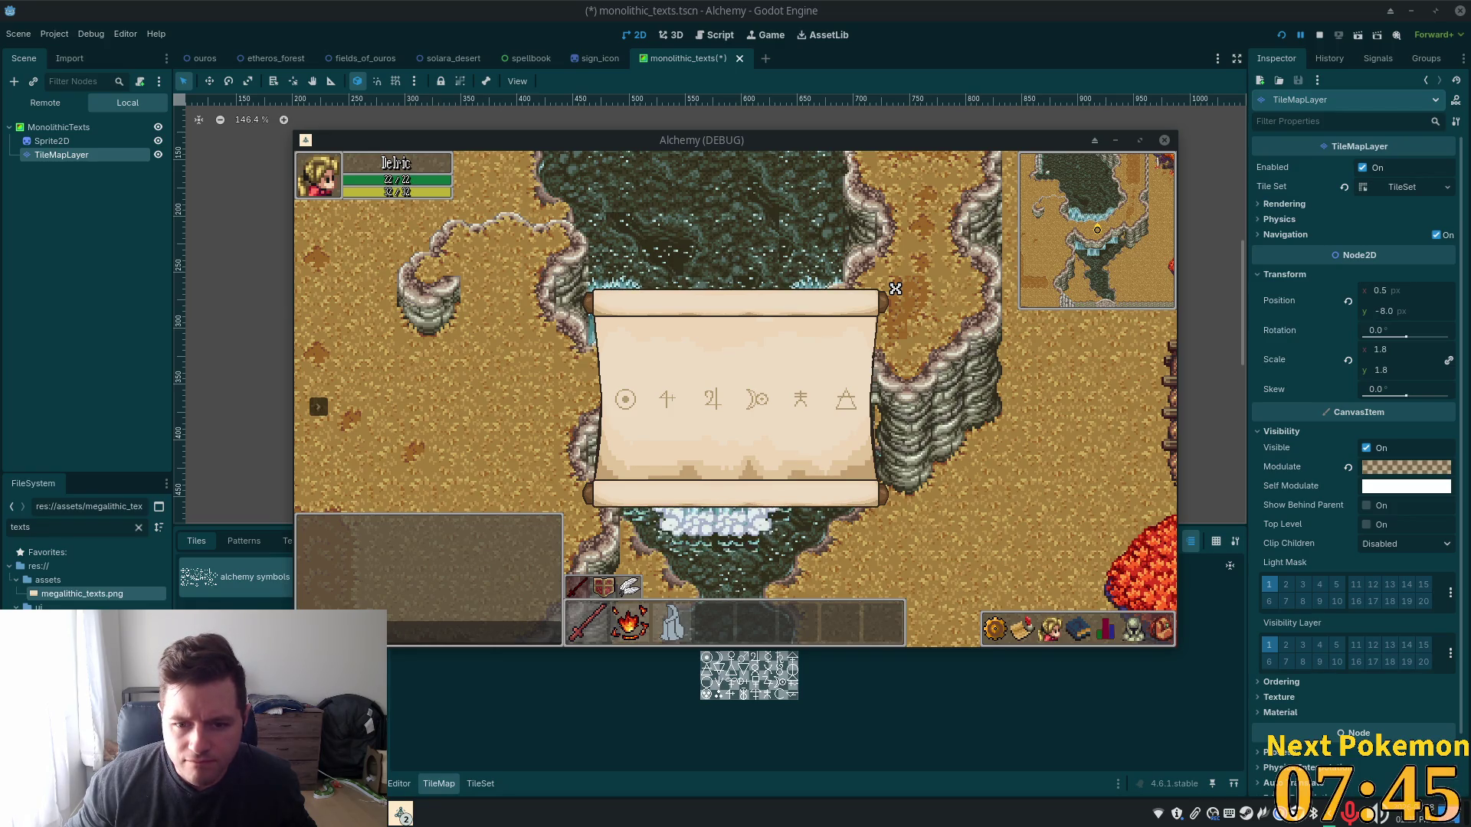
Close the alchemy-symbol parchment scroll in the Alchemy debug game window
left_click(891, 291)
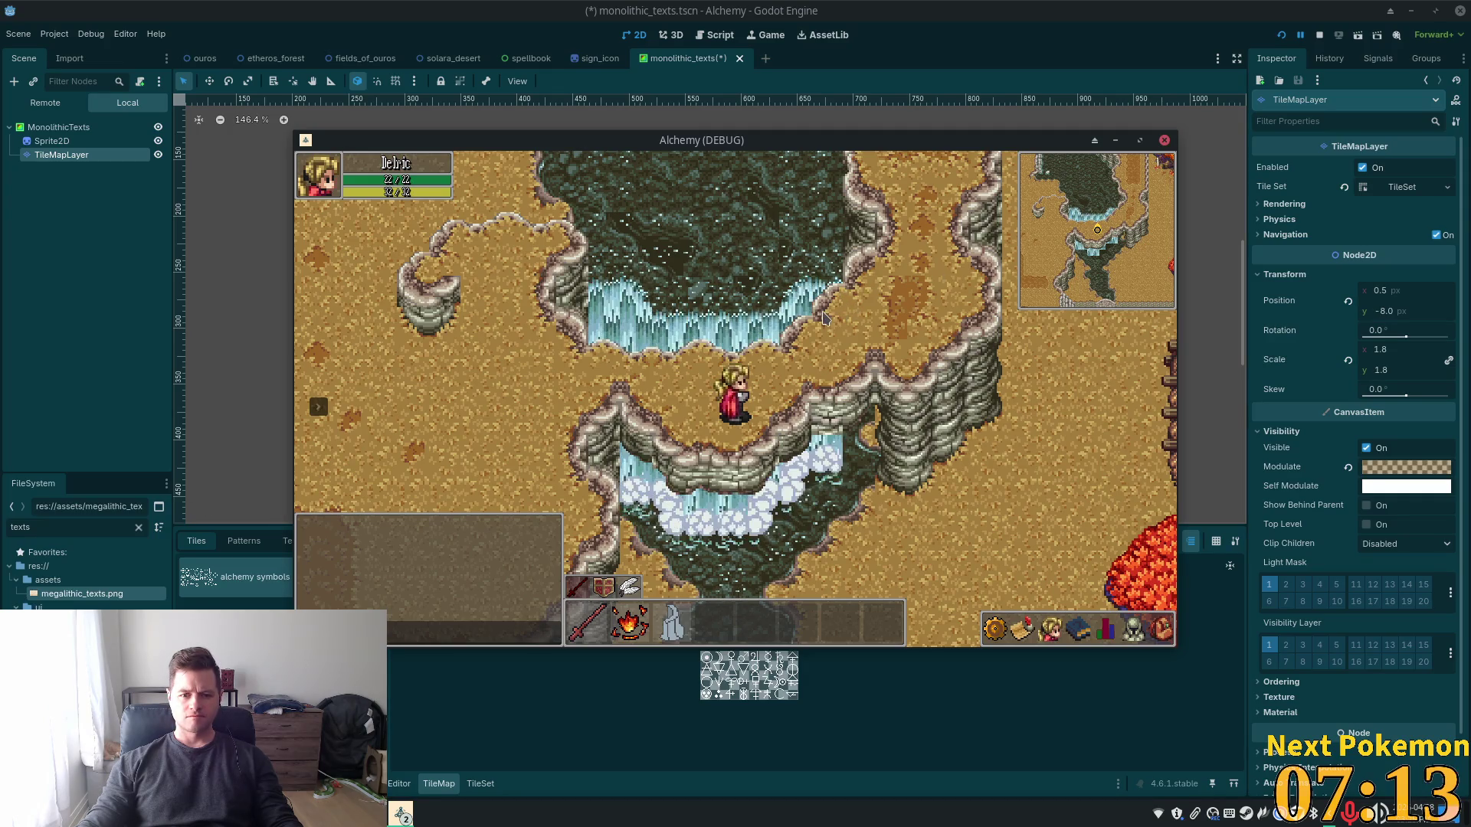
Walk the character left, down, then right over the bridge, past the inn, down between the lamp posts
key("Left")
key("Down")
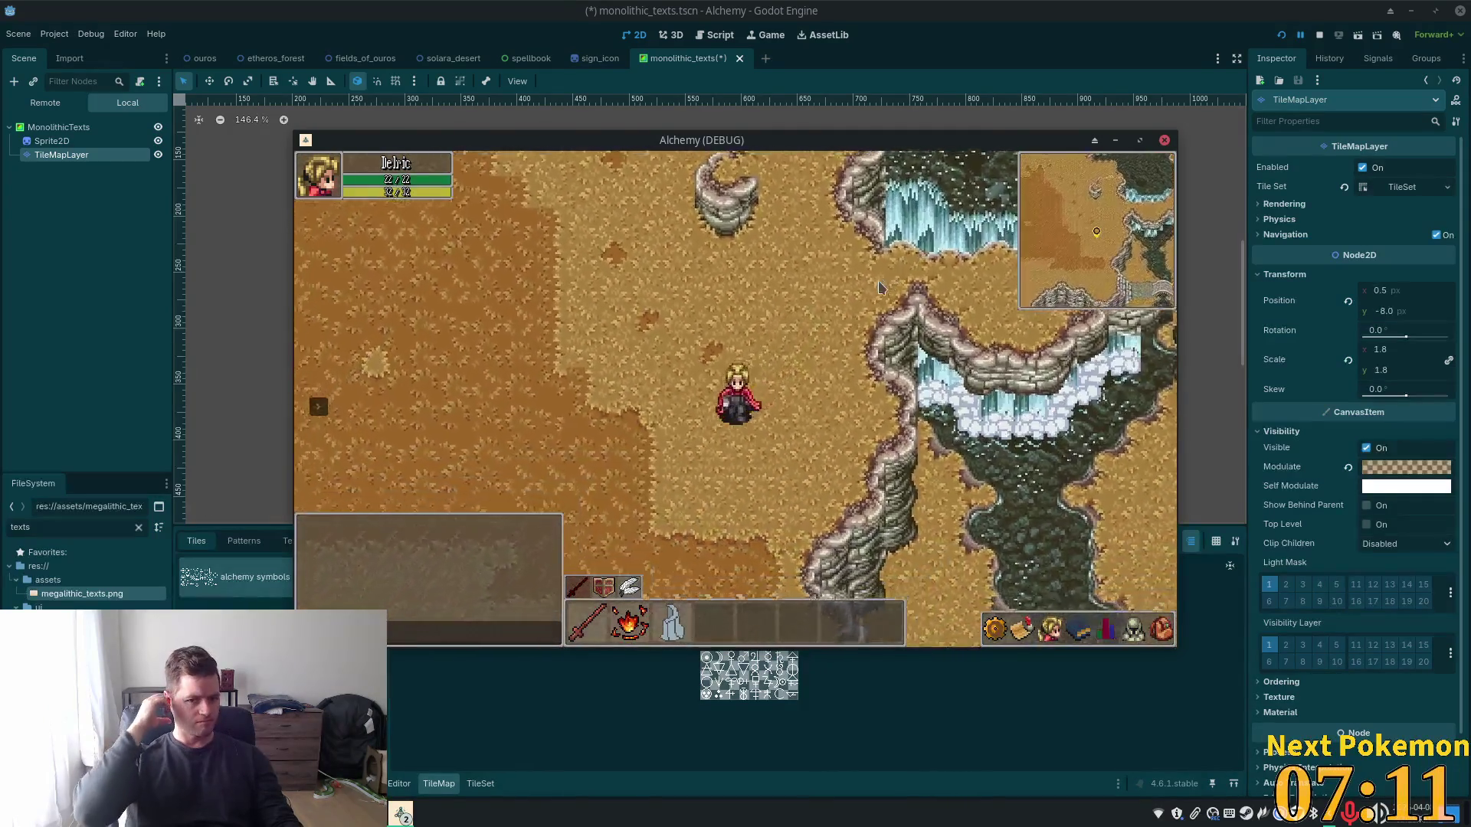
key("Right")
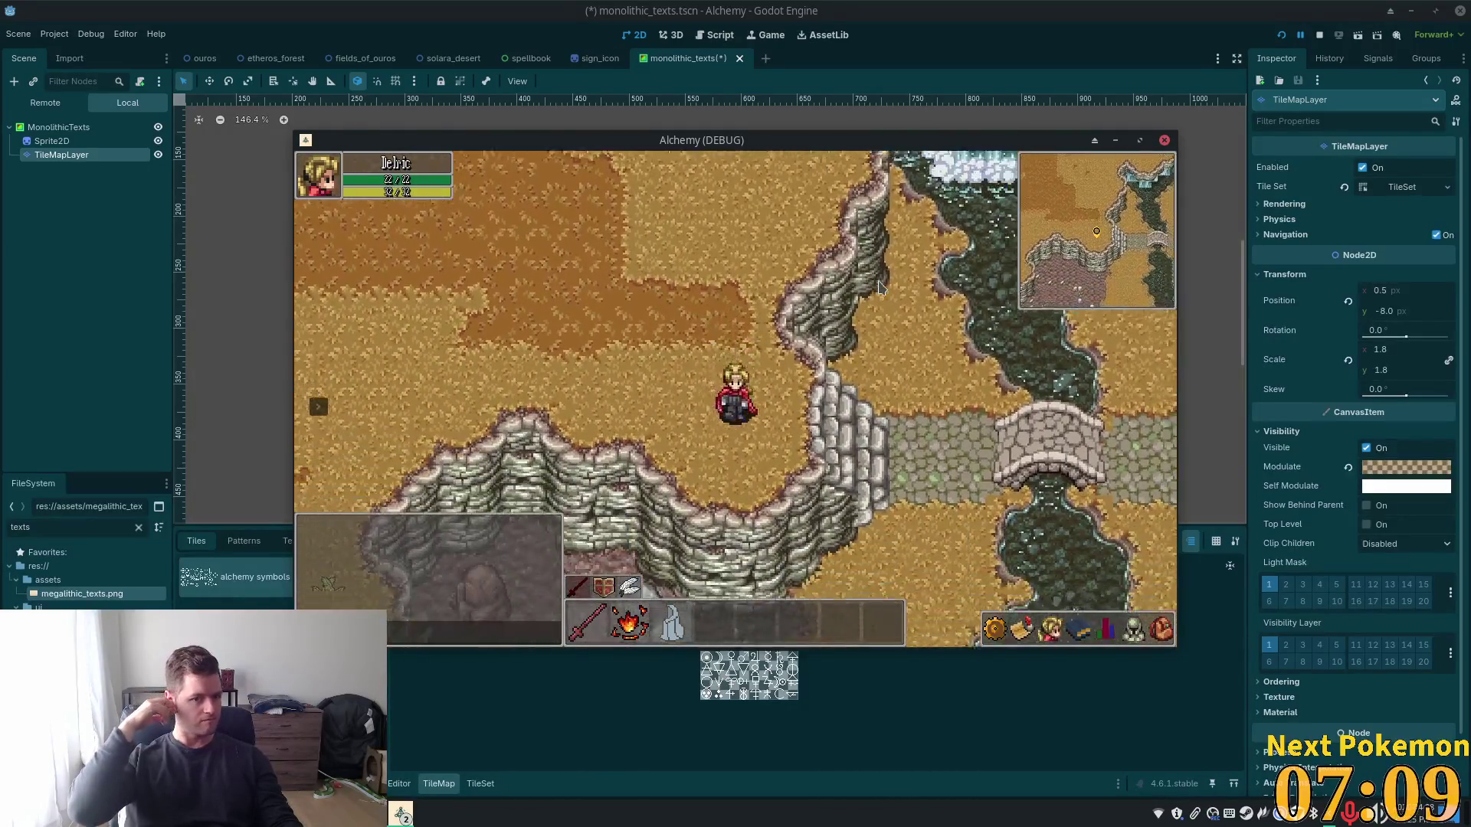
key("Right")
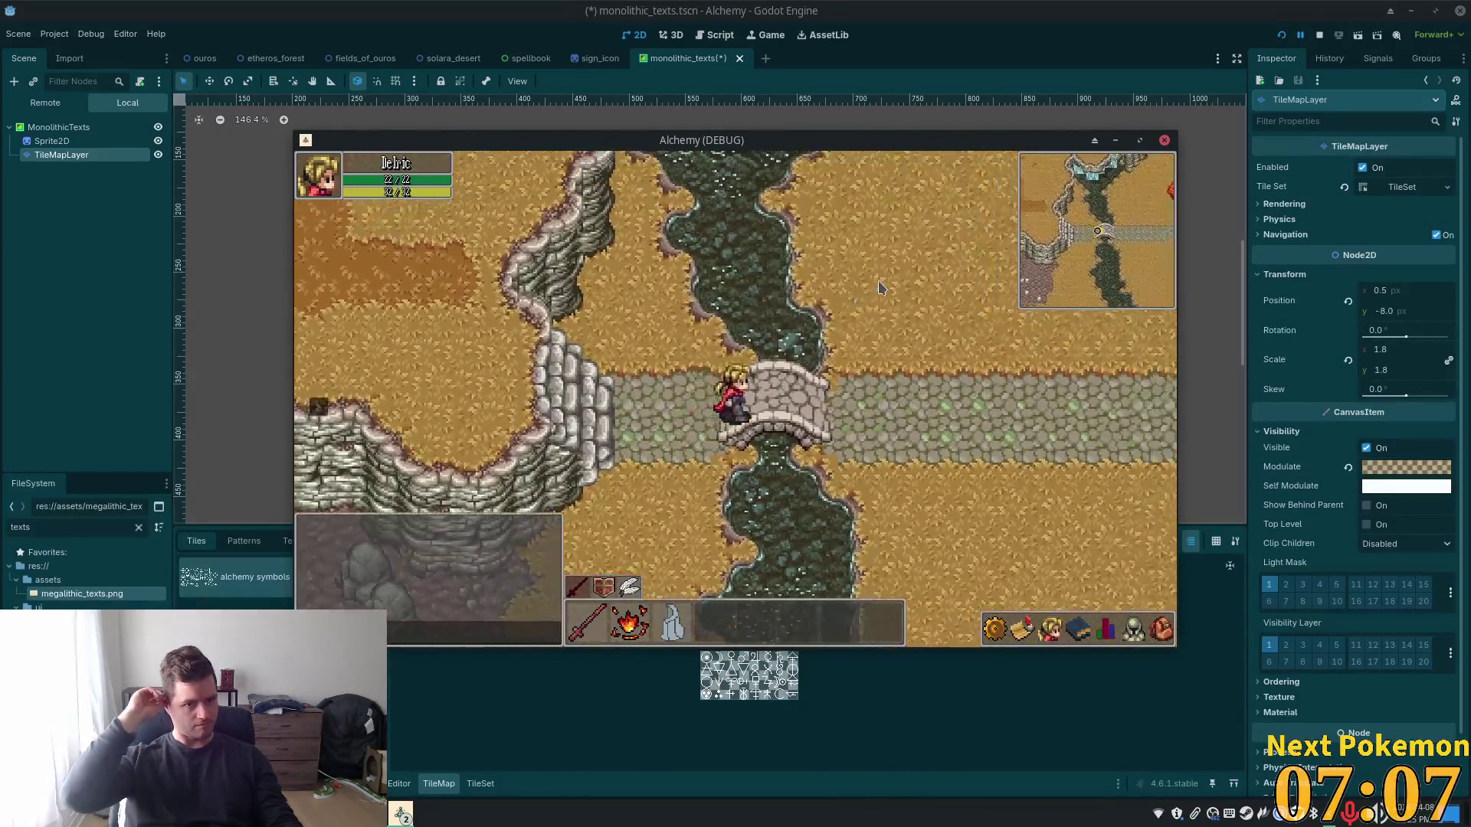
key("Right")
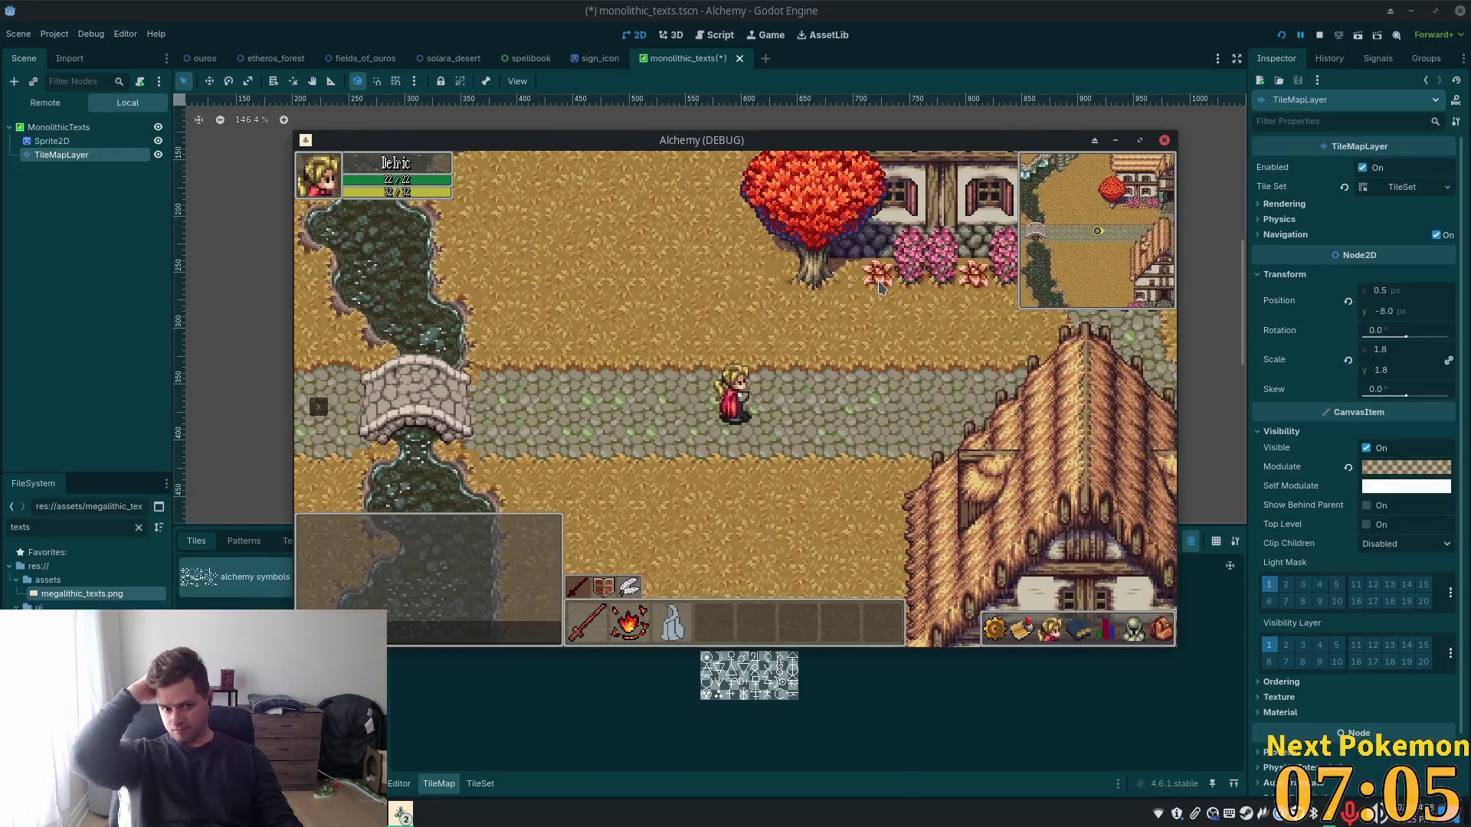
key("Right")
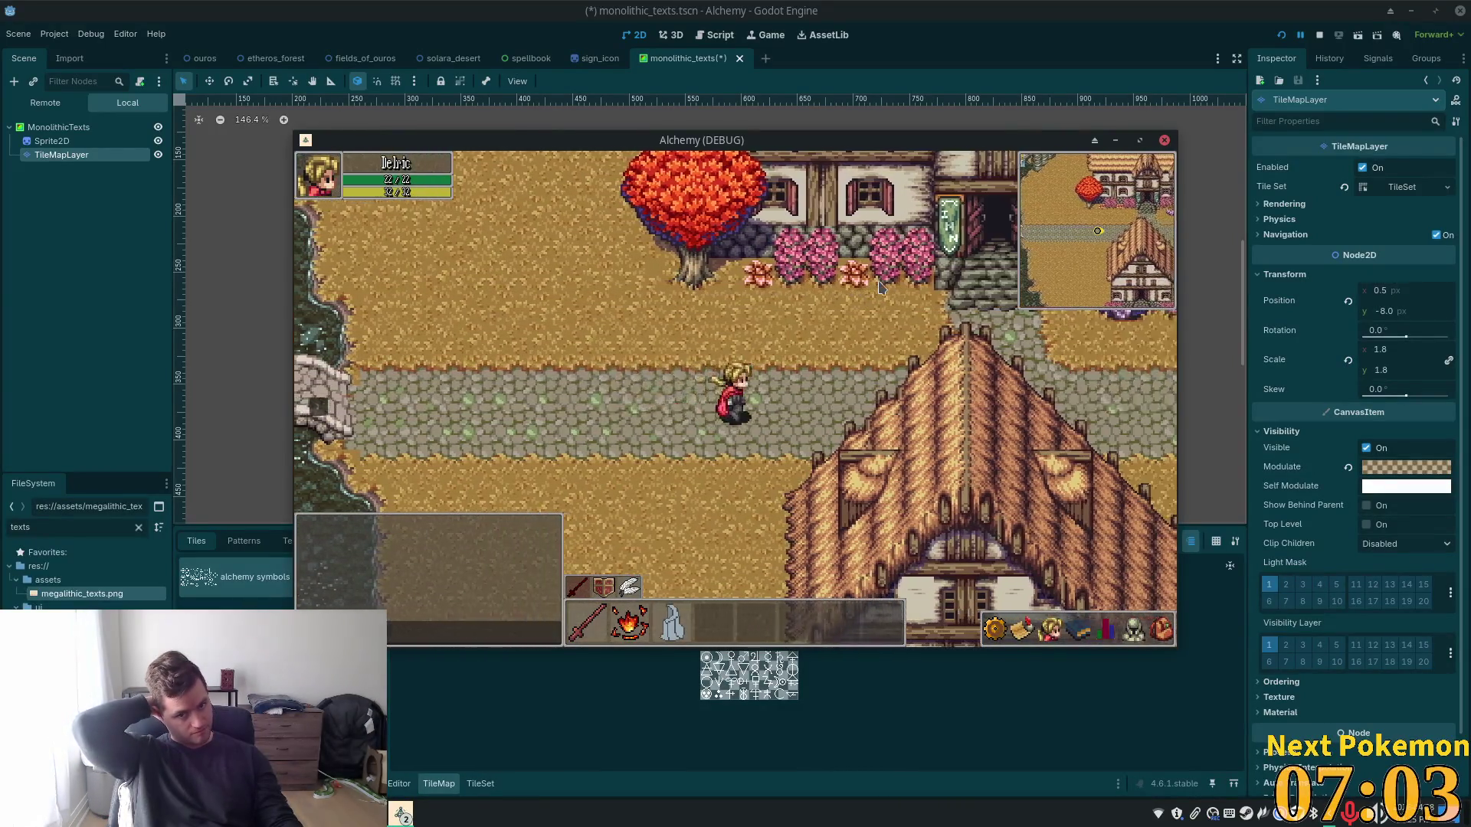
key("Right")
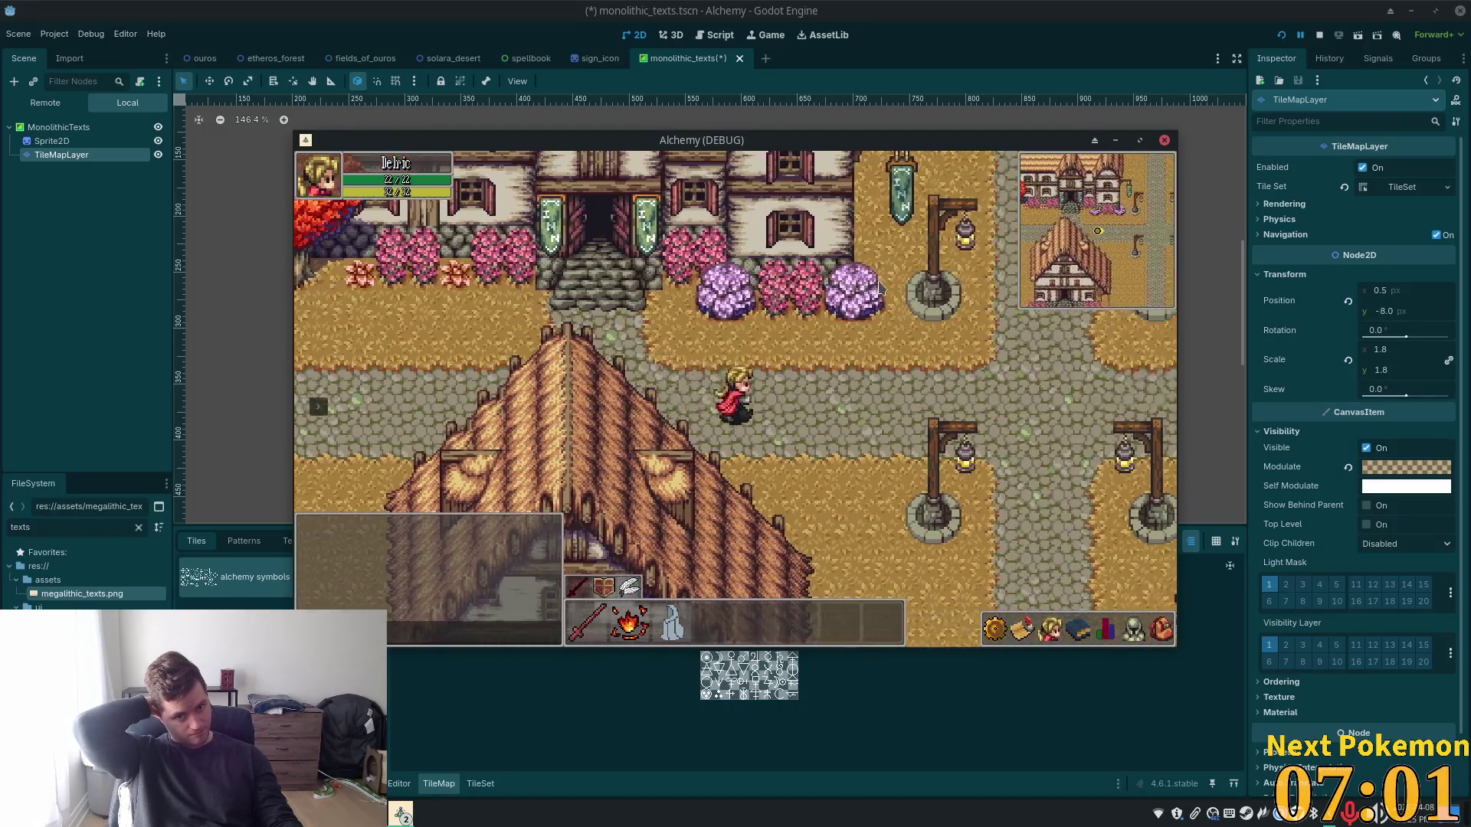
key("Right")
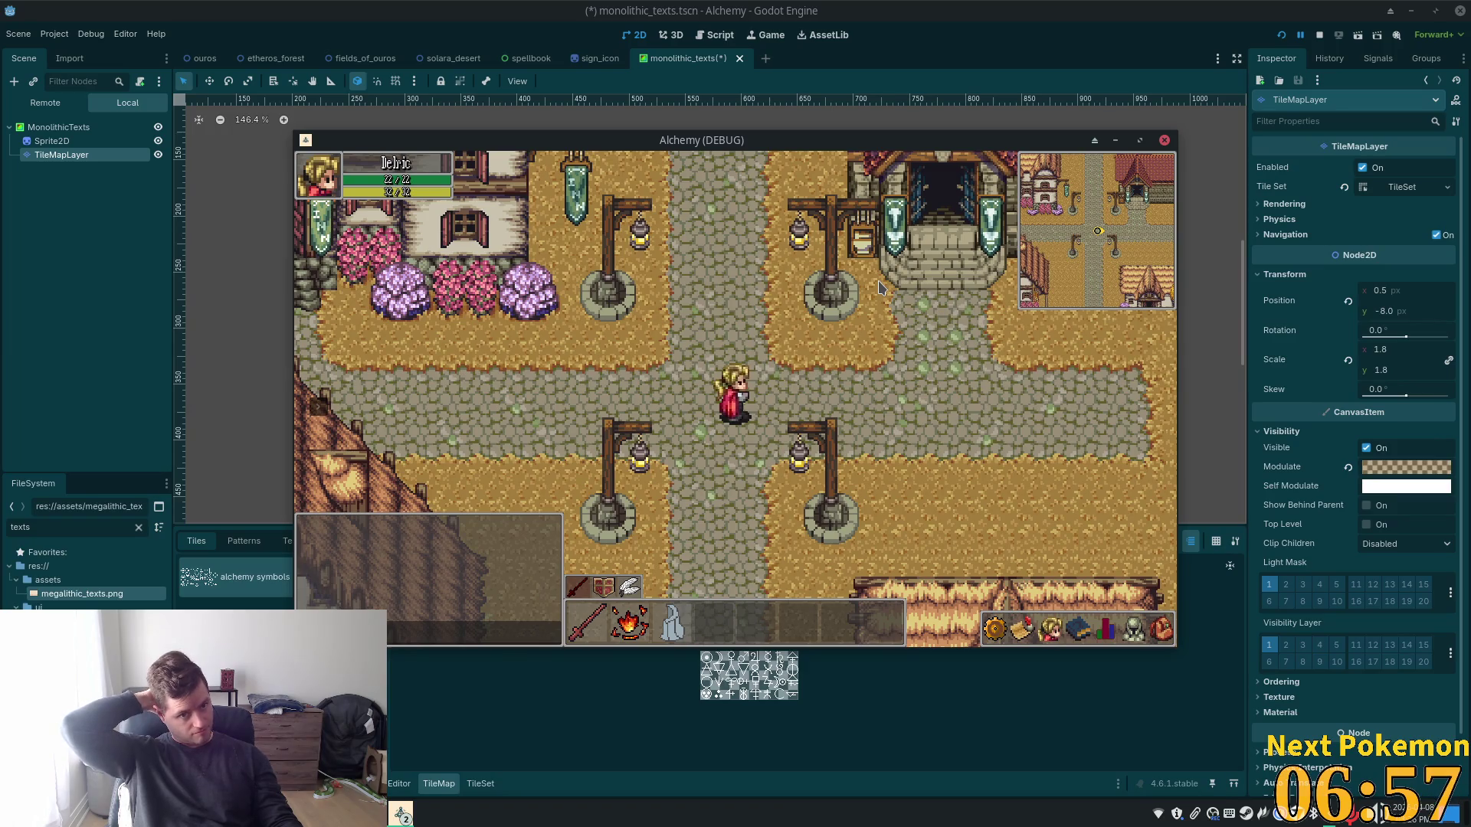
key("Down")
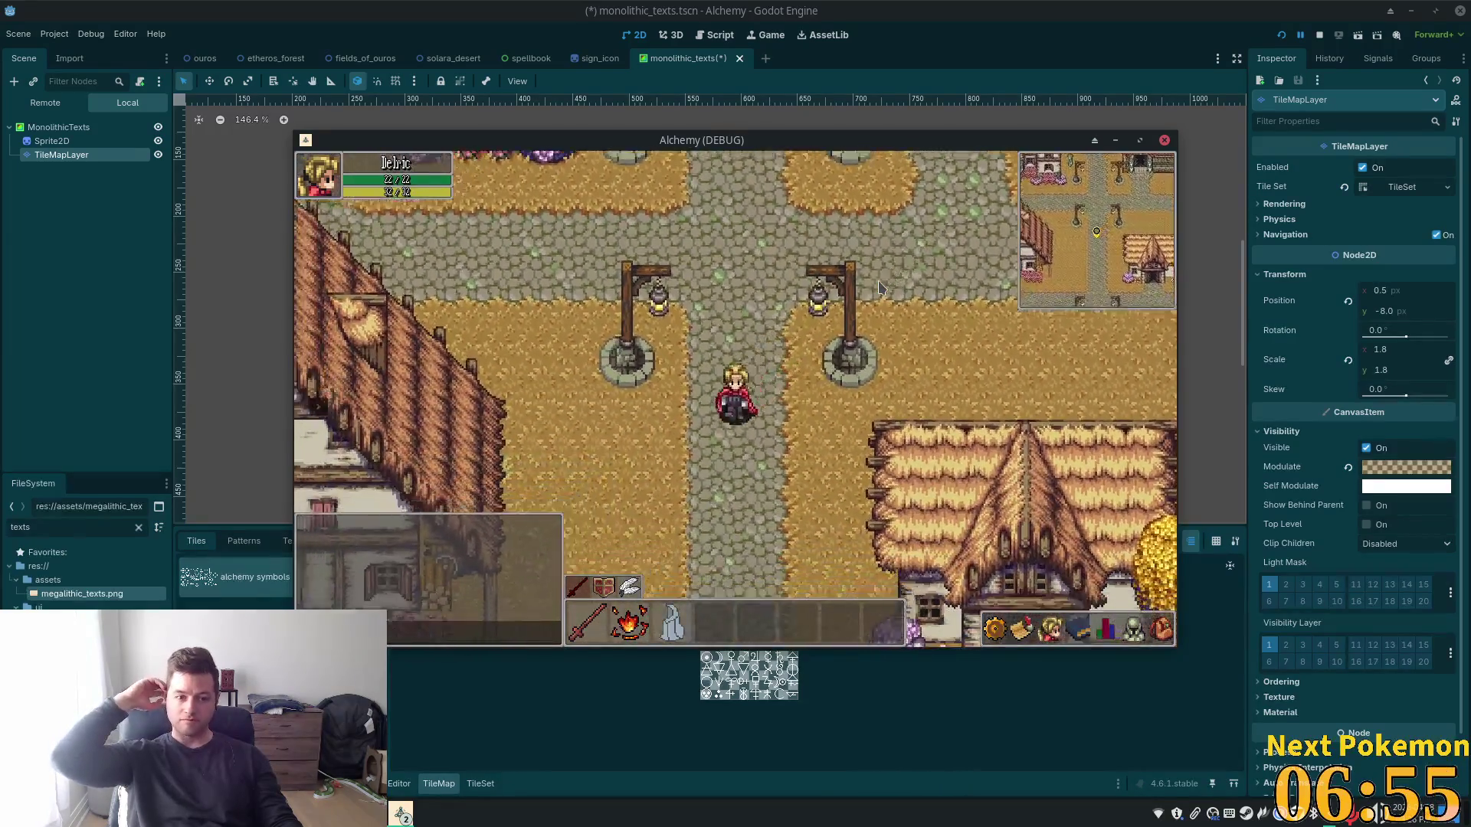
key("Down")
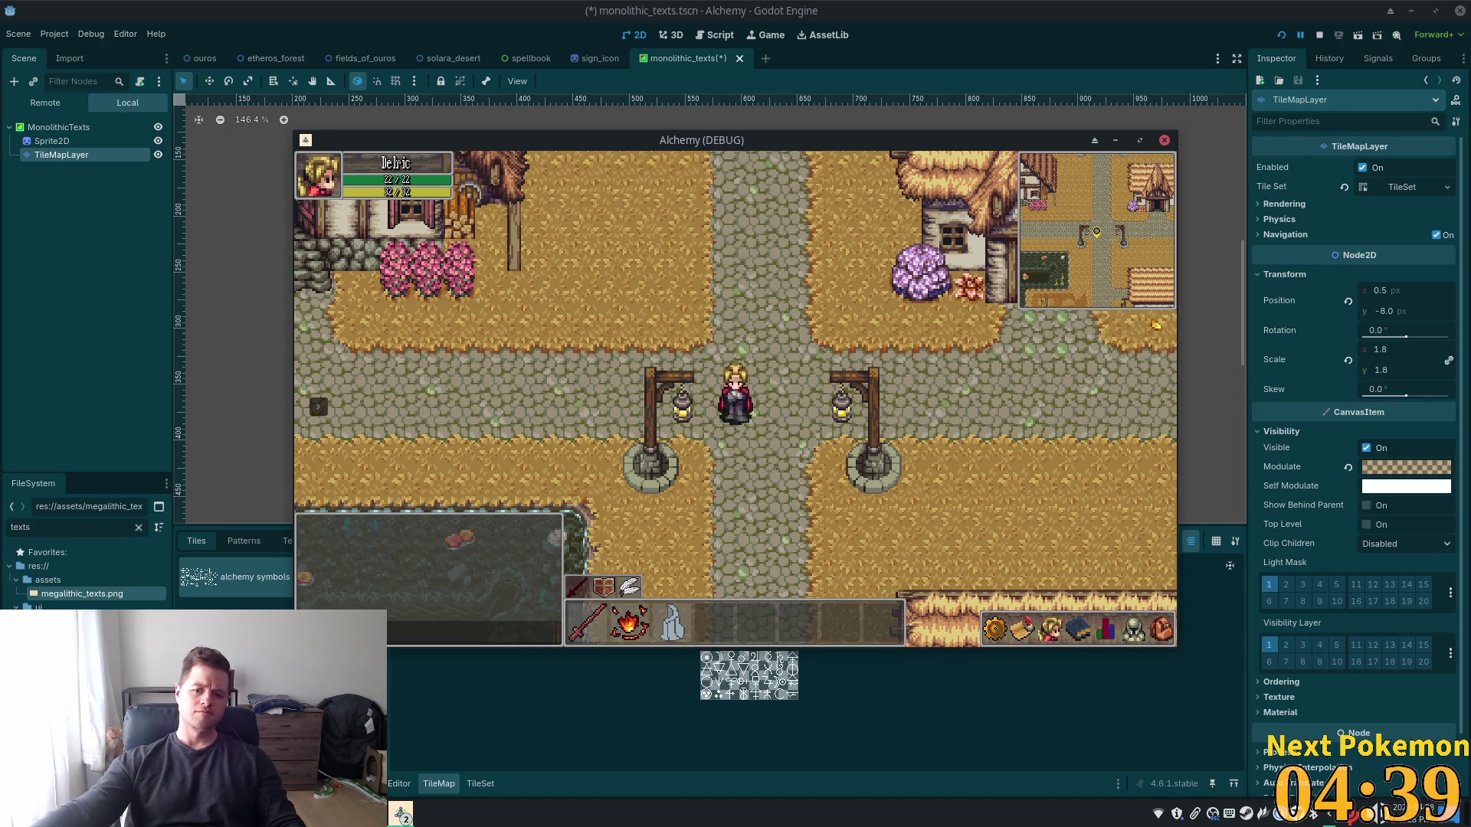
Move the character further along the town path toward the large house with entrance steps
key("Left")
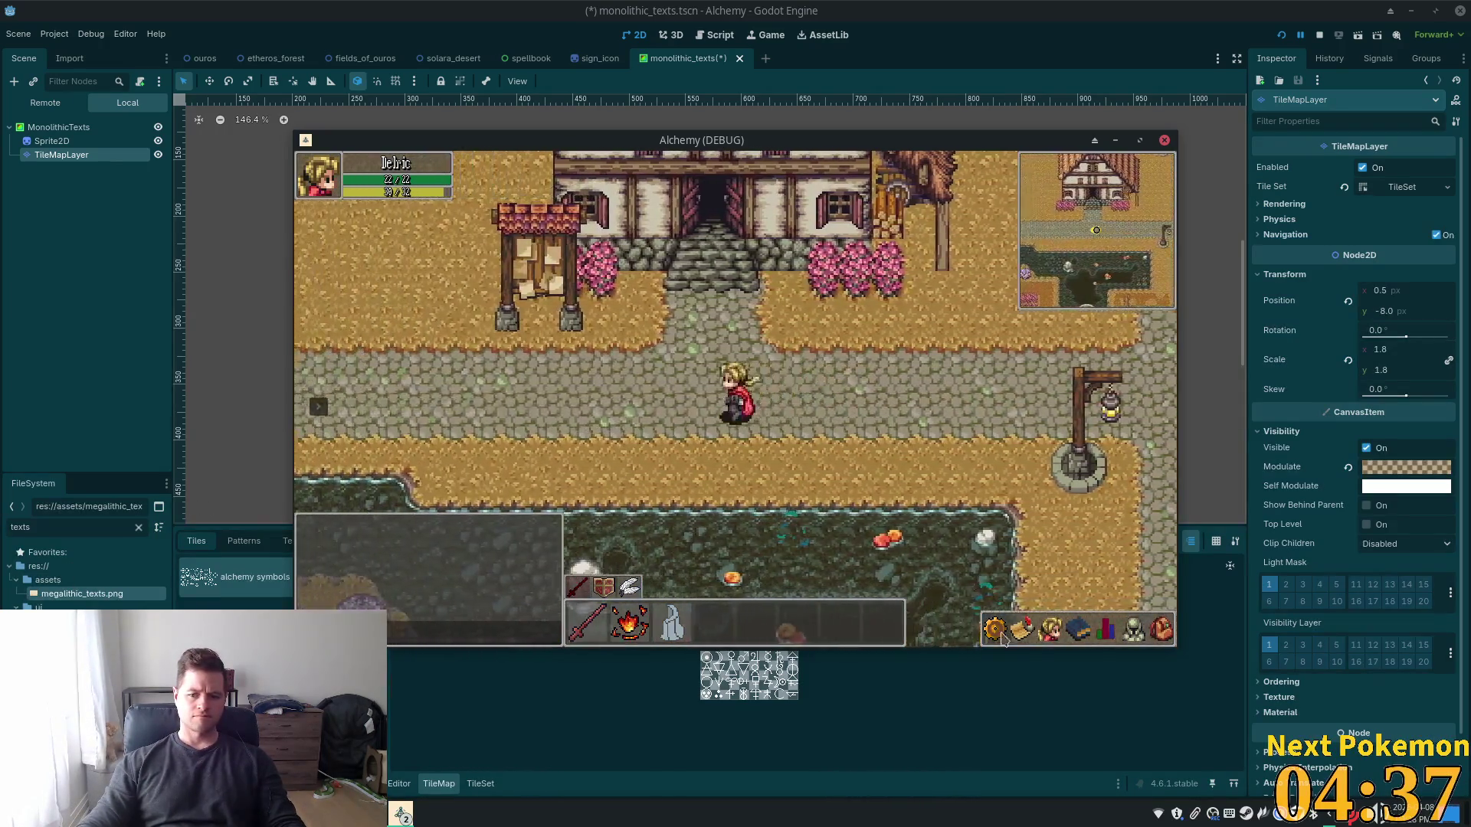
Open the player's inventory and read the Monolithic Texts scroll
left_click(1160, 629)
key("Left")
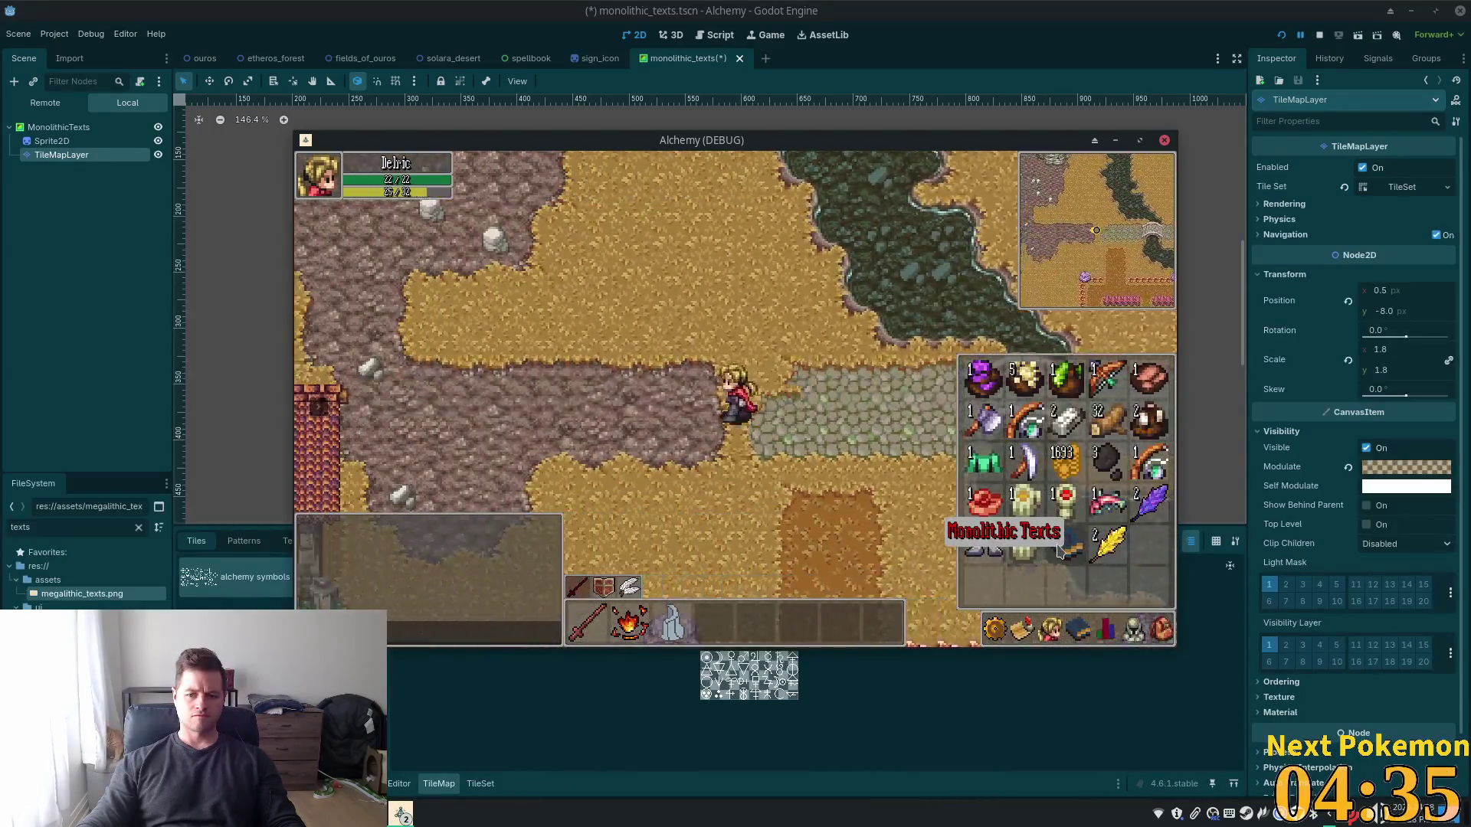
key("Escape")
Walk back across the bridge, past the inn and banner building, then close the scroll
key("Right")
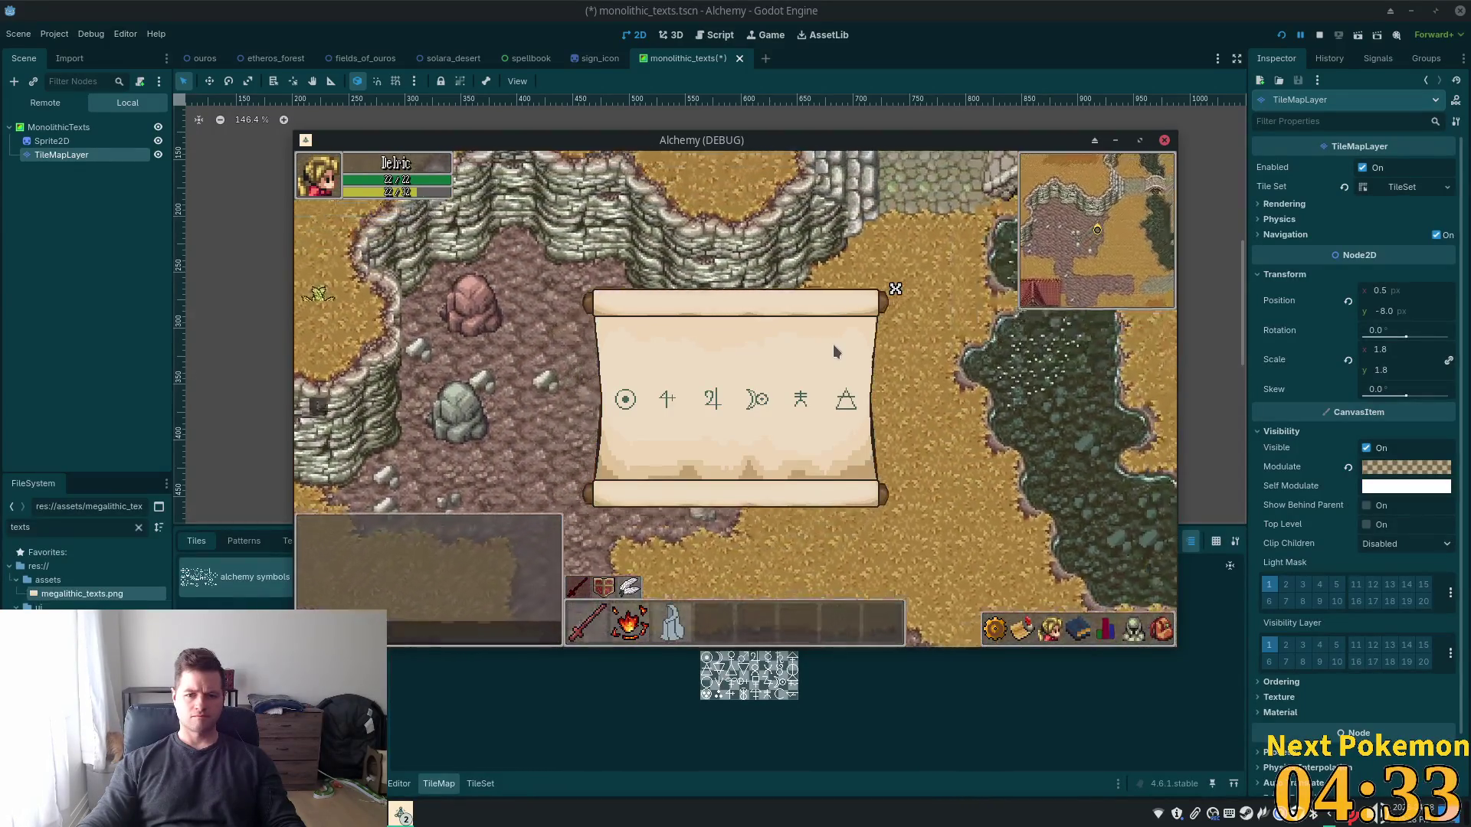
key("Right")
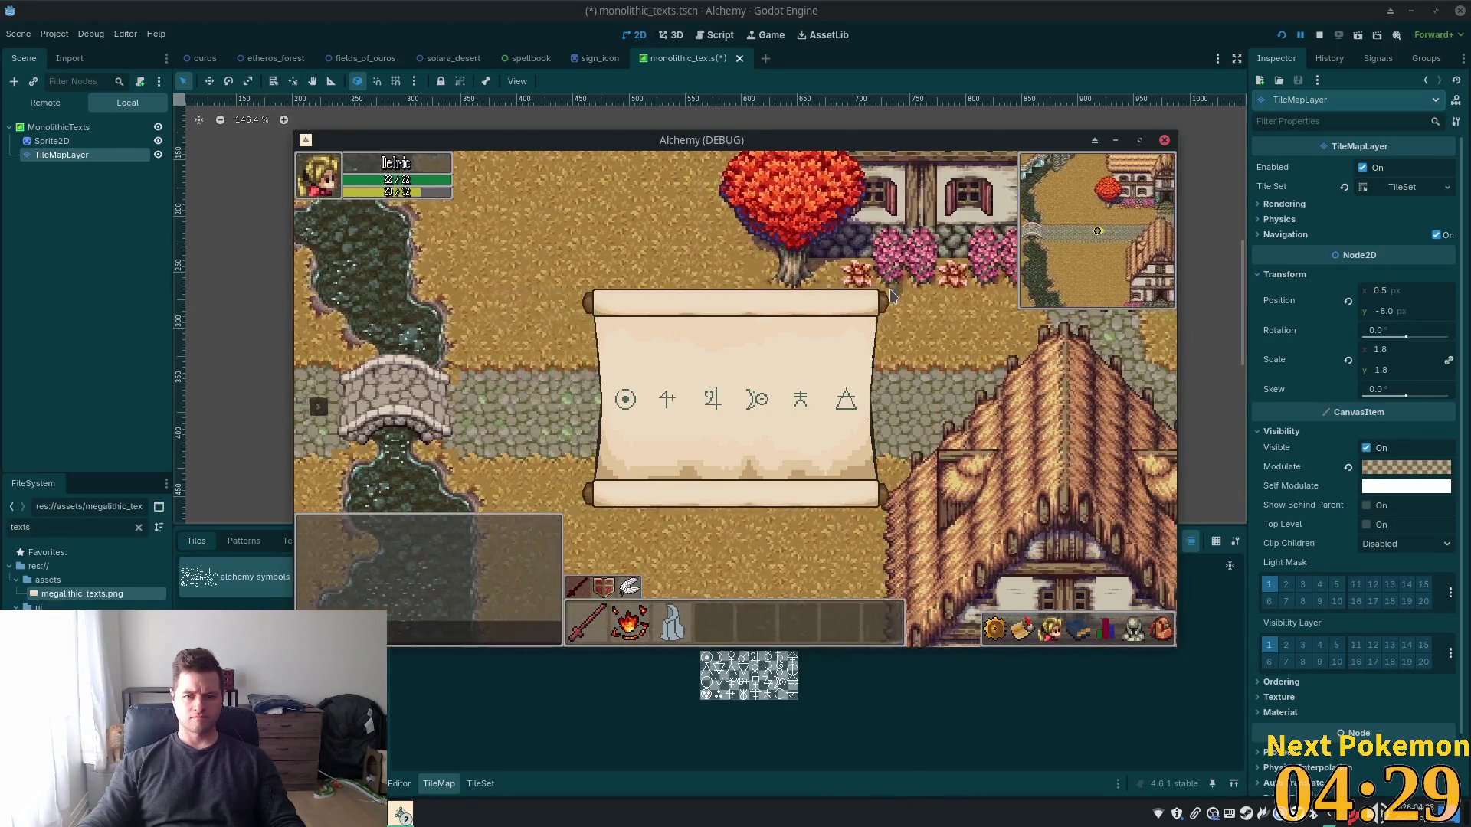
key("Up")
key("Right")
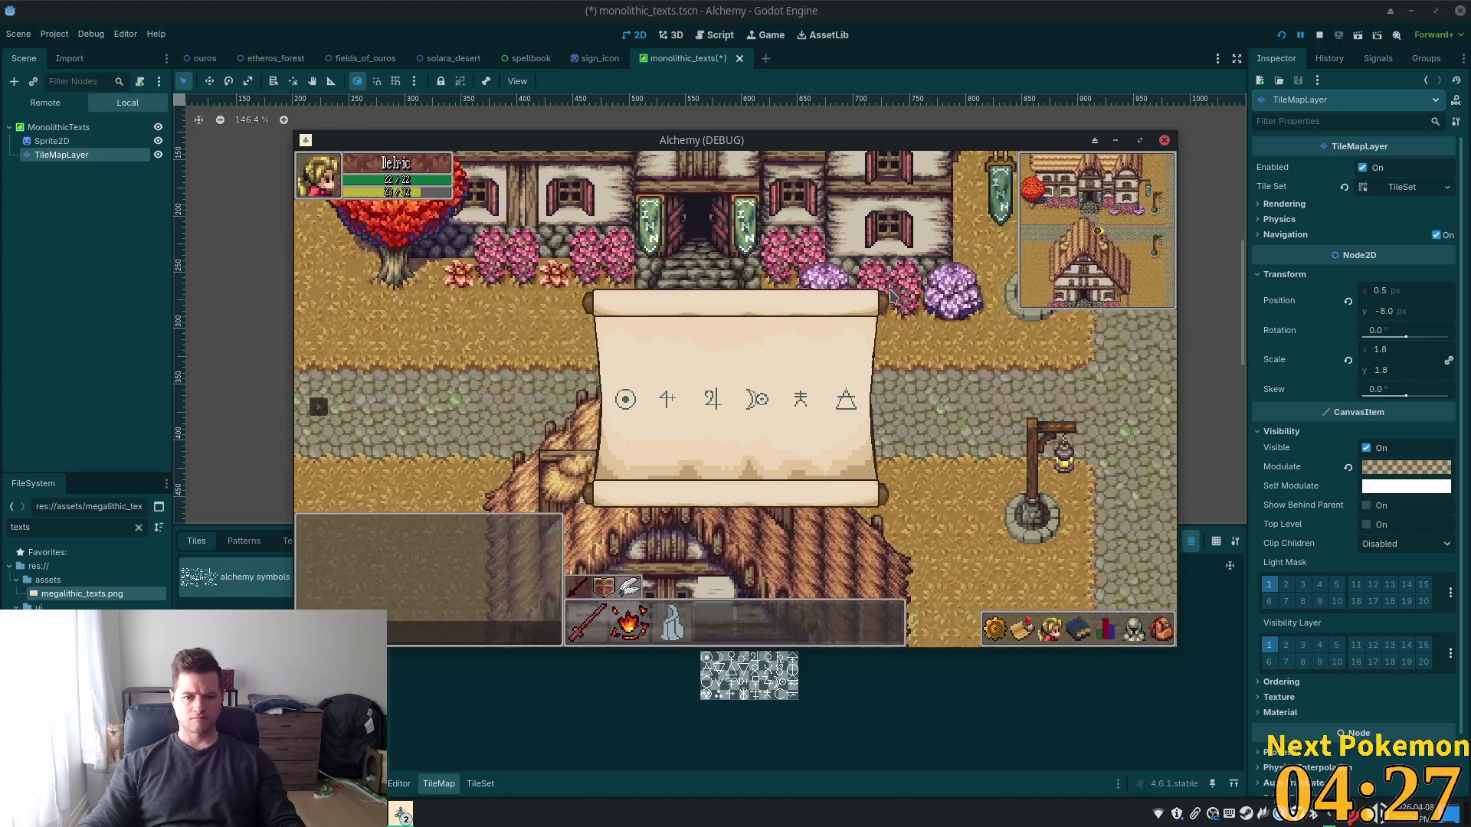
key("Right")
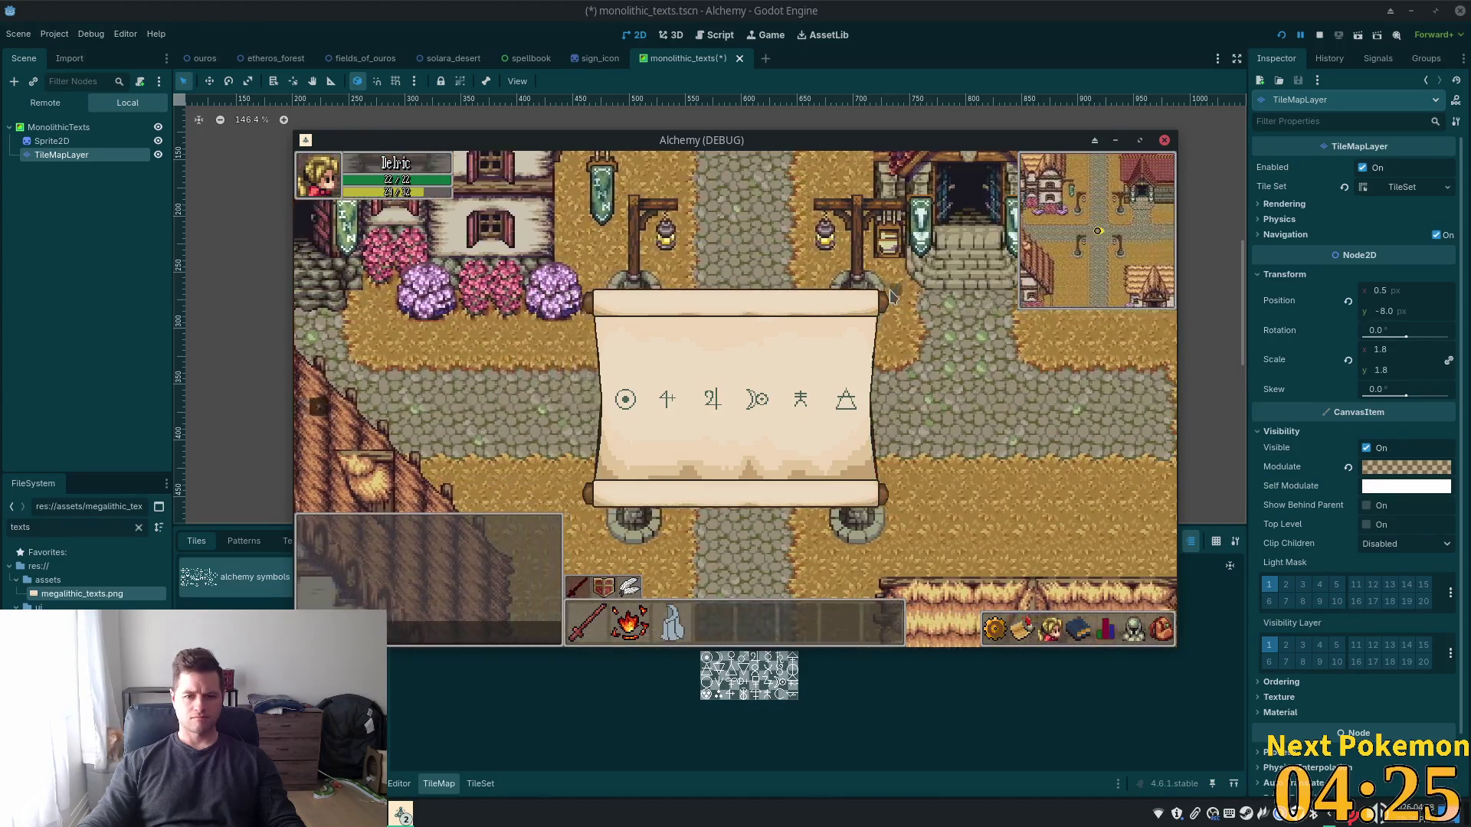
key("Right")
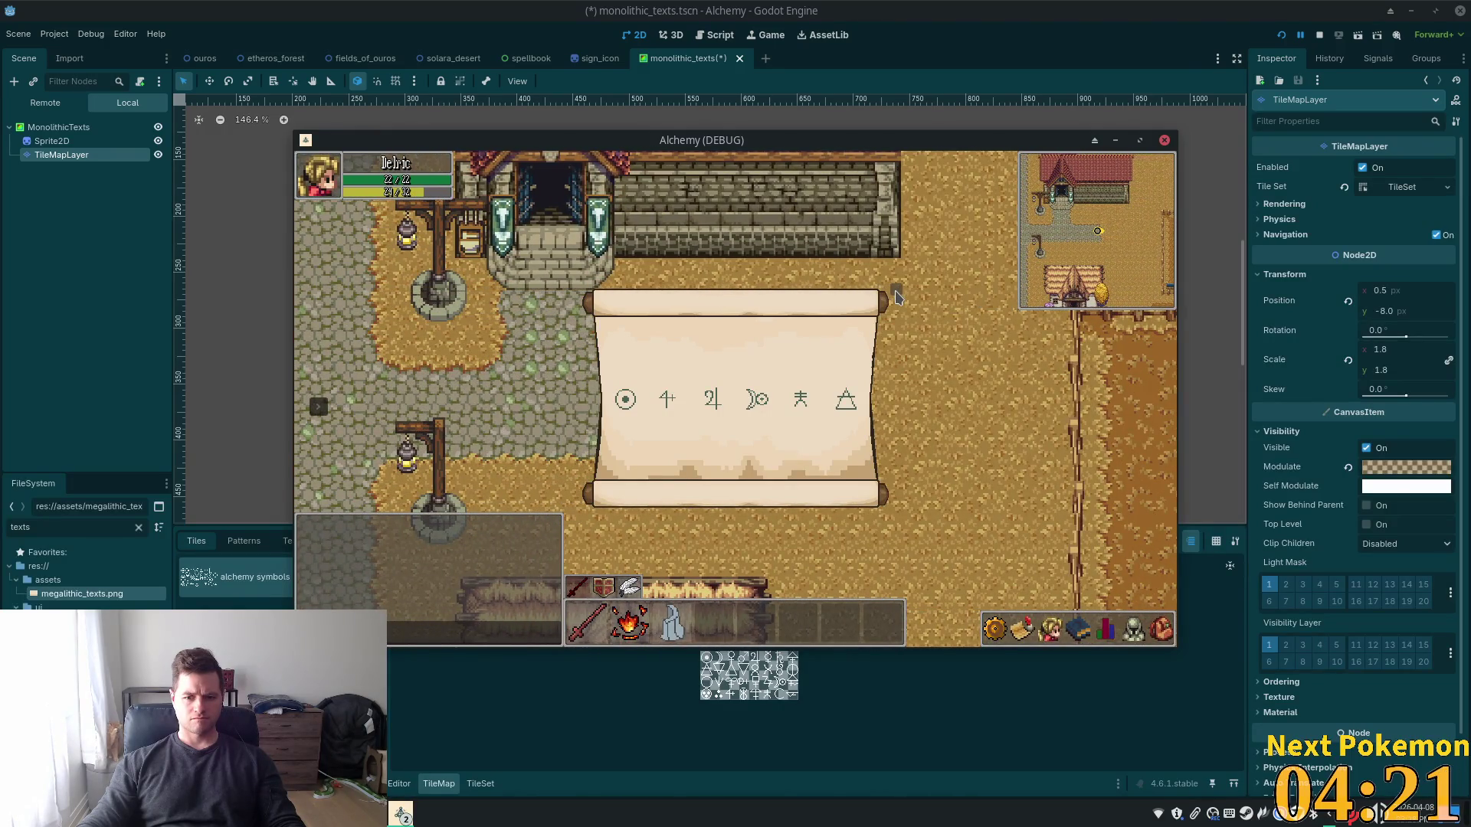
left_click(897, 295)
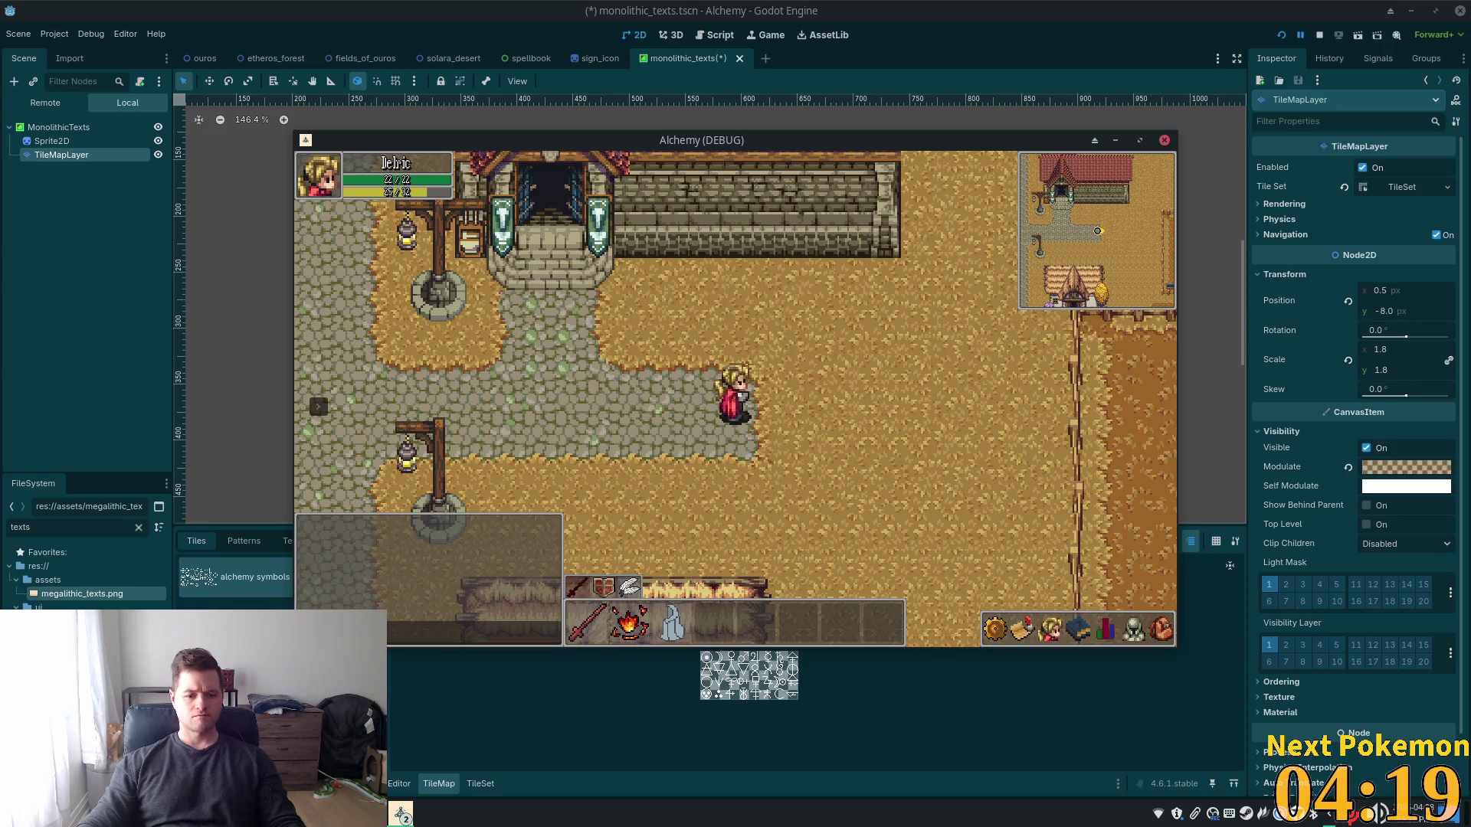
key("alt+Tab")
Drag a Rectangular Marquee selection around the whole parchment scroll sprite in megalithic_texts
scroll(525, 433, "up", 5)
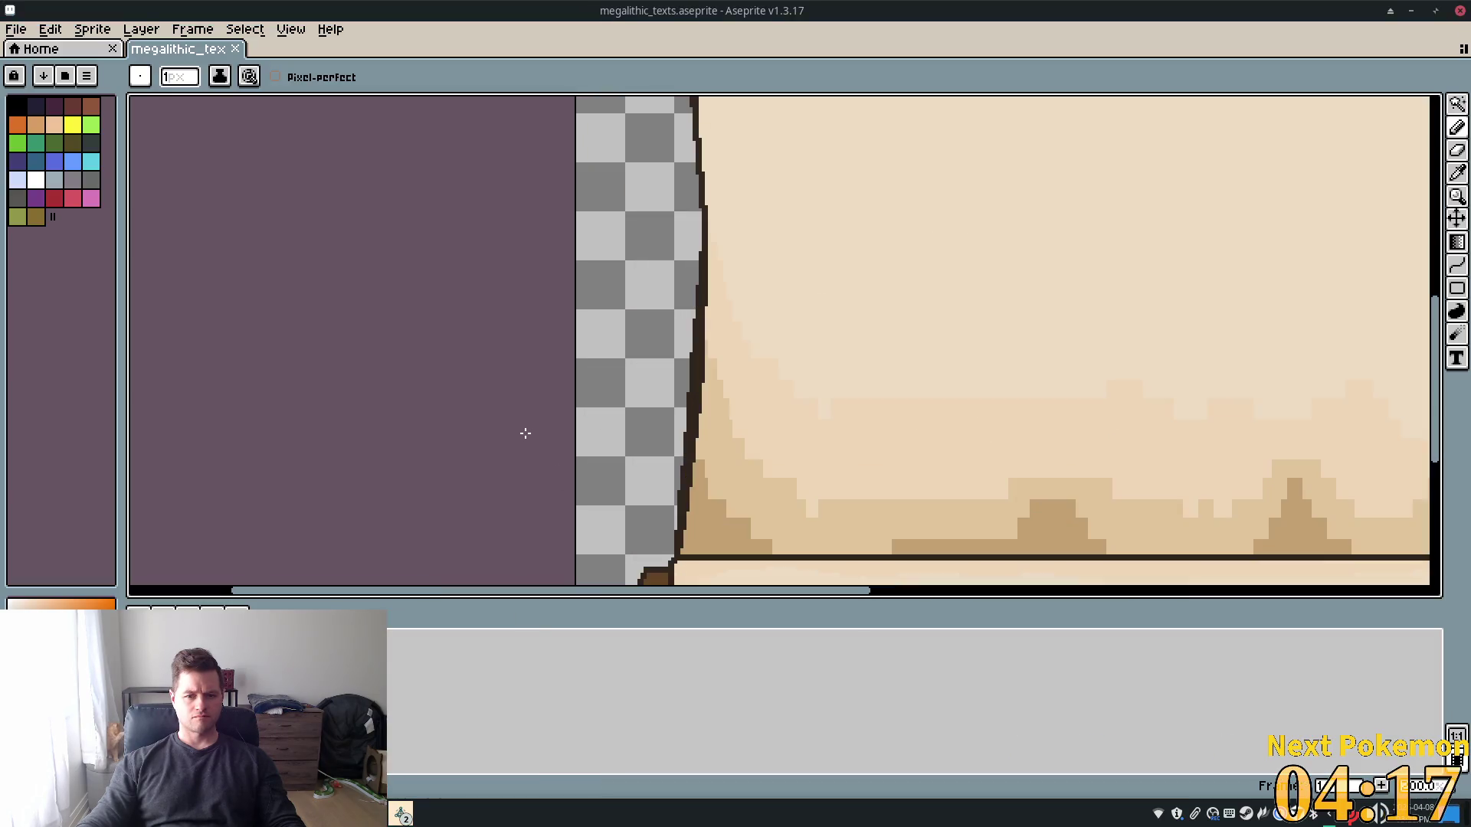
scroll(529, 429, "down", 5)
scroll(476, 416, "up", 5)
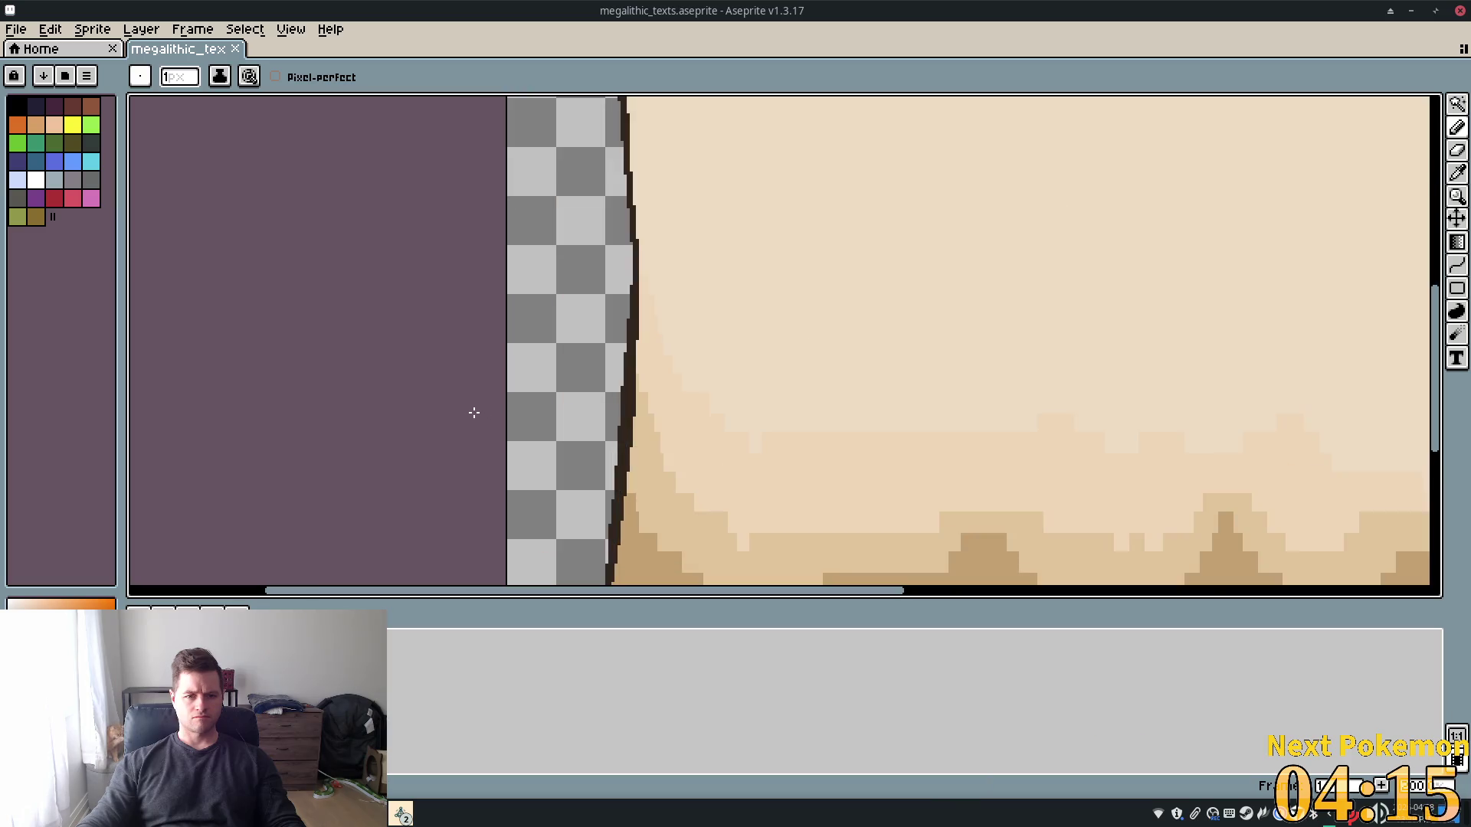
scroll(474, 413, "down", 3)
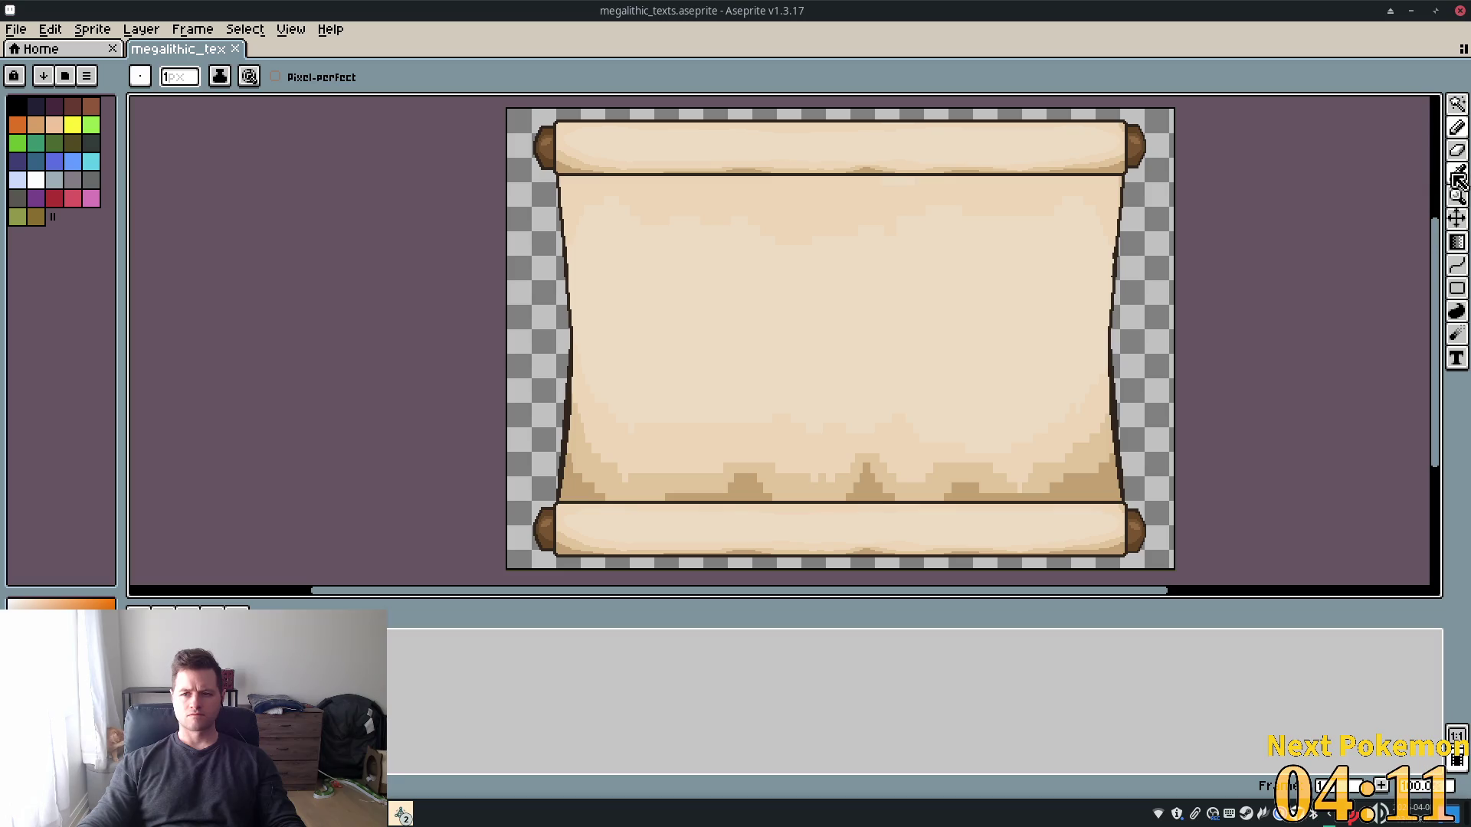
left_click(1456, 106)
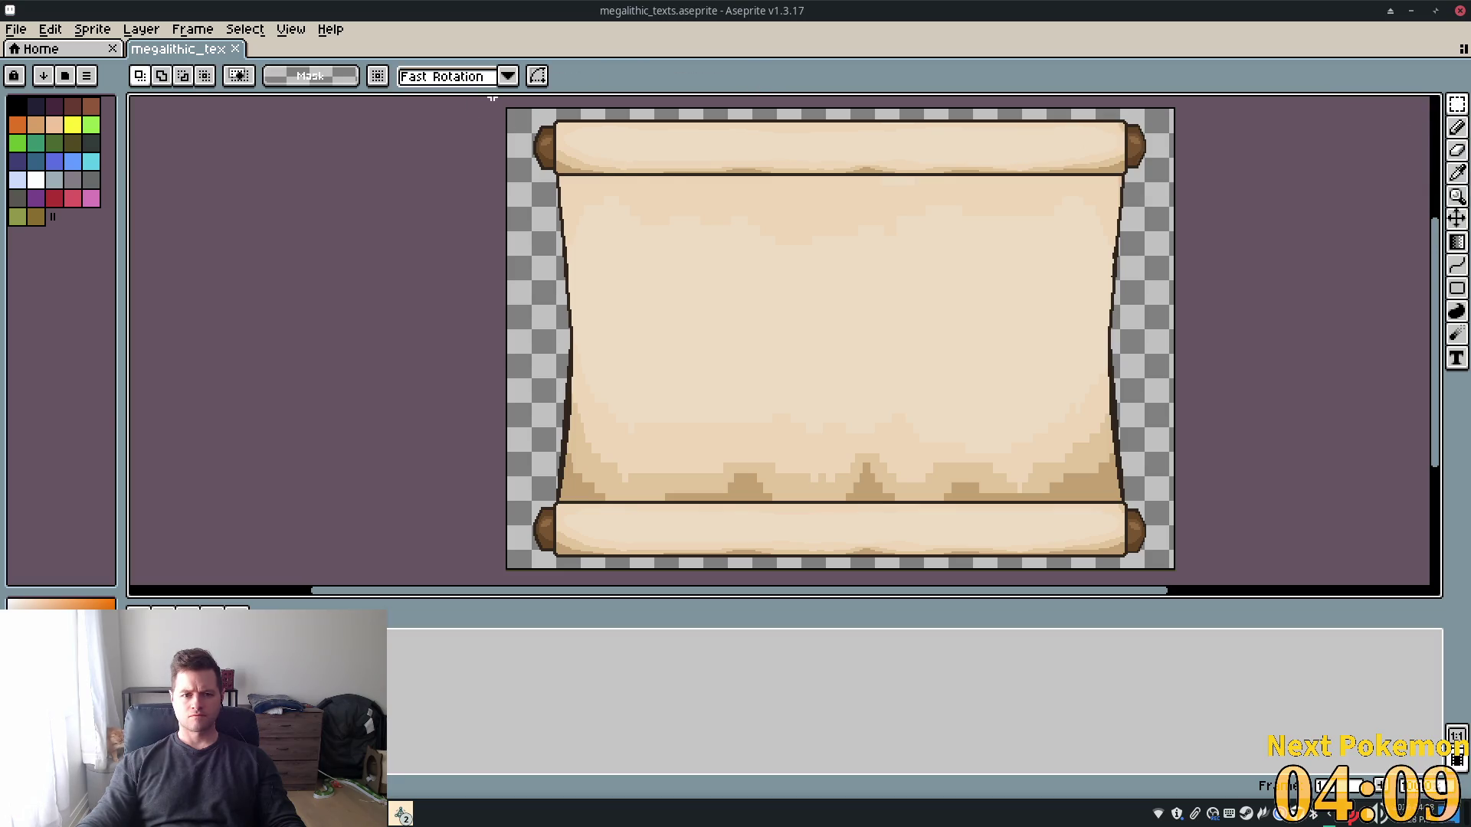
mouse_move(511, 113)
left_mouse_down()
mouse_move(1176, 576)
mouse_move(1172, 565)
left_mouse_up()
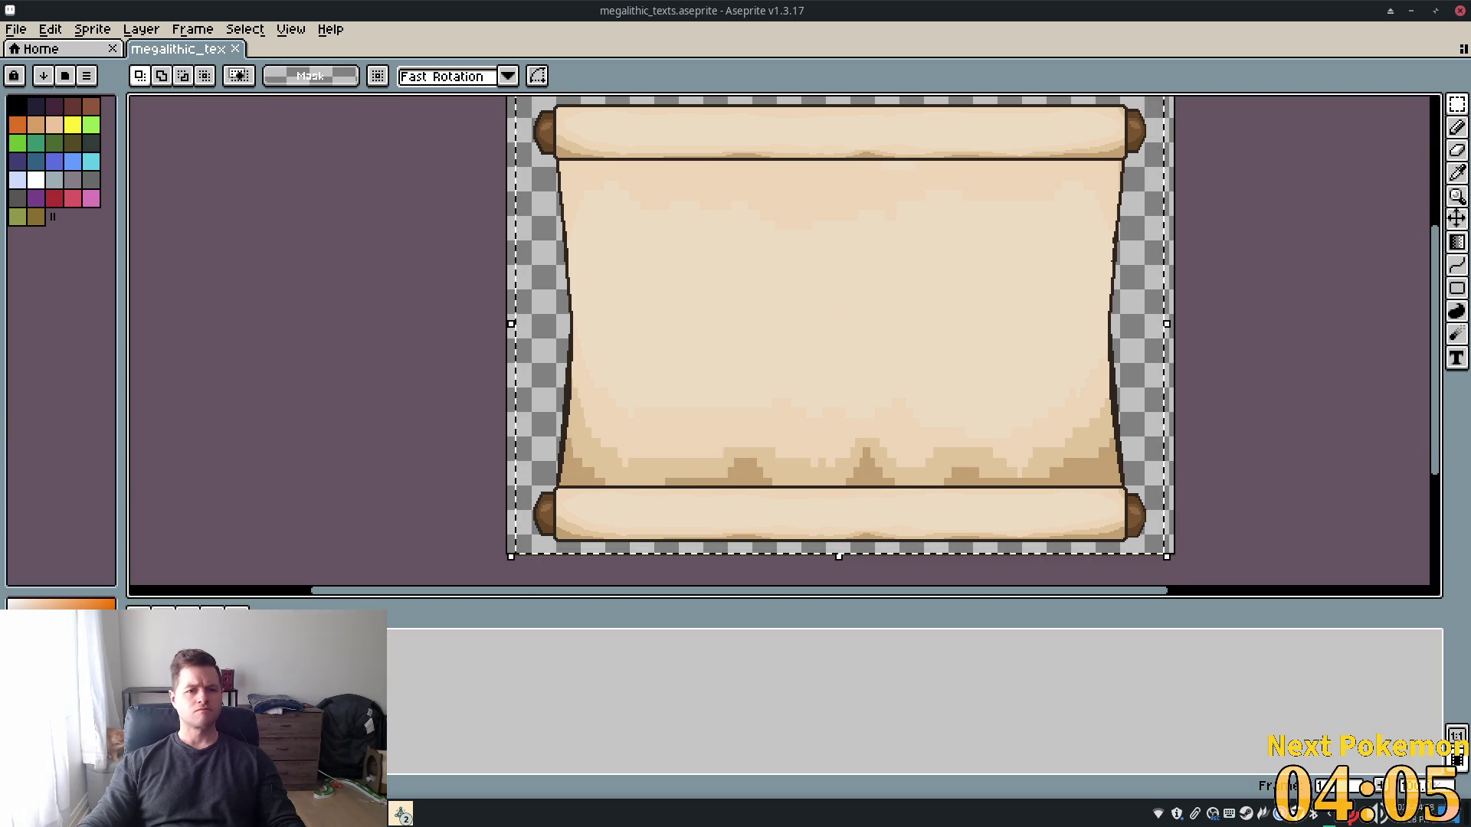
scroll(404, 194, "down", 1)
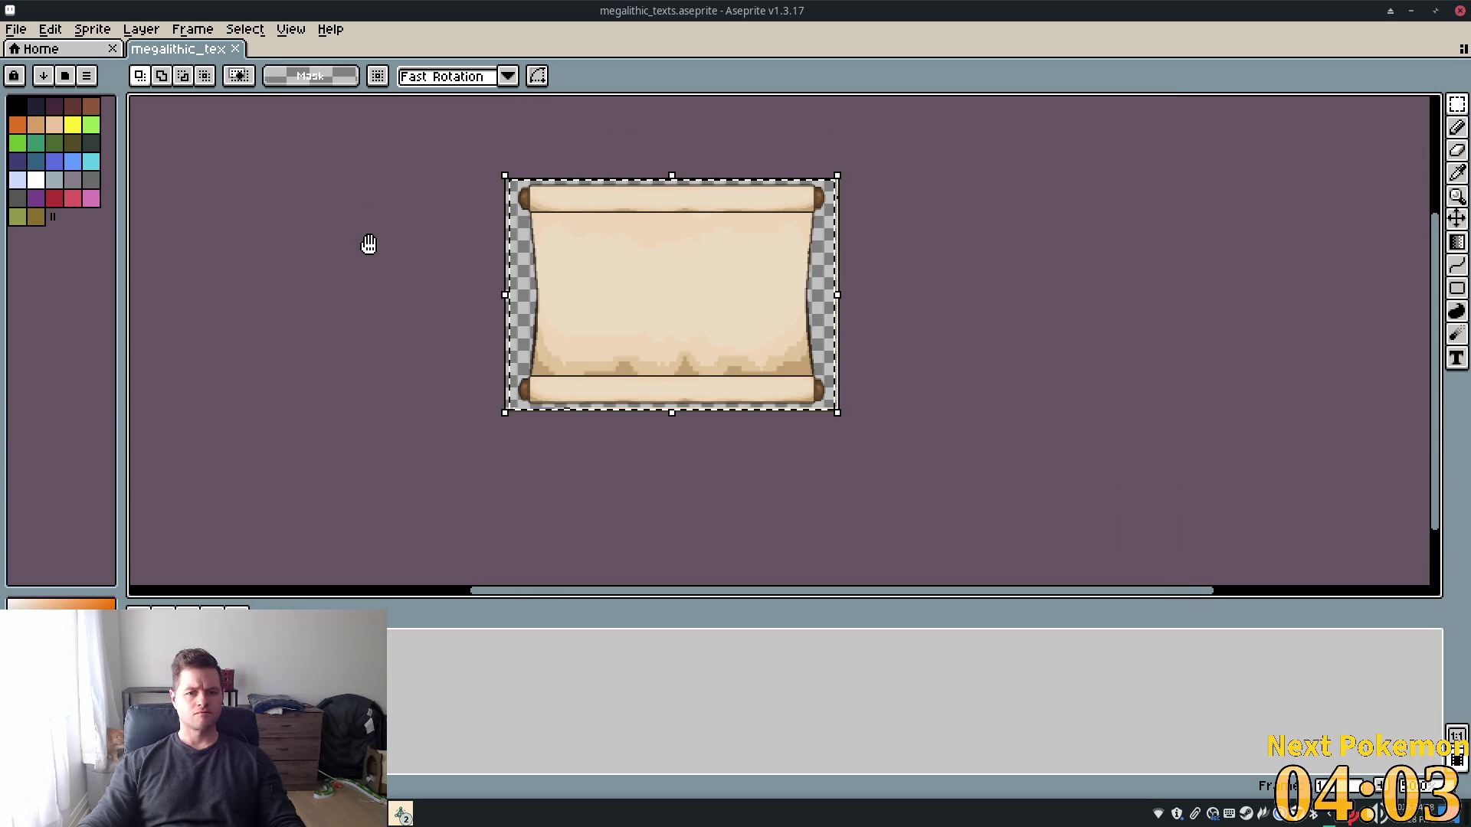
scroll(366, 238, "up", 2)
scroll(368, 229, "down", 2)
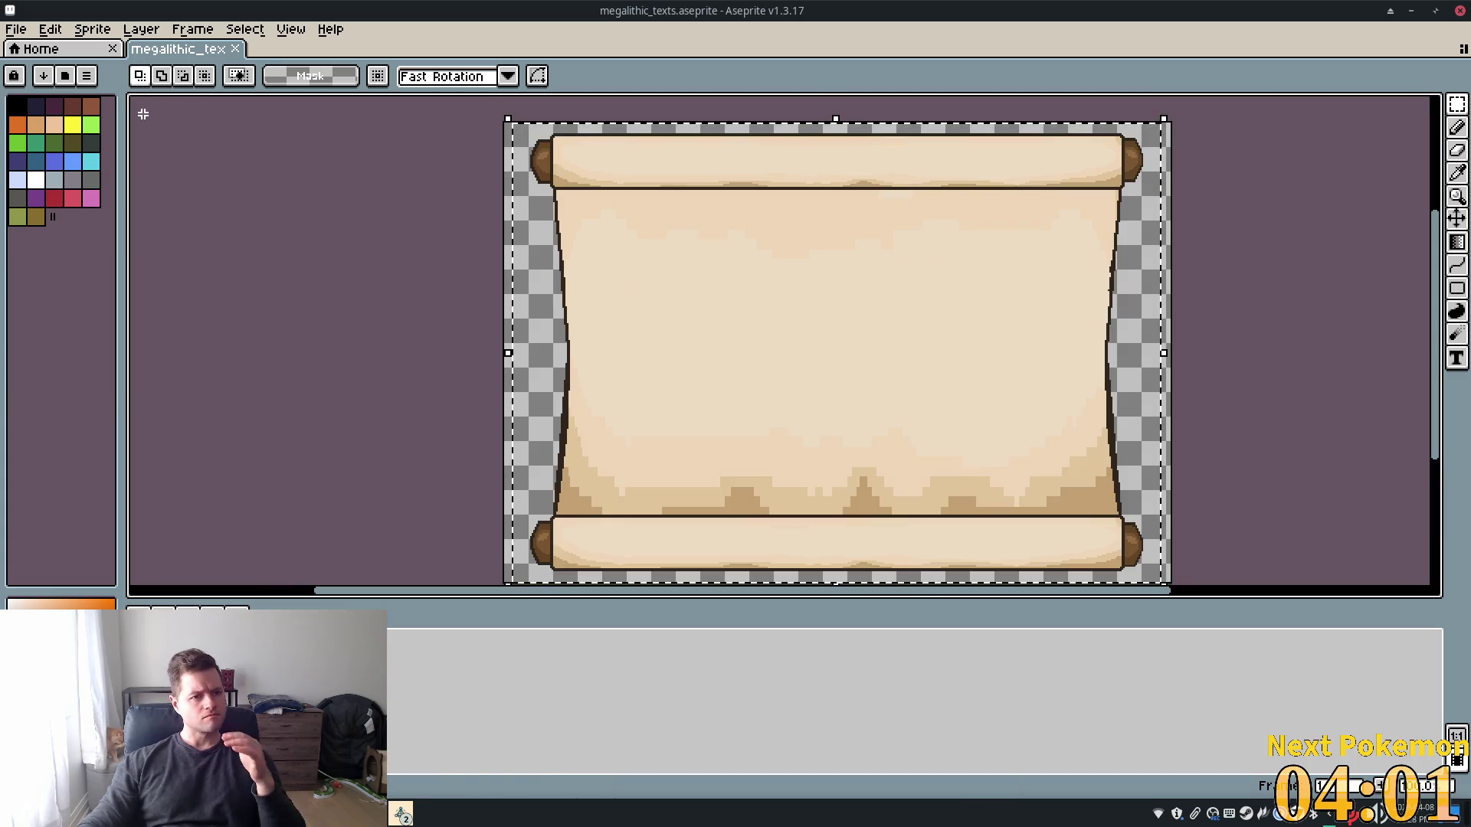
left_click(140, 29)
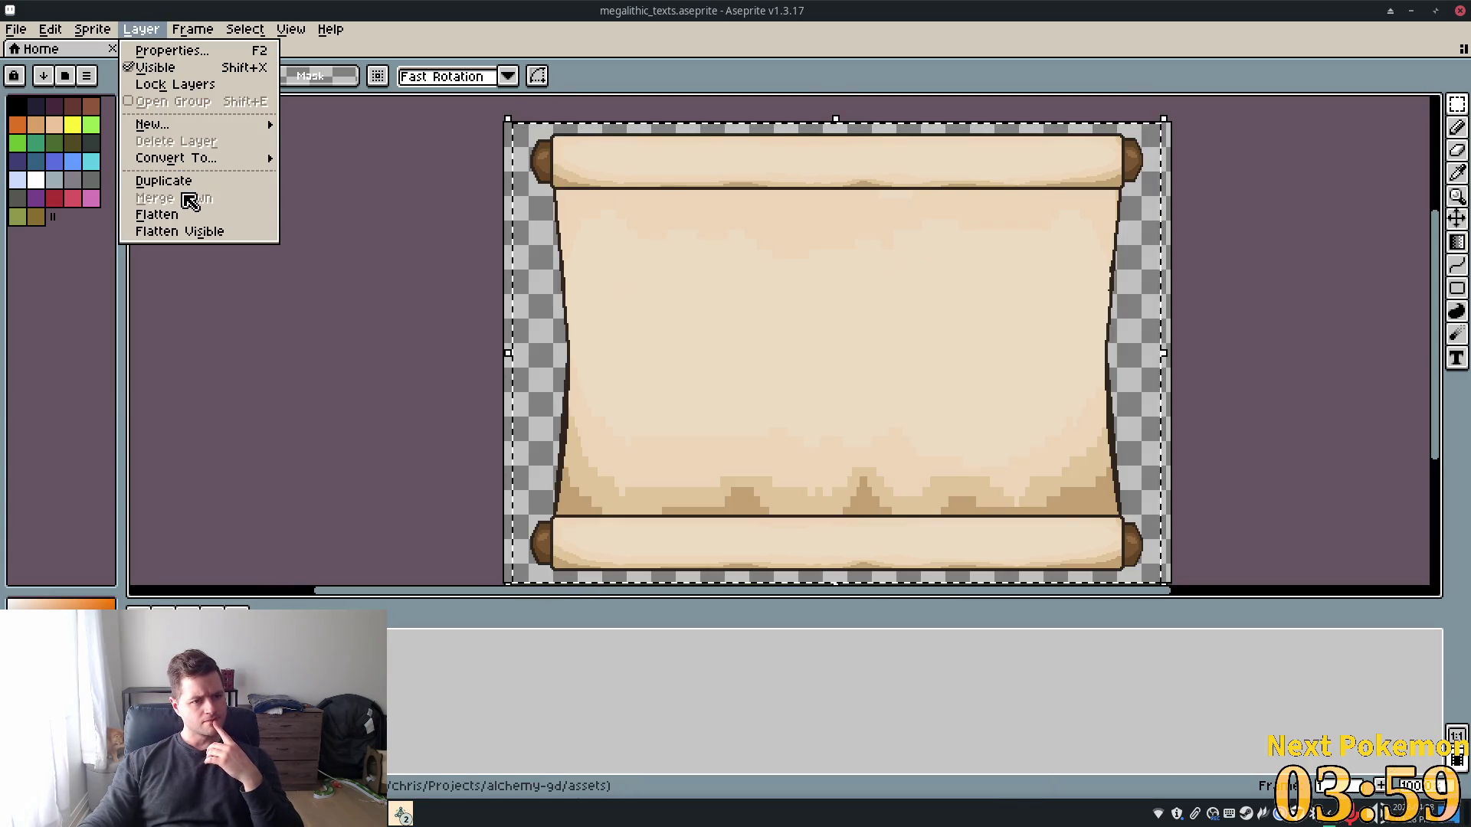
Leave Layer 1 at Normal blend mode and 100% opacity after trying Color Burn, then close its properties
left_click(219, 51)
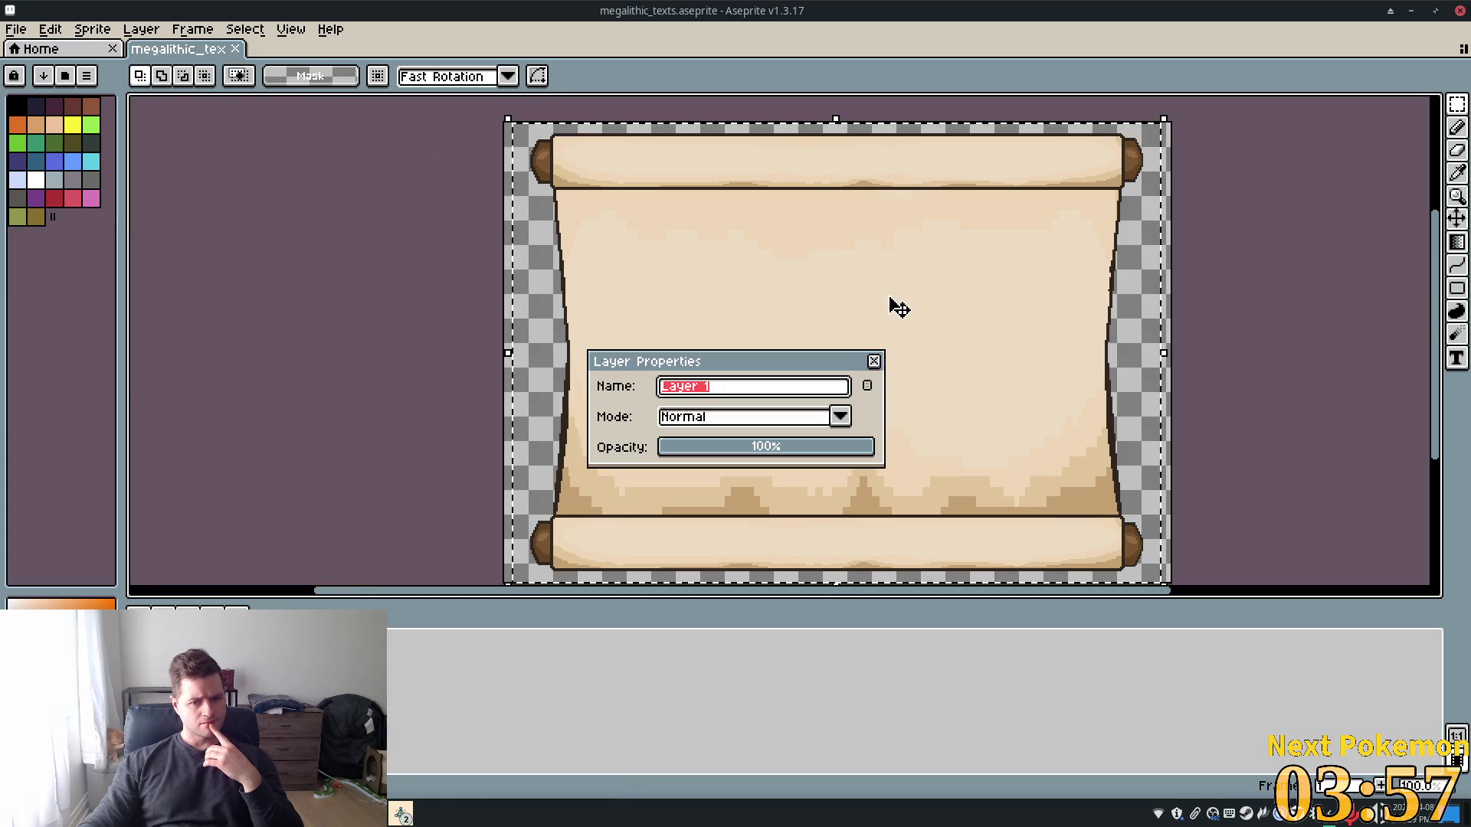
mouse_move(732, 455)
left_mouse_down()
mouse_move(700, 455)
mouse_move(770, 455)
left_mouse_up()
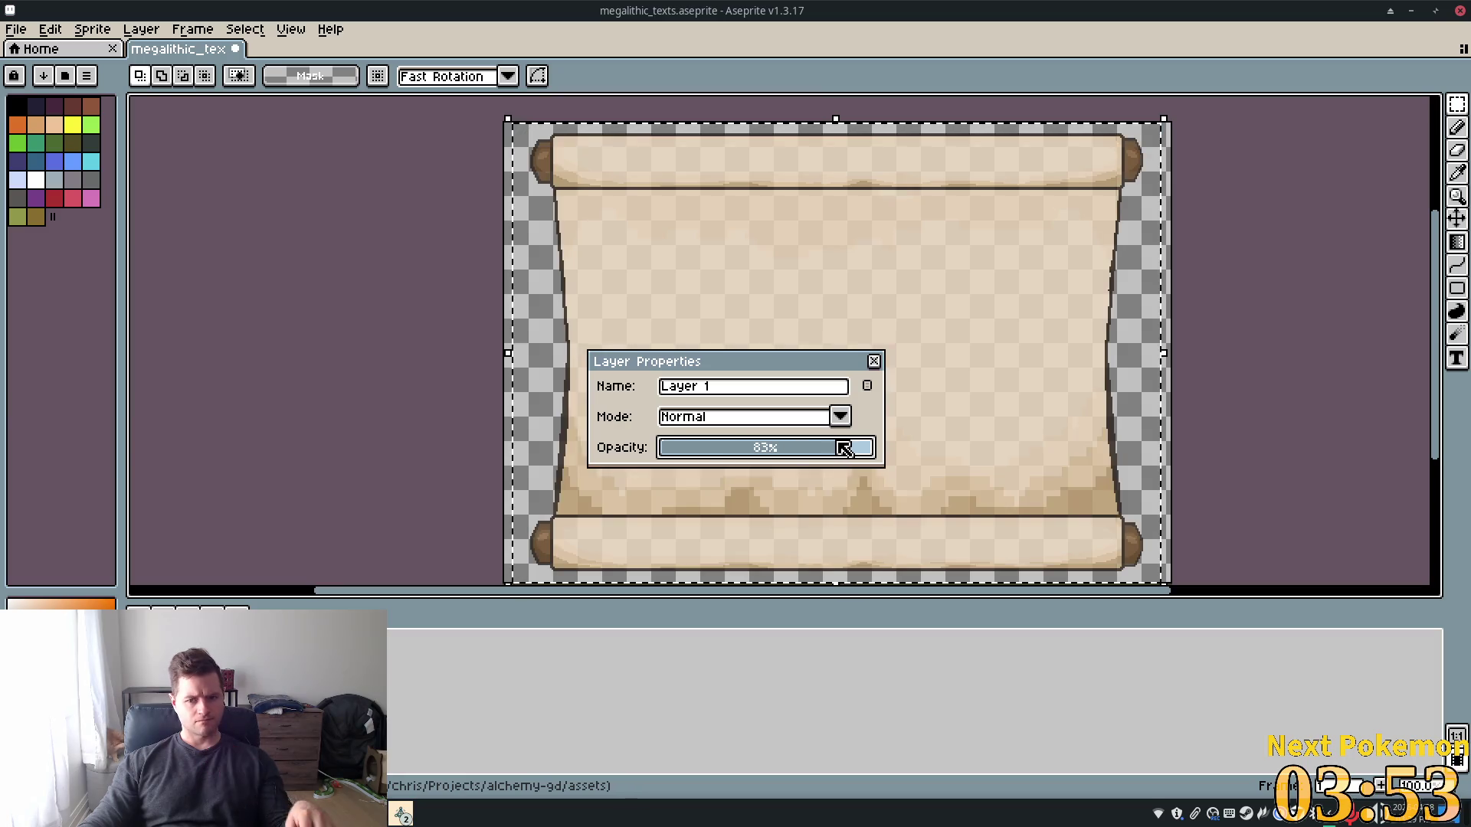
key("ctrl+z")
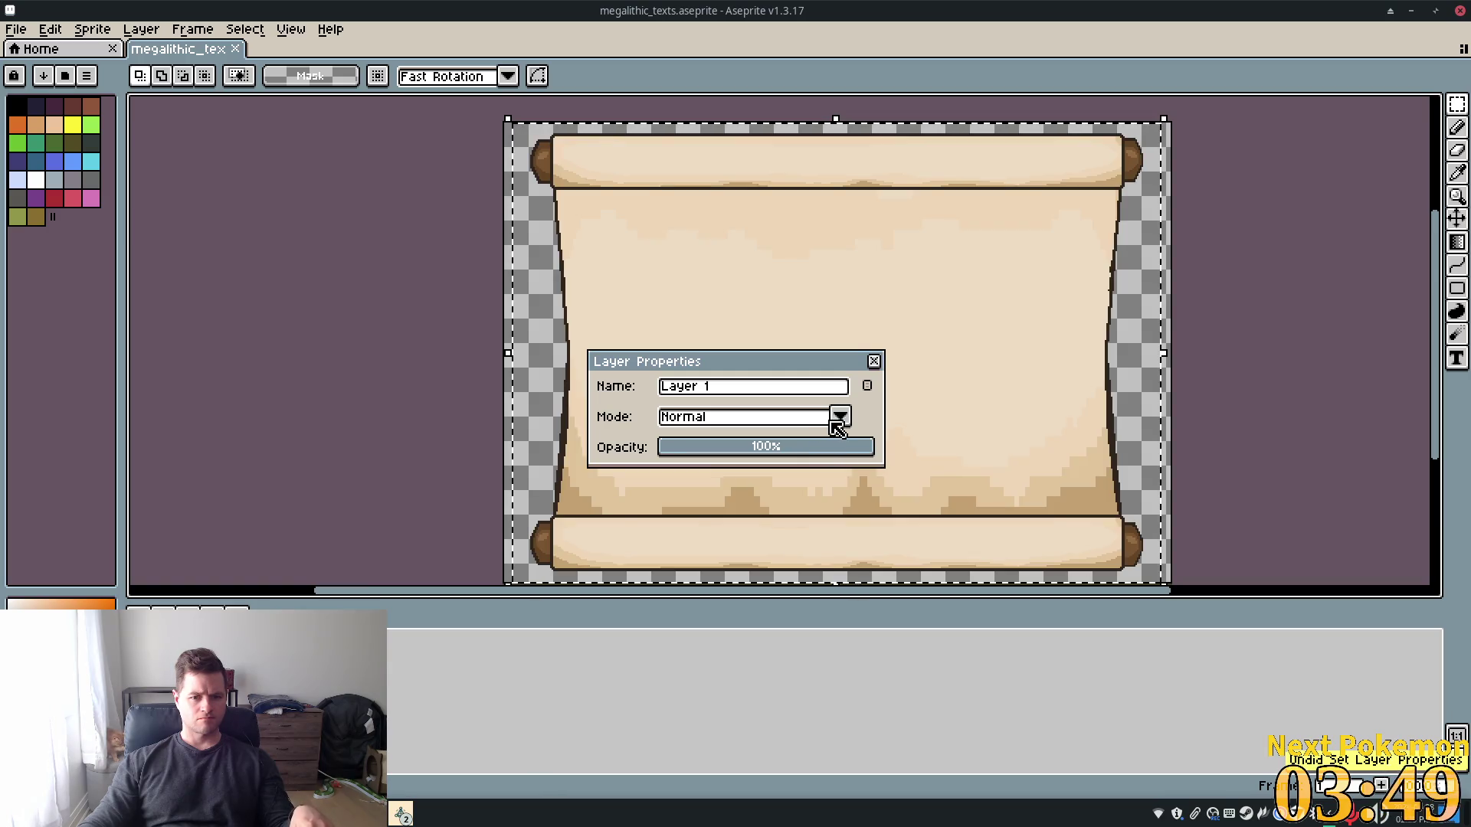
left_click(840, 417)
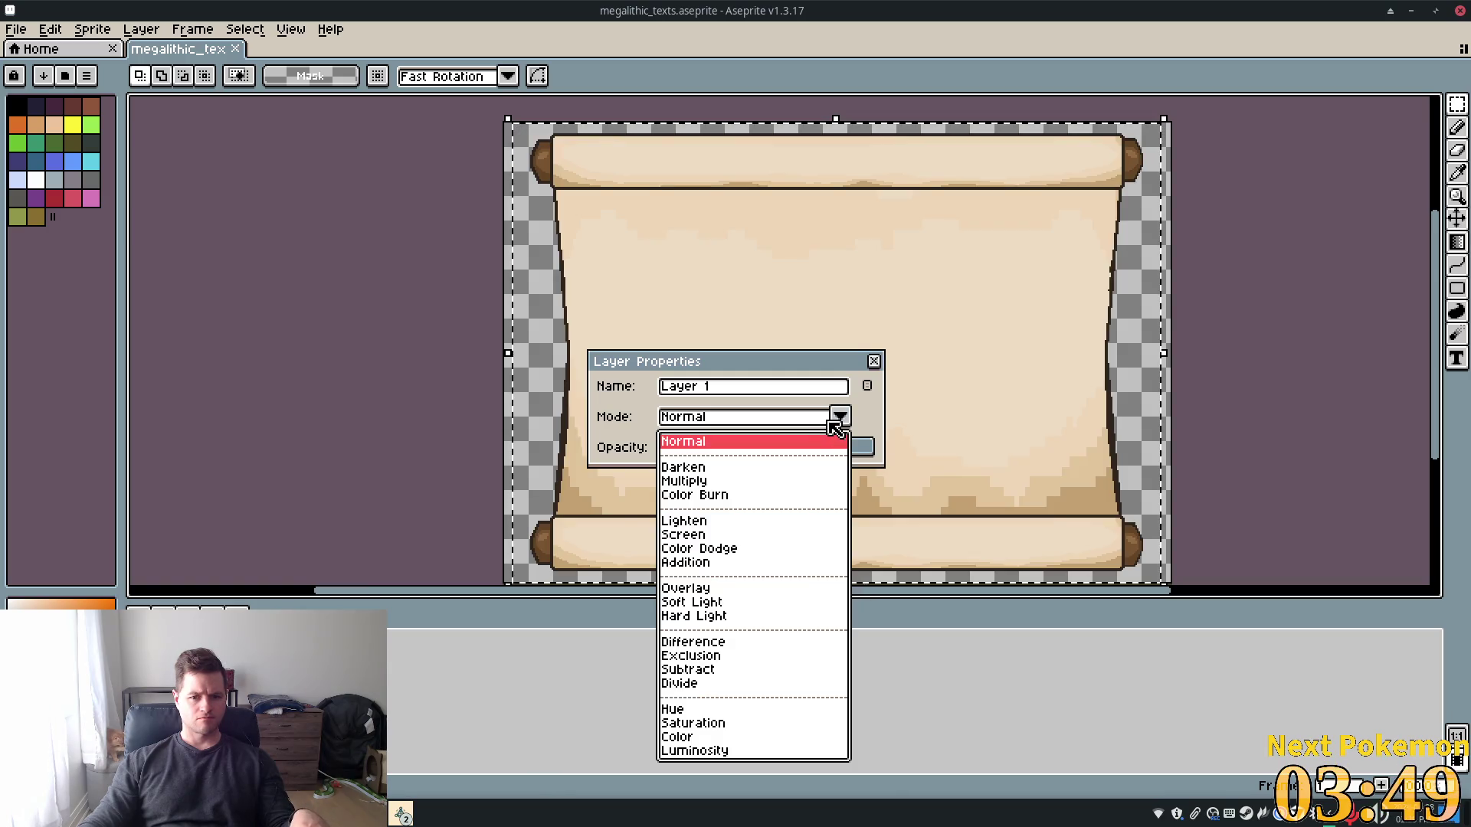
left_click(720, 496)
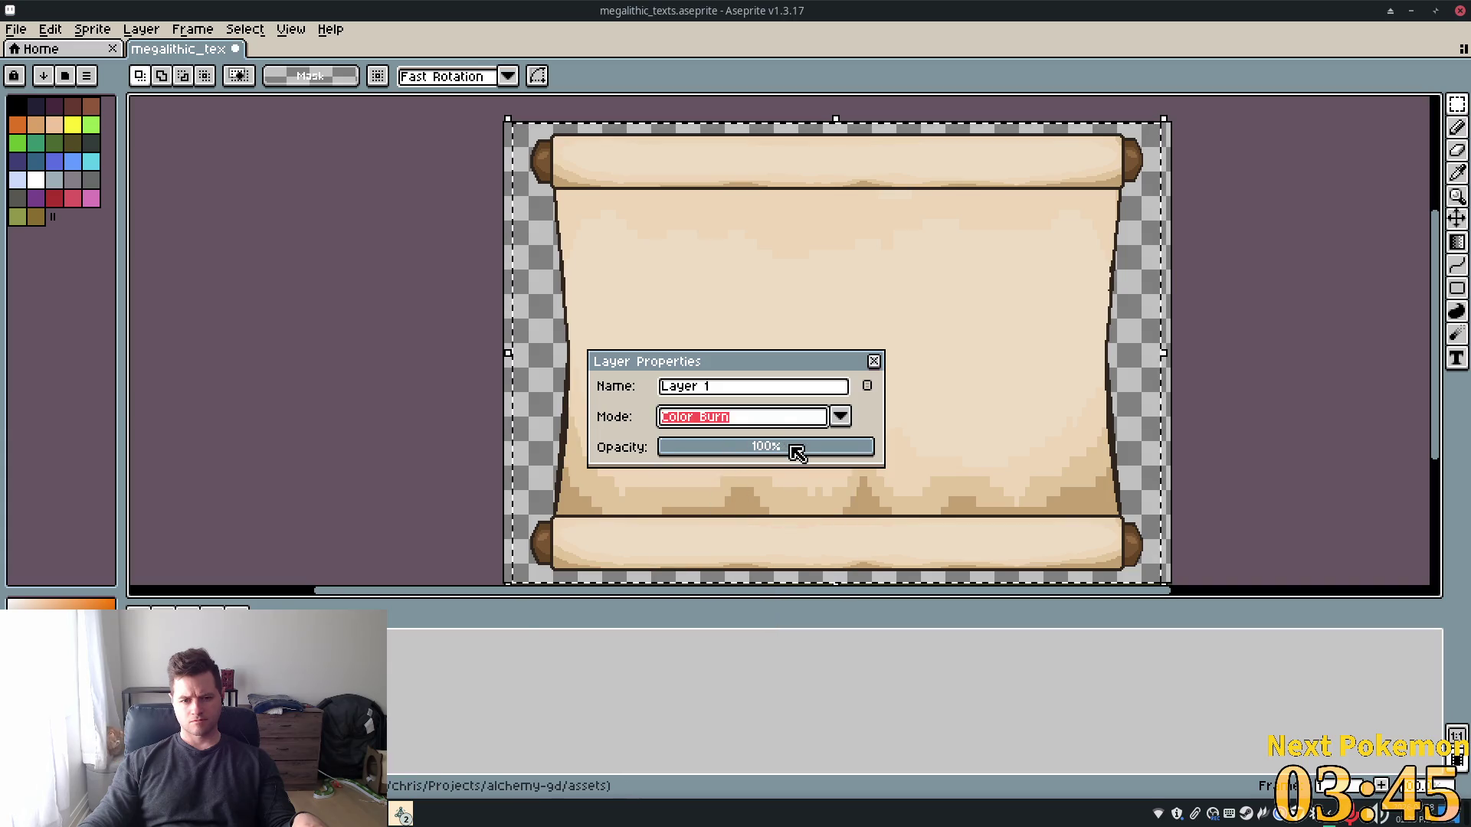
left_click(808, 423)
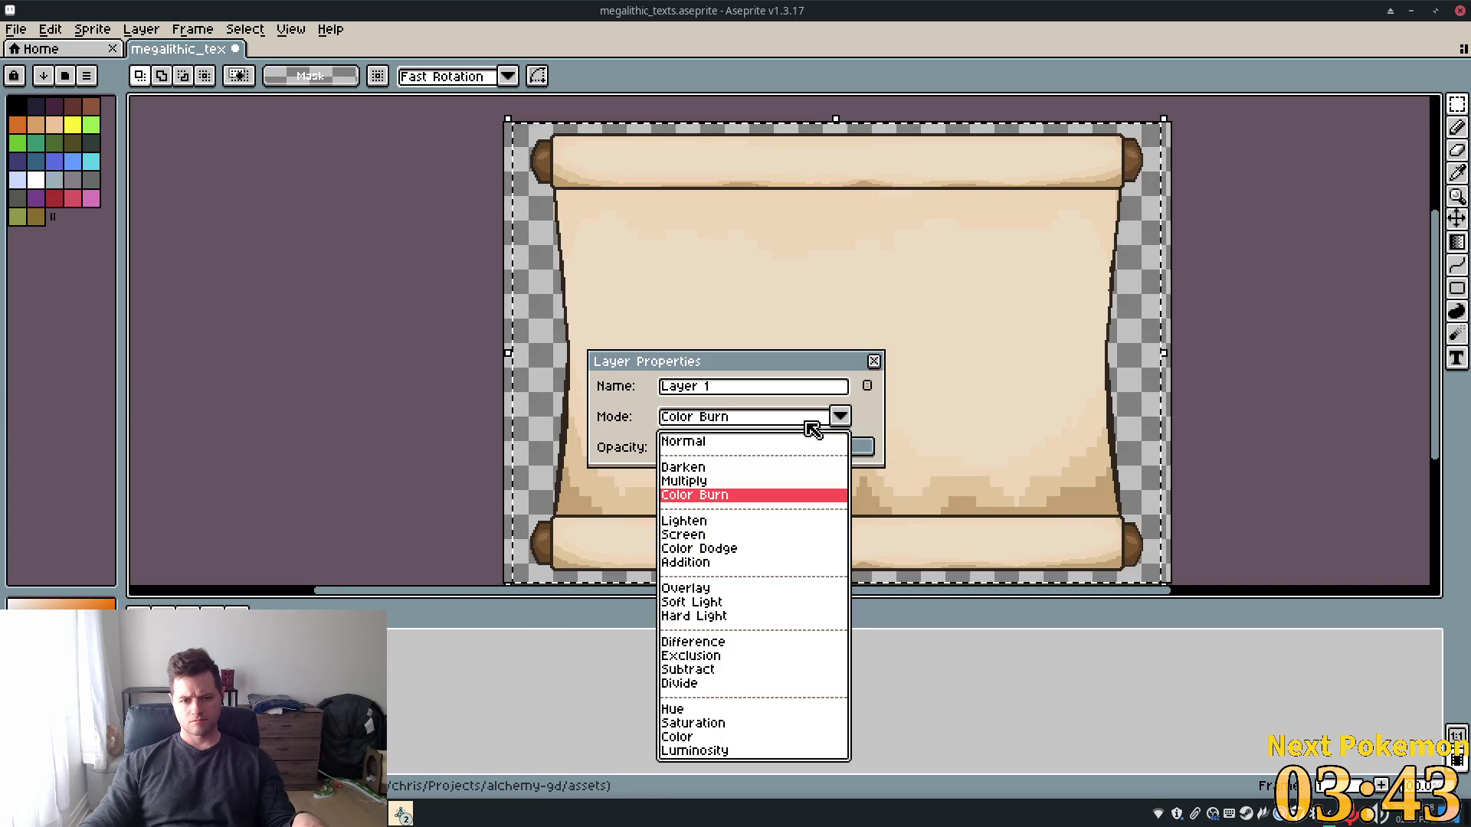
left_click(789, 446)
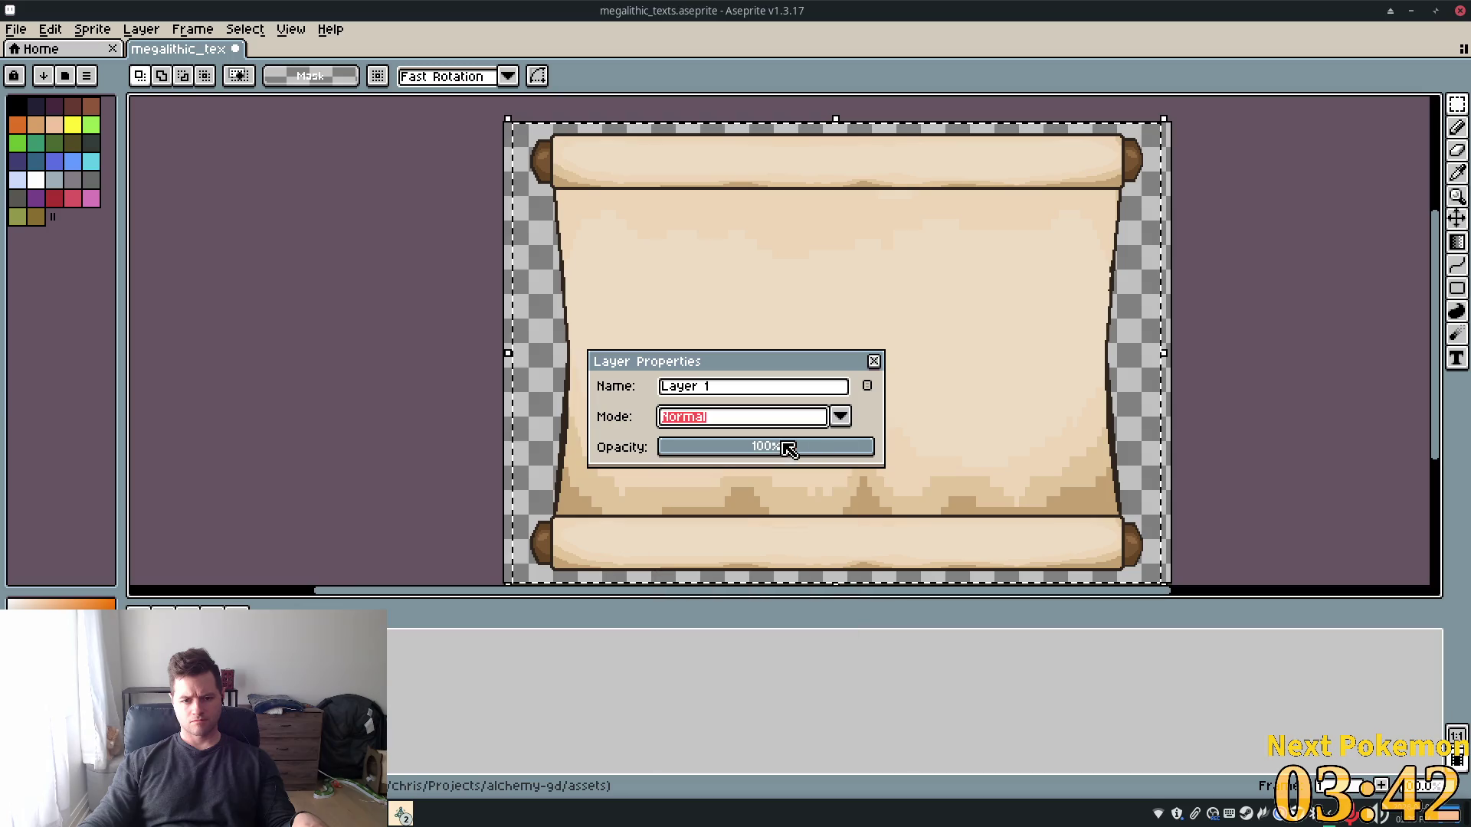
left_click(875, 361)
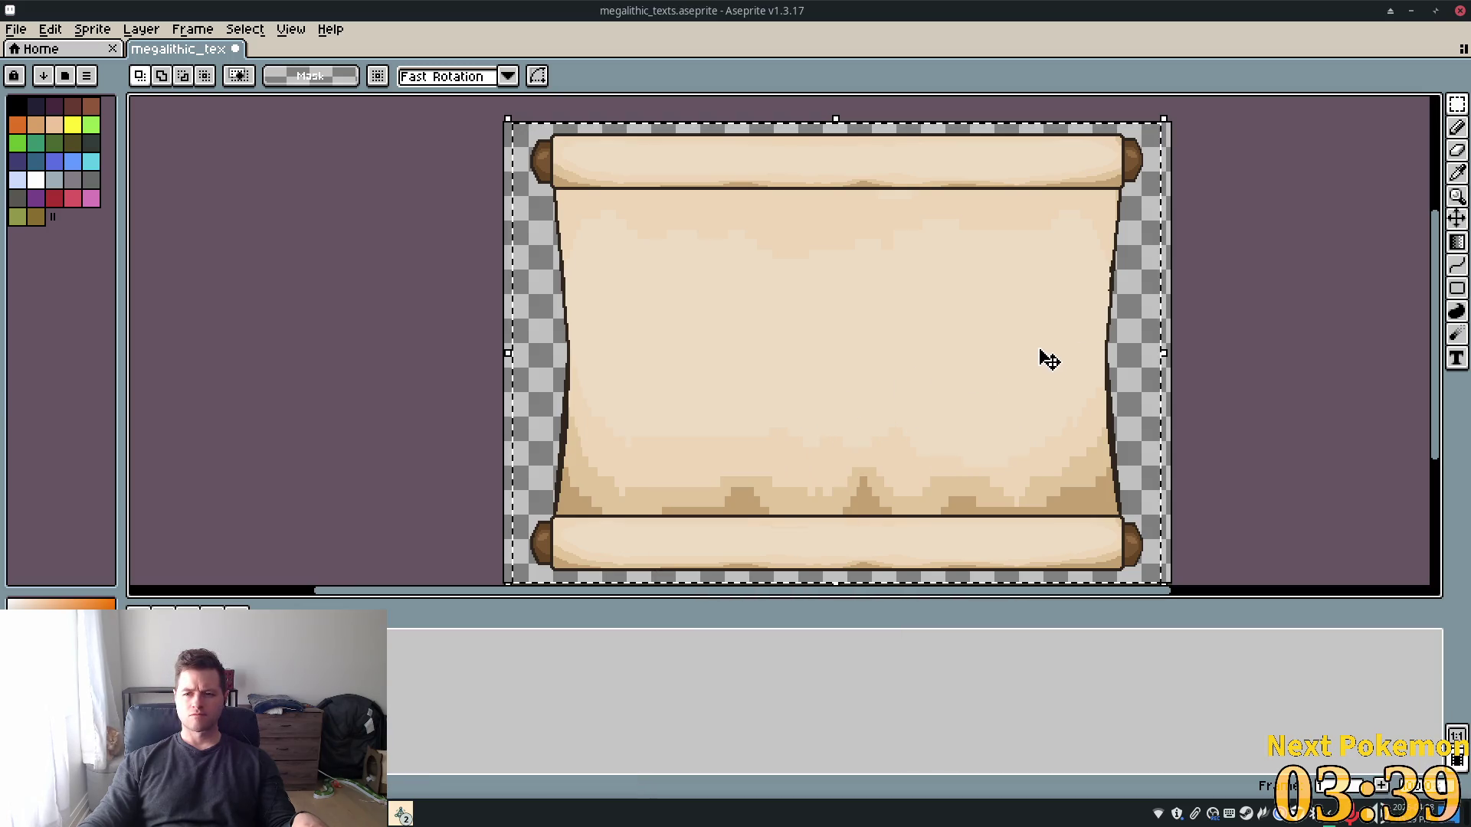
Cycle the transparent colour through Index, RGB, HSV, HSL, Gray and Mask, leaving lightness at black
left_click(350, 79)
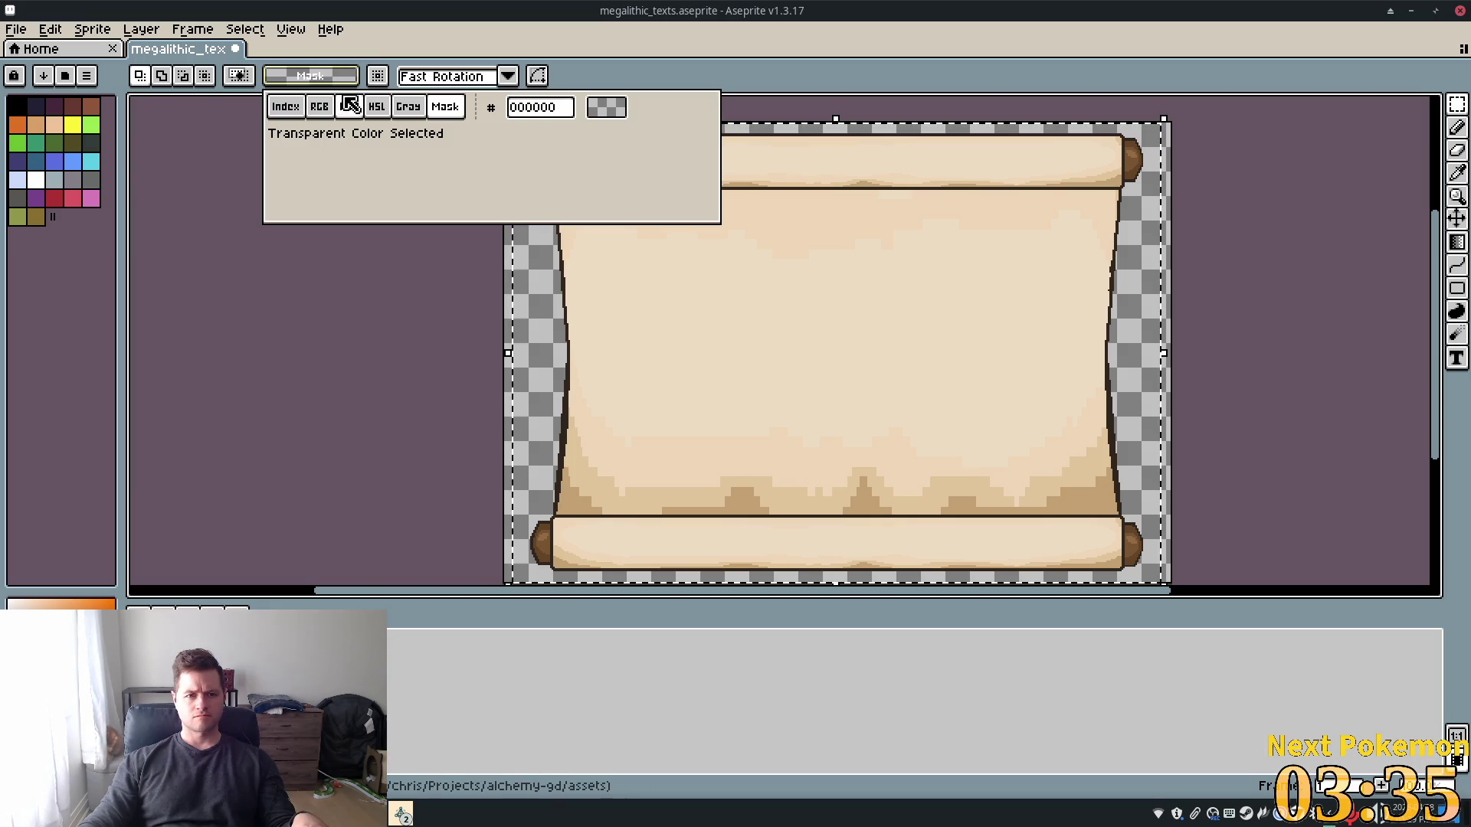
left_click(287, 107)
left_click(328, 108)
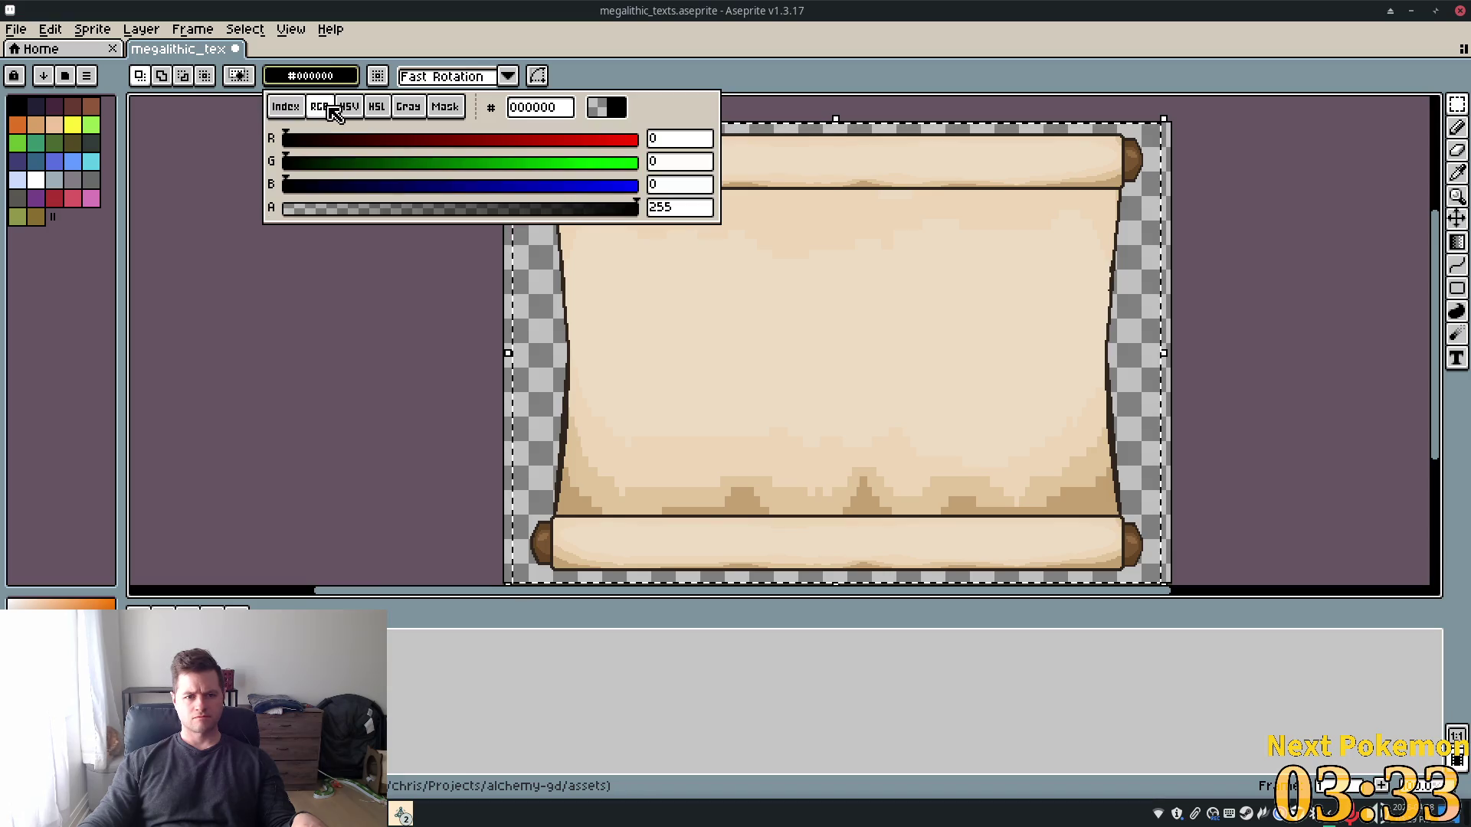
left_click(351, 111)
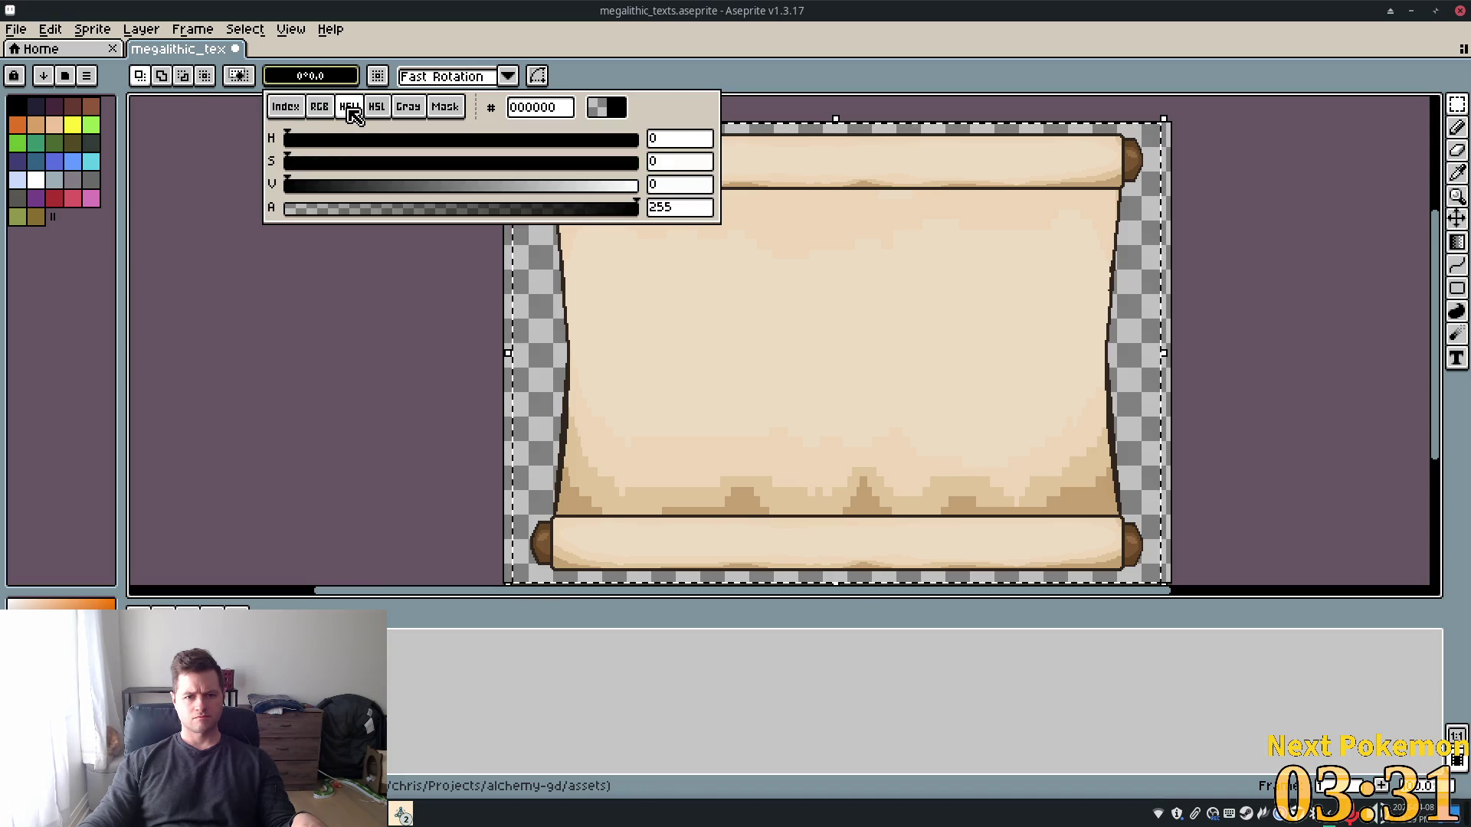
left_click(376, 109)
left_click(406, 111)
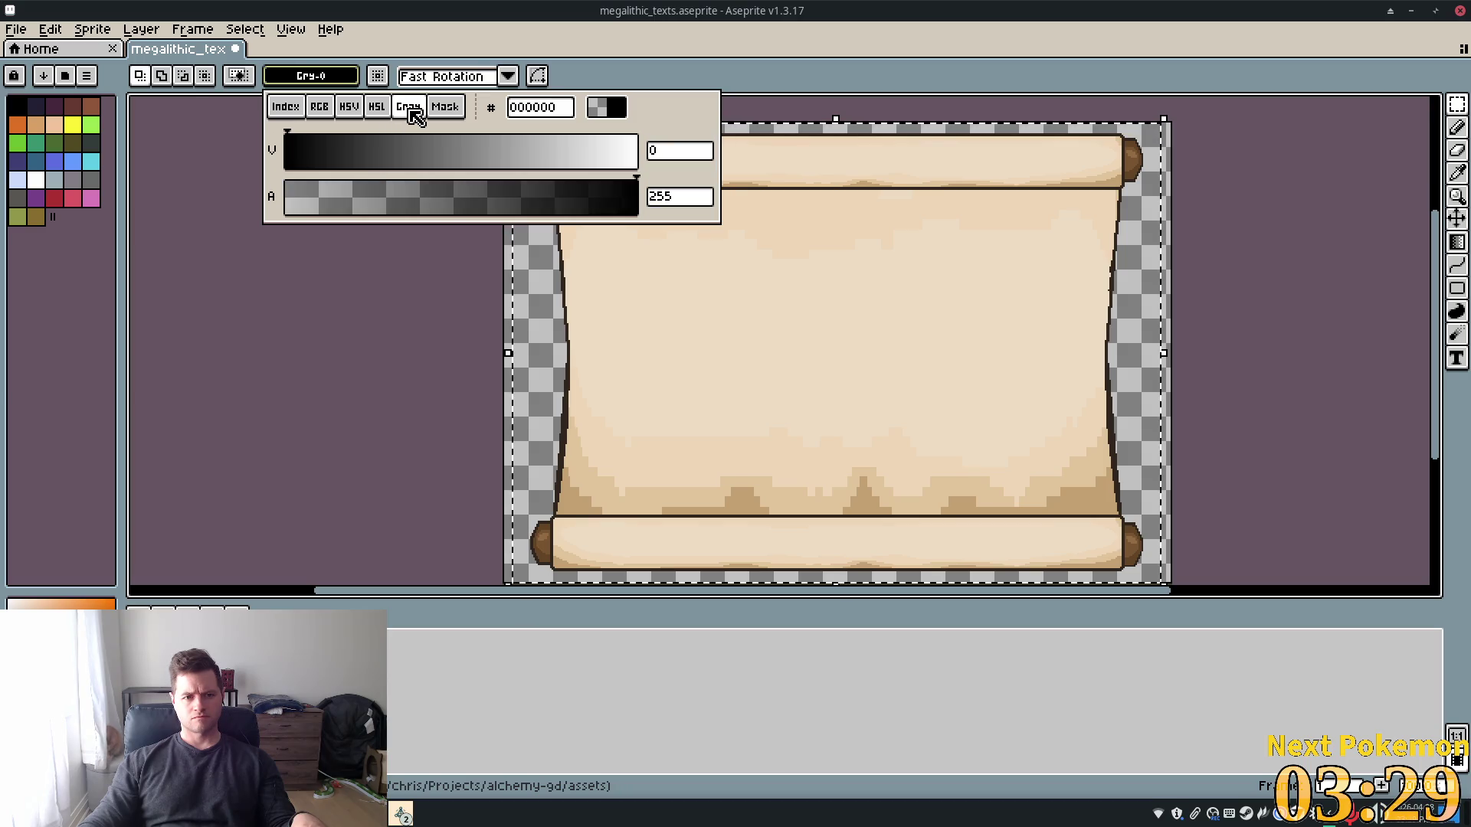
left_click(443, 109)
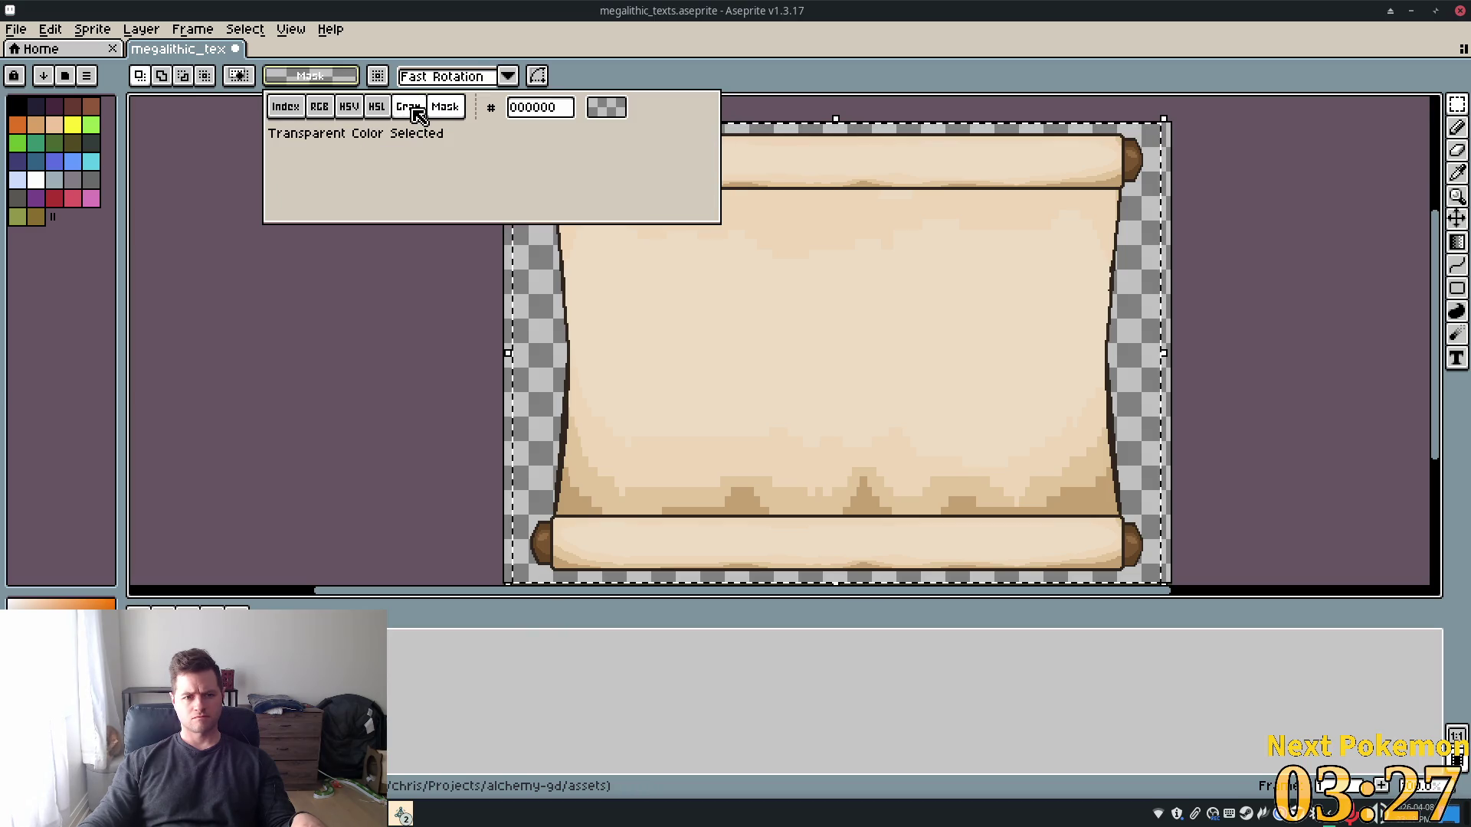
left_click(377, 108)
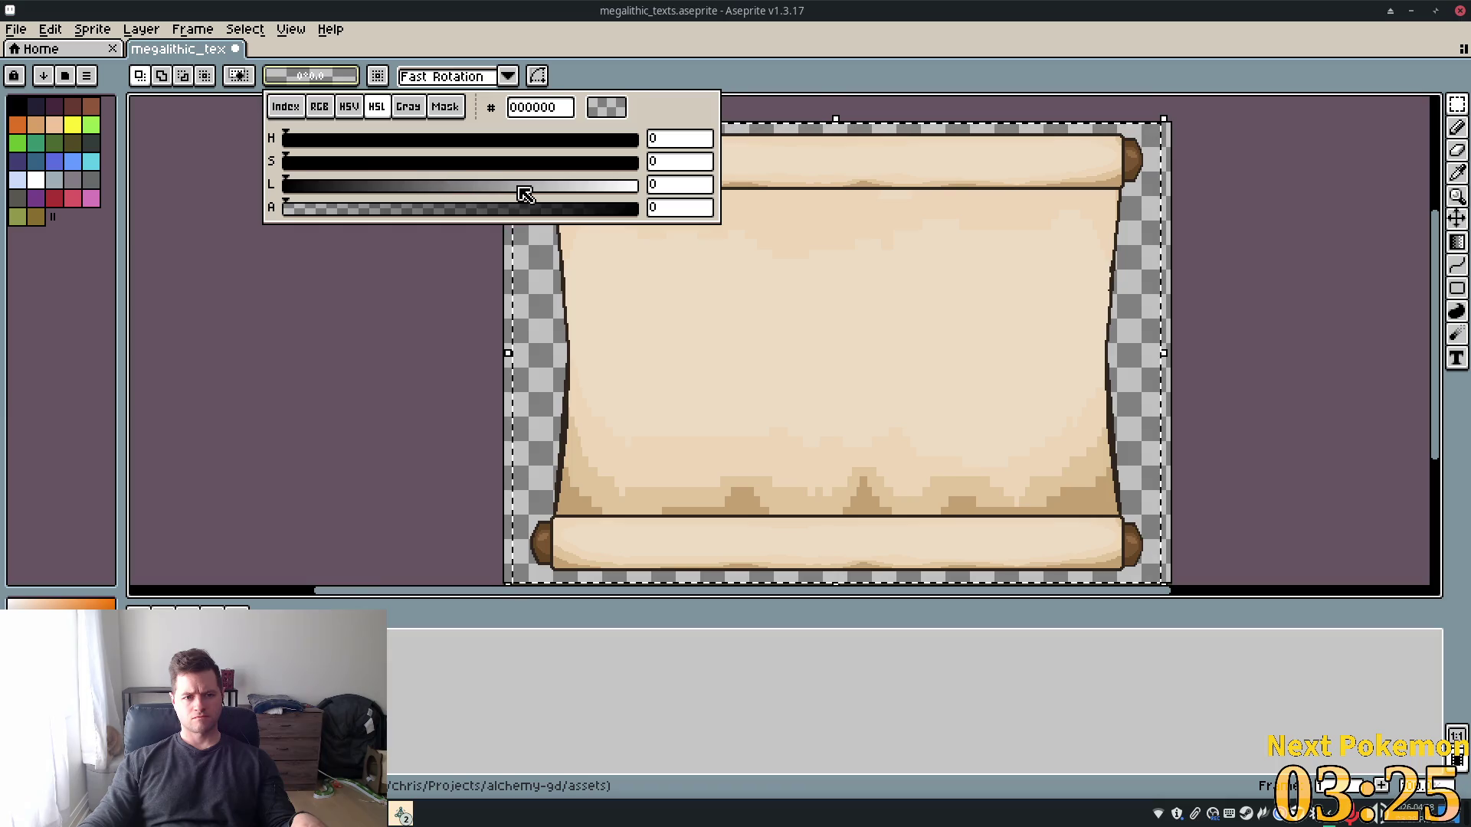
mouse_move(486, 189)
left_mouse_down()
mouse_move(585, 190)
mouse_move(293, 185)
mouse_move(567, 187)
mouse_move(349, 188)
left_mouse_up()
left_click_drag(446, 195, 141, 197)
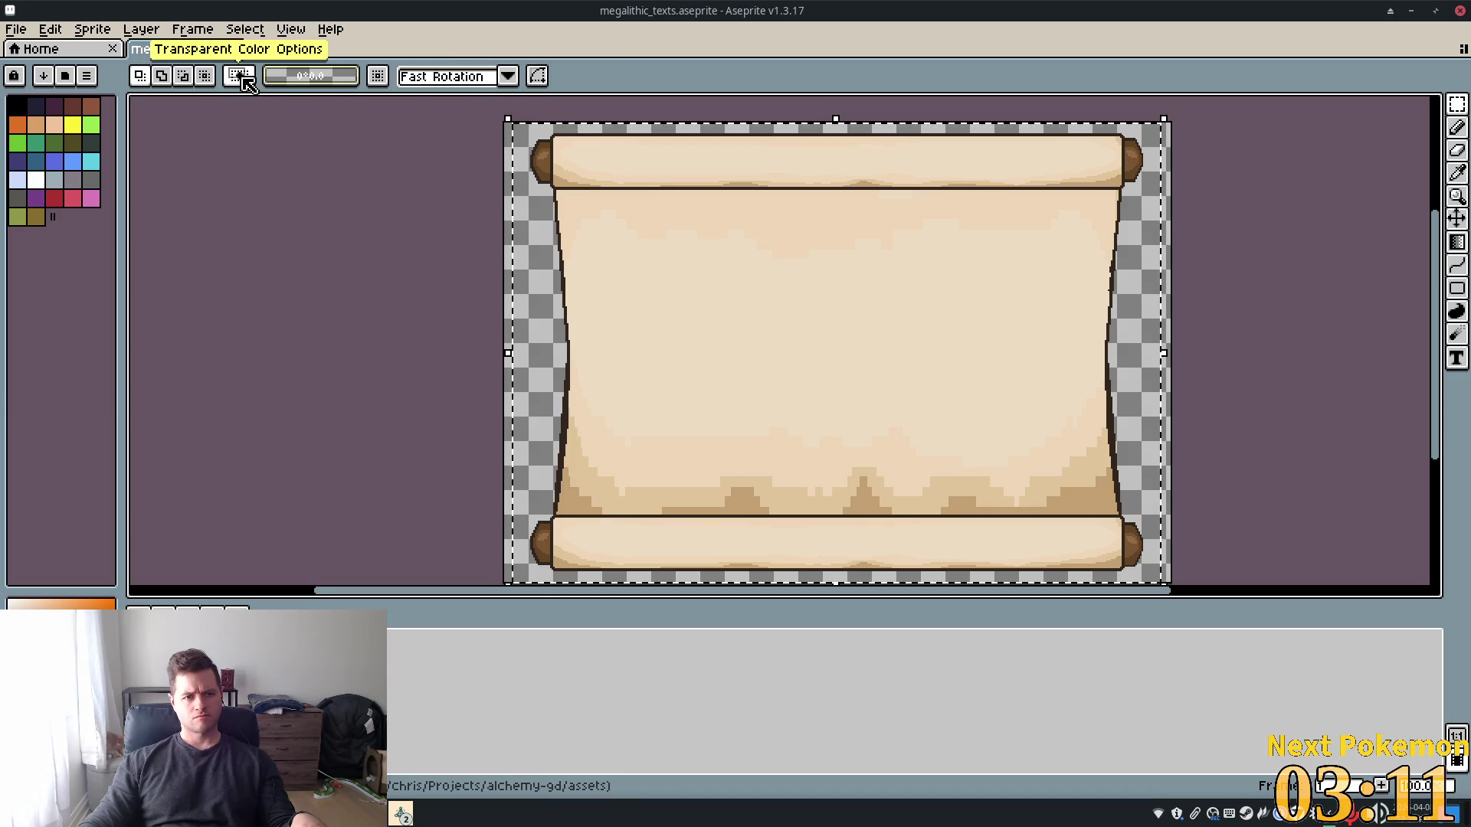
Switch to the Magic Wand and raise the transparent colour's Gray alpha to 139
key("w")
left_click(337, 82)
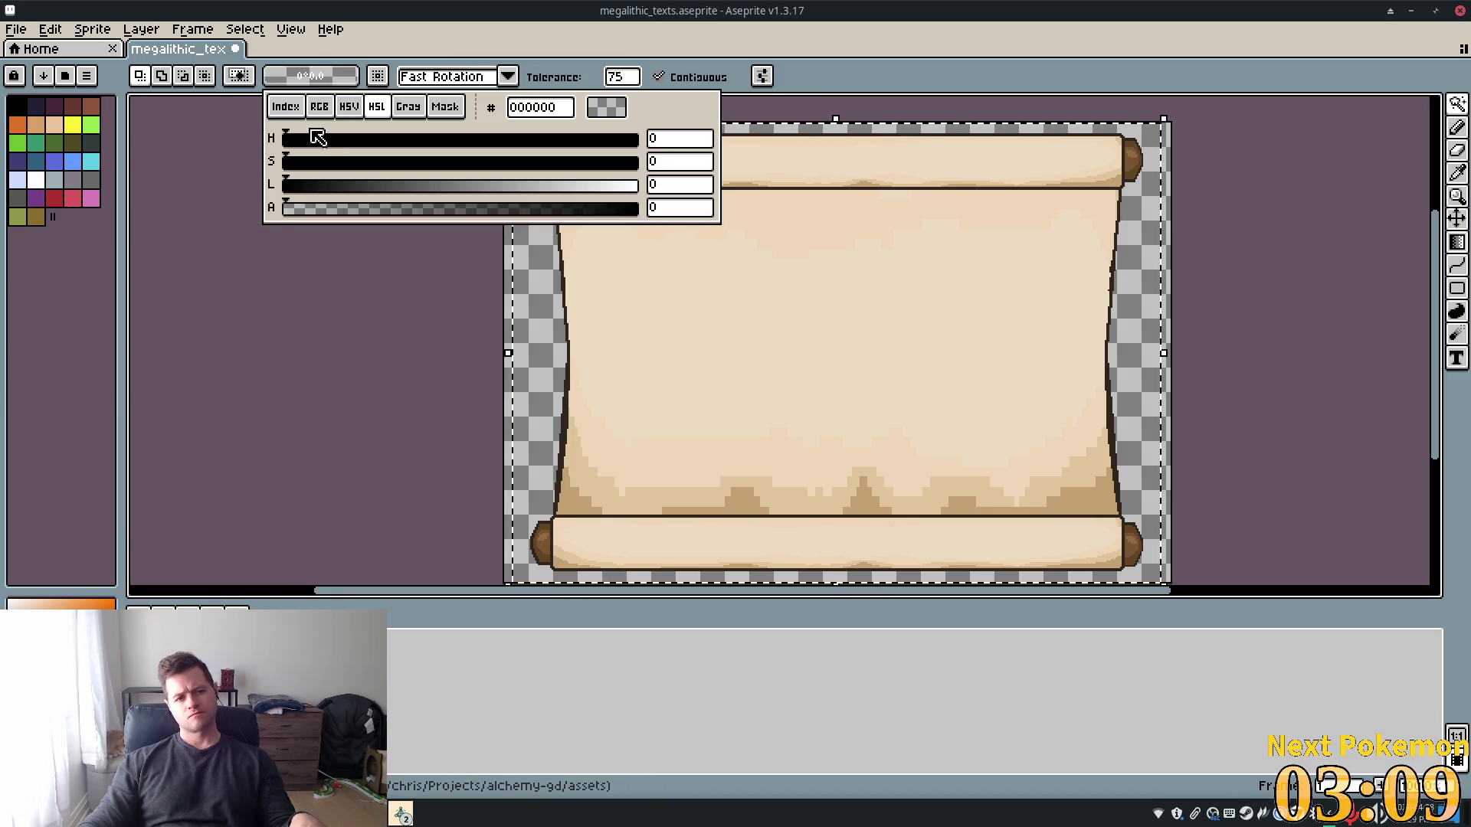
left_click(353, 107)
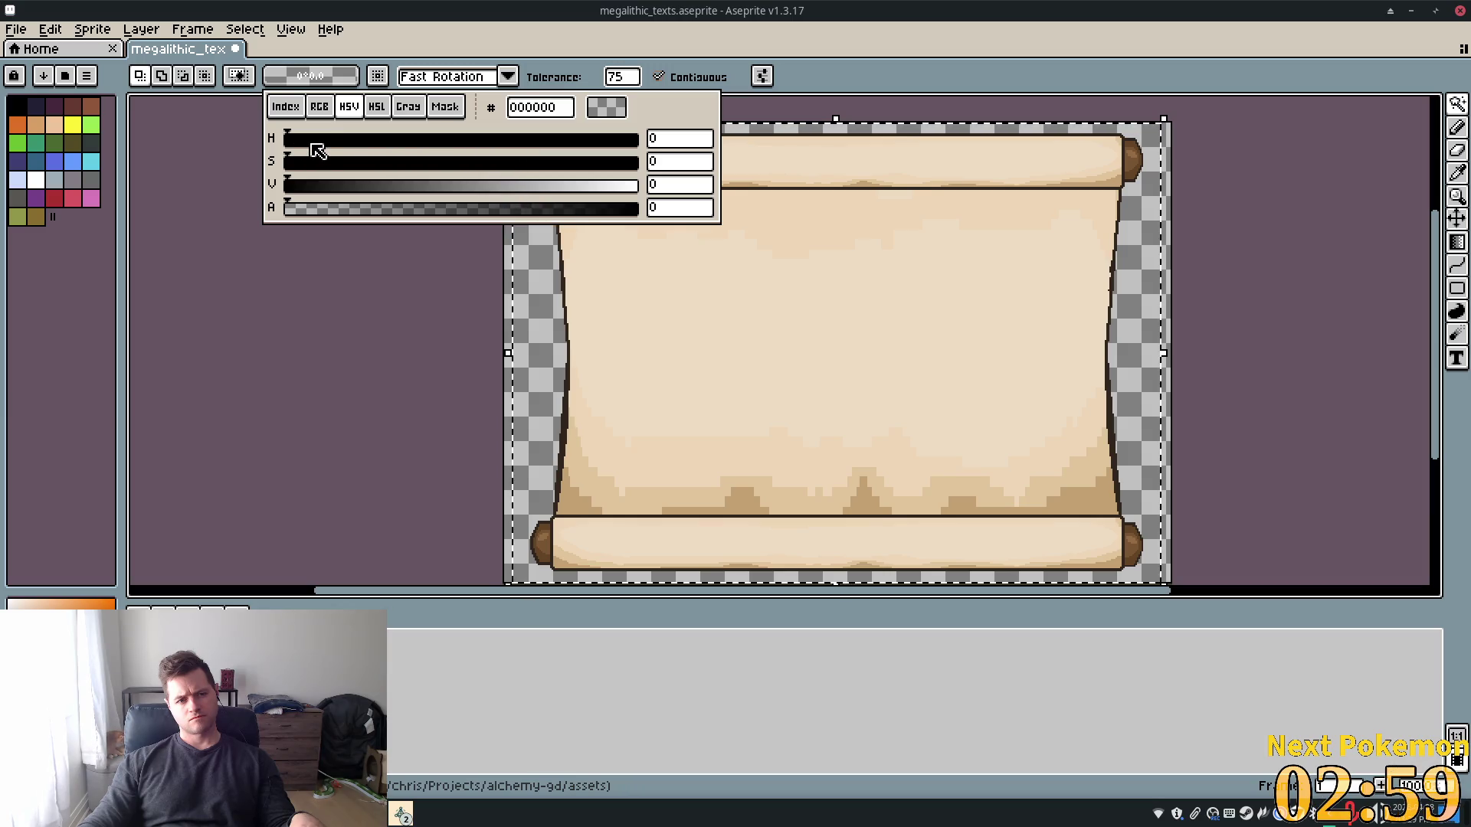
left_click(407, 108)
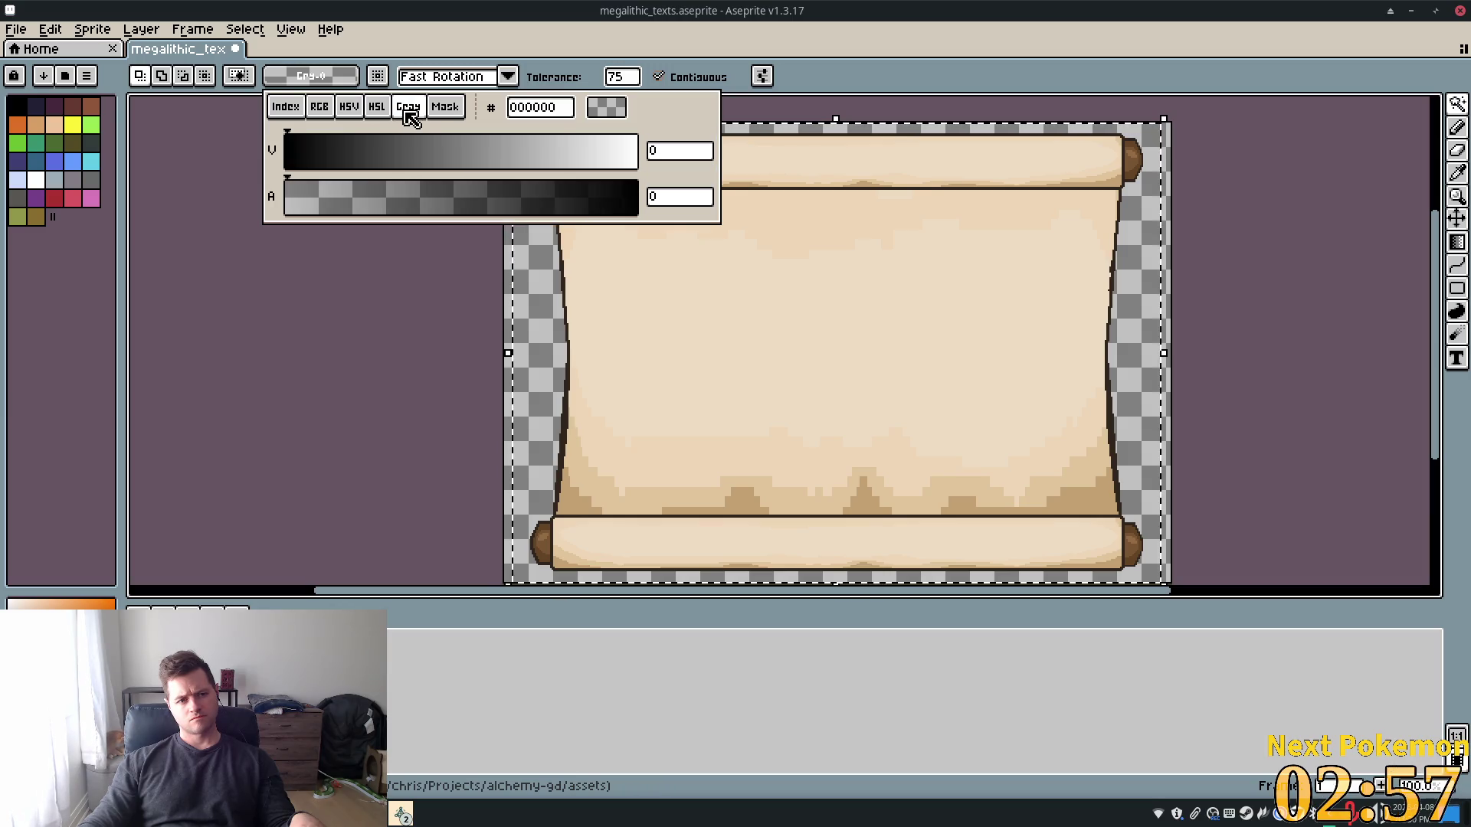
left_click_drag(403, 208, 477, 196)
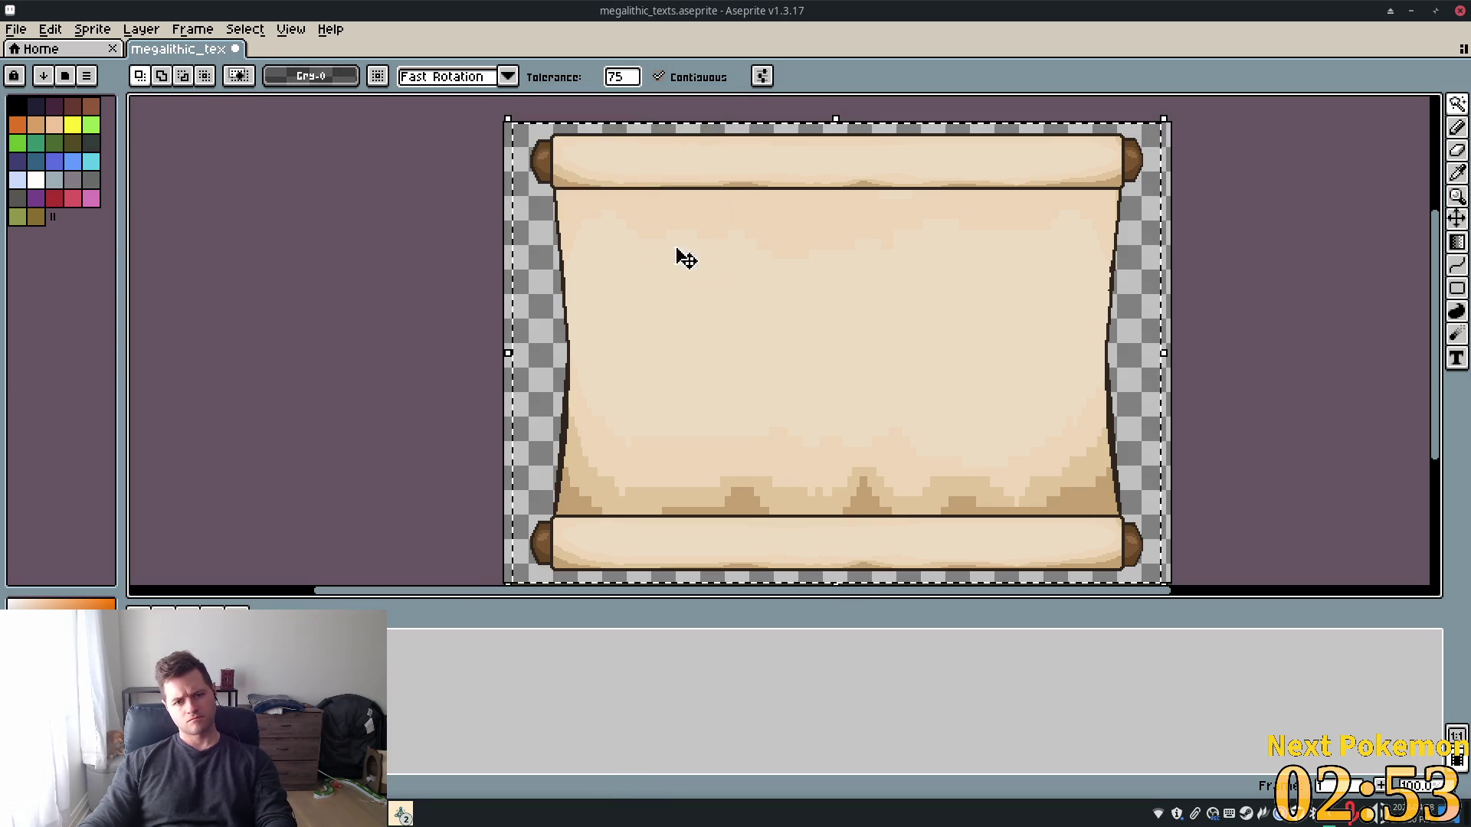
left_click(378, 76)
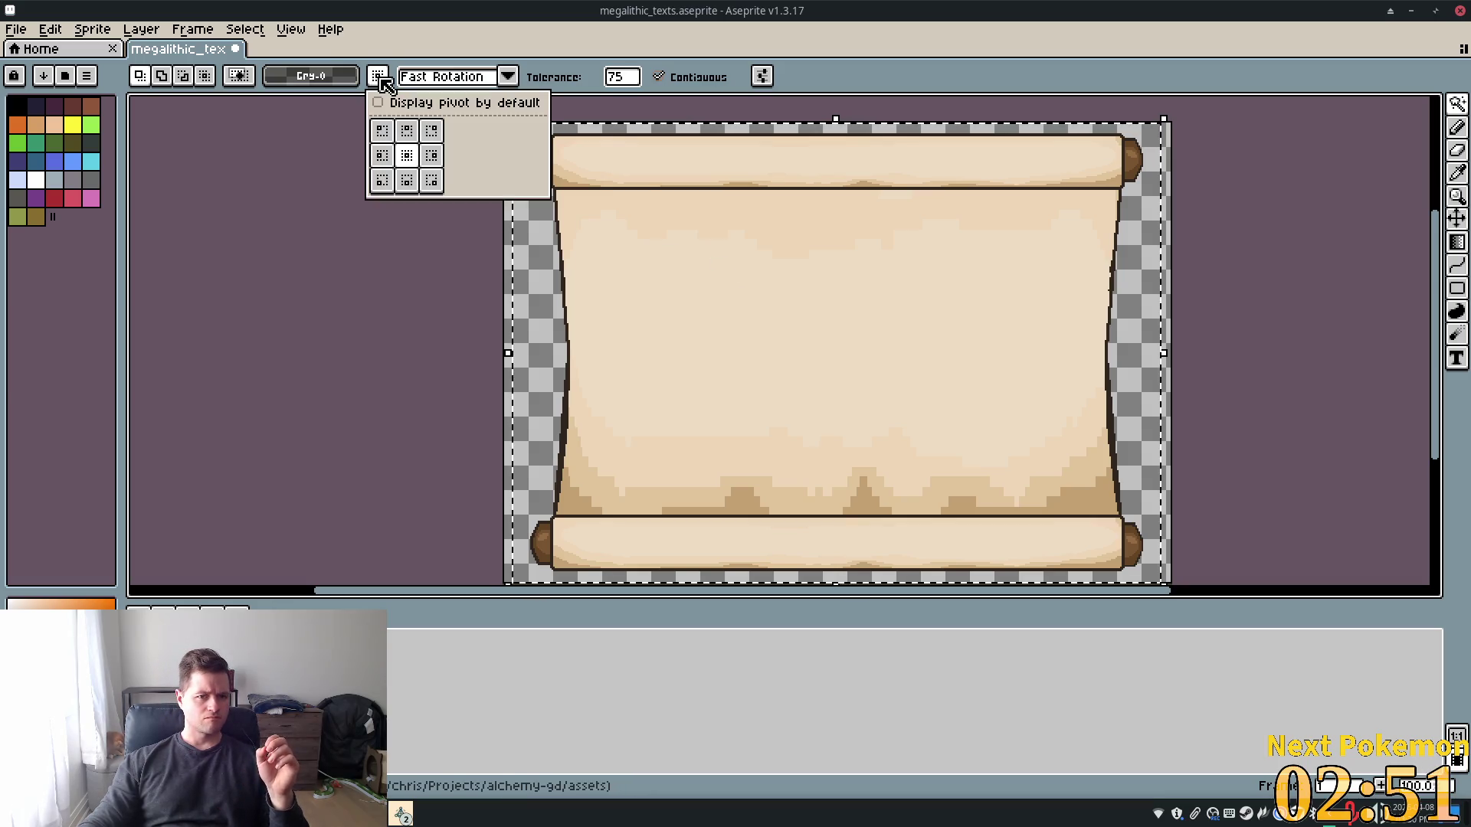
Try the Gradient, Contour and Blur/Jumble tools from the toolbar
left_click(337, 76)
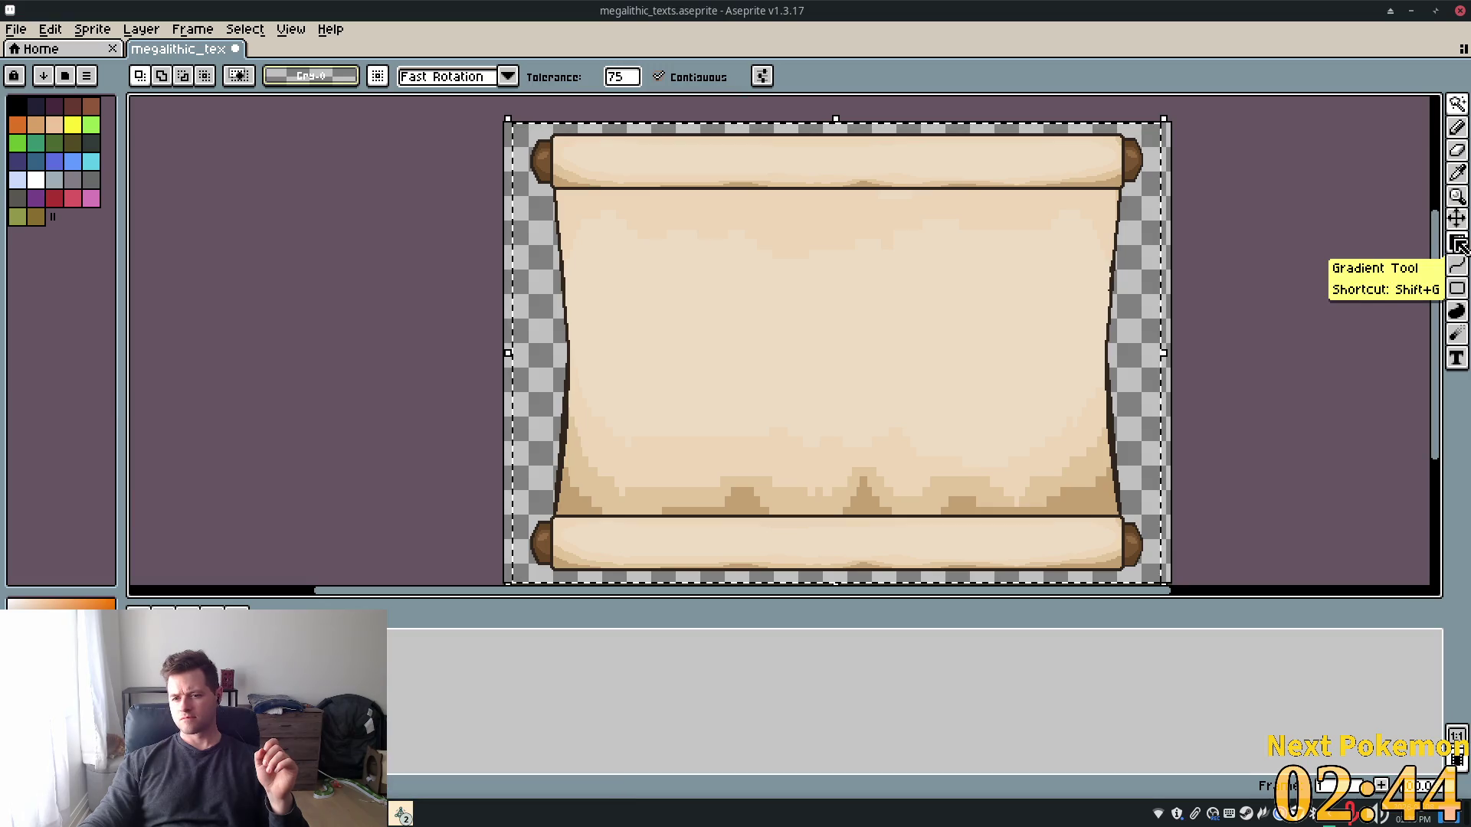
left_click(1458, 241)
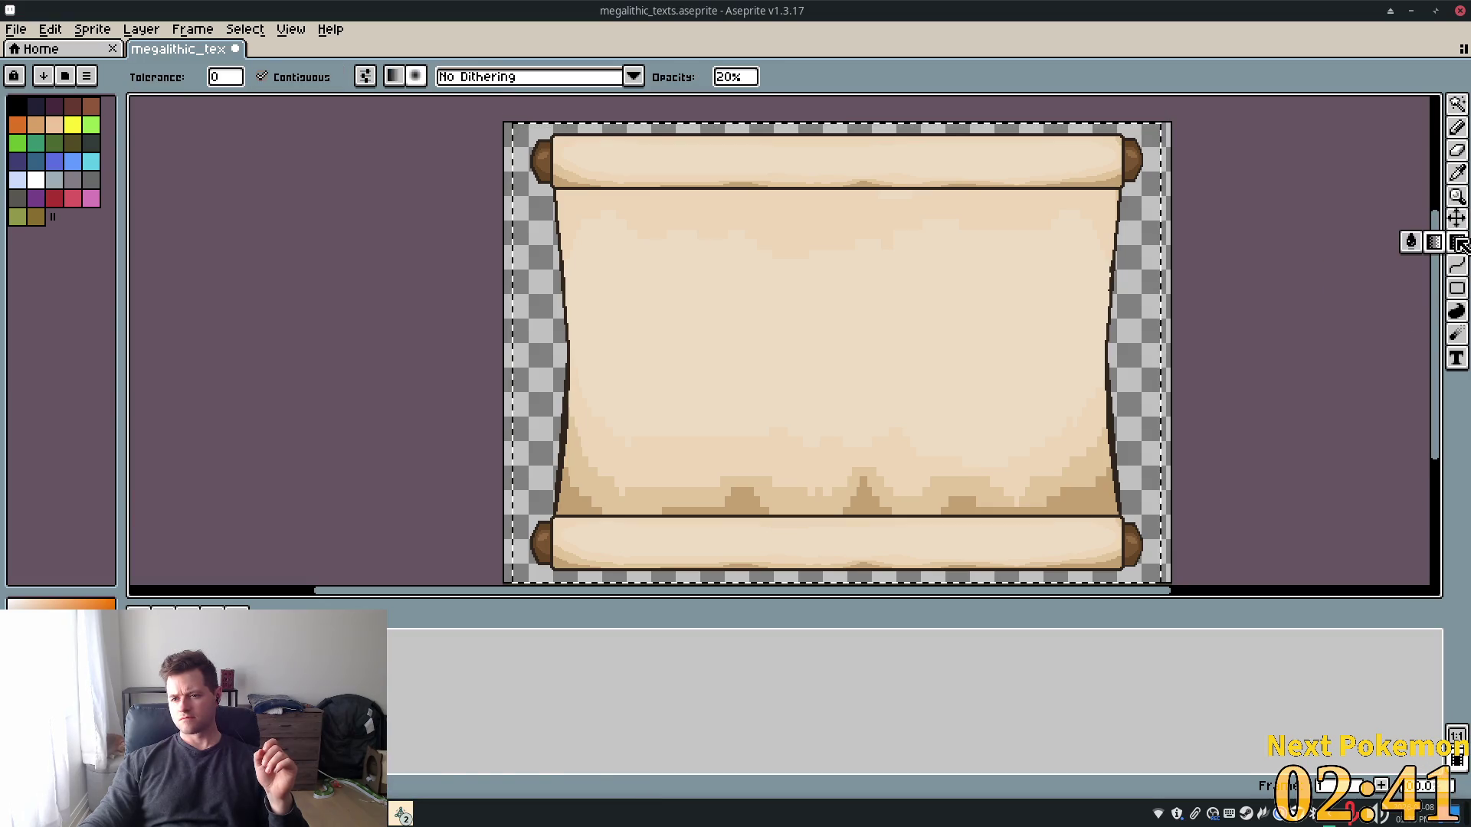
left_click(1460, 320)
left_click(1458, 333)
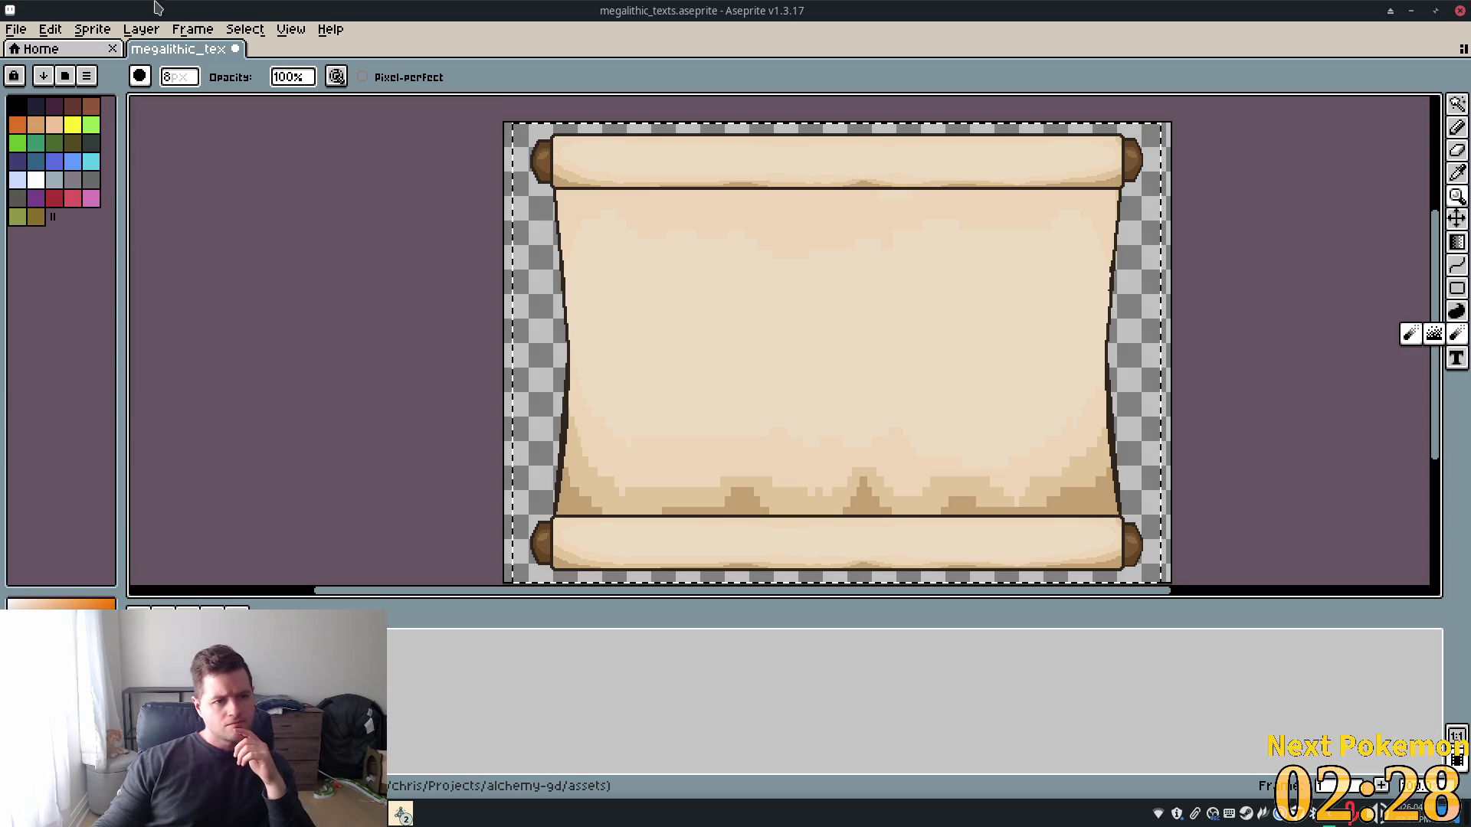
Open Select > Color Range, previewing the scroll's dark outline colour #30261d at tolerance 0
left_click(195, 29)
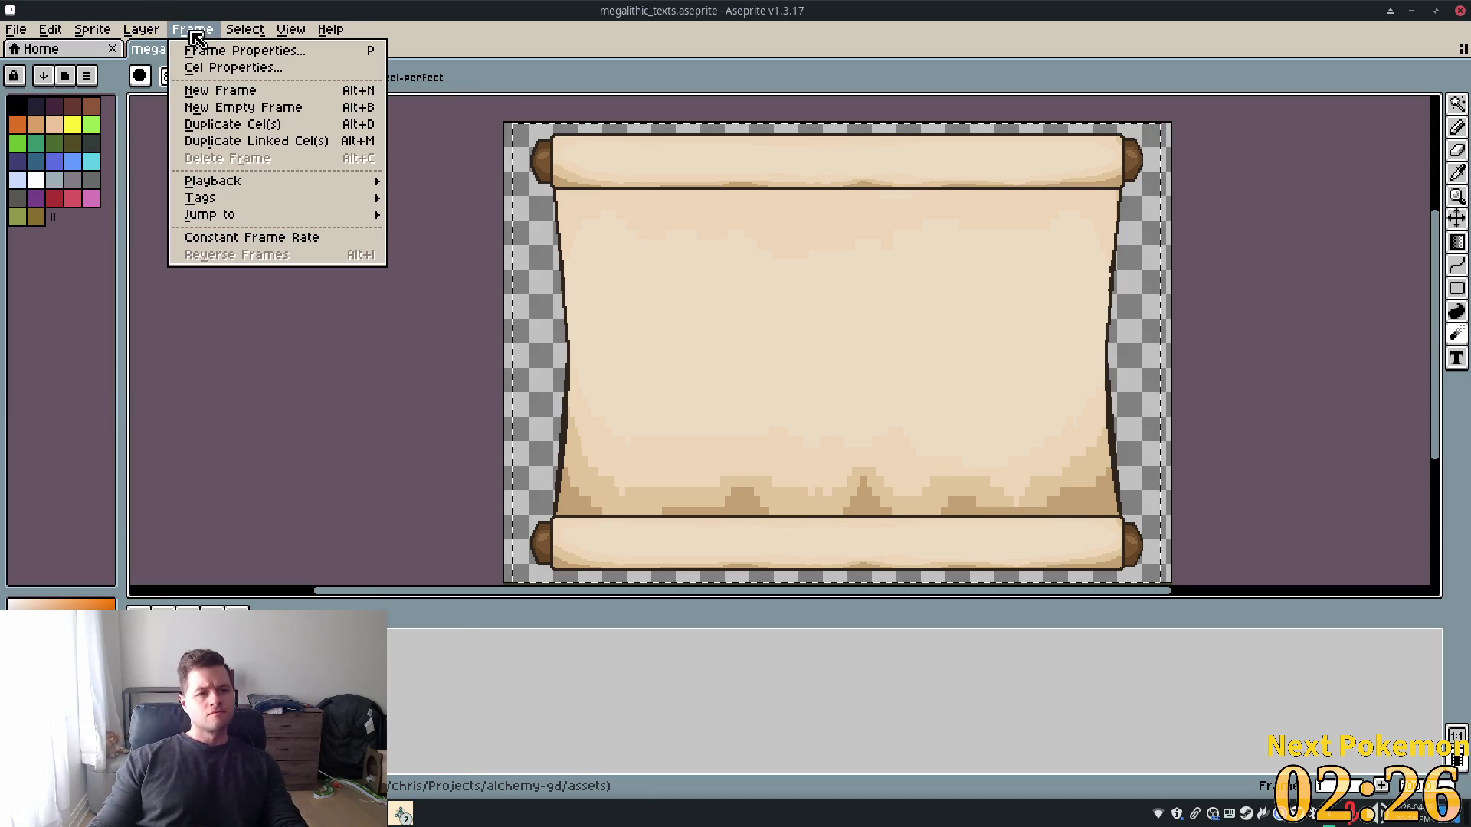
mouse_move(239, 36)
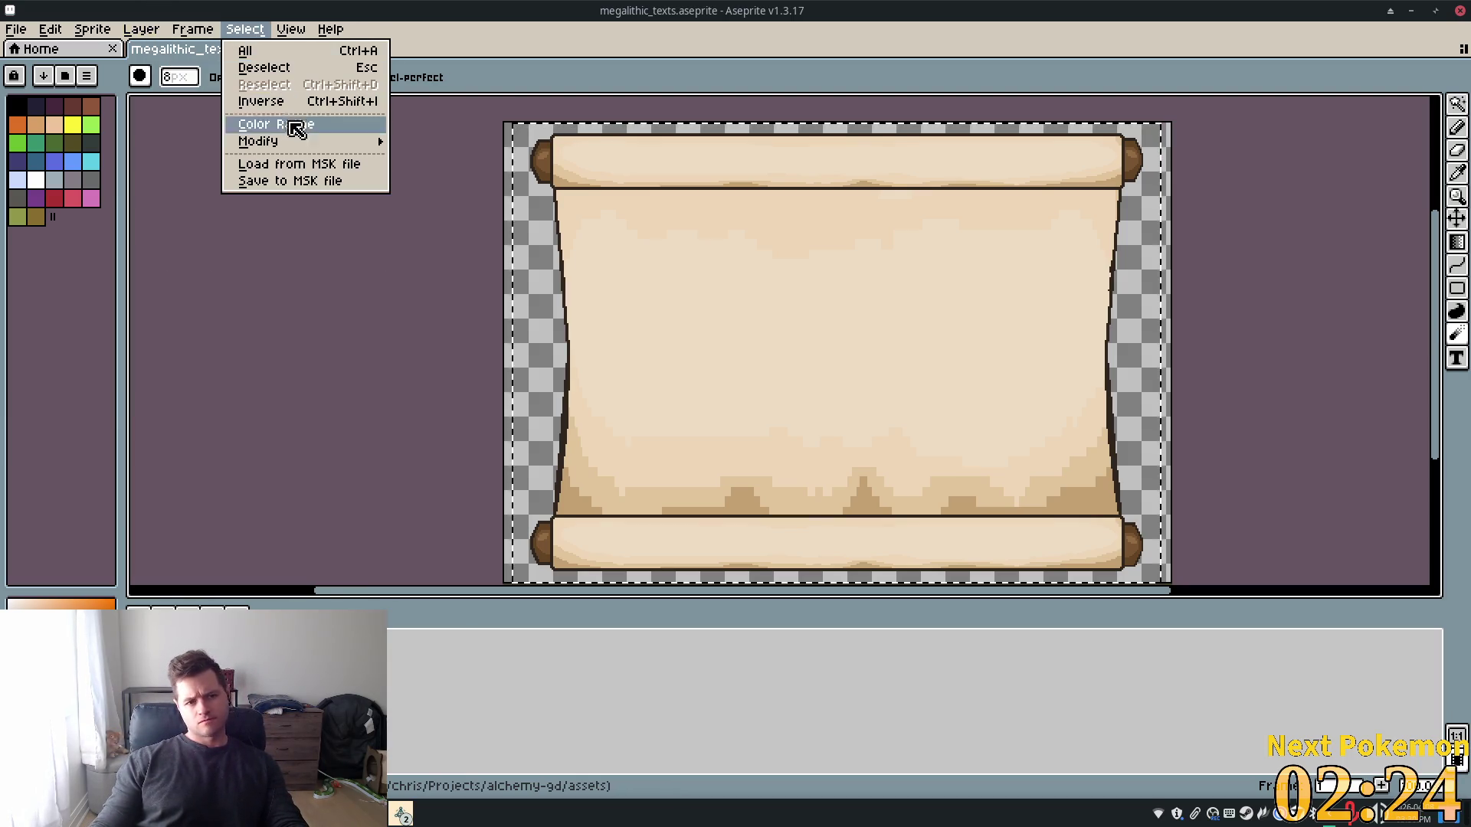
mouse_move(344, 146)
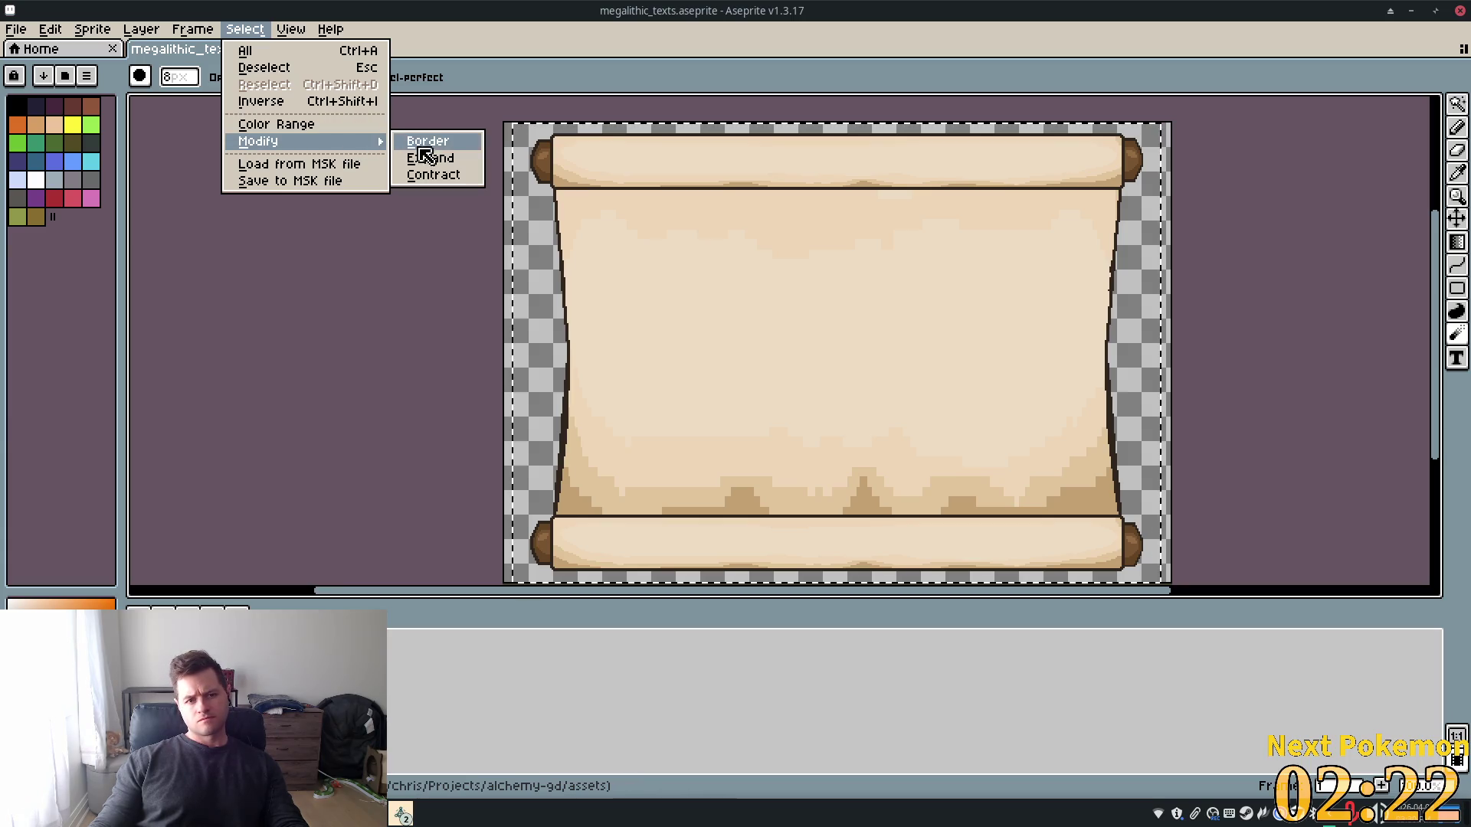
left_click(311, 125)
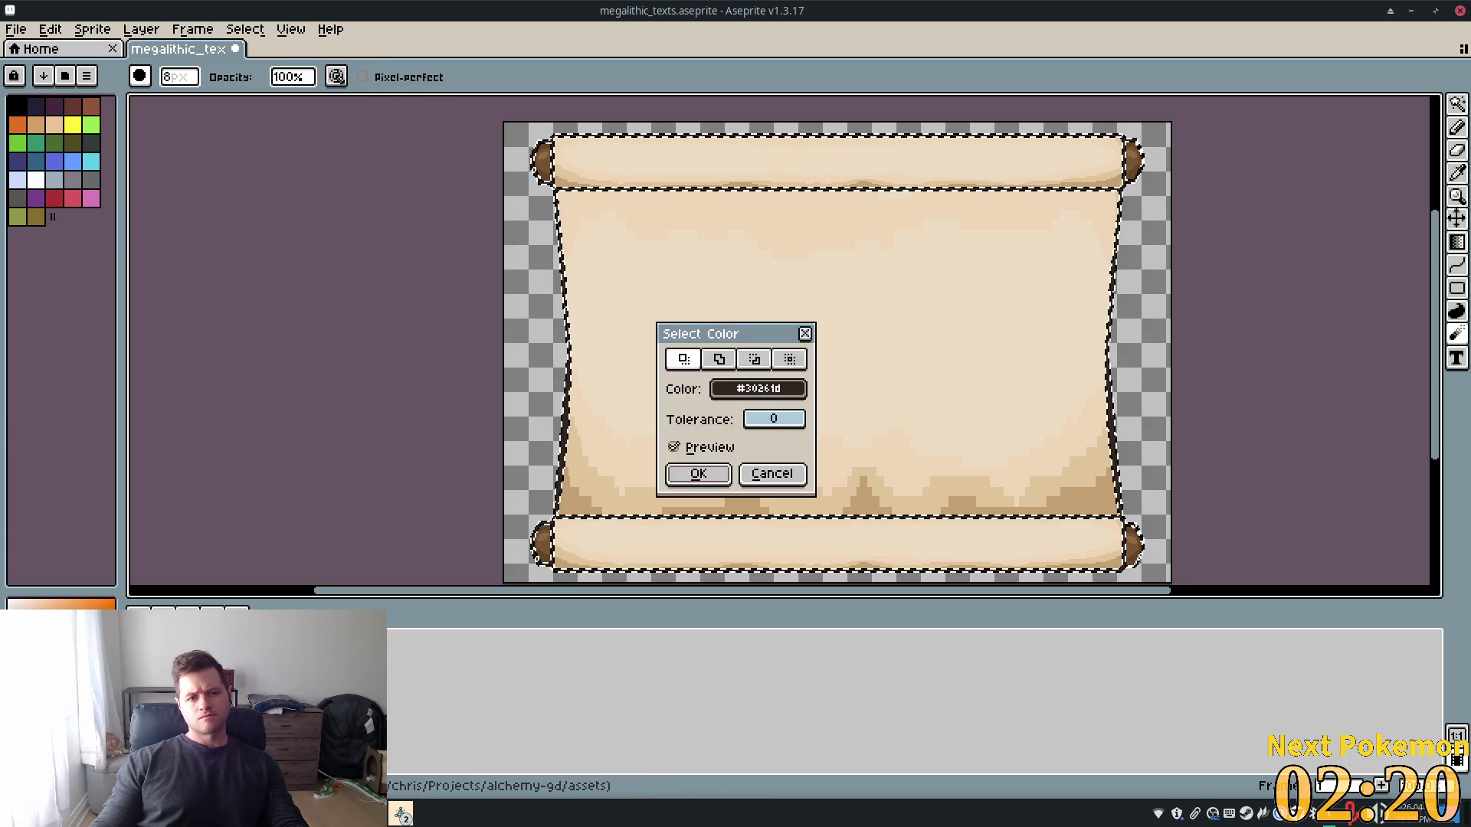
left_click(750, 404)
mouse_move(1007, 521)
left_mouse_down()
mouse_move(870, 527)
mouse_move(983, 523)
left_mouse_up()
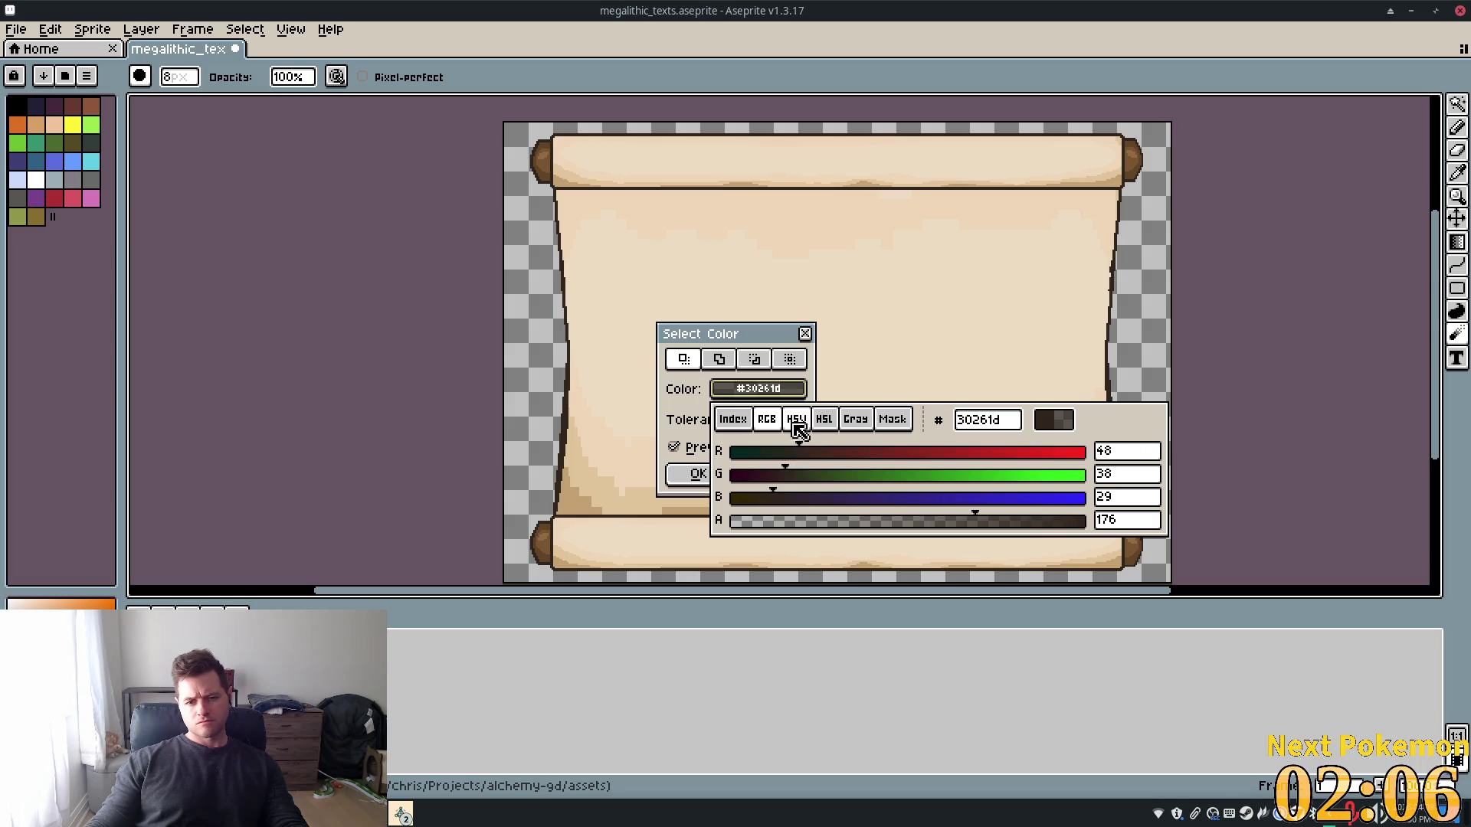
left_click(698, 474)
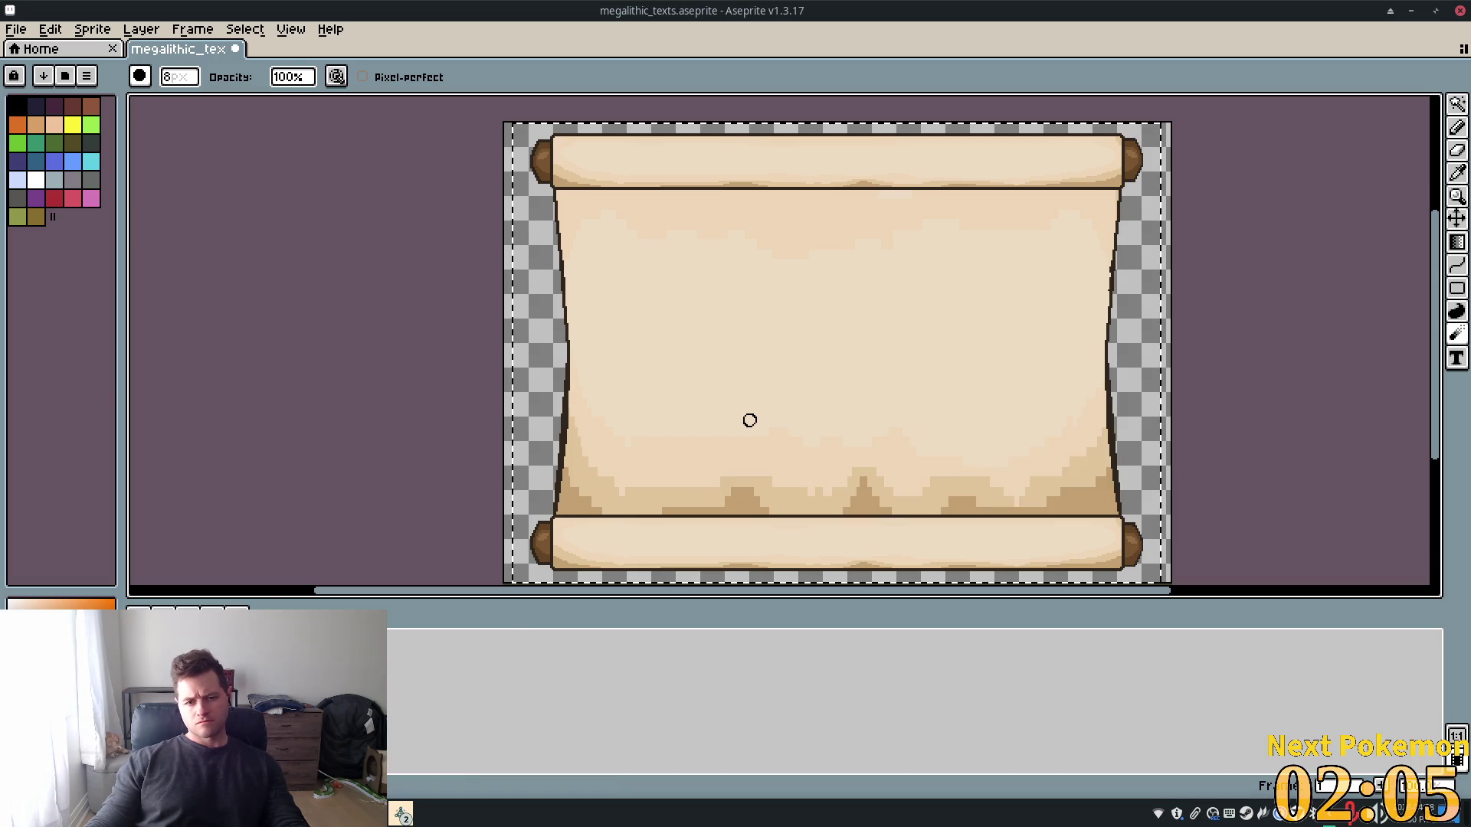
left_click(192, 29)
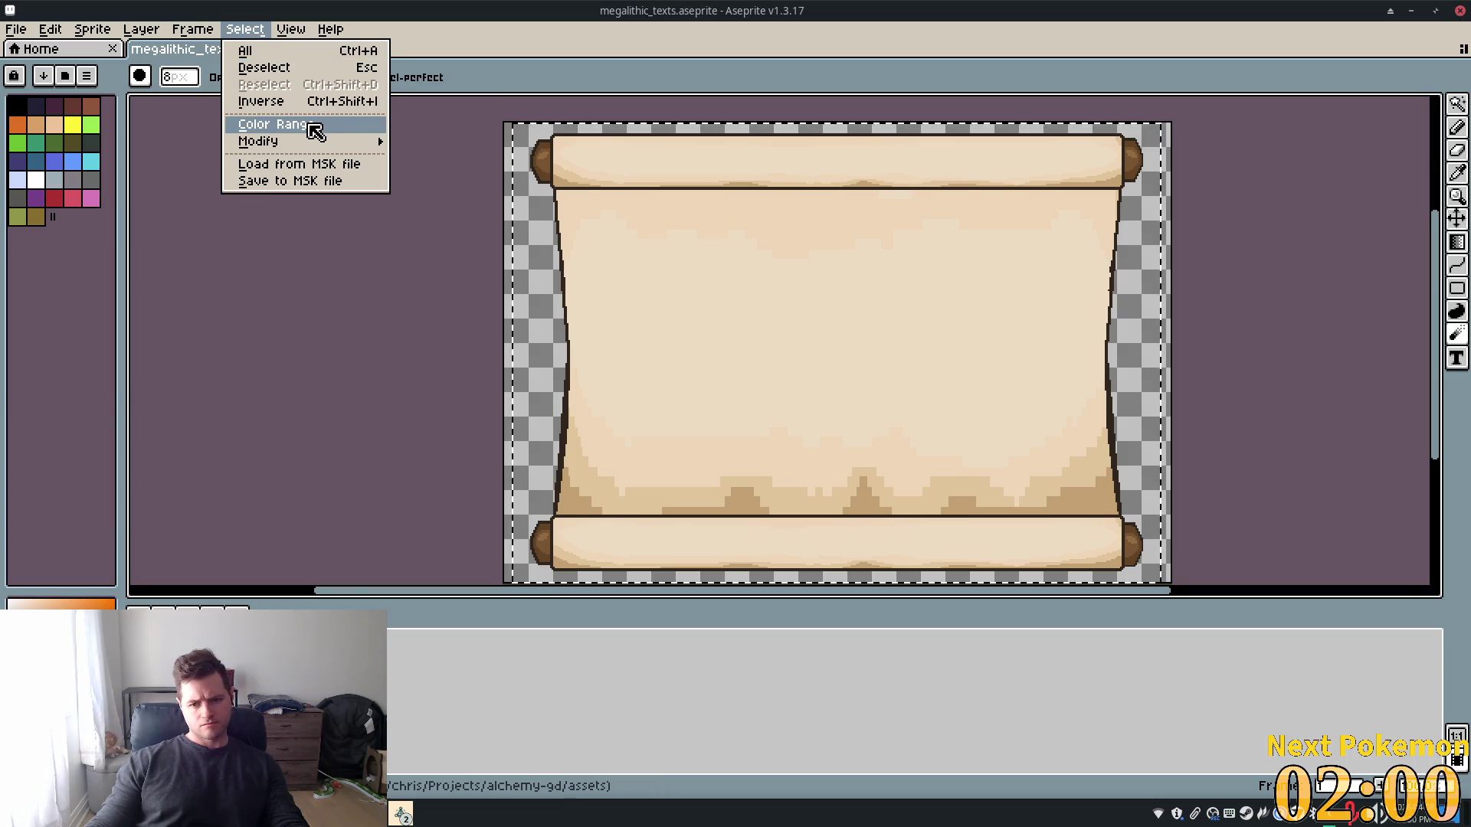
left_click(315, 132)
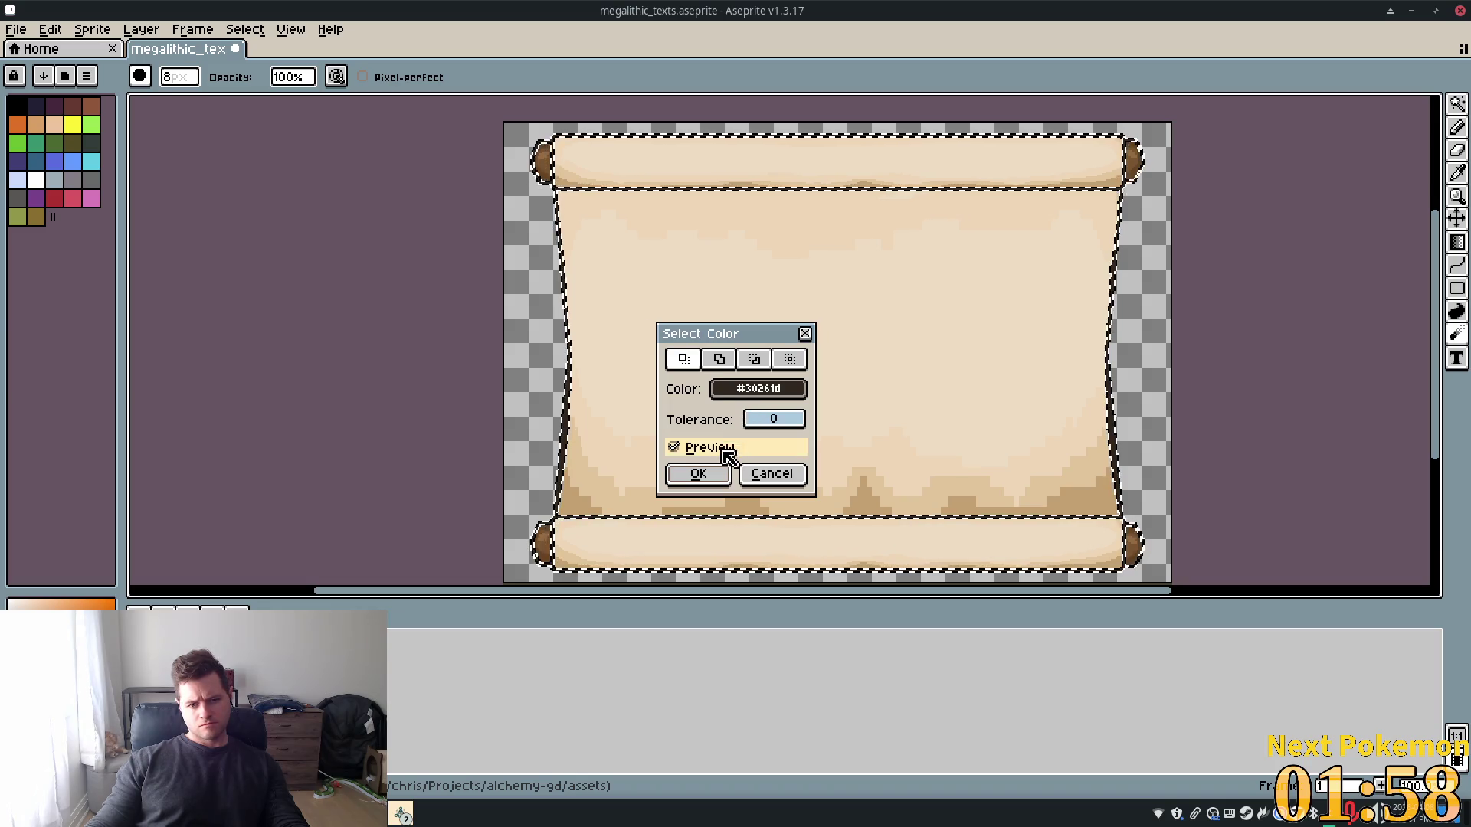
left_click(774, 420)
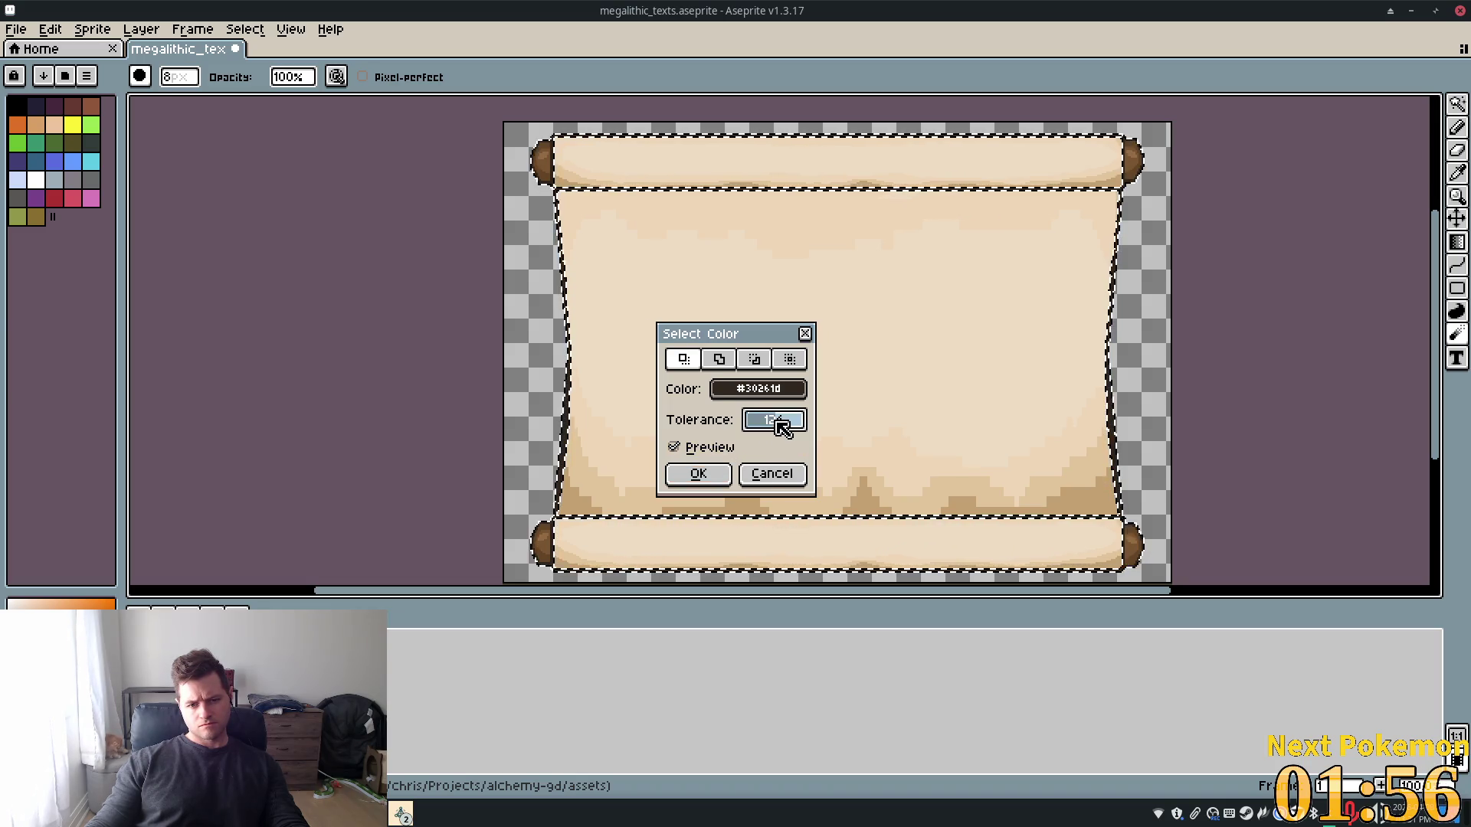
mouse_move(766, 427)
left_mouse_down()
mouse_move(808, 426)
mouse_move(775, 426)
left_mouse_up()
left_click(777, 473)
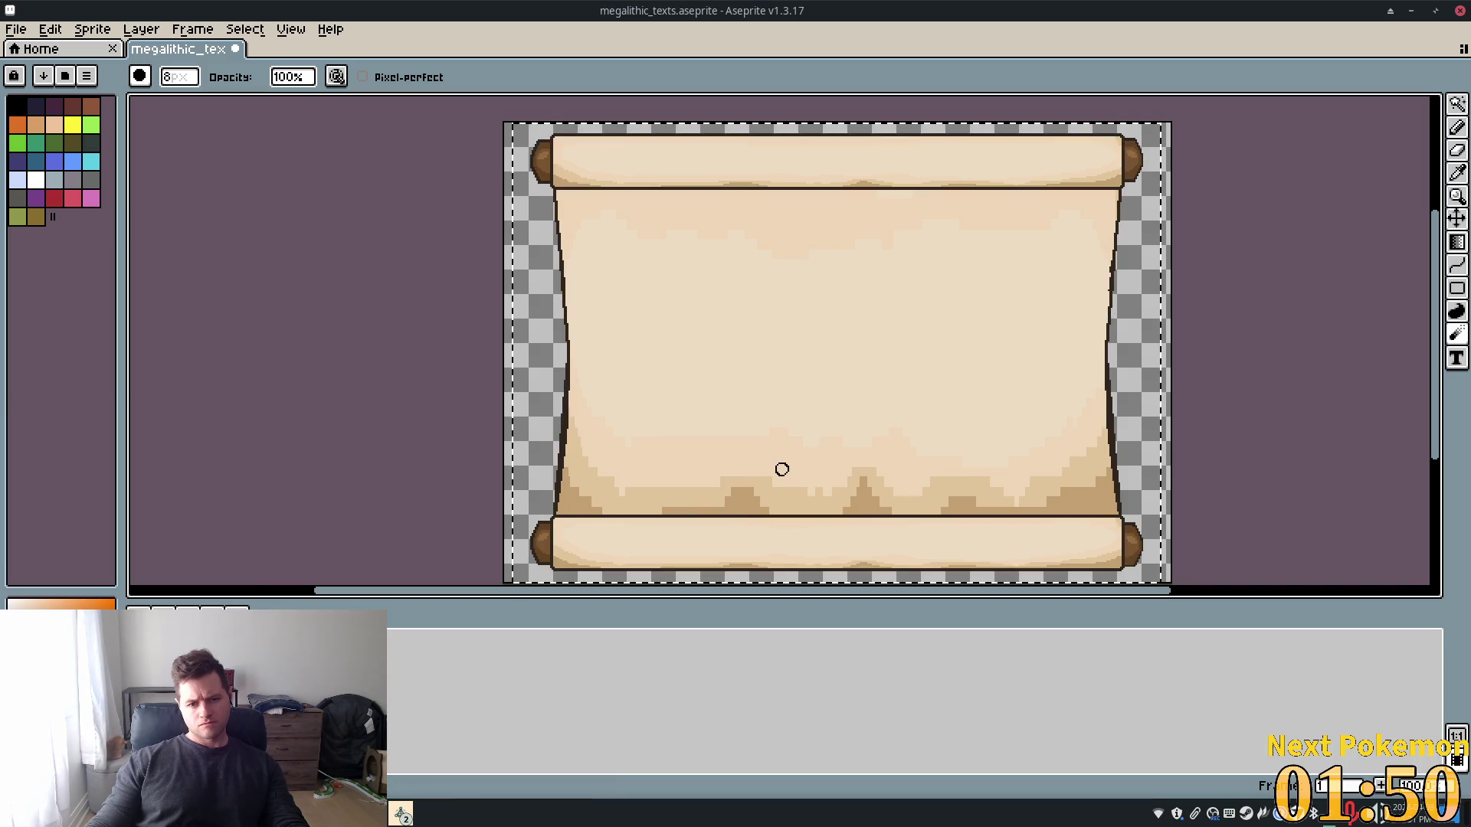
left_click(279, 37)
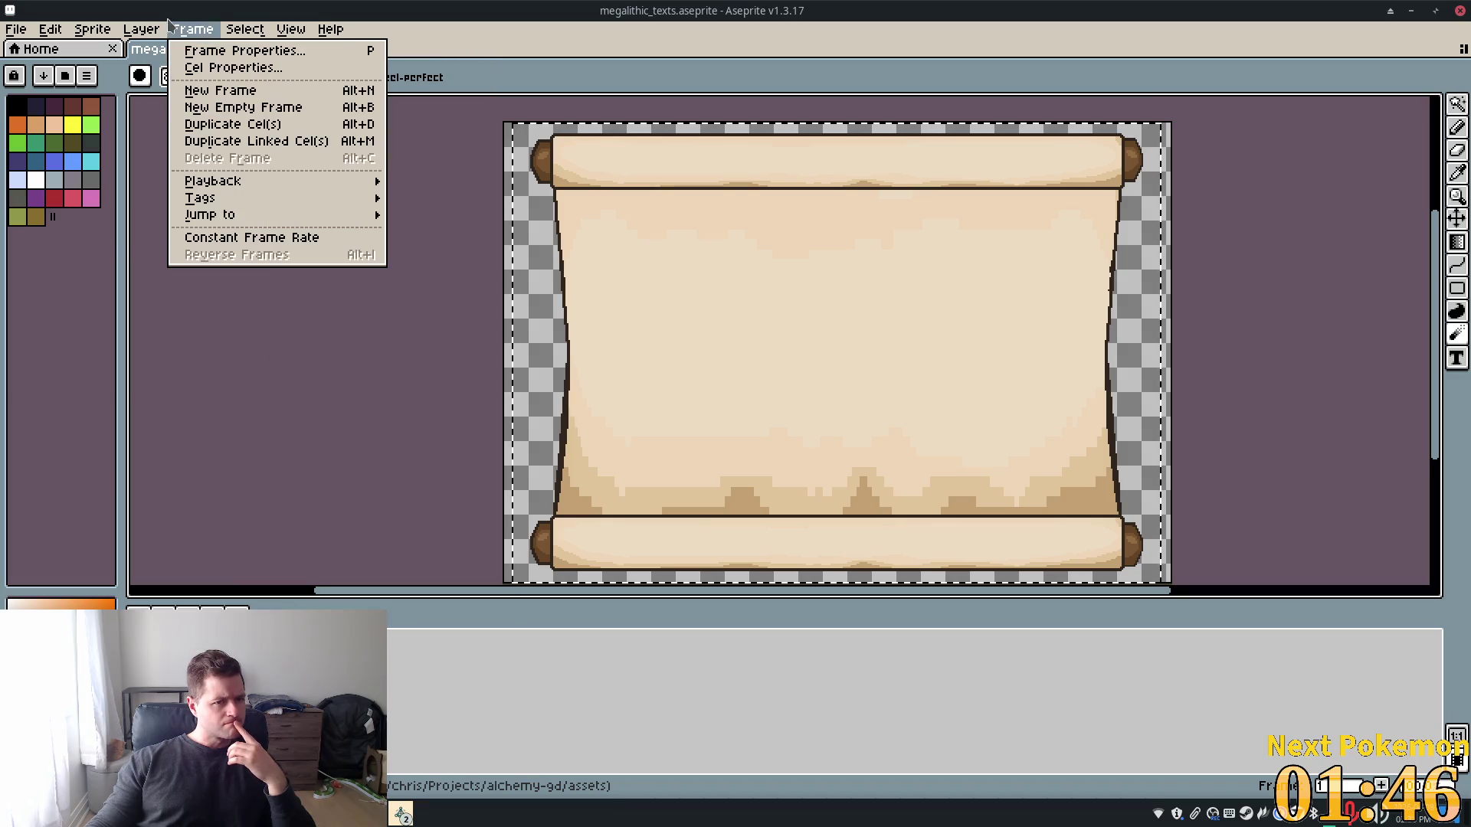
Browse the menus and cel options, then dismiss them without changes
mouse_move(148, 36)
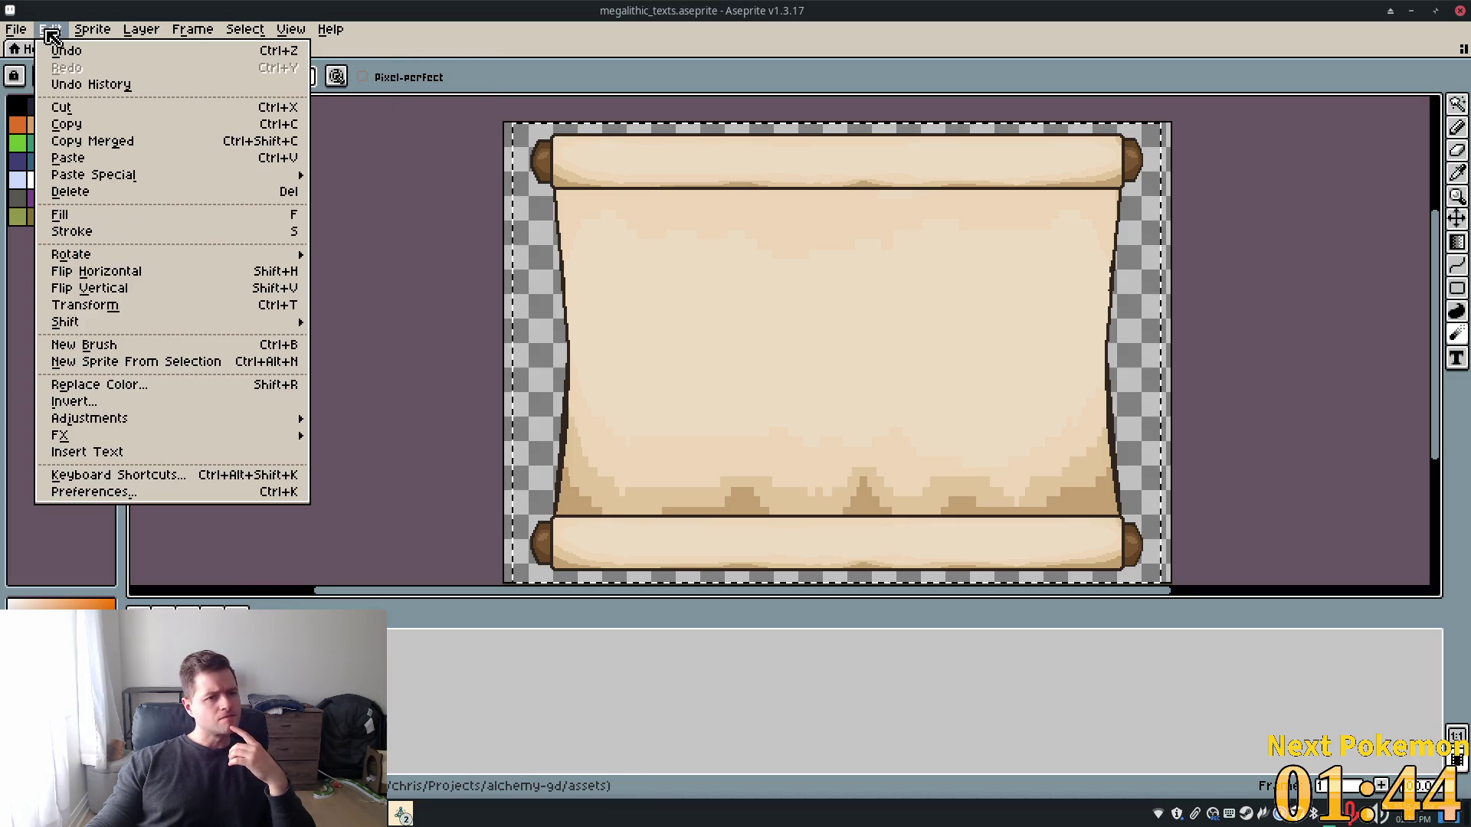
mouse_move(95, 41)
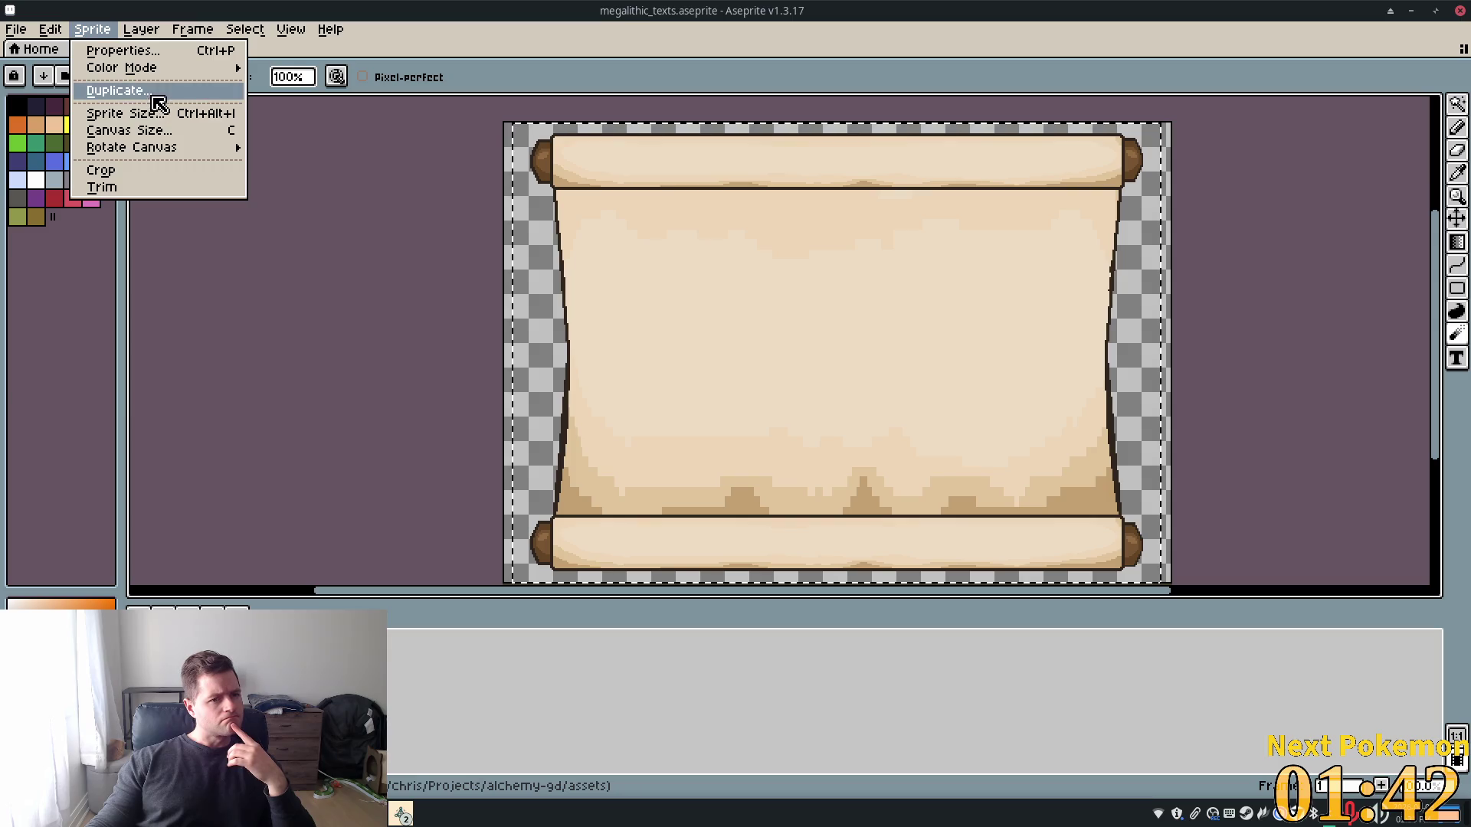
mouse_move(153, 75)
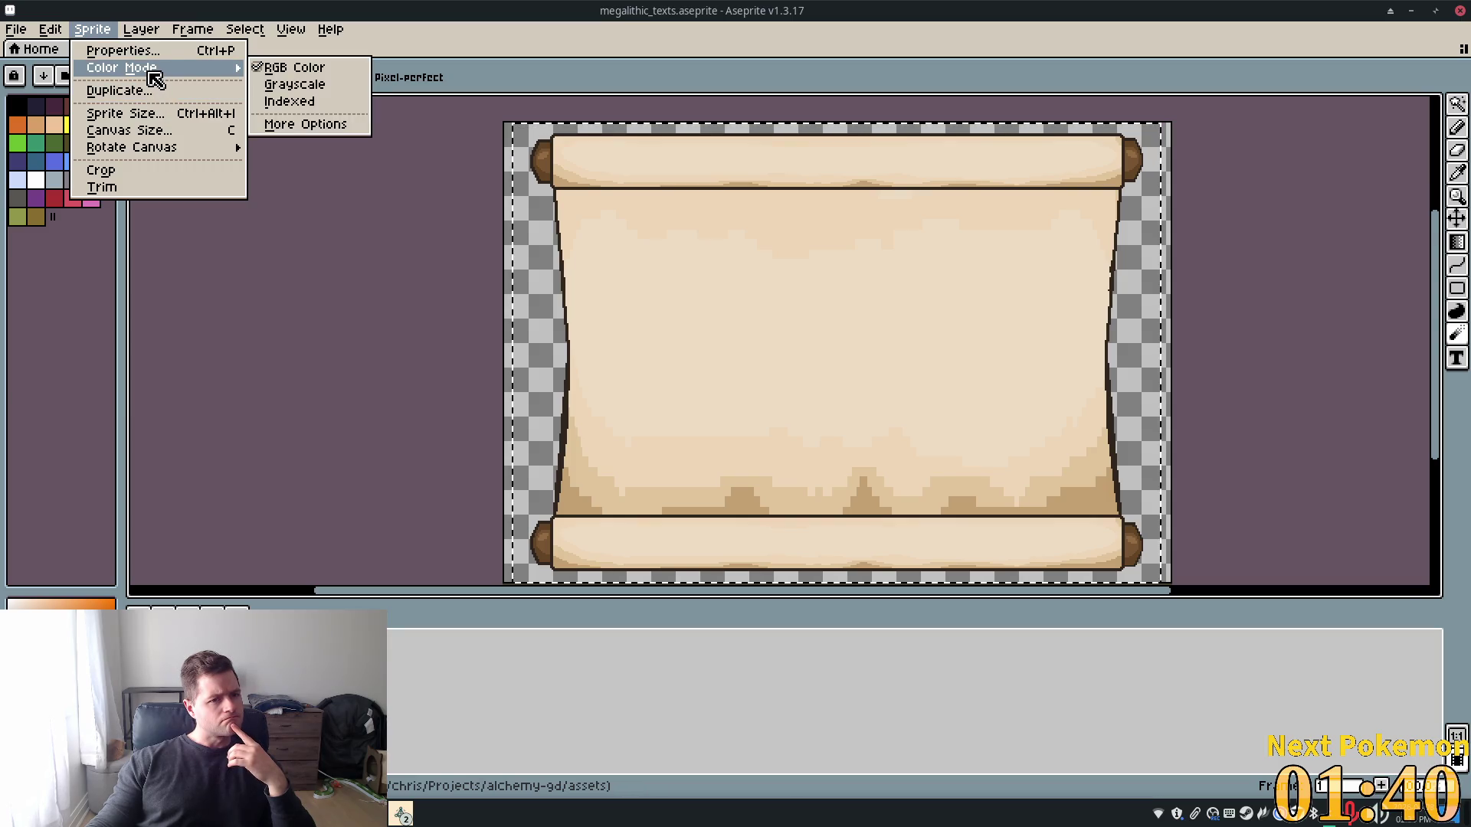
mouse_move(183, 149)
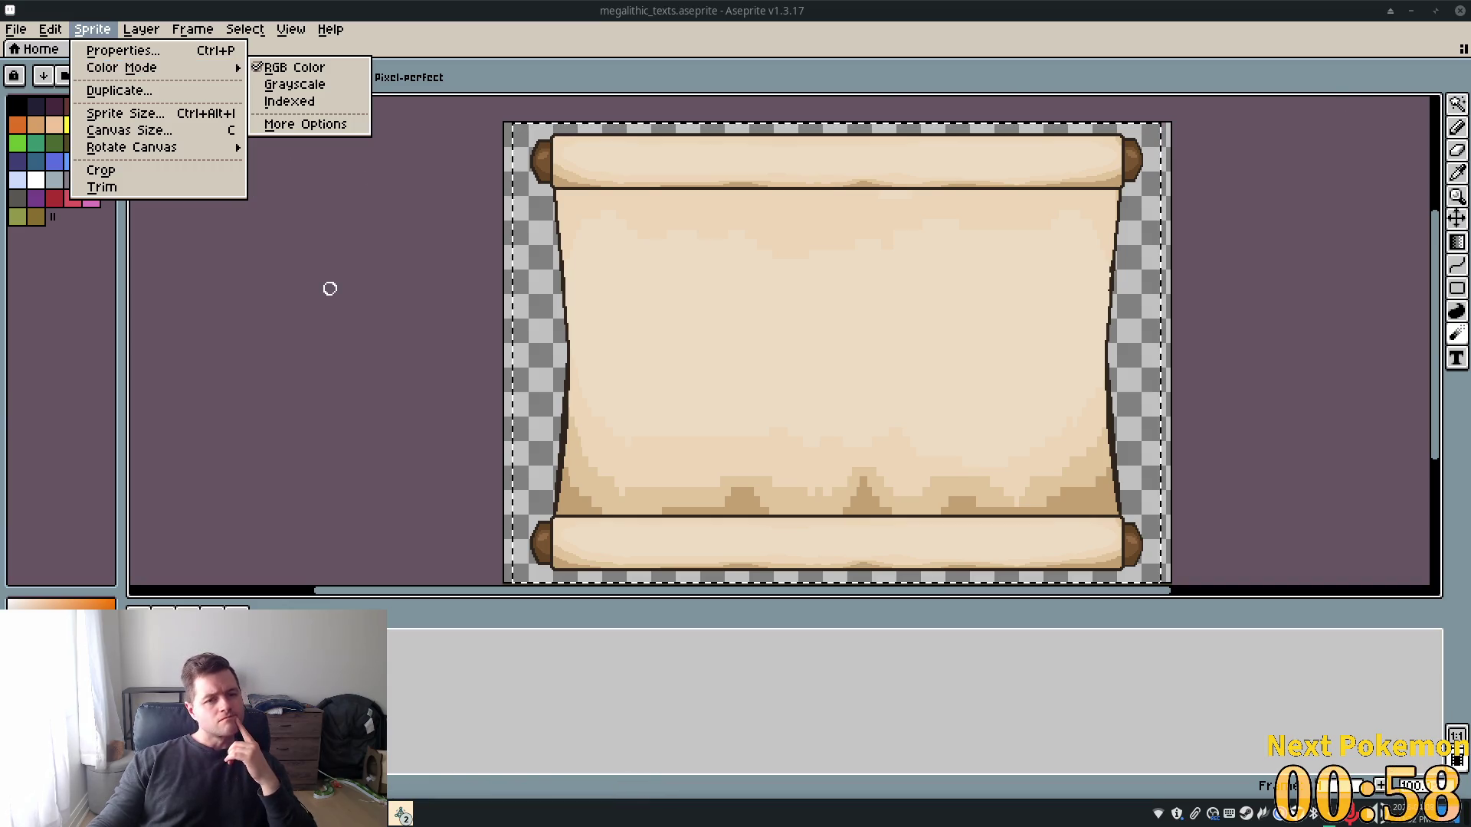
left_click(285, 536)
right_click(345, 681)
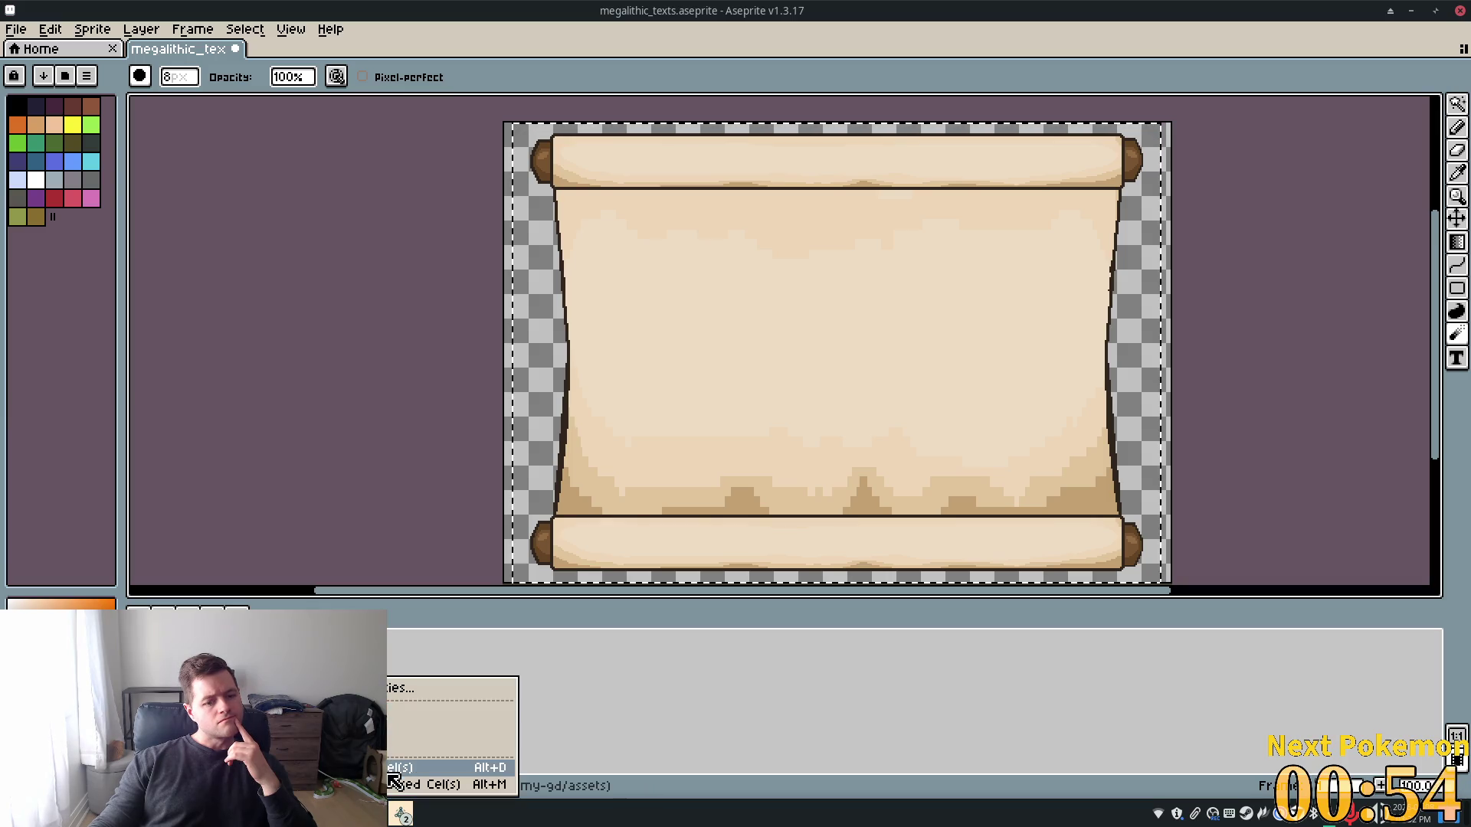
key("Escape")
Add a new empty layer, Layer 2, via Layer > New > New Layer
left_click(132, 31)
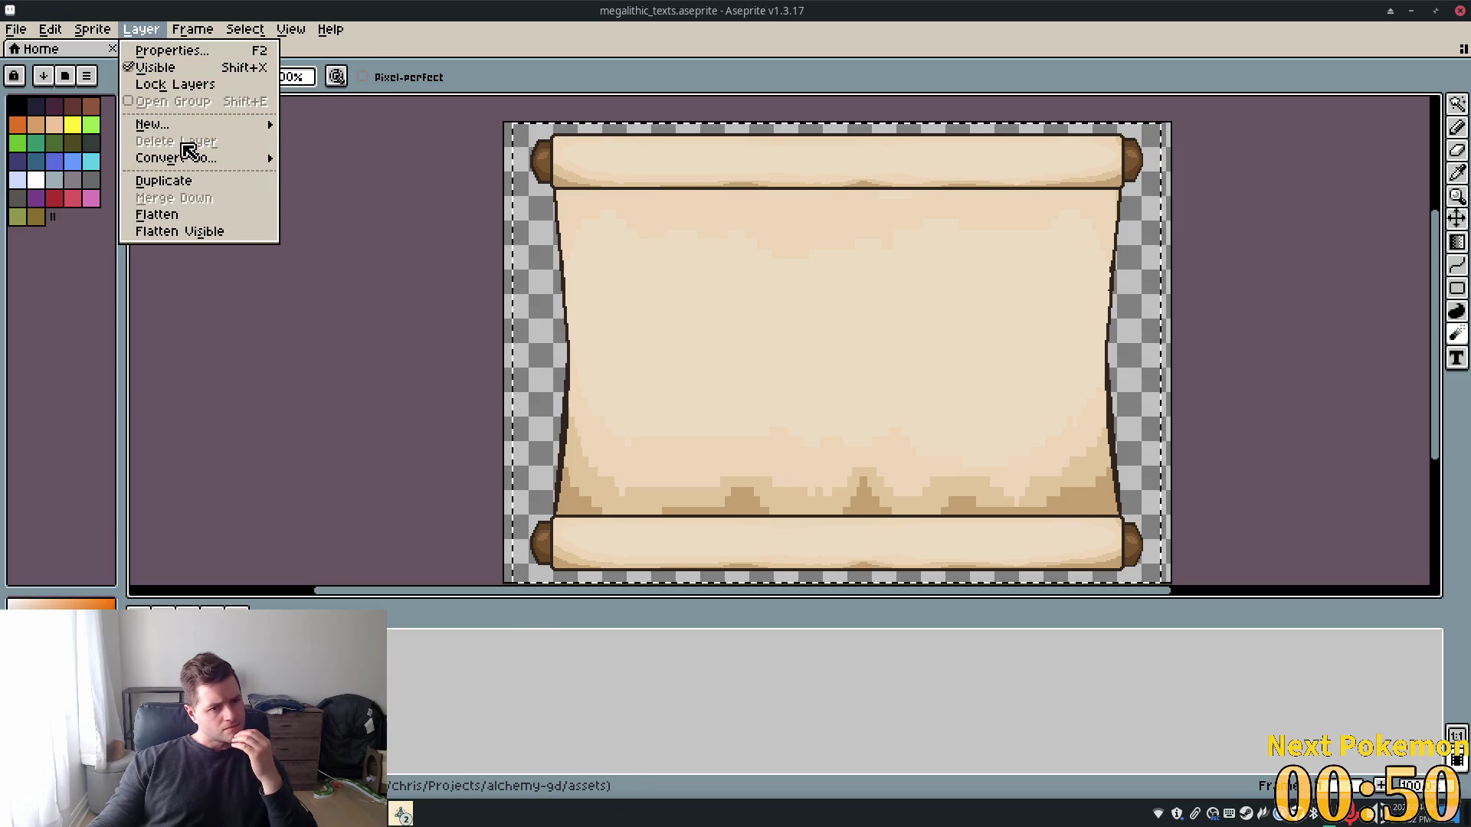
mouse_move(153, 124)
left_click(330, 124)
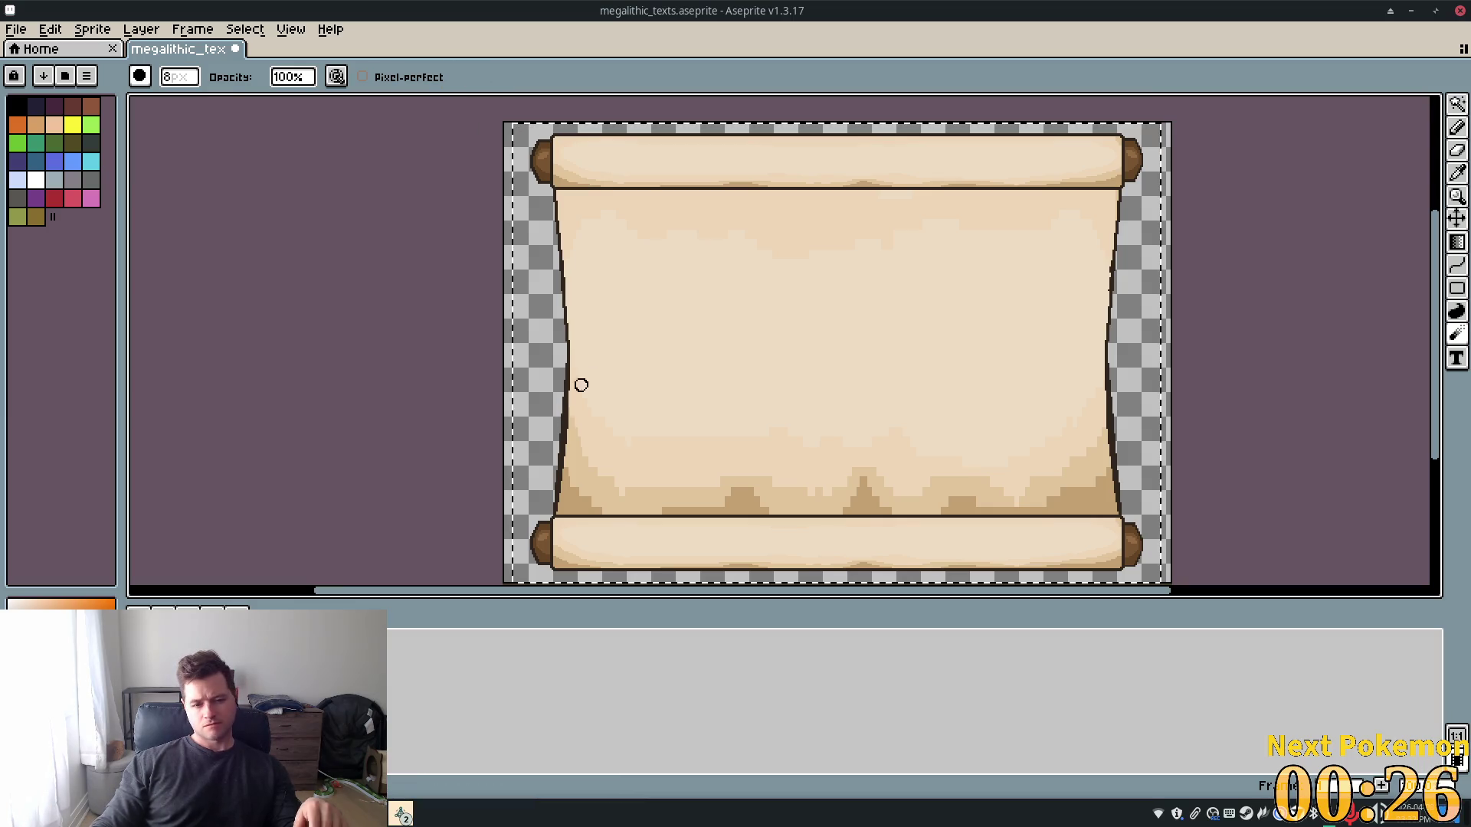
Switch to the Magic Wand, clear the existing selection and set tolerance to 100
key("w")
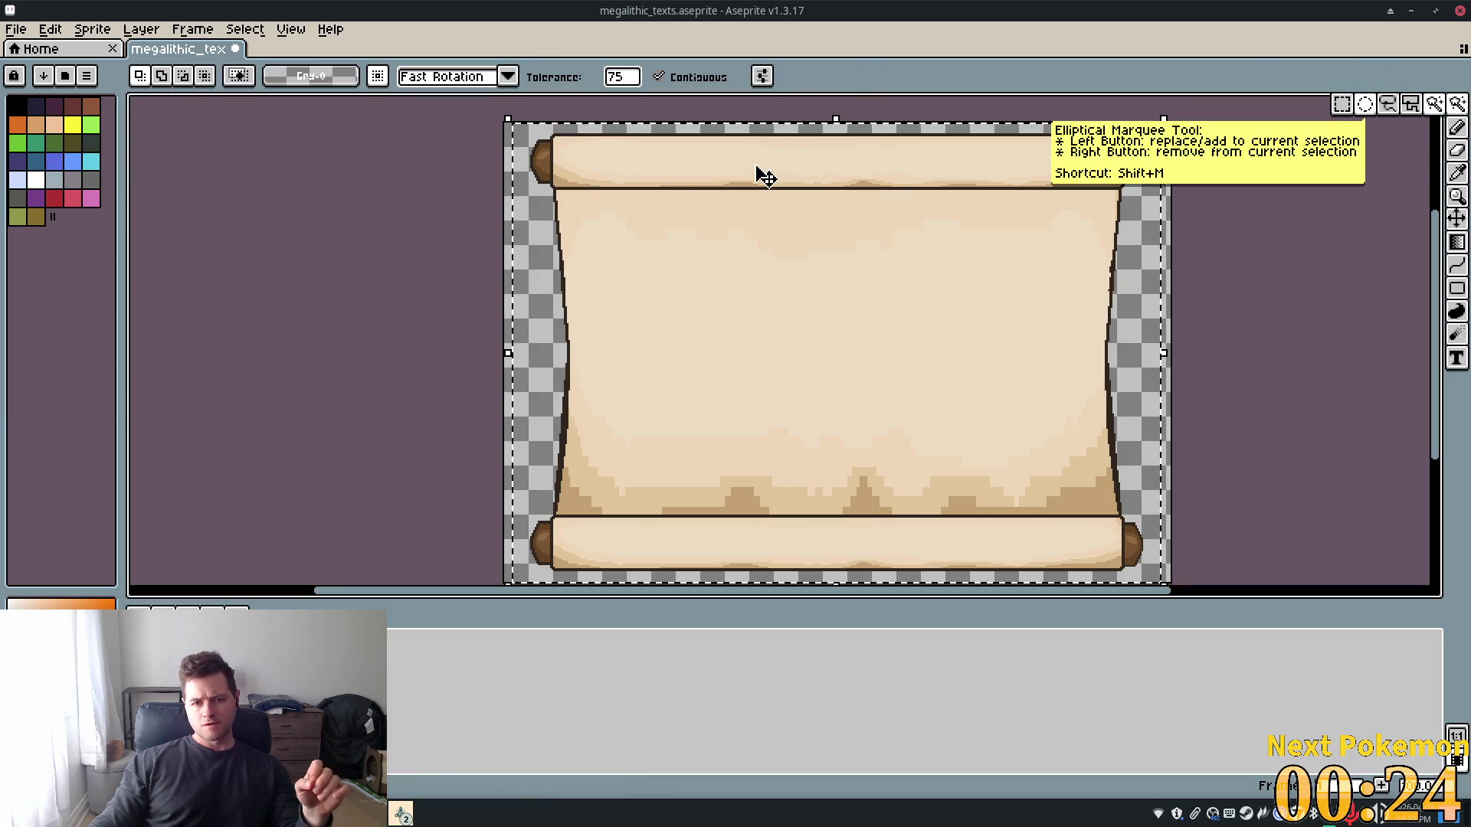
key("ctrl+d")
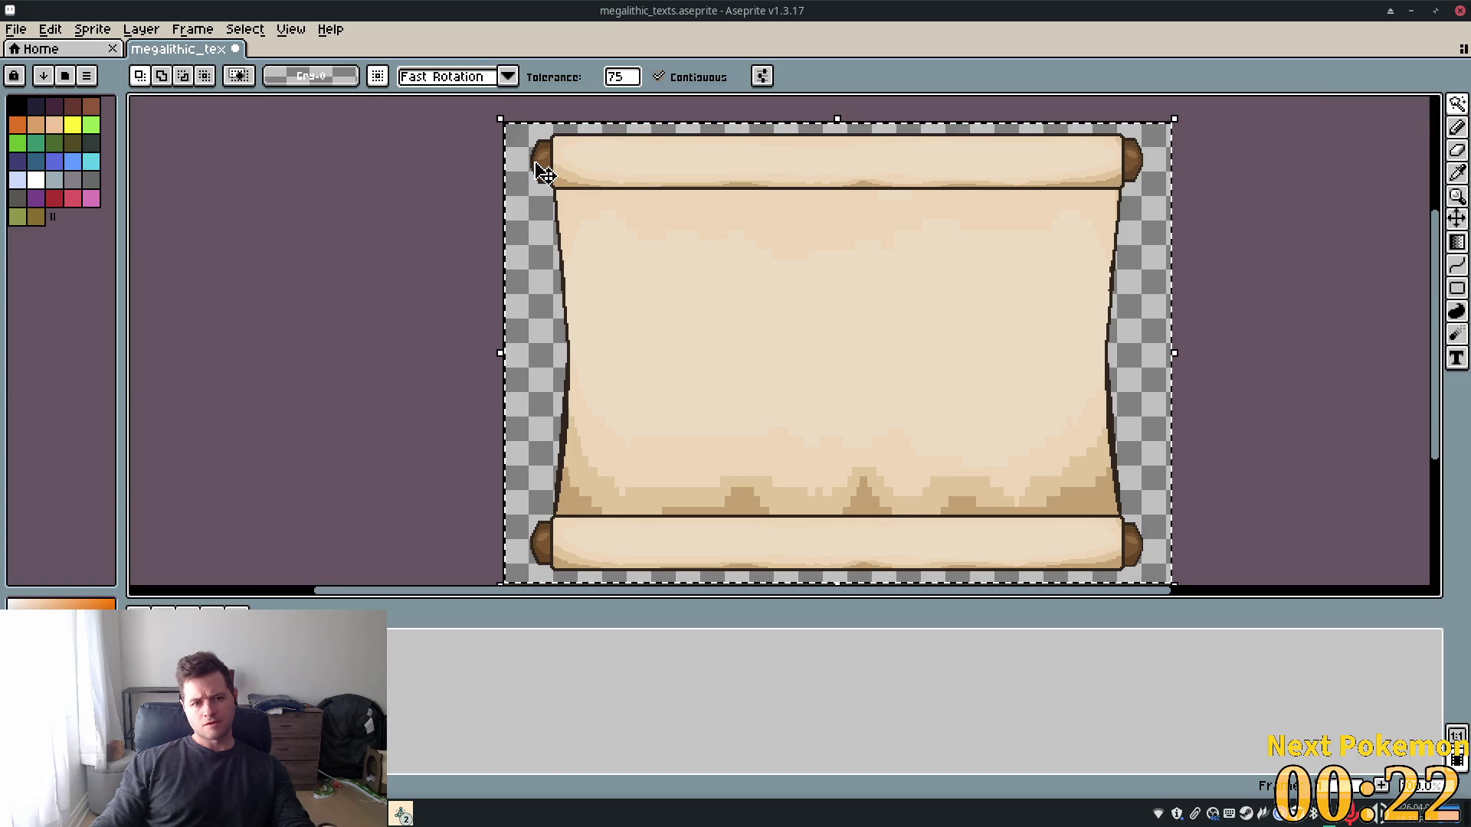
key("ctrl+d")
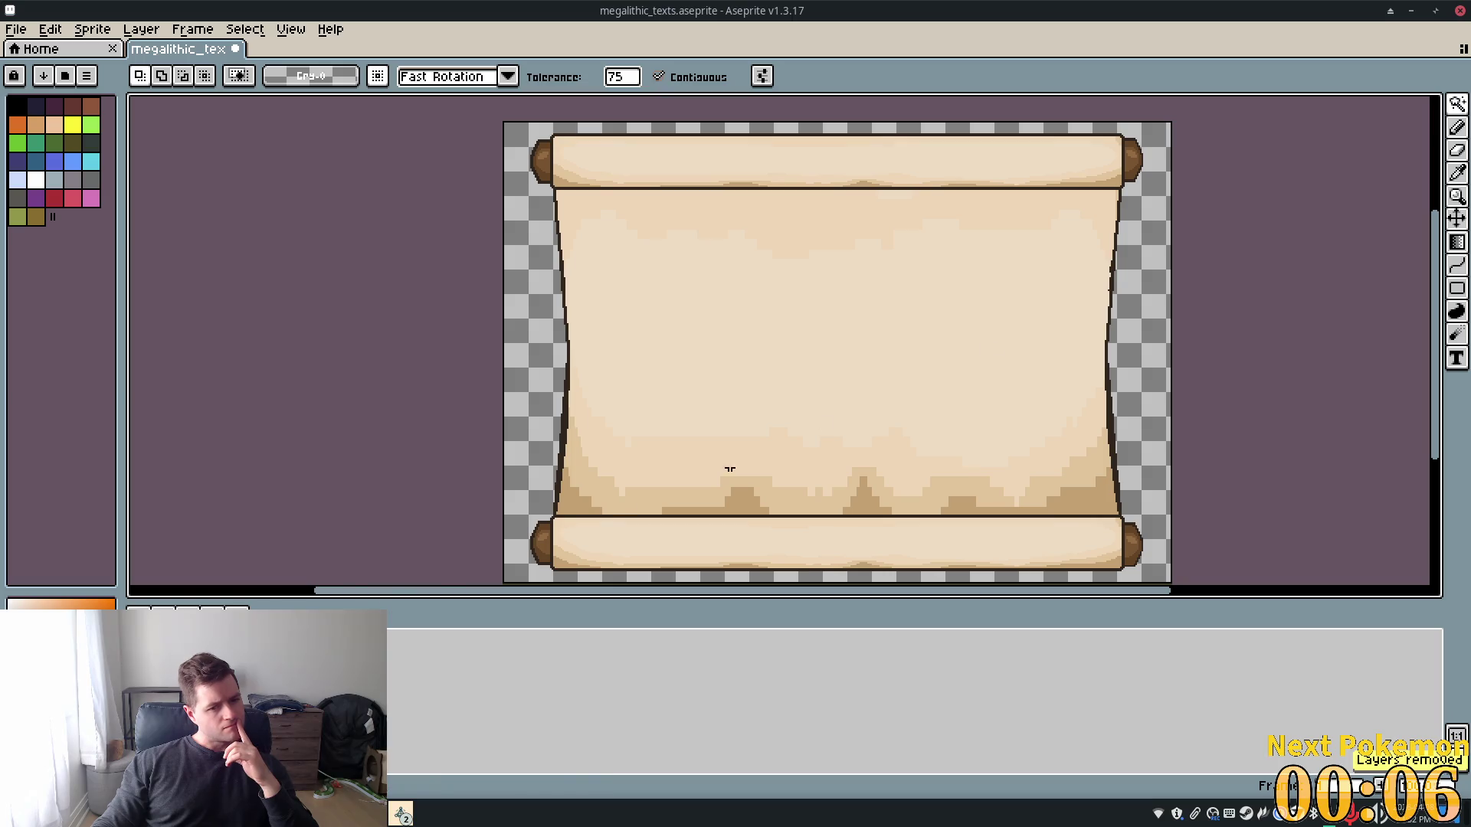
left_click(1452, 113)
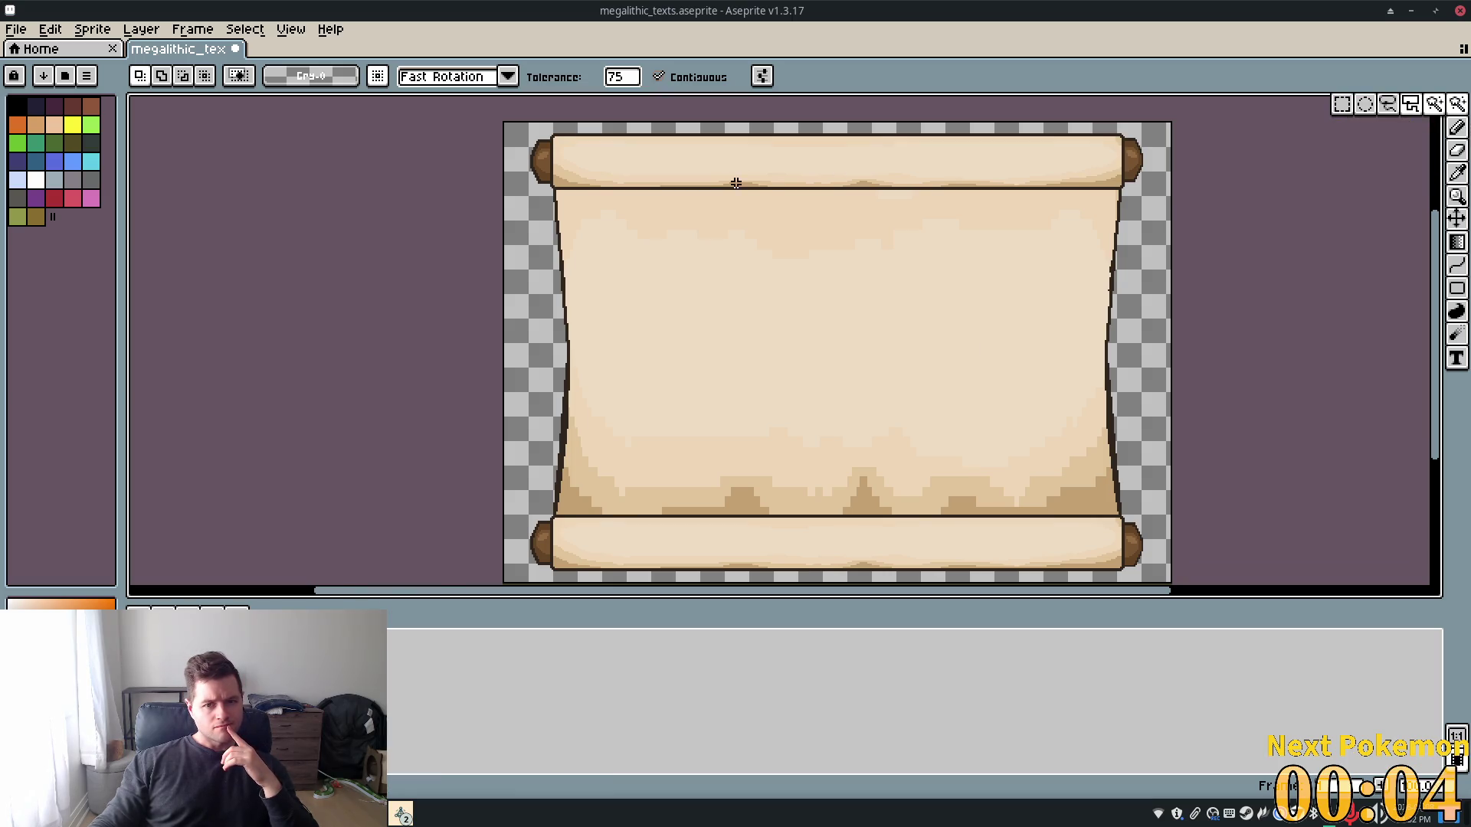
left_click(646, 165)
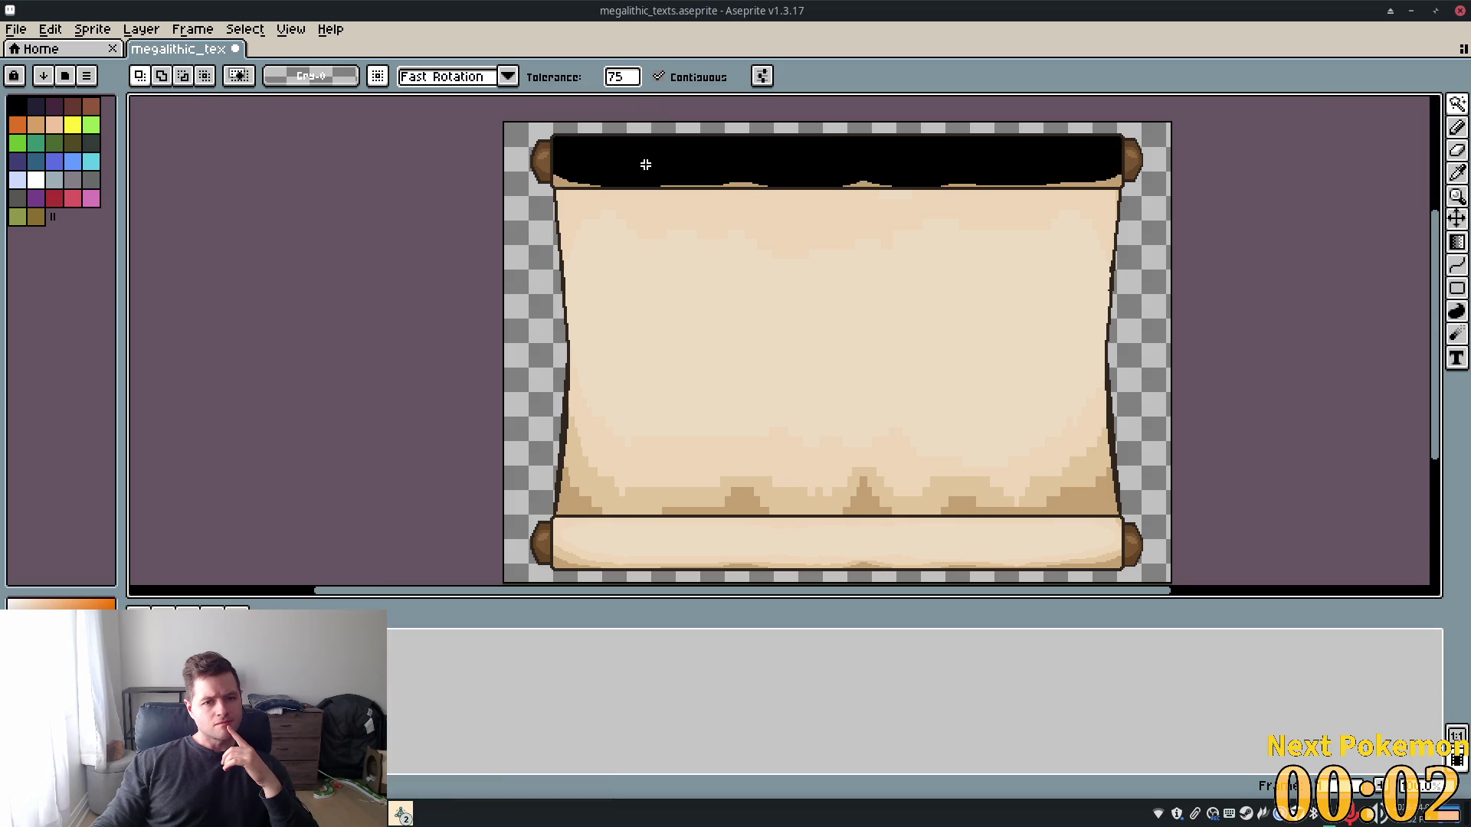
left_click(622, 78)
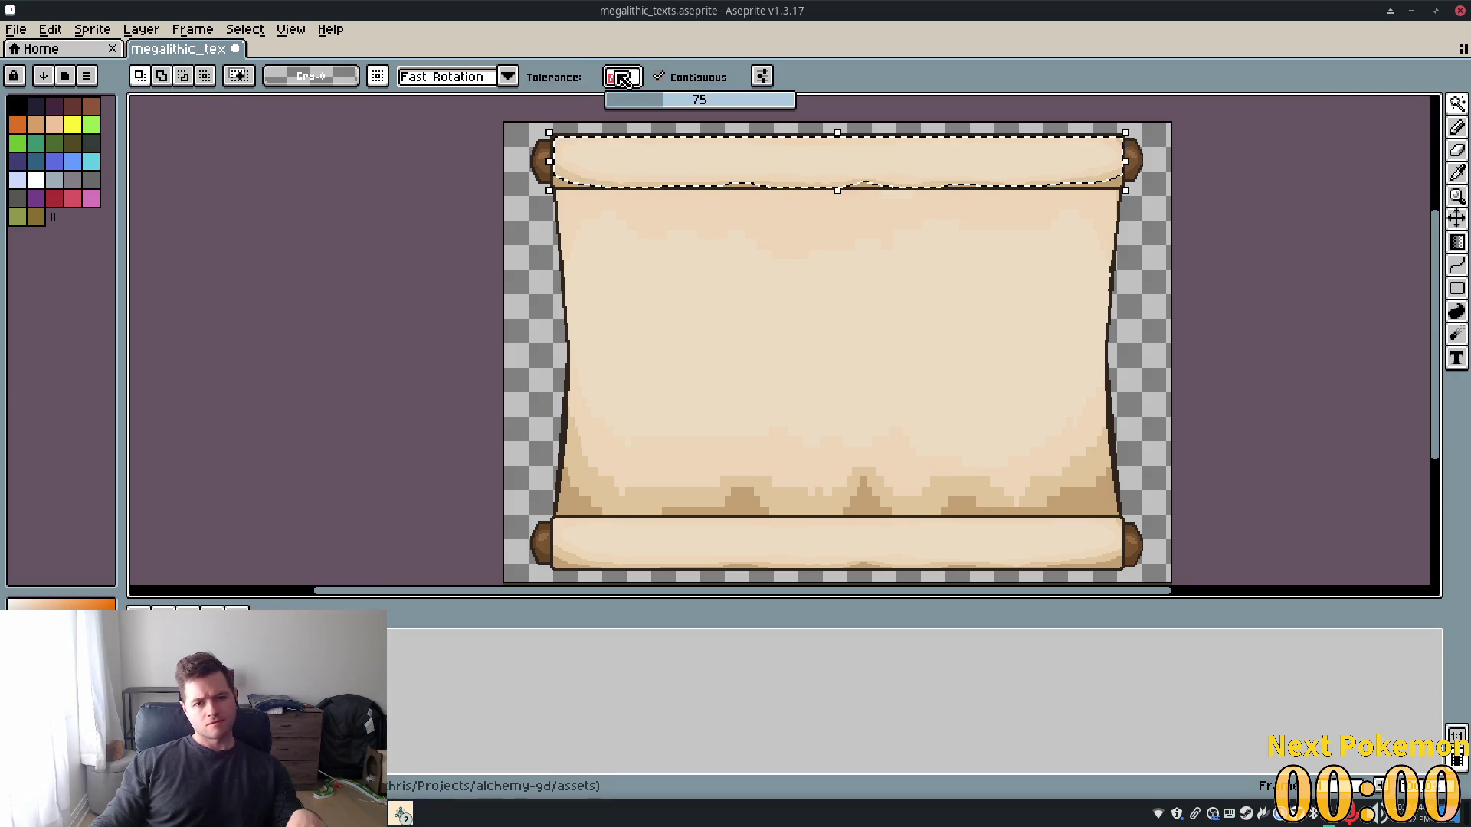
type("100")
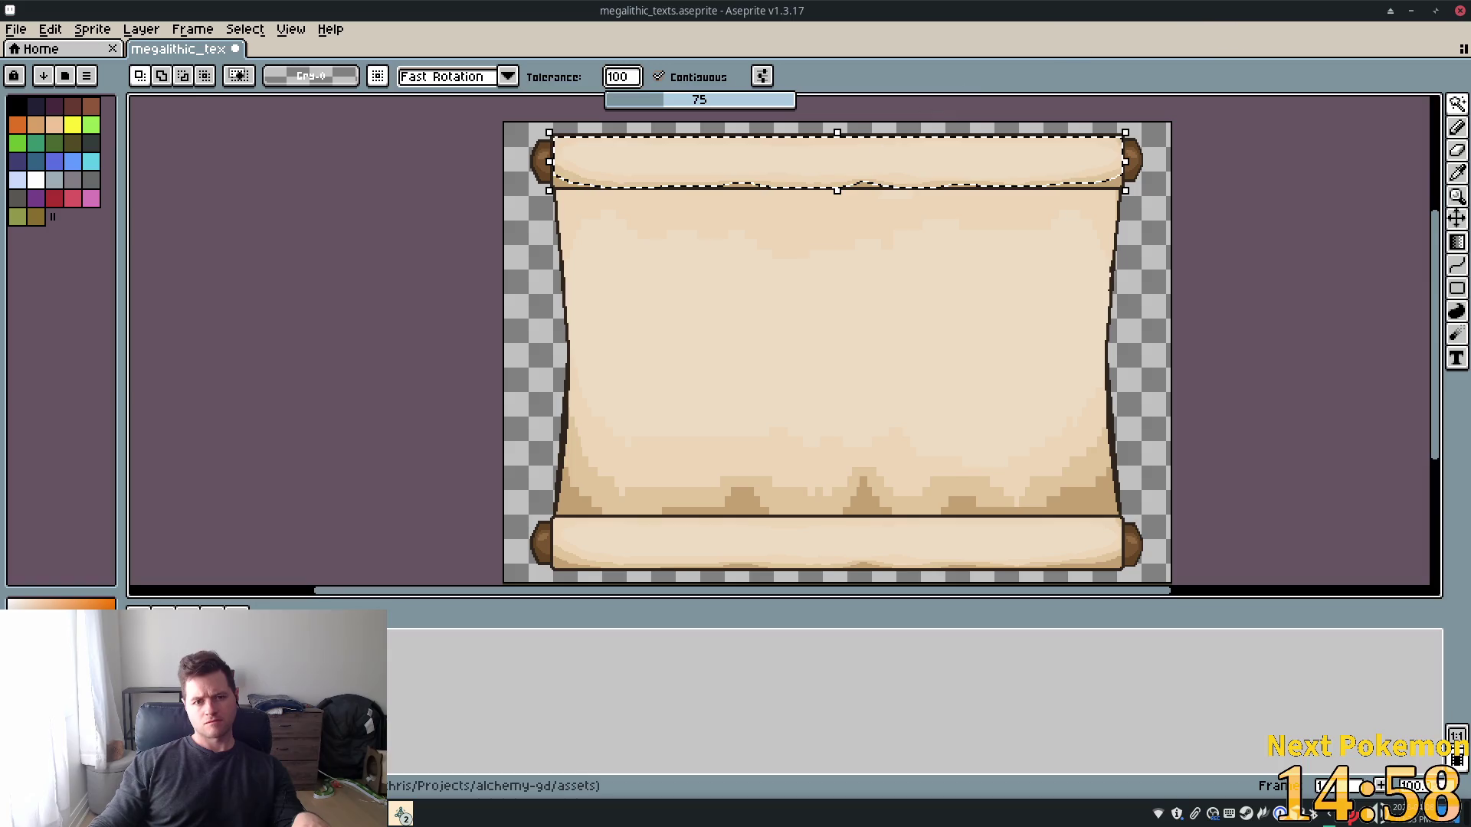
key("Return")
Select the middle parchment, then add the top and bottom rolls to the selection
left_click(758, 294)
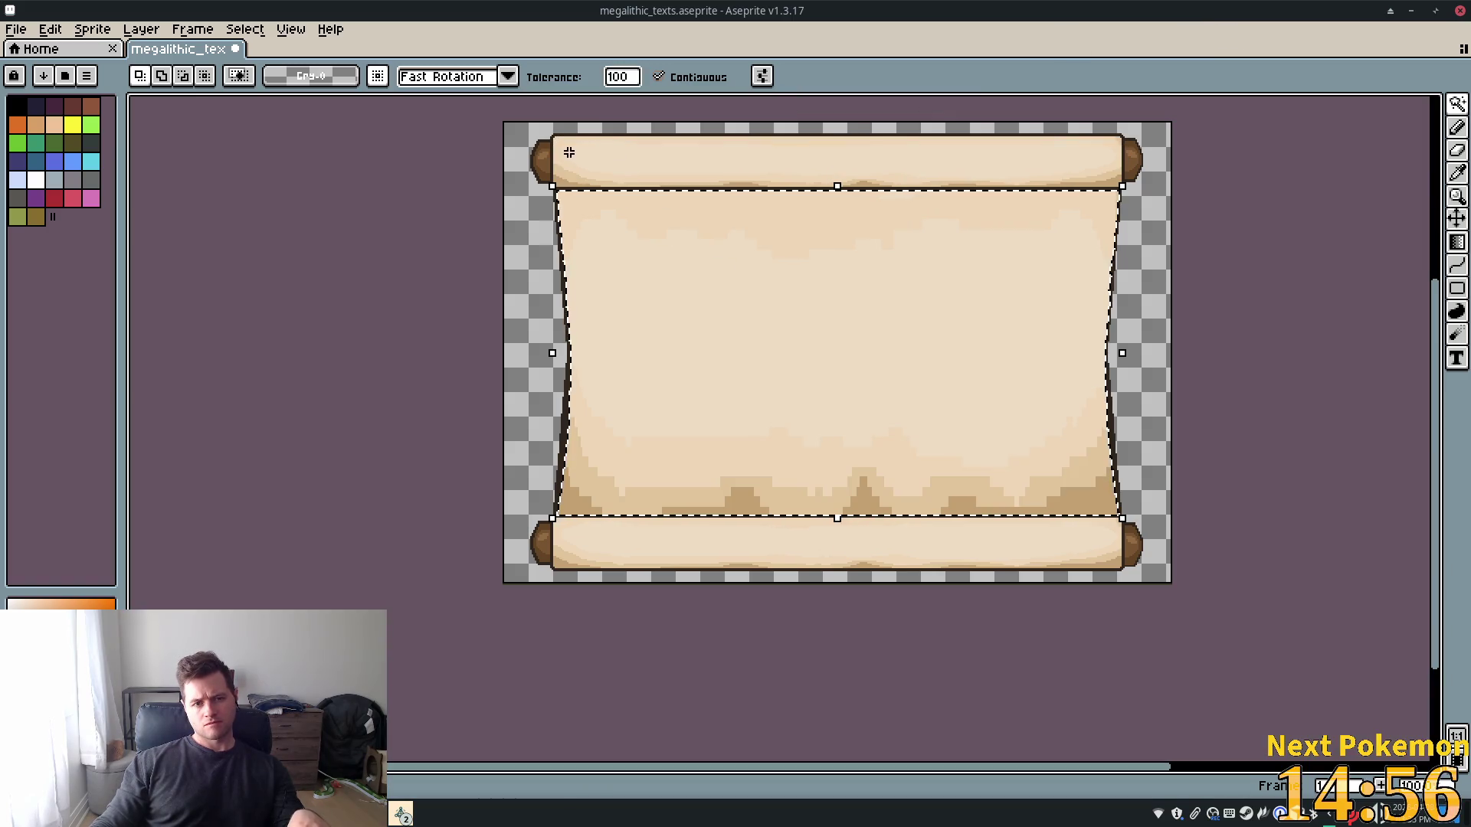
key("shift")
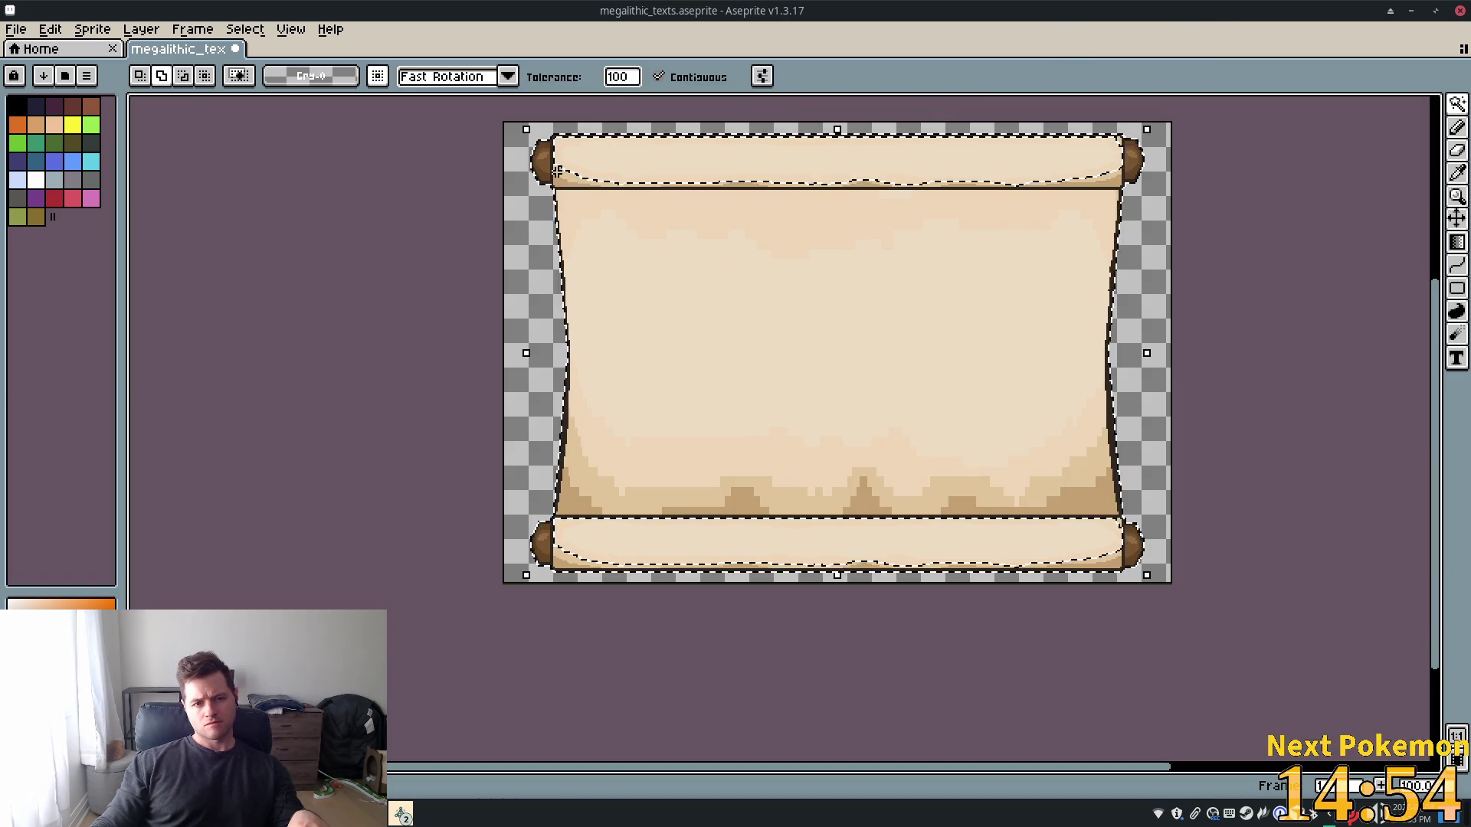
left_click(558, 174, "shift")
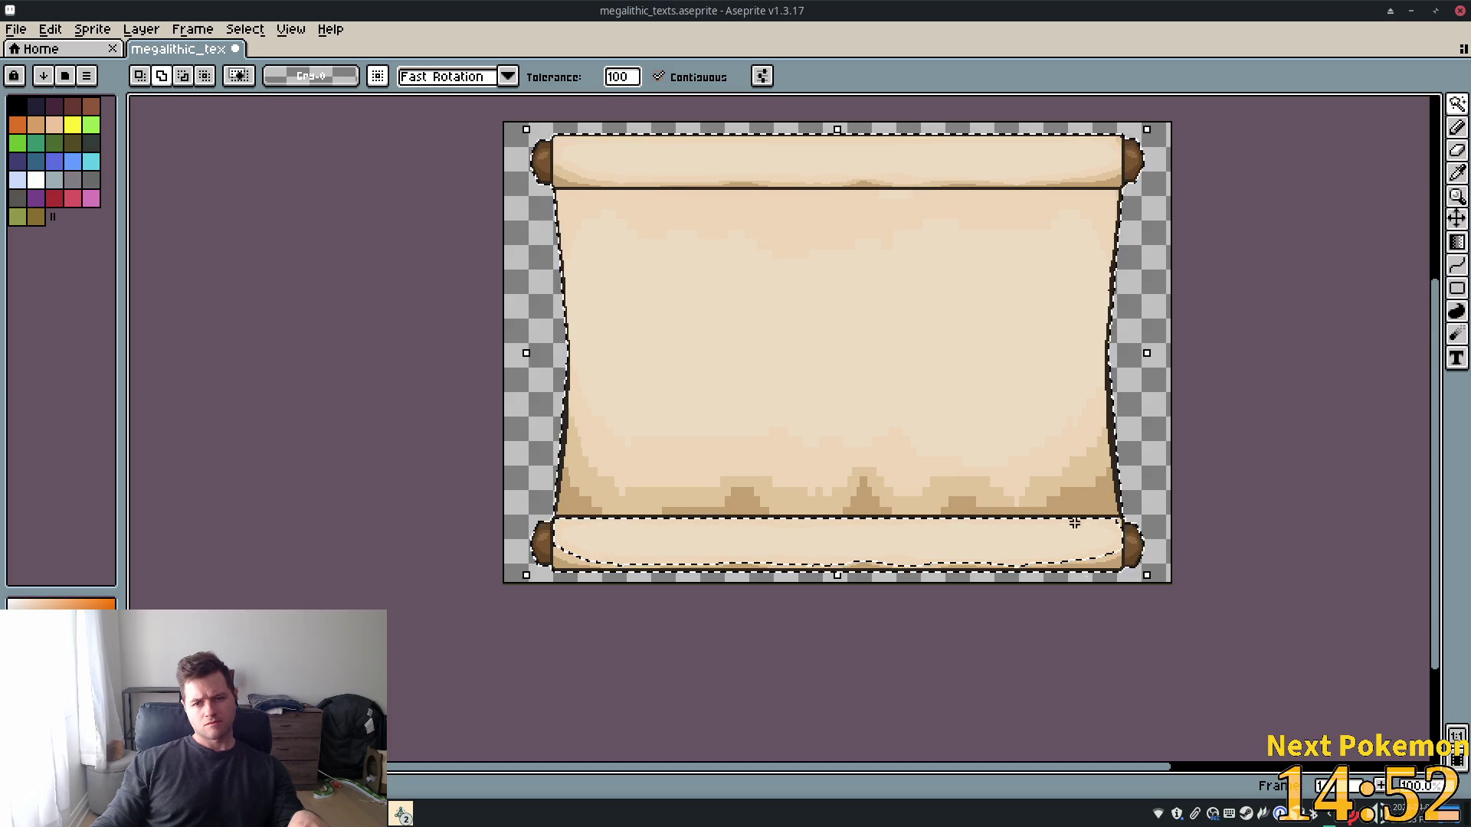
left_click(1099, 564, "shift")
scroll(585, 516, "up", 1)
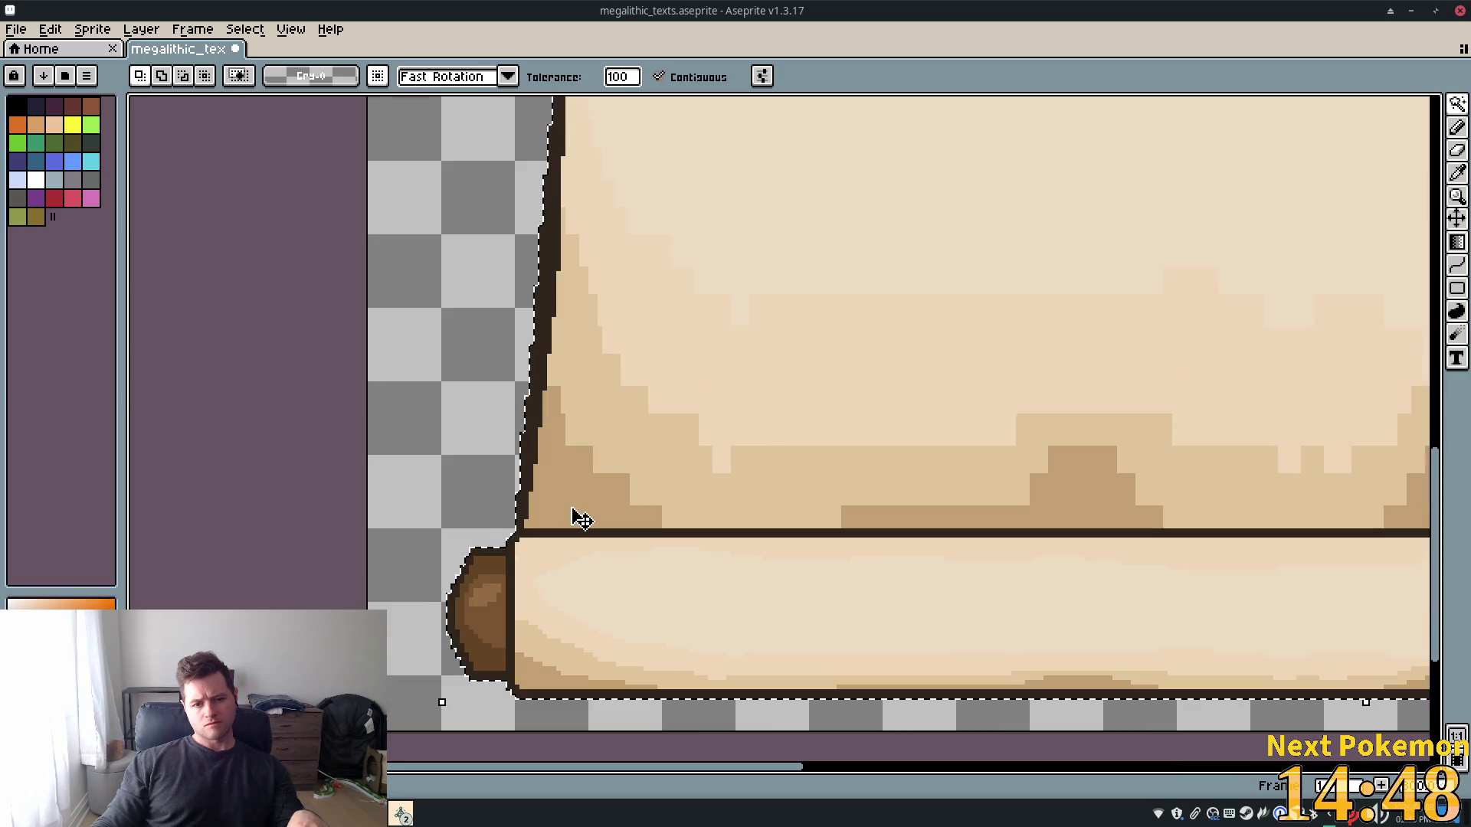
scroll(586, 501, "down", 1)
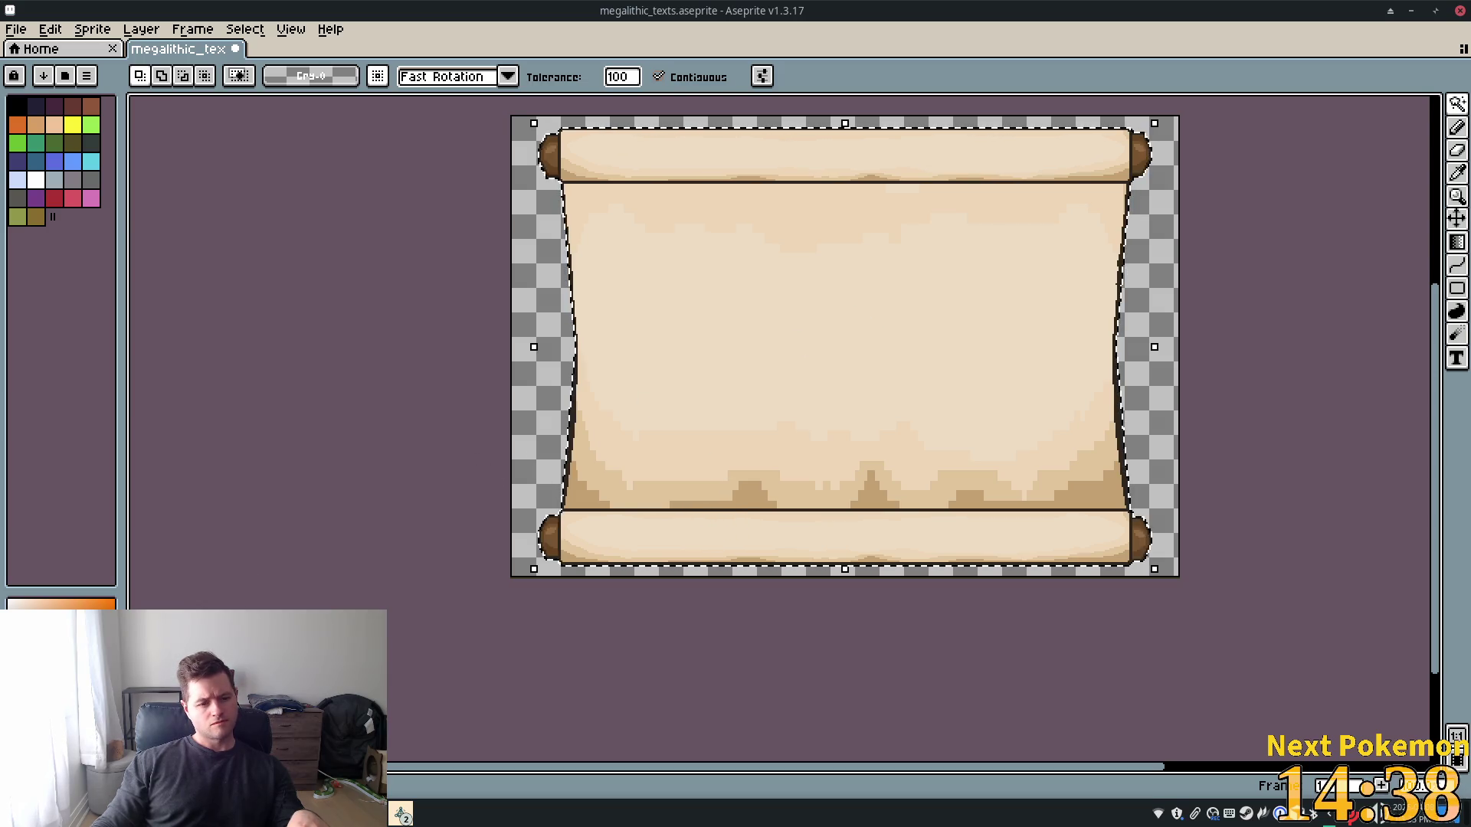
Copy the selected scroll onto a new Layer 2 and set its opacity to 43%
key("Tab")
left_click(232, 32)
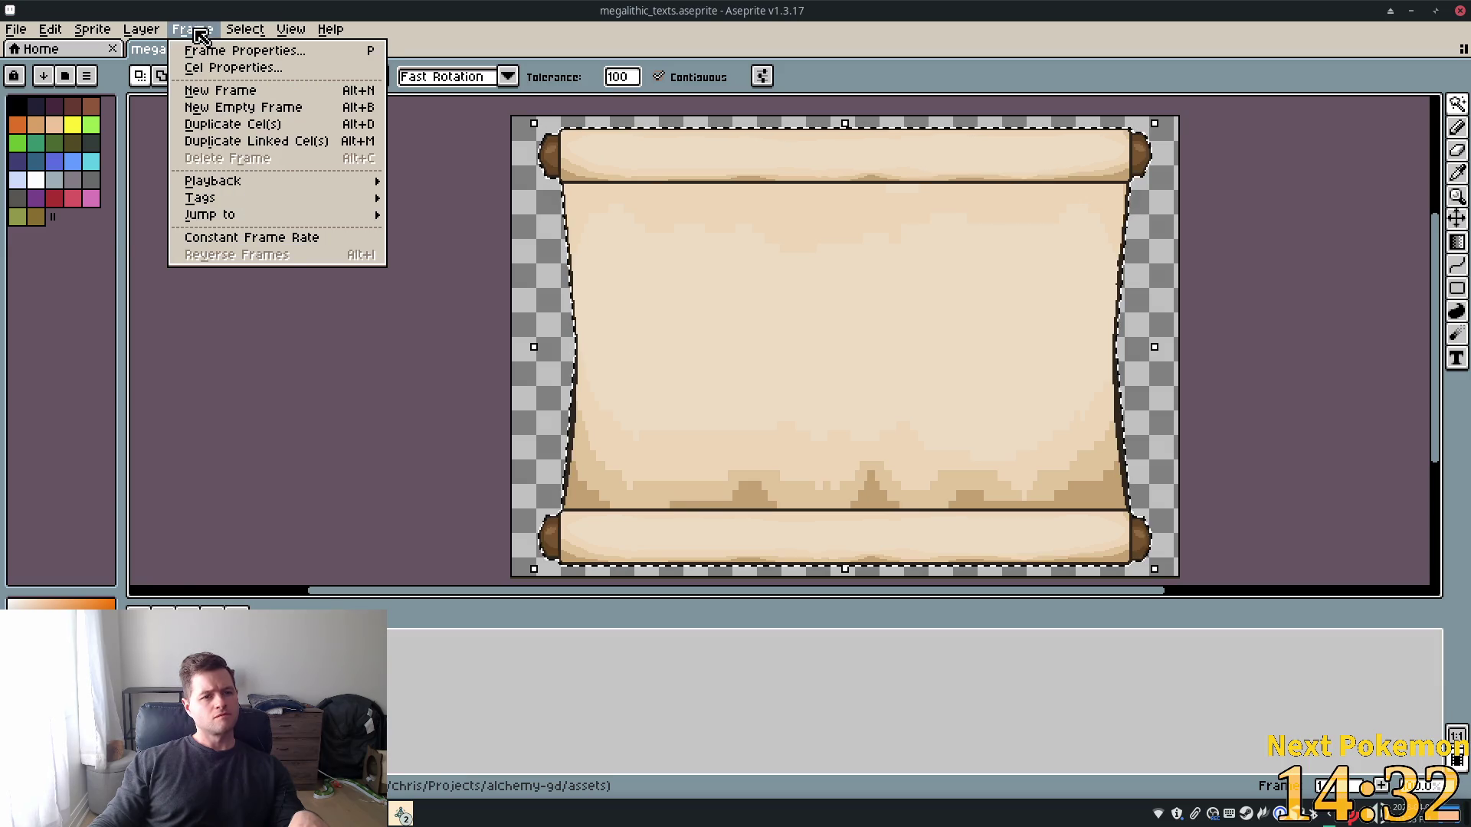
mouse_move(191, 126)
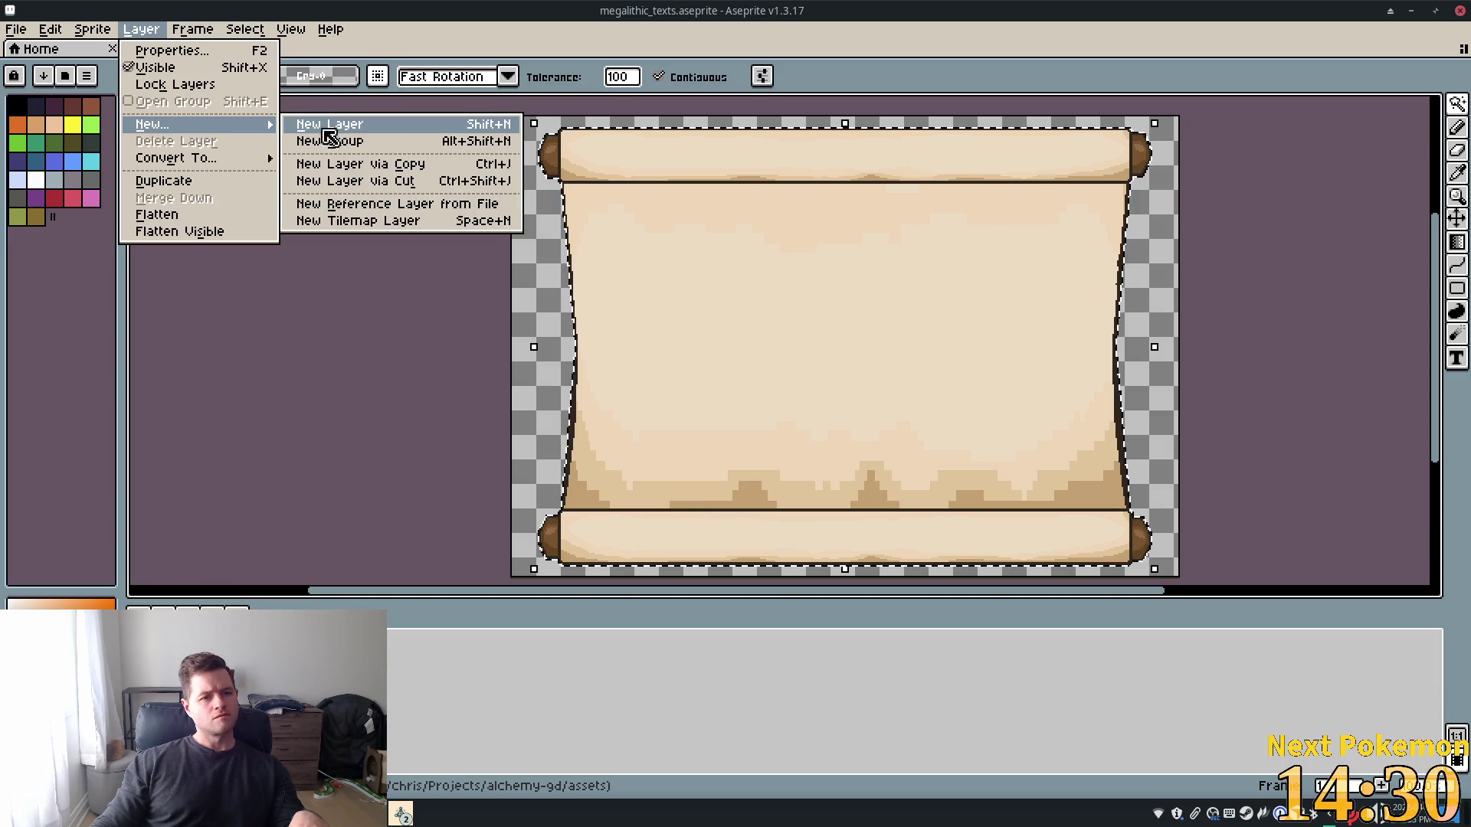
left_click(391, 163)
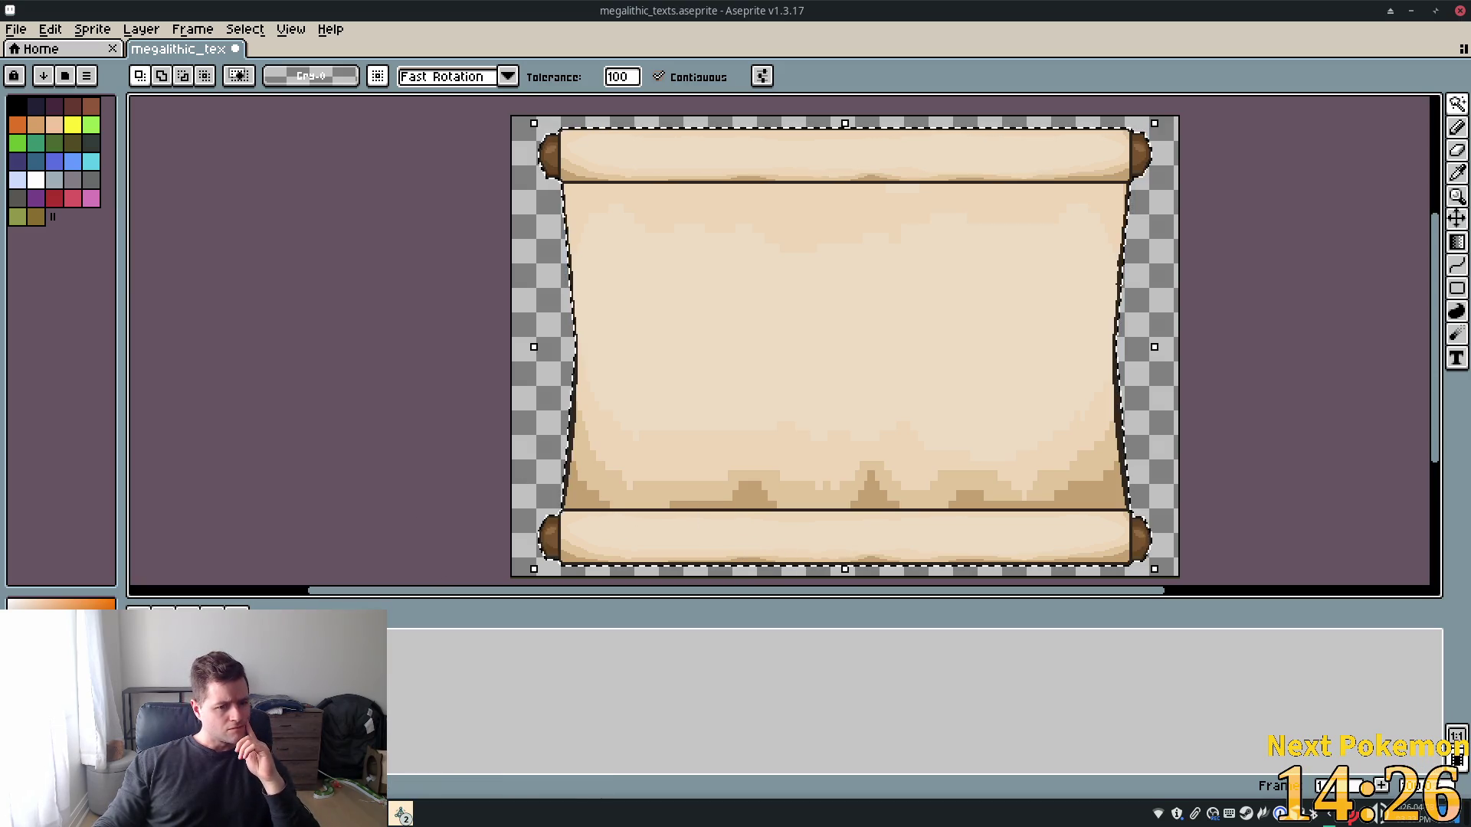
key("shift+p")
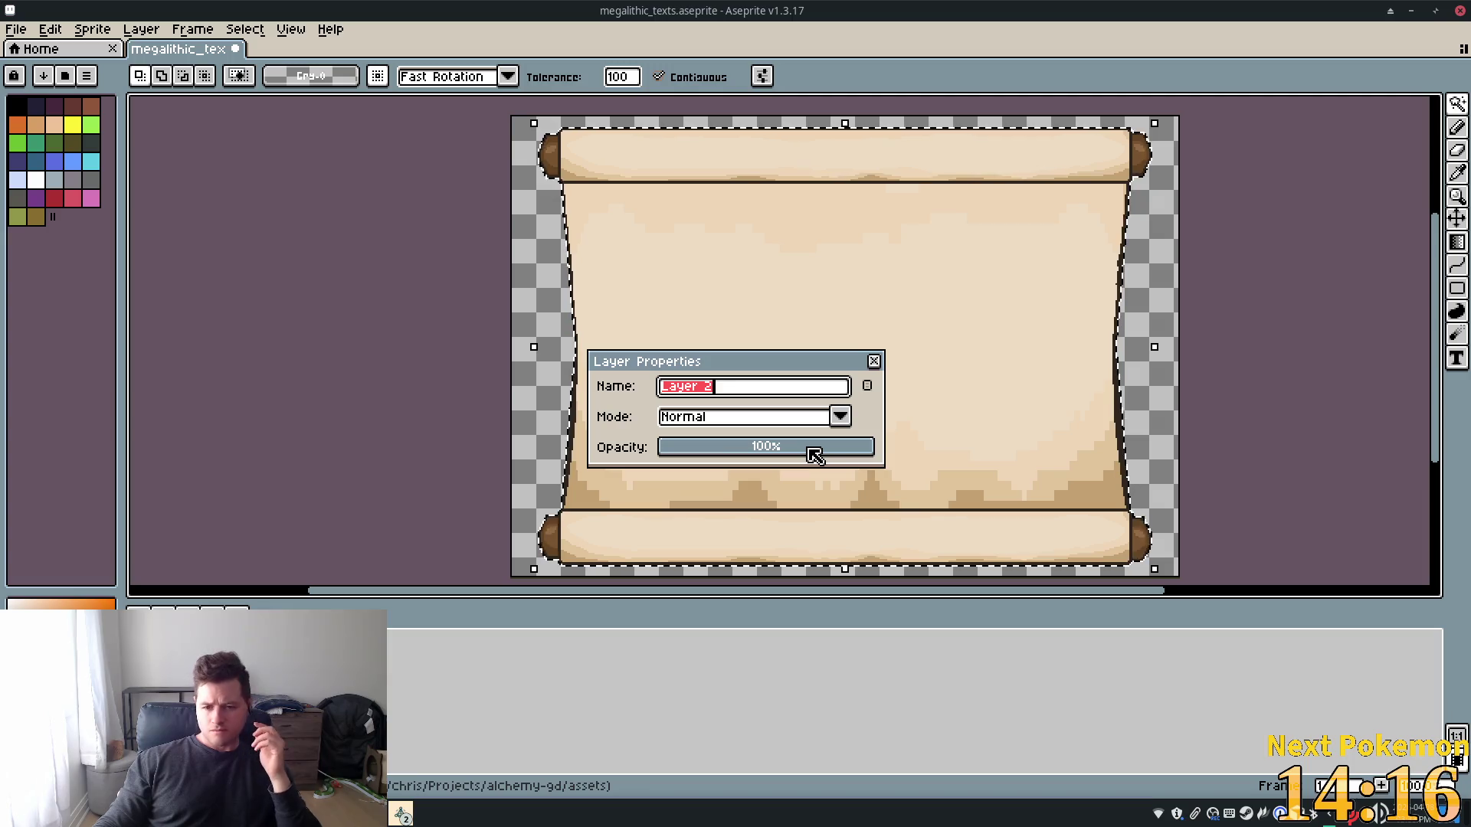
left_click_drag(800, 453, 772, 452)
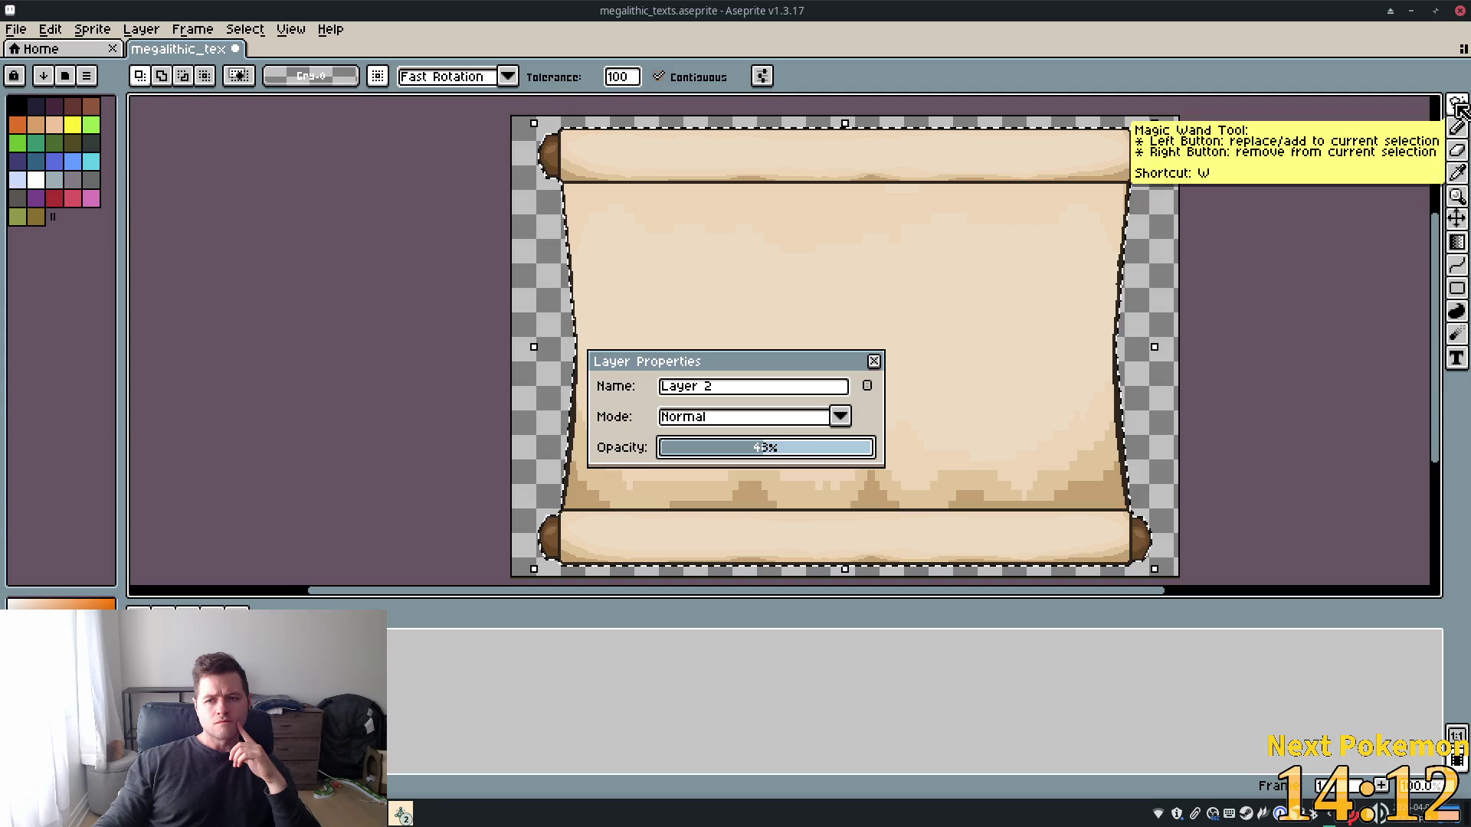
Place dots on the parchment with the contour tool and close Layer 2's properties
left_click(1457, 173)
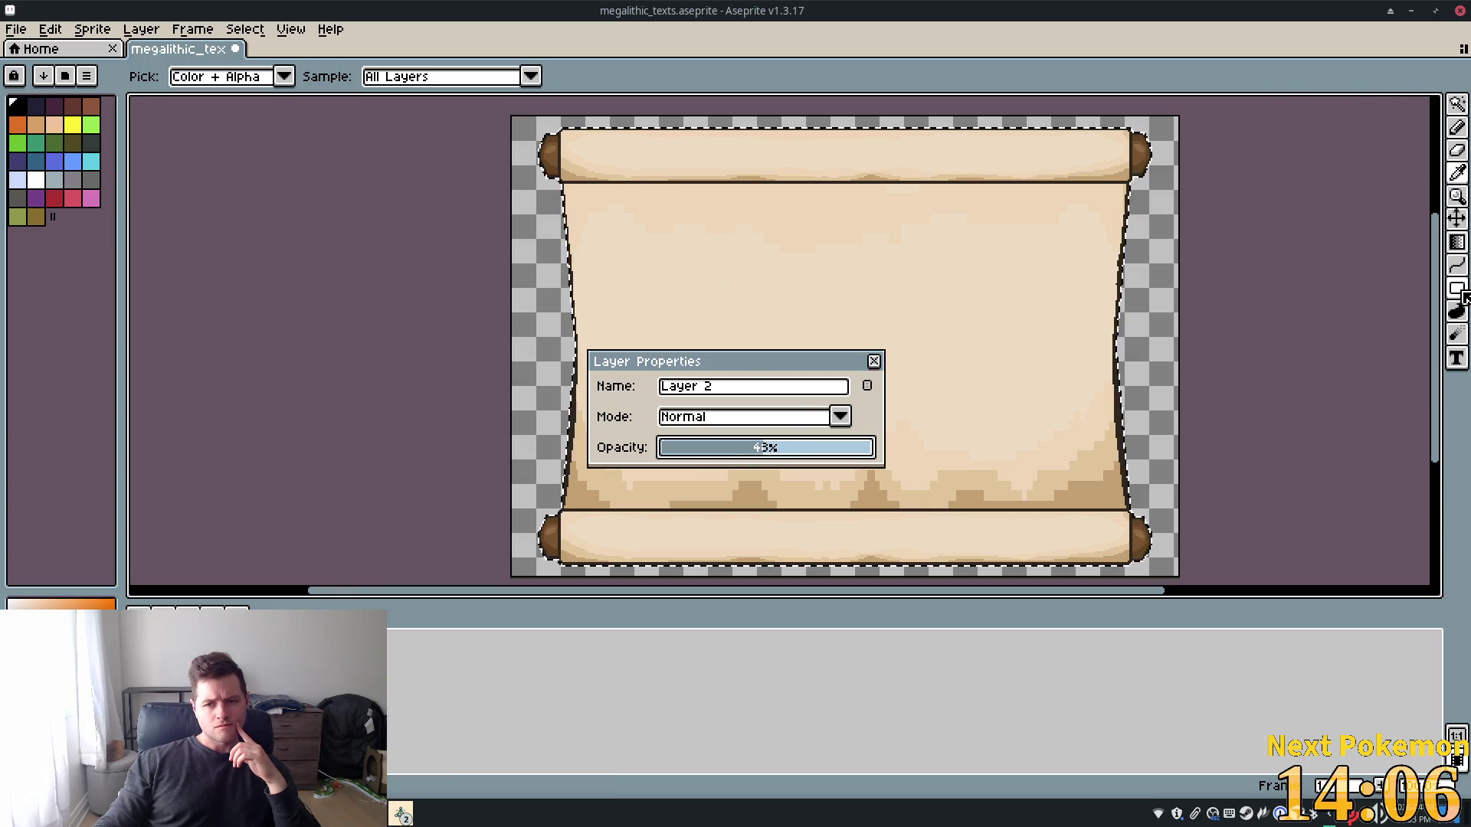
left_click(1457, 310)
left_click(863, 232)
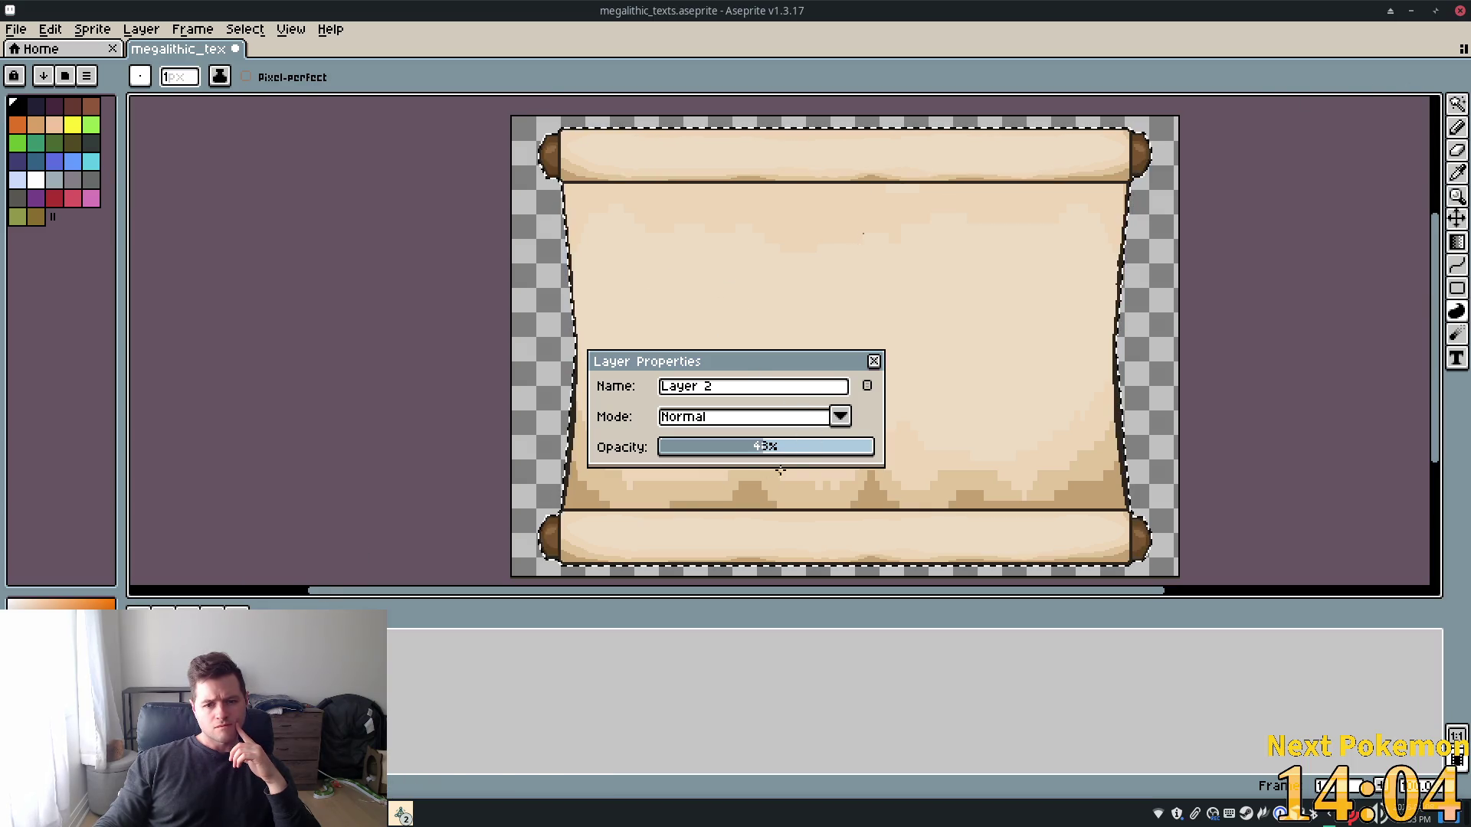
left_click(874, 361)
left_click(810, 256)
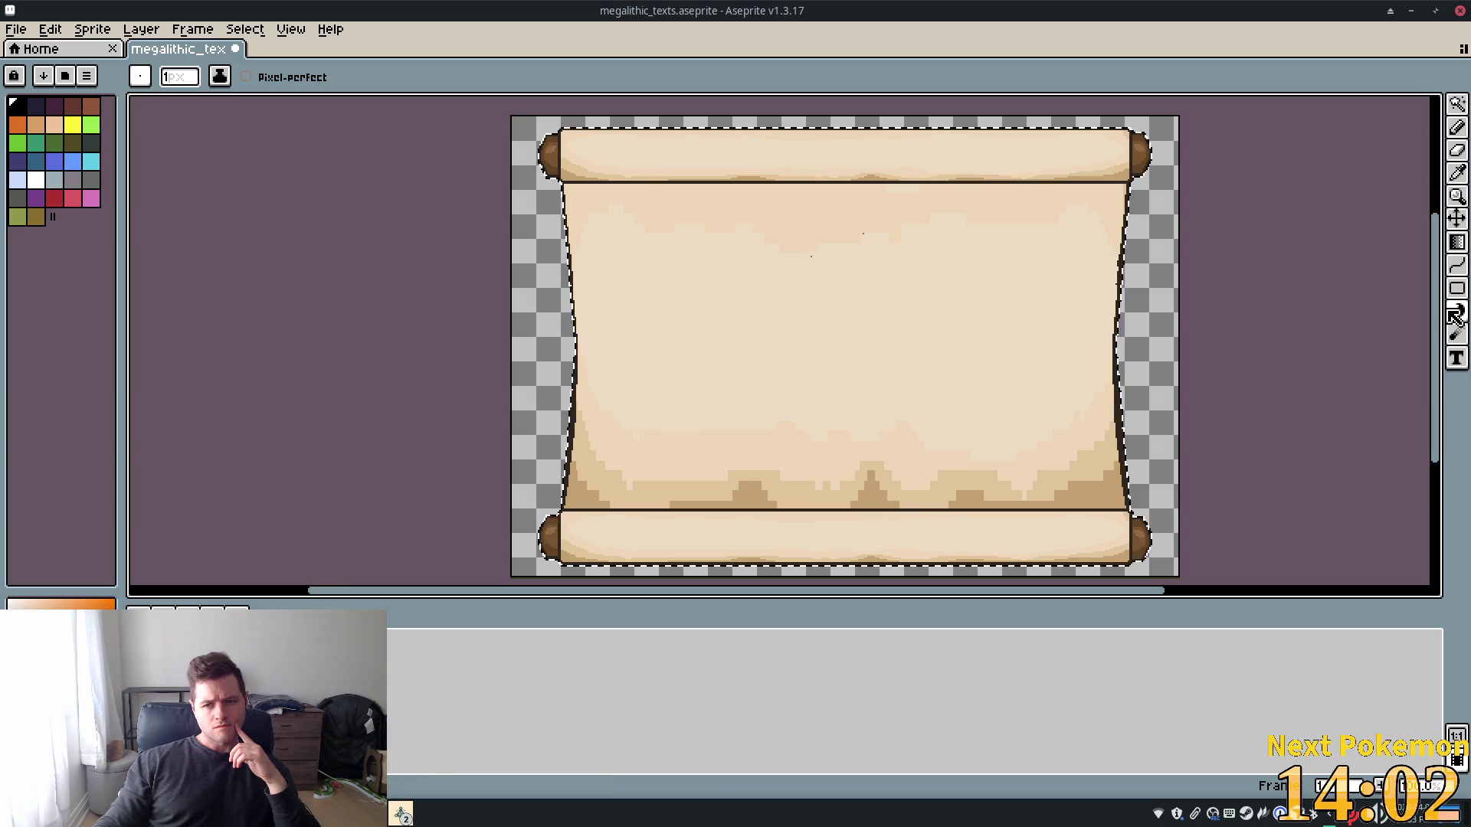
left_click(1457, 310)
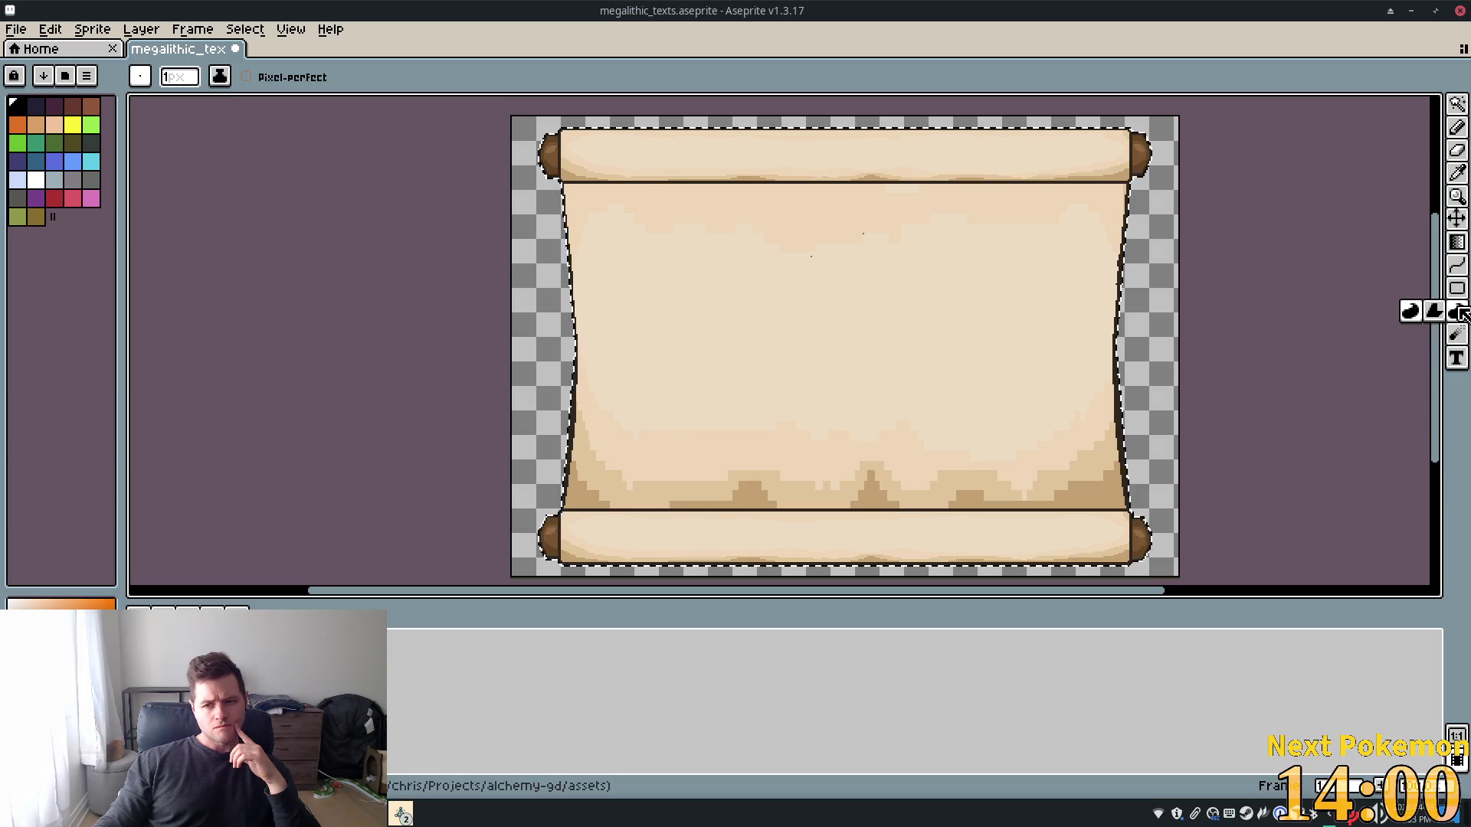
Flood-fill the middle of the parchment with flat grey using the Paint Bucket
left_click(1456, 241)
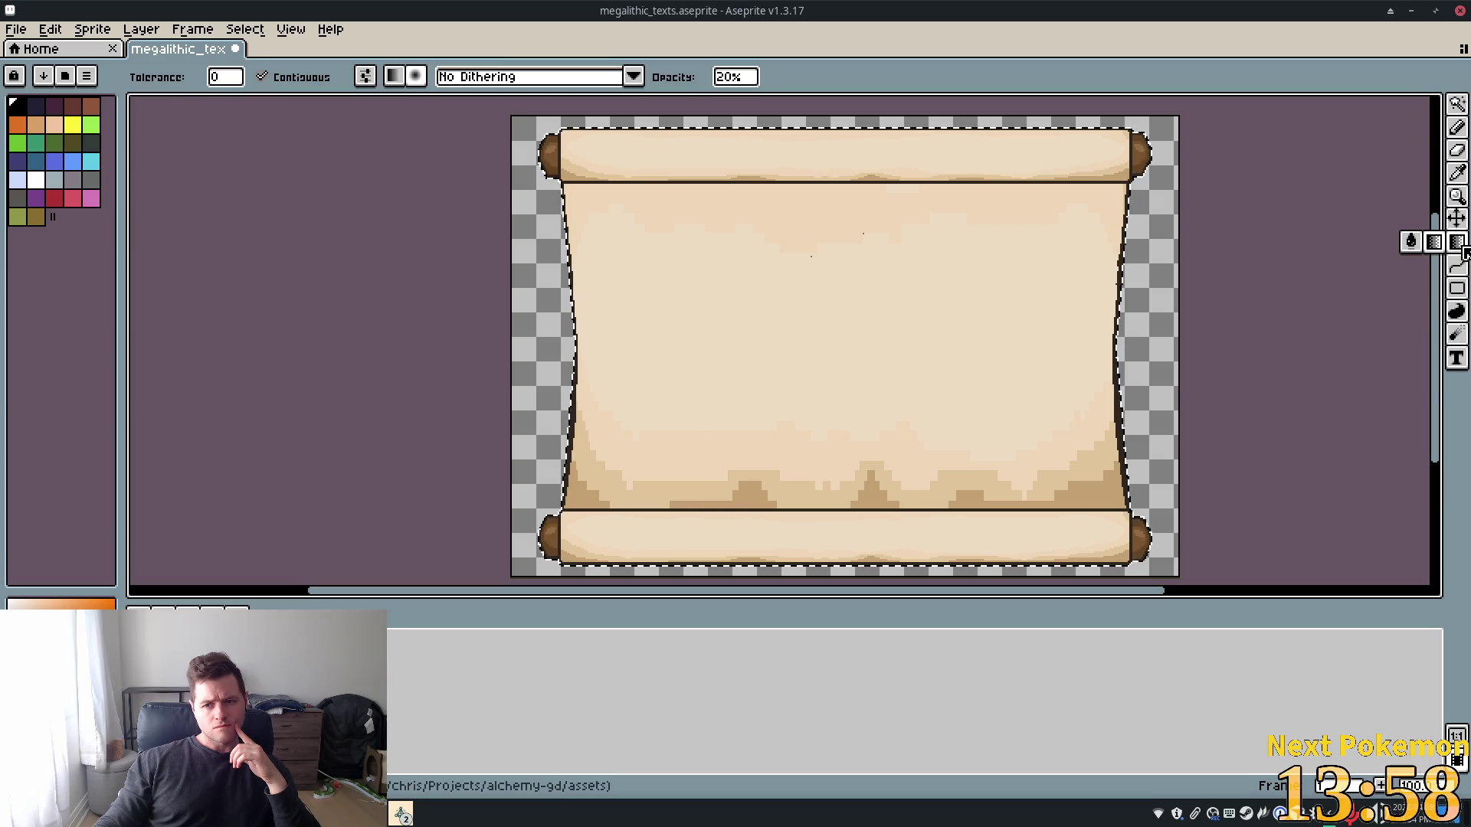
left_click(1411, 242)
left_click(831, 275)
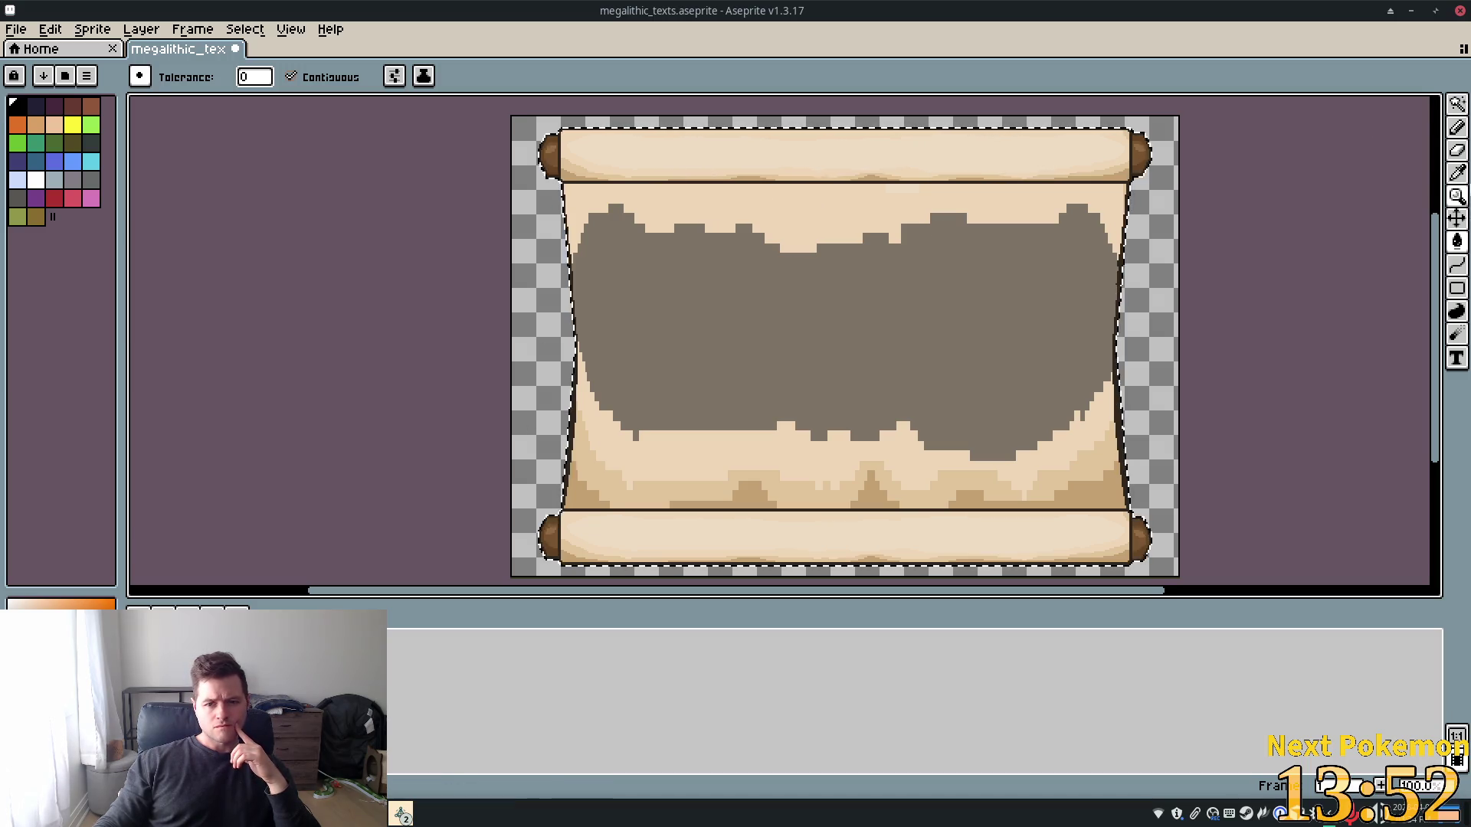
Switch to the Pencil with a 10-pixel brush size
left_click(1454, 129)
left_click(173, 77)
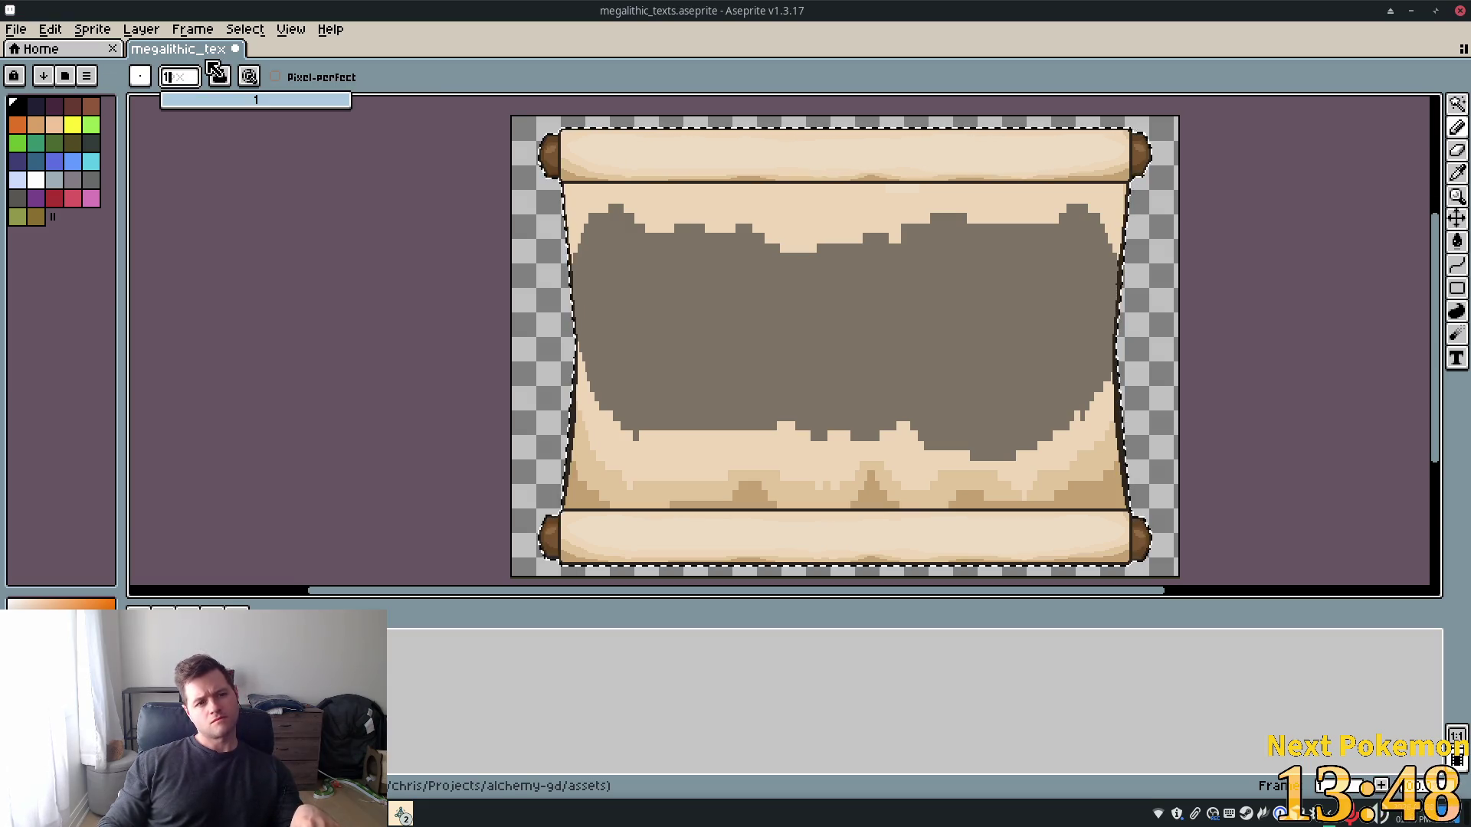
type("10")
key("Tab")
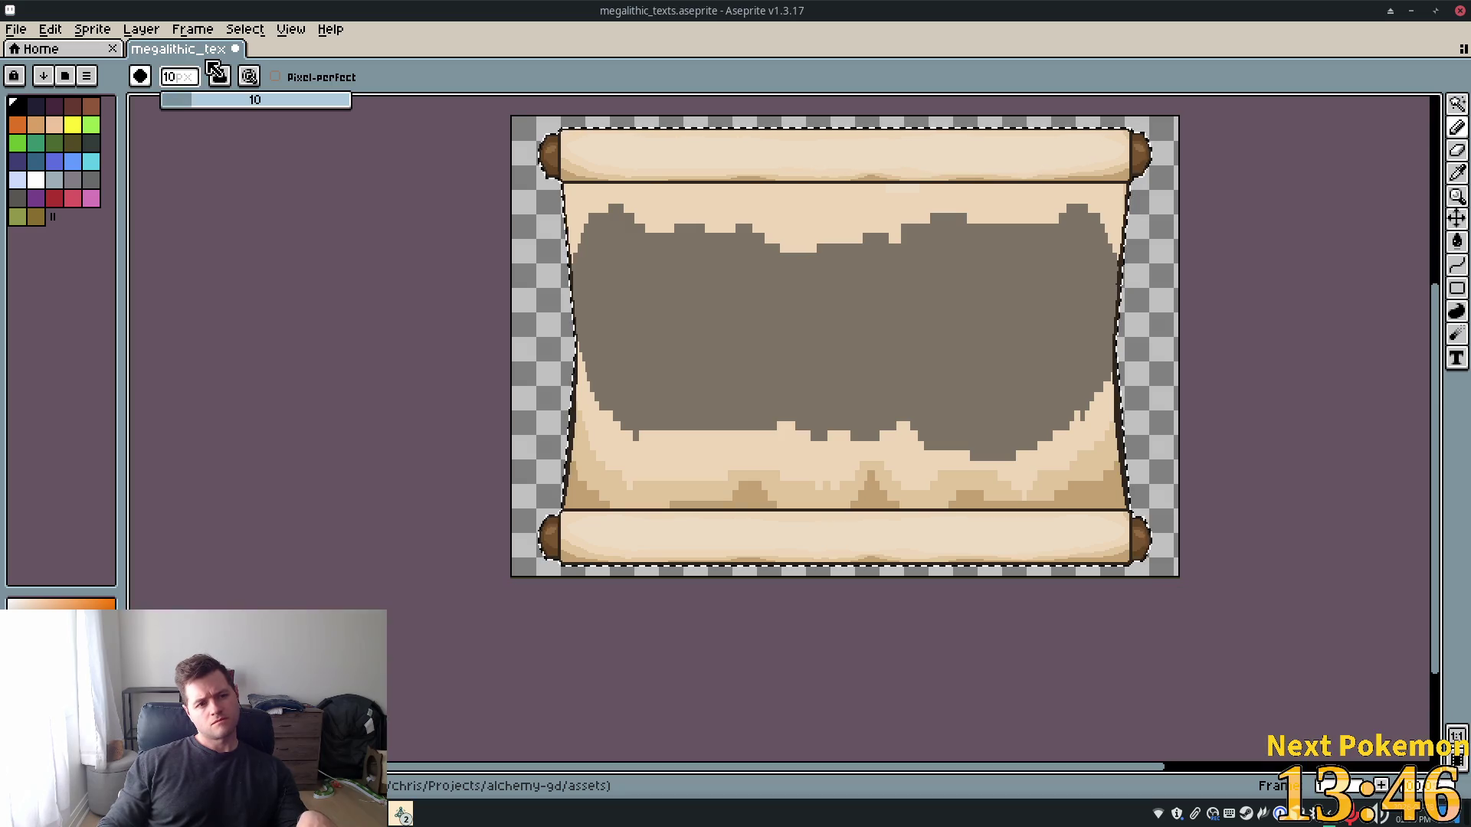
Paint grey over the whole scroll, rollers included, with a 64px brush, then open Layer 2's properties
left_click_drag(230, 99, 352, 99)
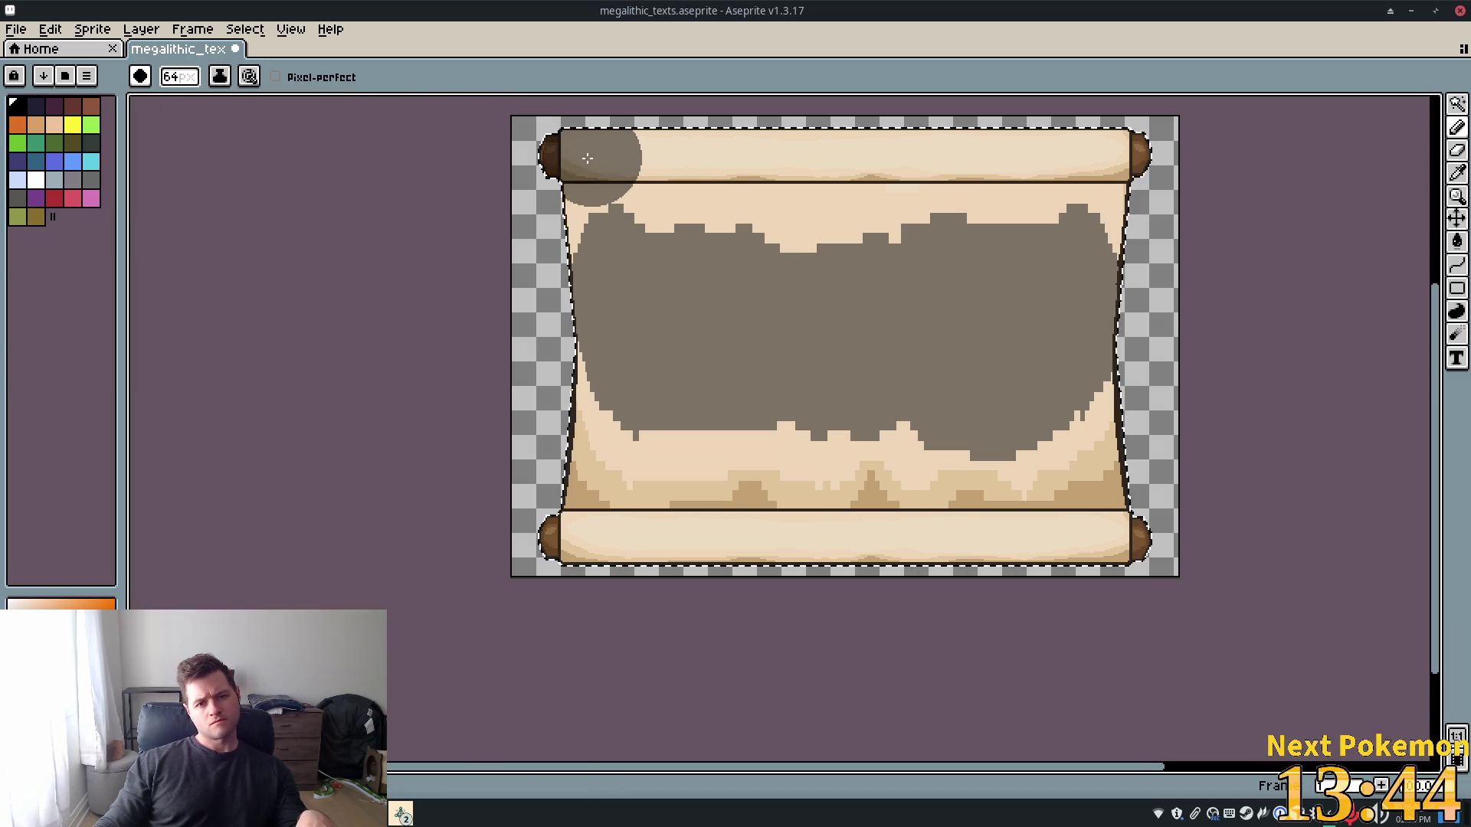
left_click_drag(587, 157, 1006, 171)
left_click_drag(881, 219, 653, 376)
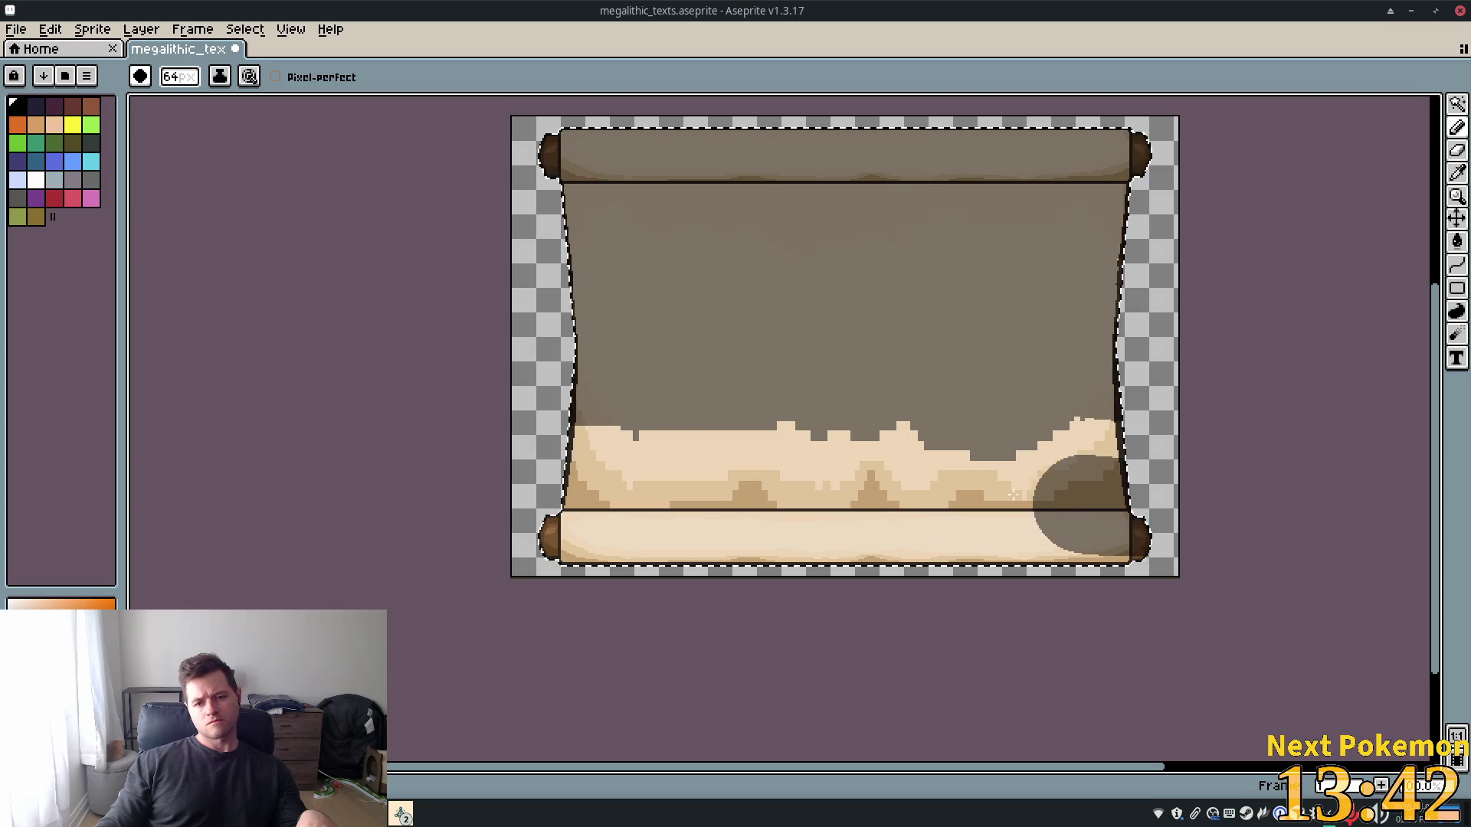
left_click_drag(1014, 494, 558, 488)
left_click_drag(1304, 494, 426, 507)
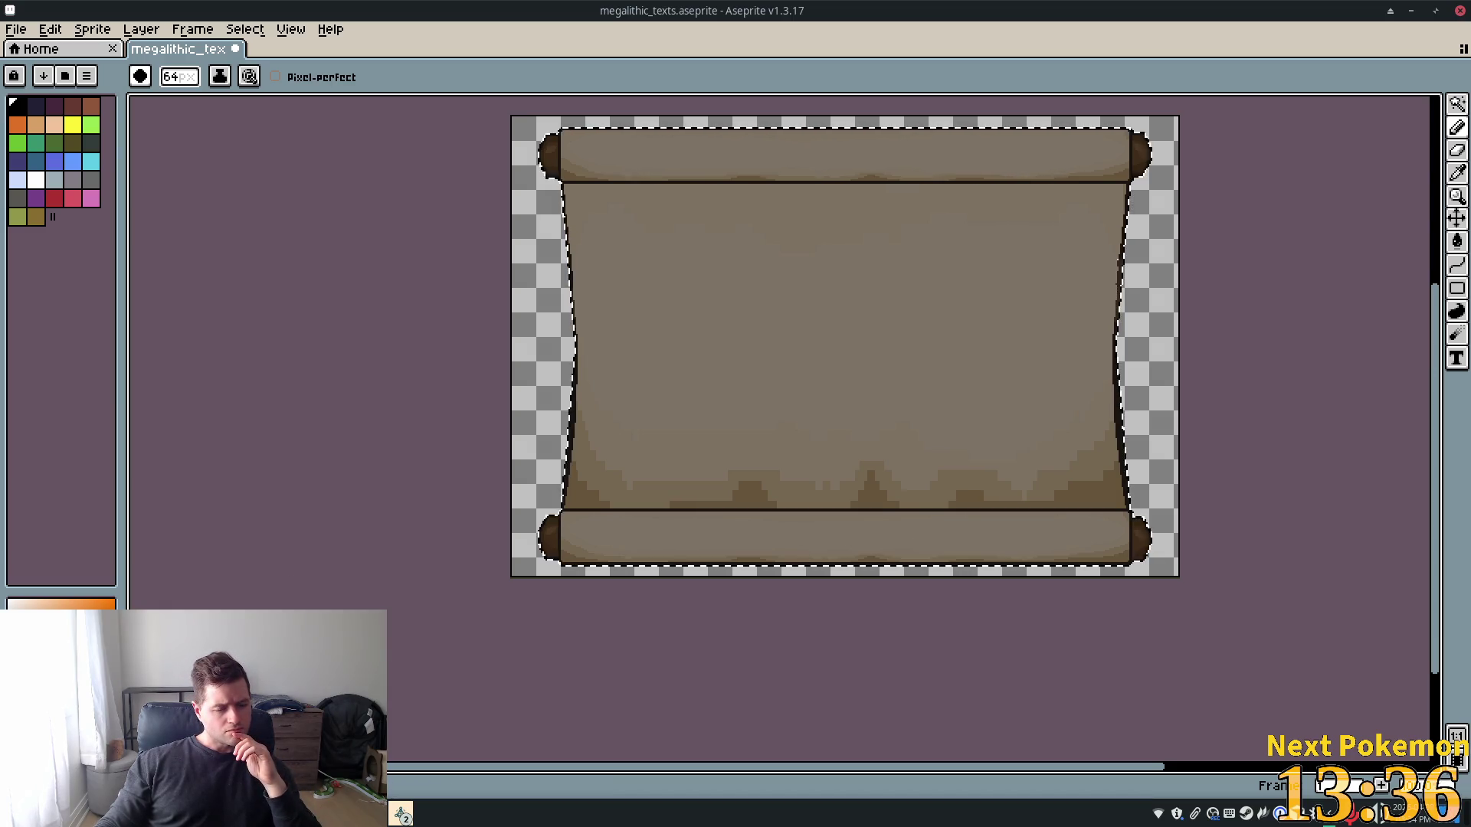
key("Tab")
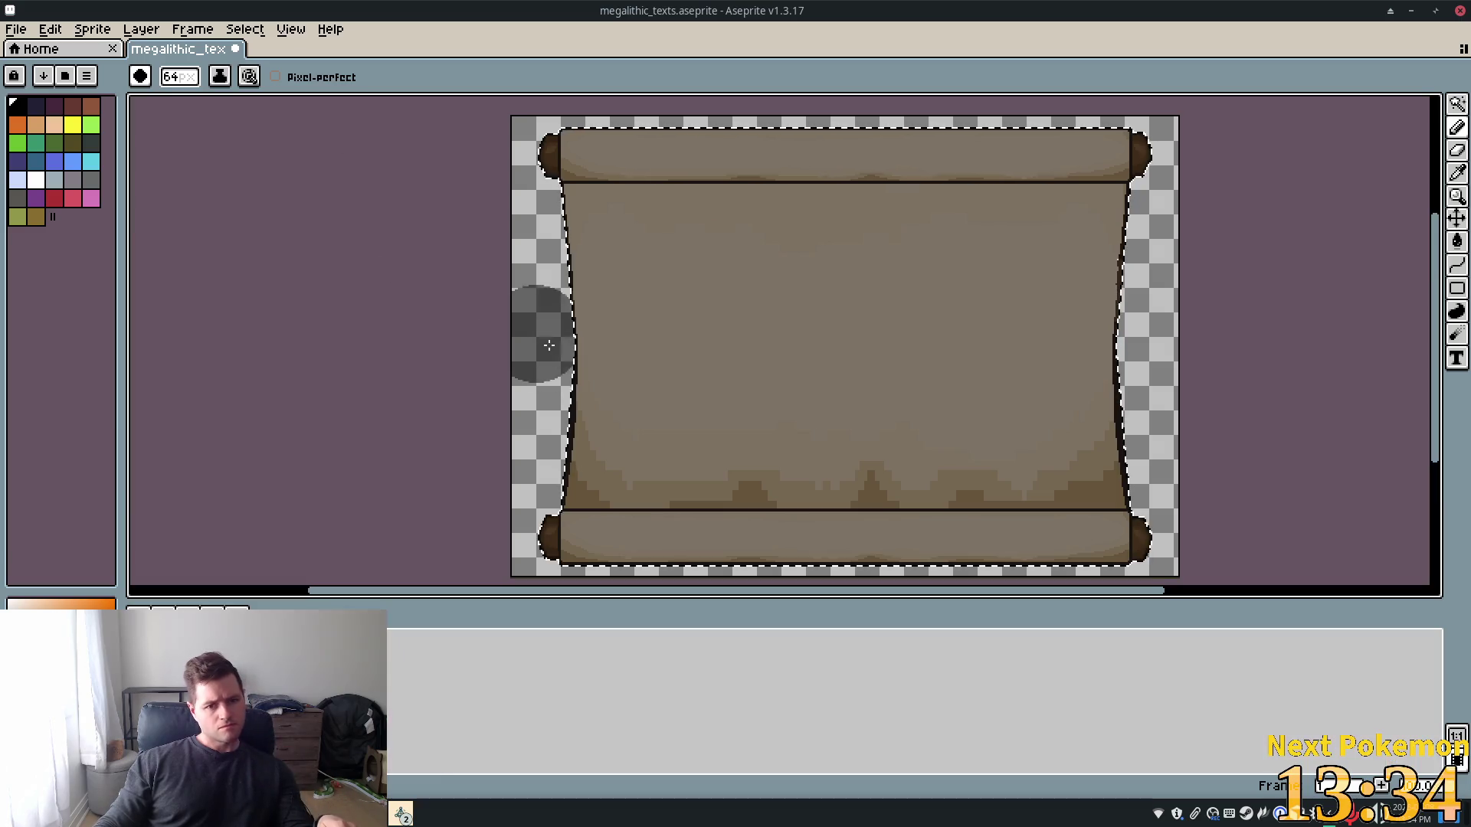
double_click(463, 617)
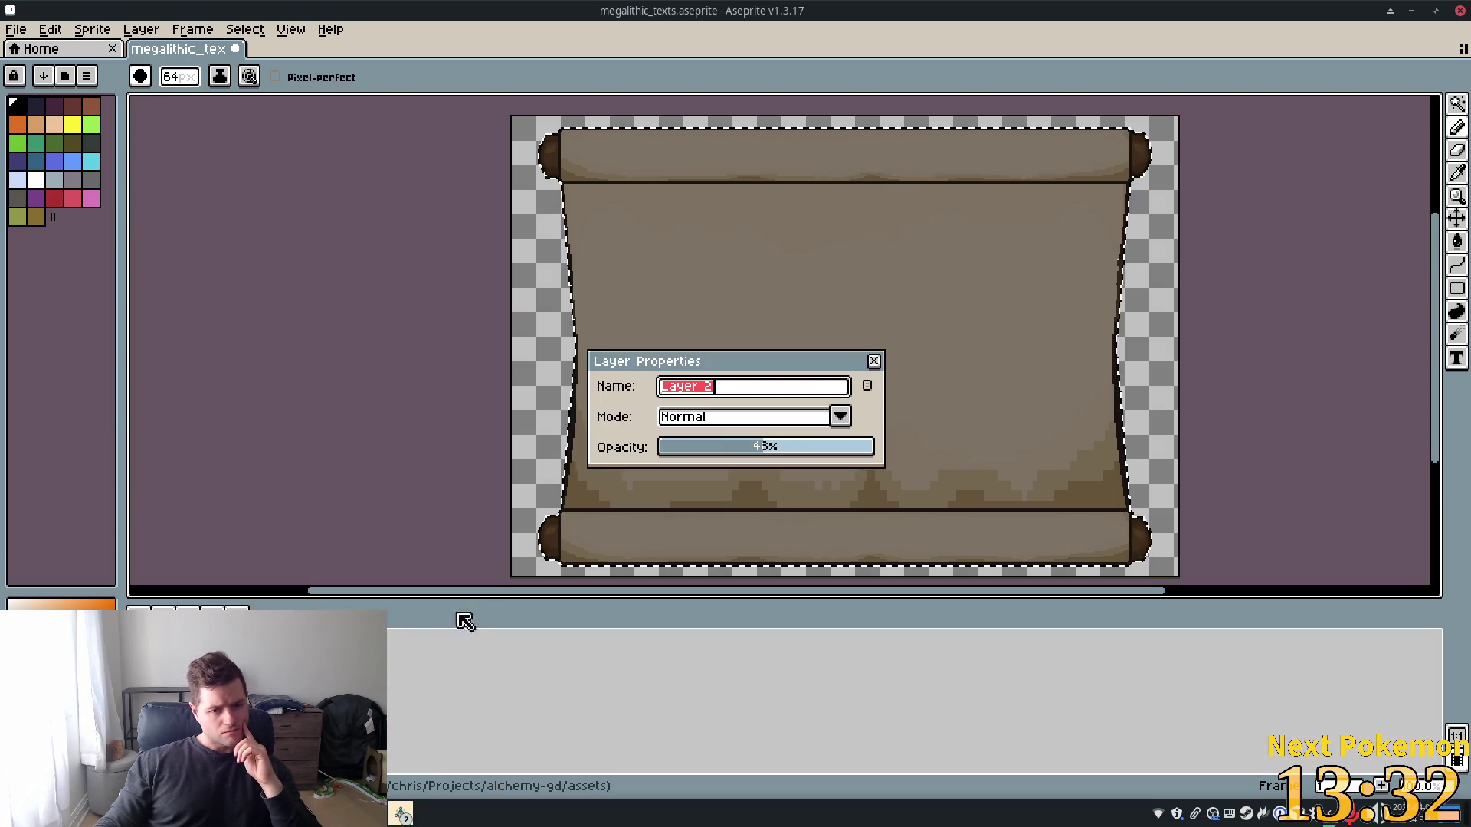
Fade Layer 2's grey overlay to about 18% opacity, close its properties and save the sprite
left_click_drag(762, 456, 706, 457)
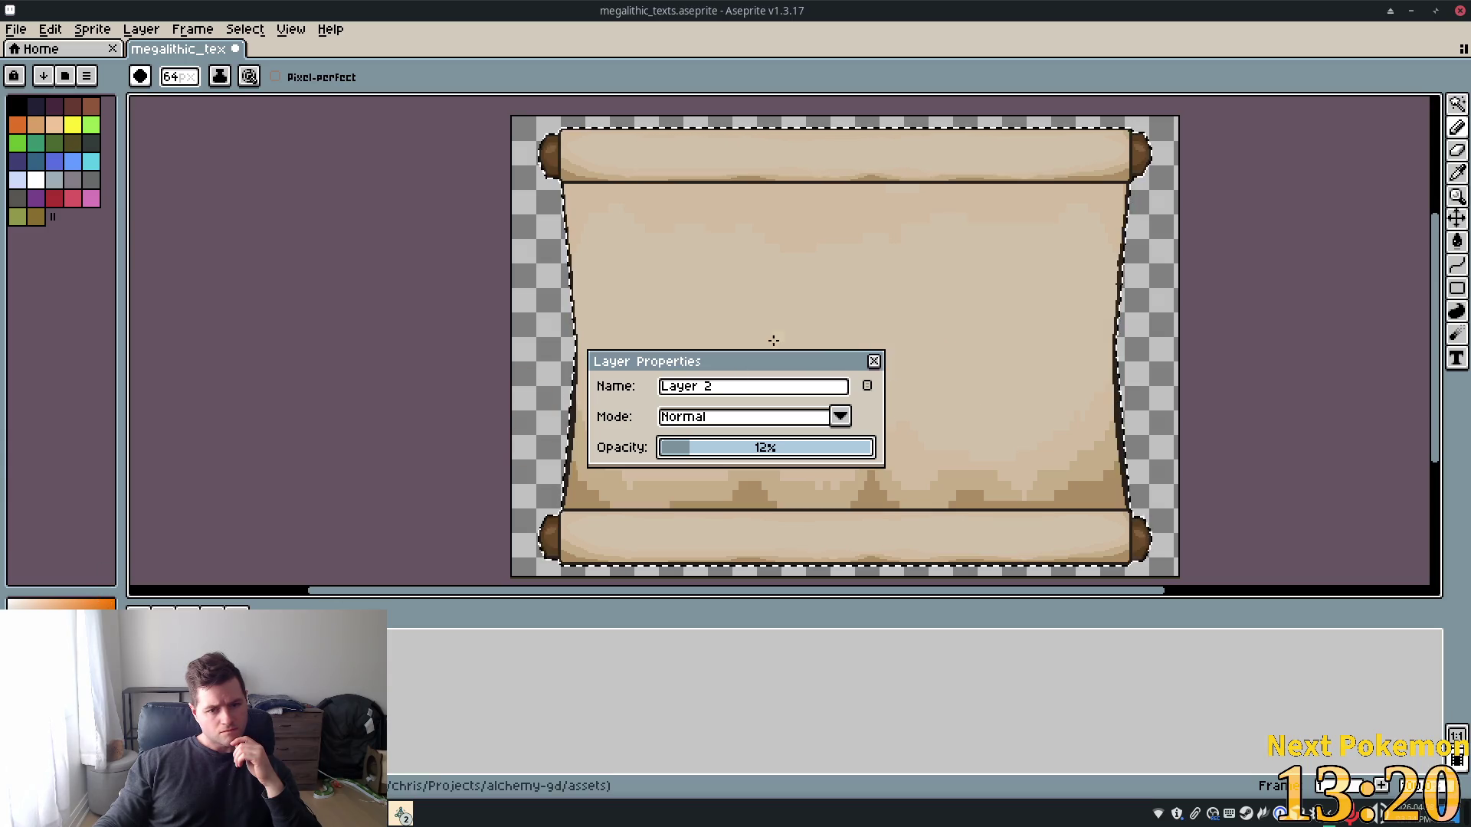
key("Return")
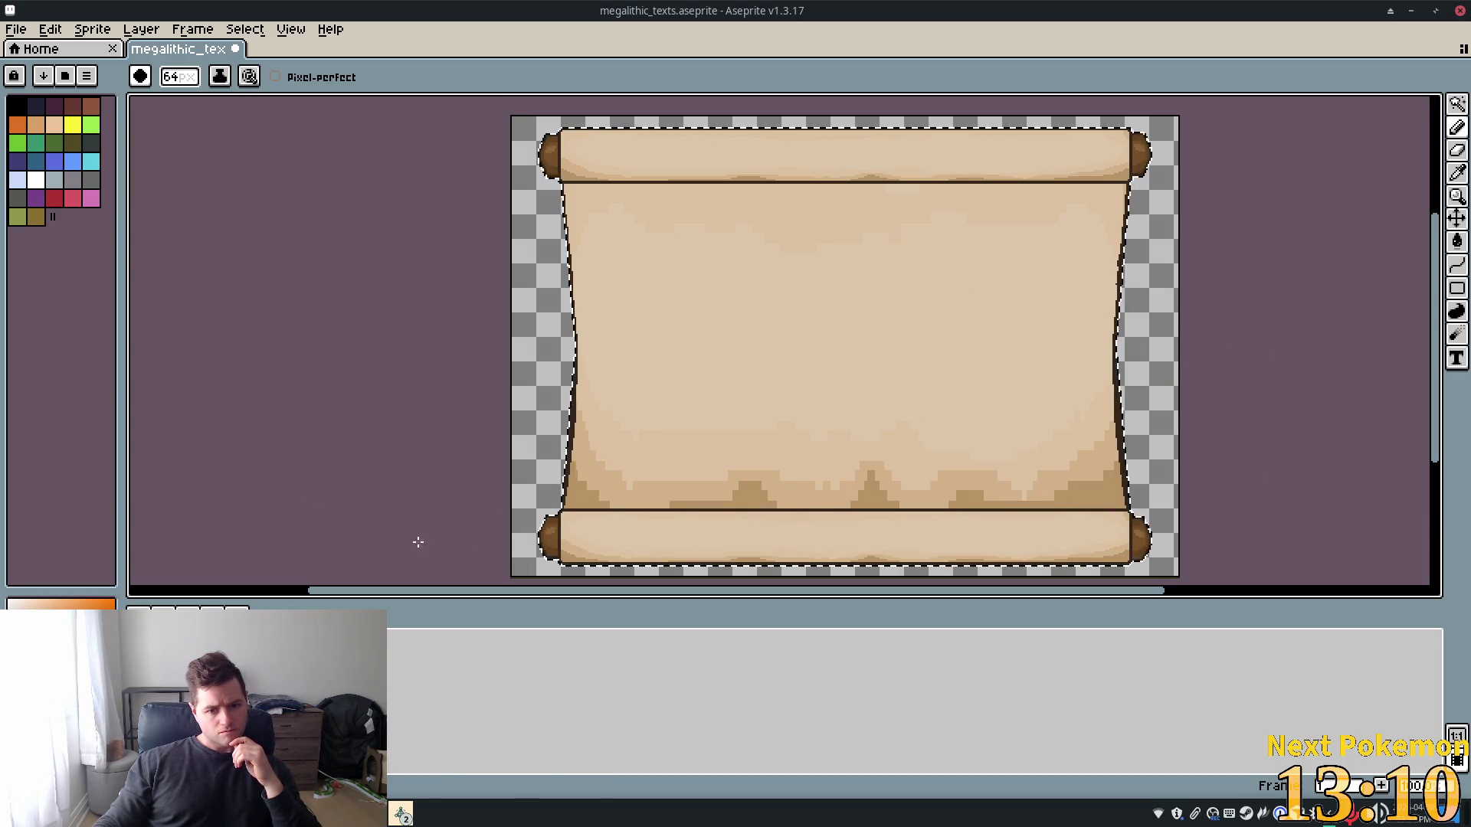
scroll(588, 323, "down", 4)
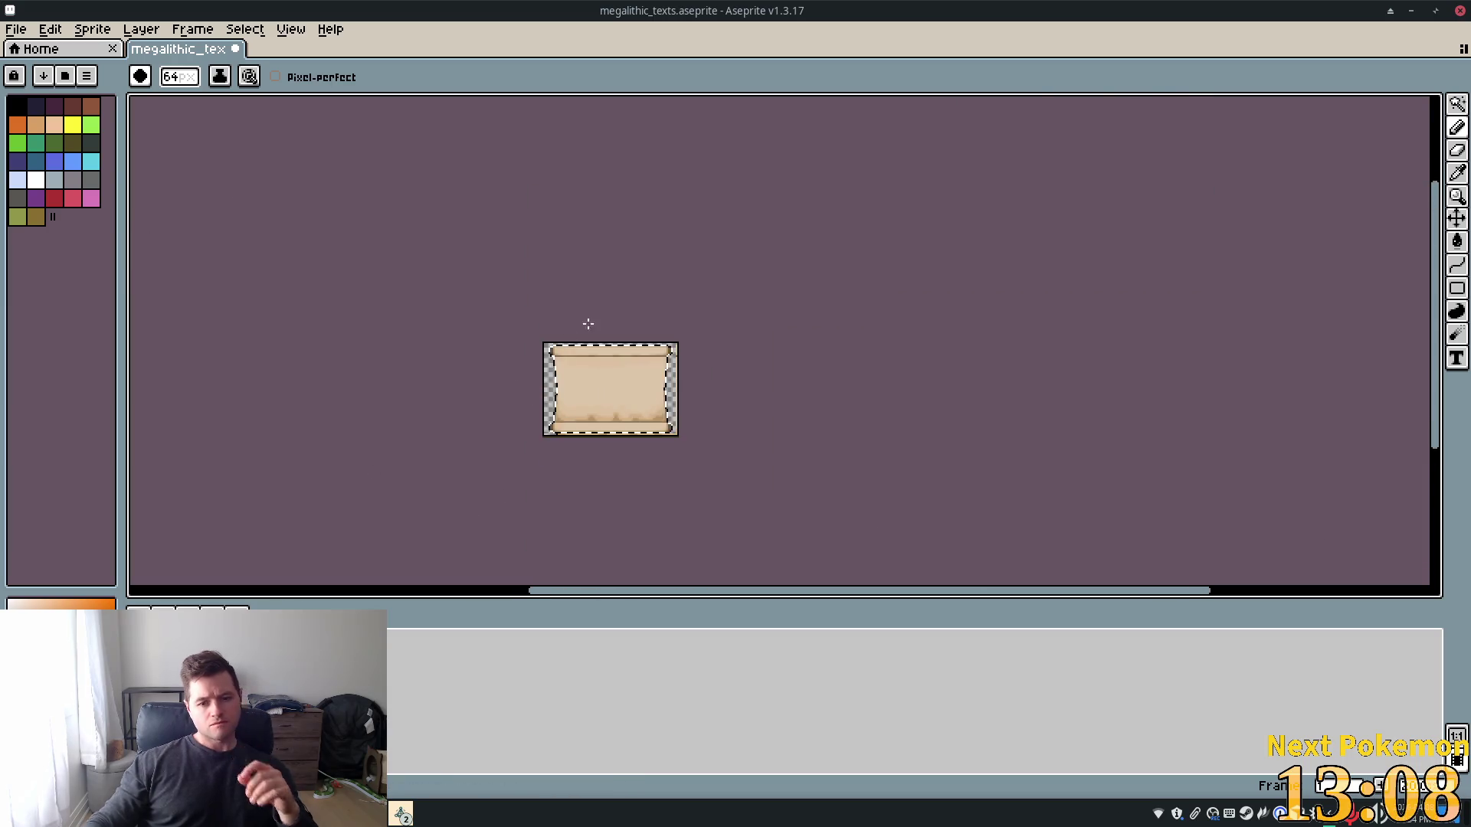
scroll(559, 383, "up", 5)
scroll(579, 390, "down", 3)
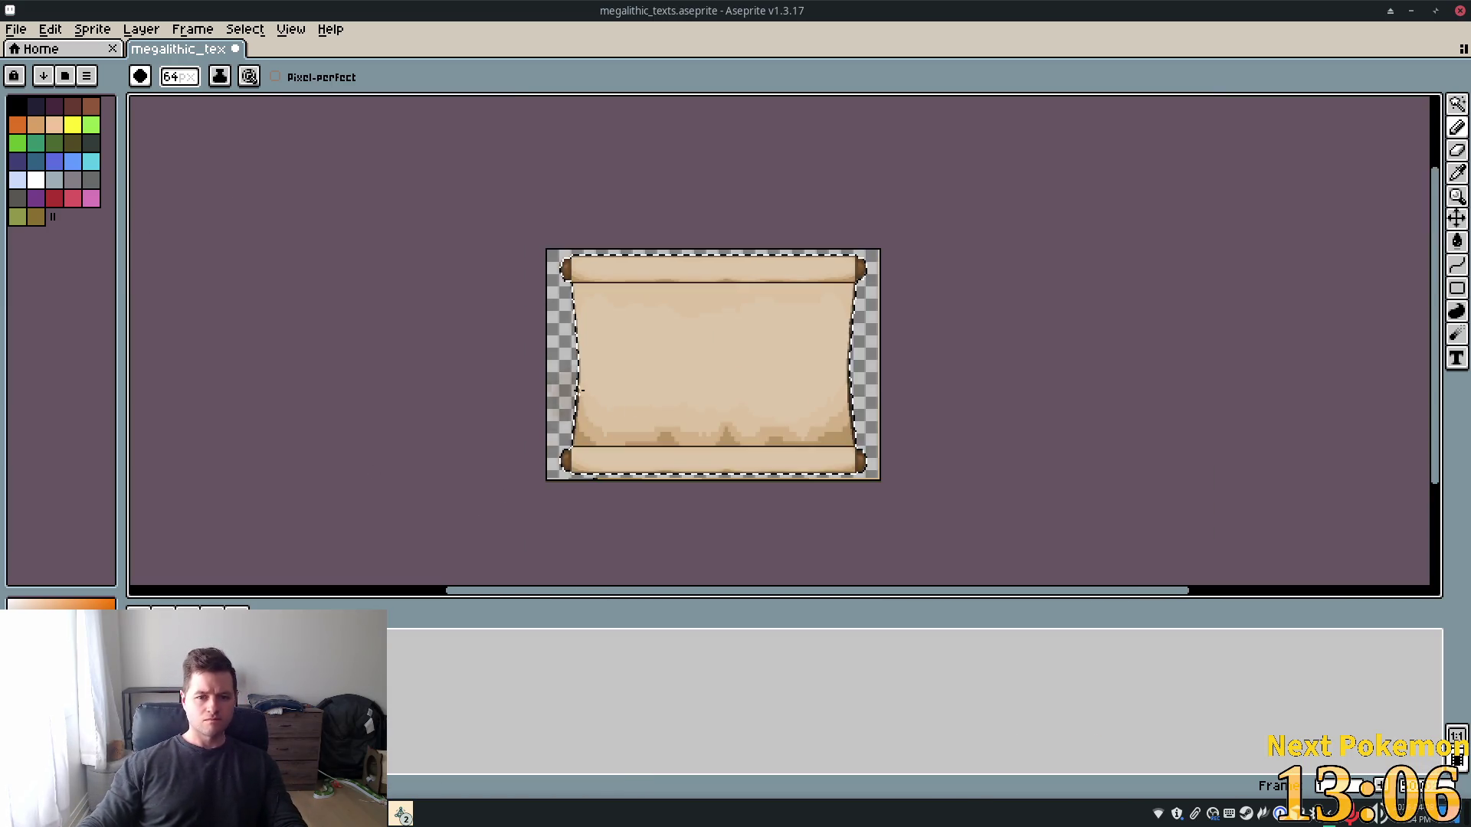
scroll(549, 388, "up", 2)
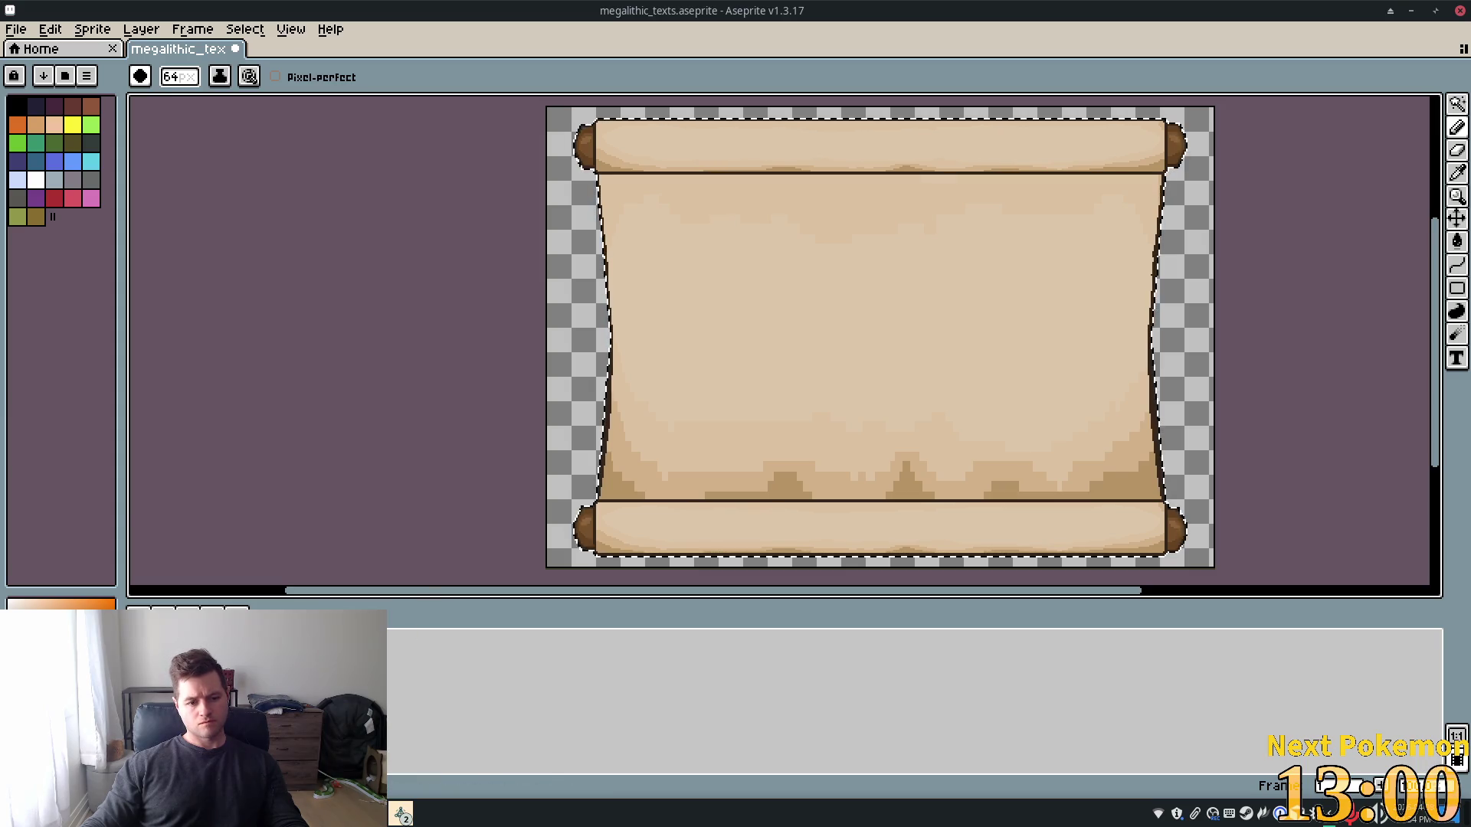
double_click(542, 633)
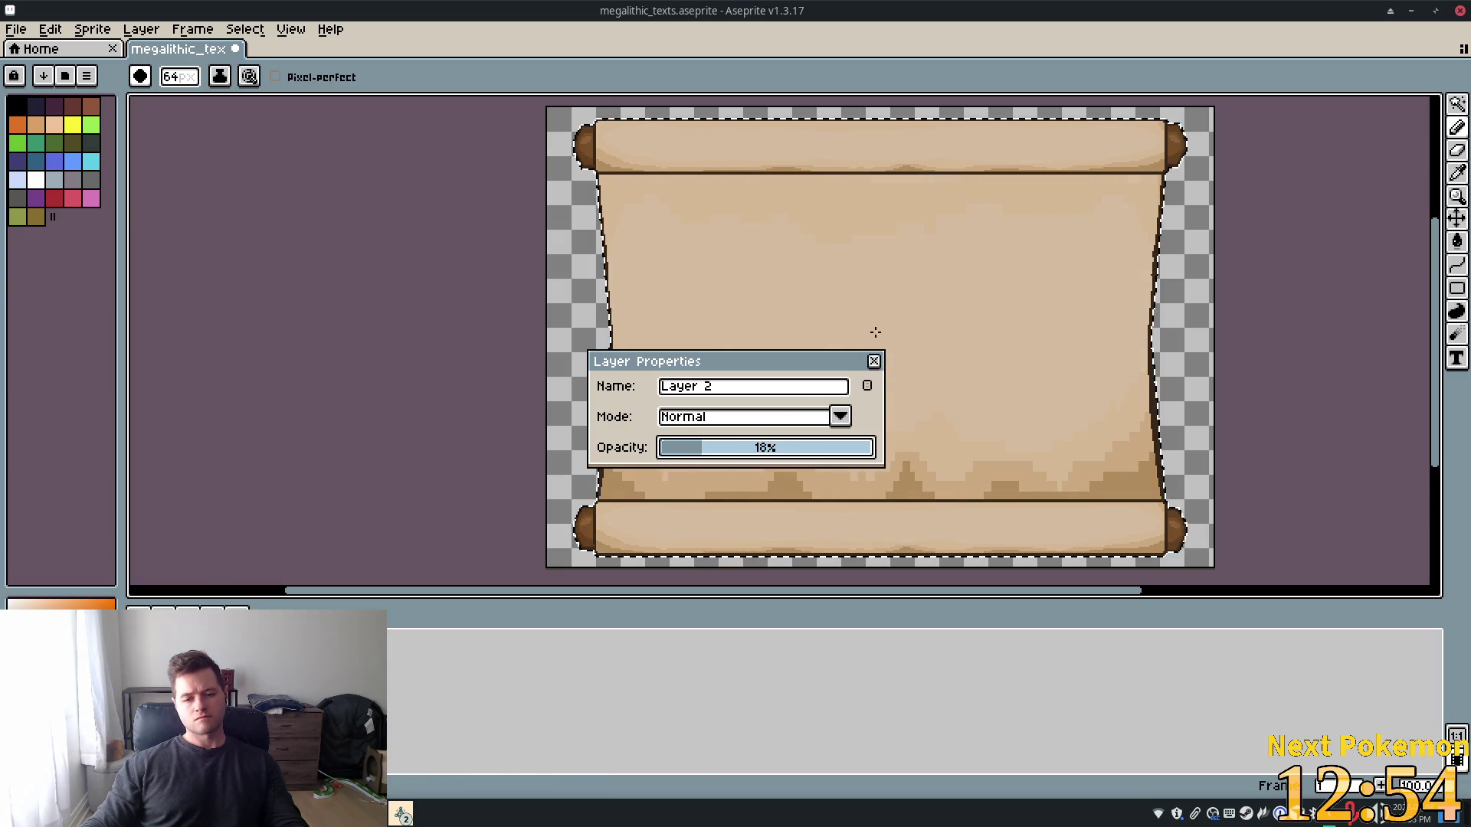
left_click(875, 363)
key("ctrl+s")
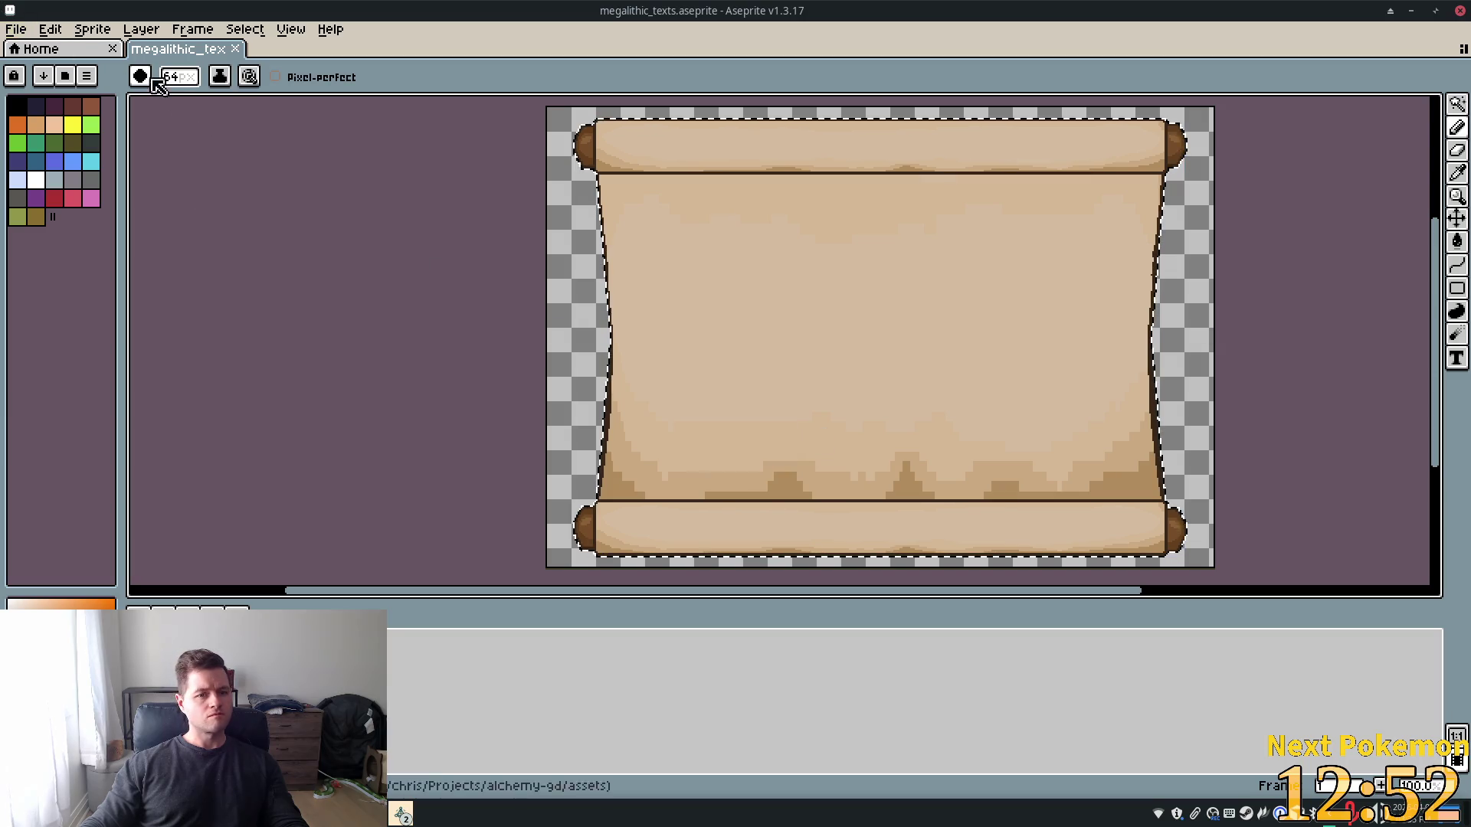
Export the sprite as megalithic_texts.png, overwriting the existing file and flattening its layers
left_click(50, 29)
mouse_move(15, 29)
mouse_move(92, 188)
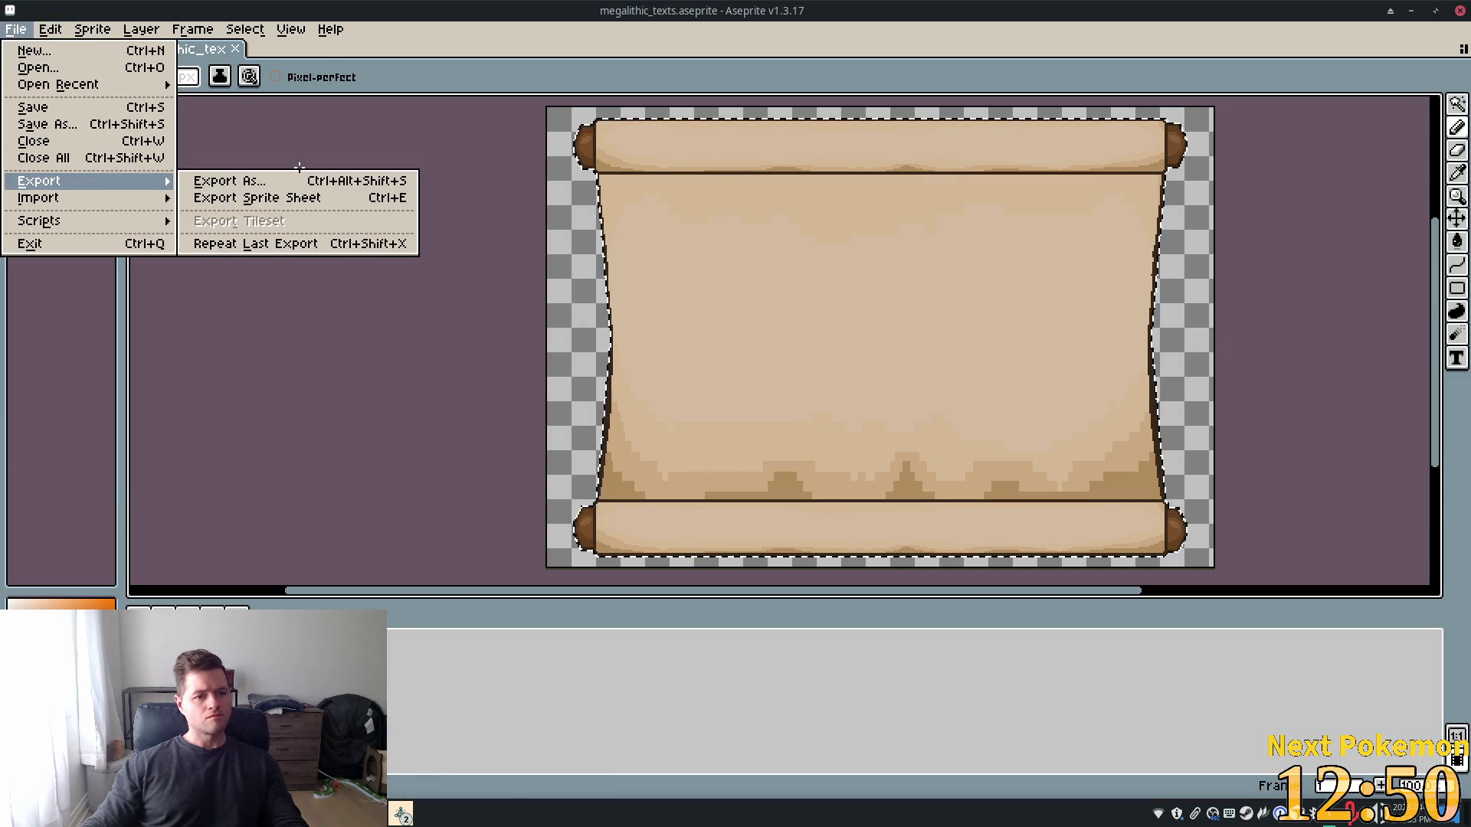
left_click(288, 184)
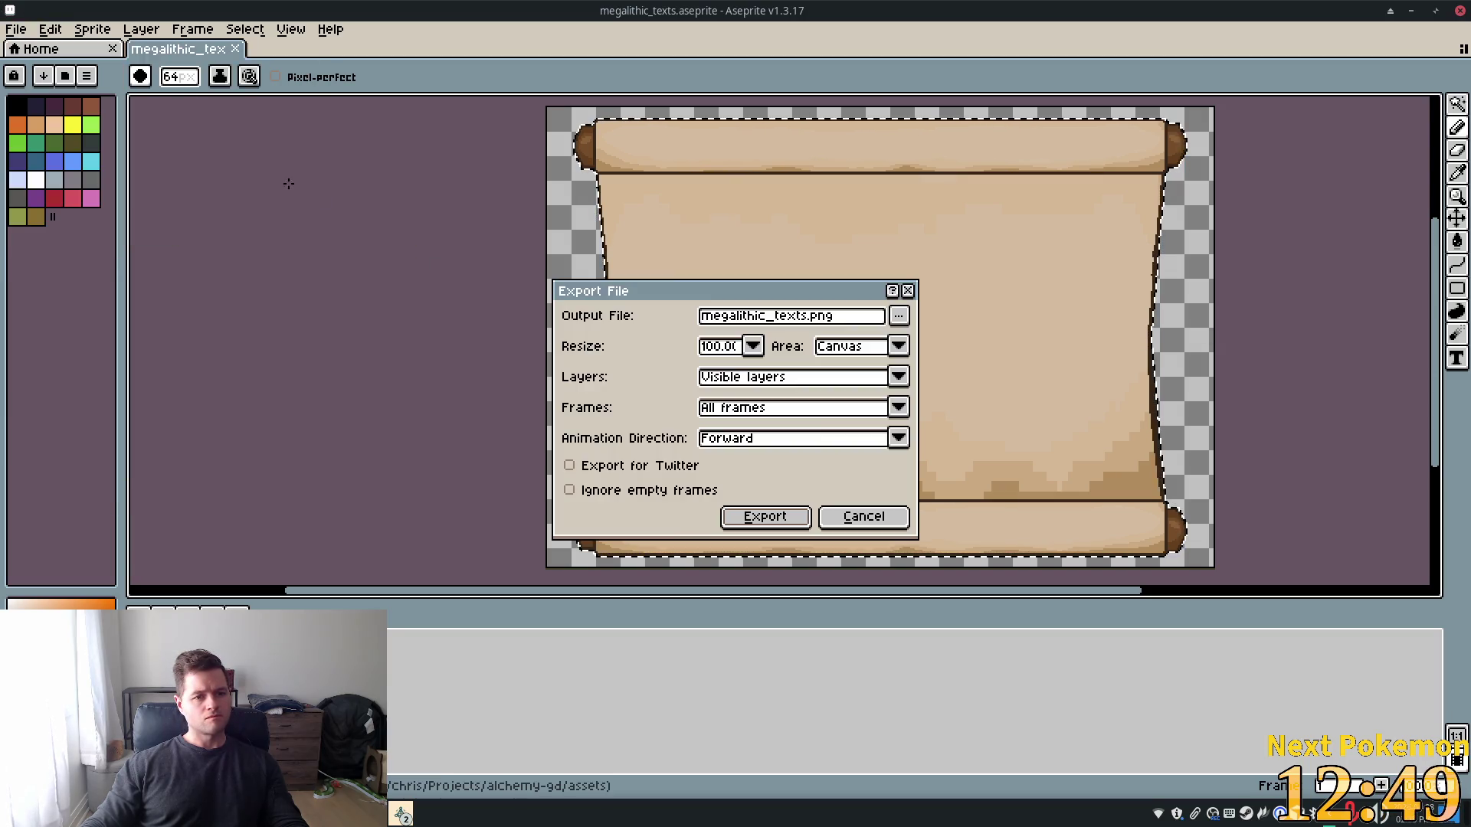
left_click(789, 519)
left_click(681, 455)
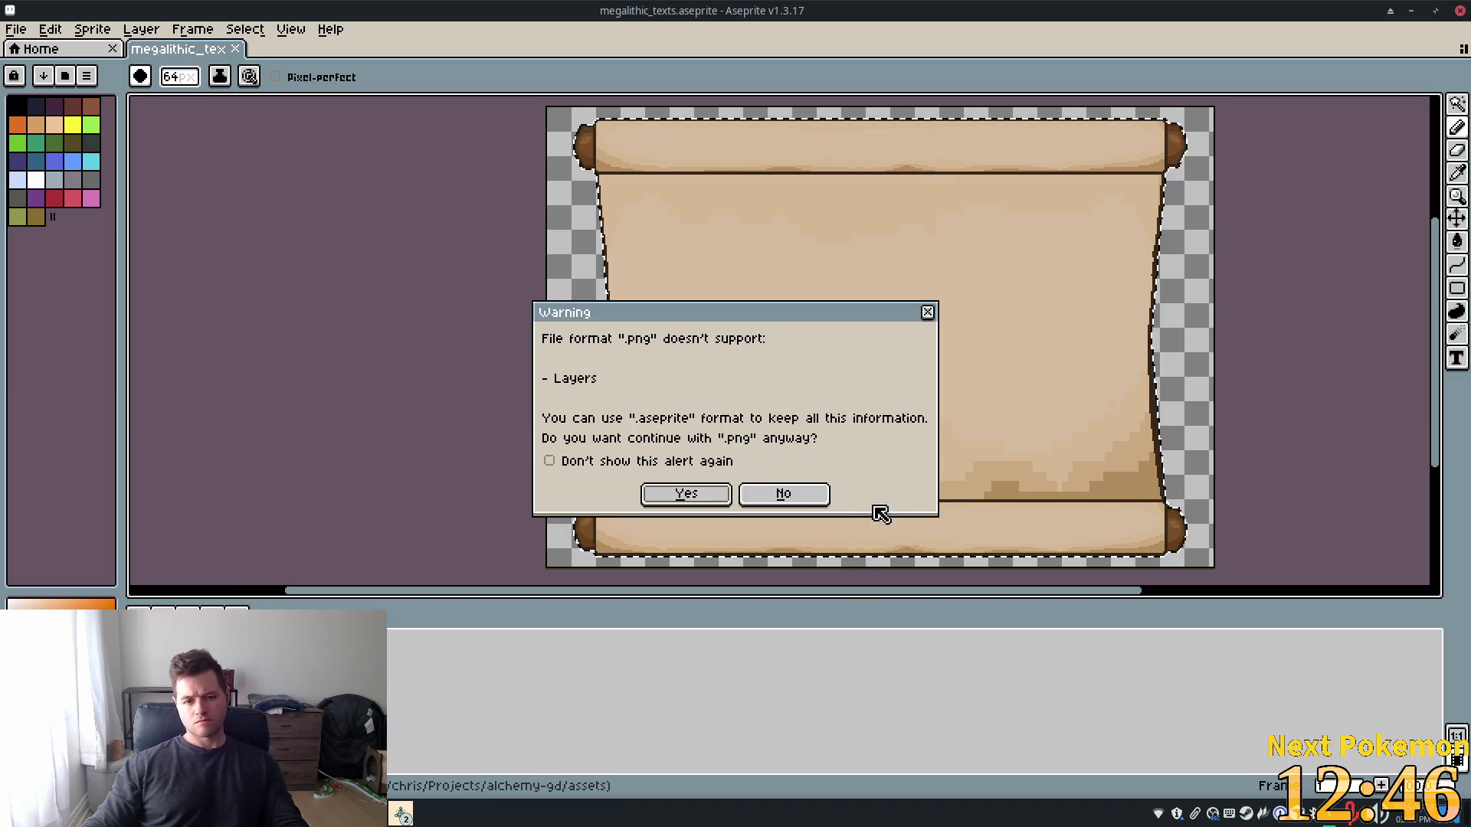
left_click(718, 501)
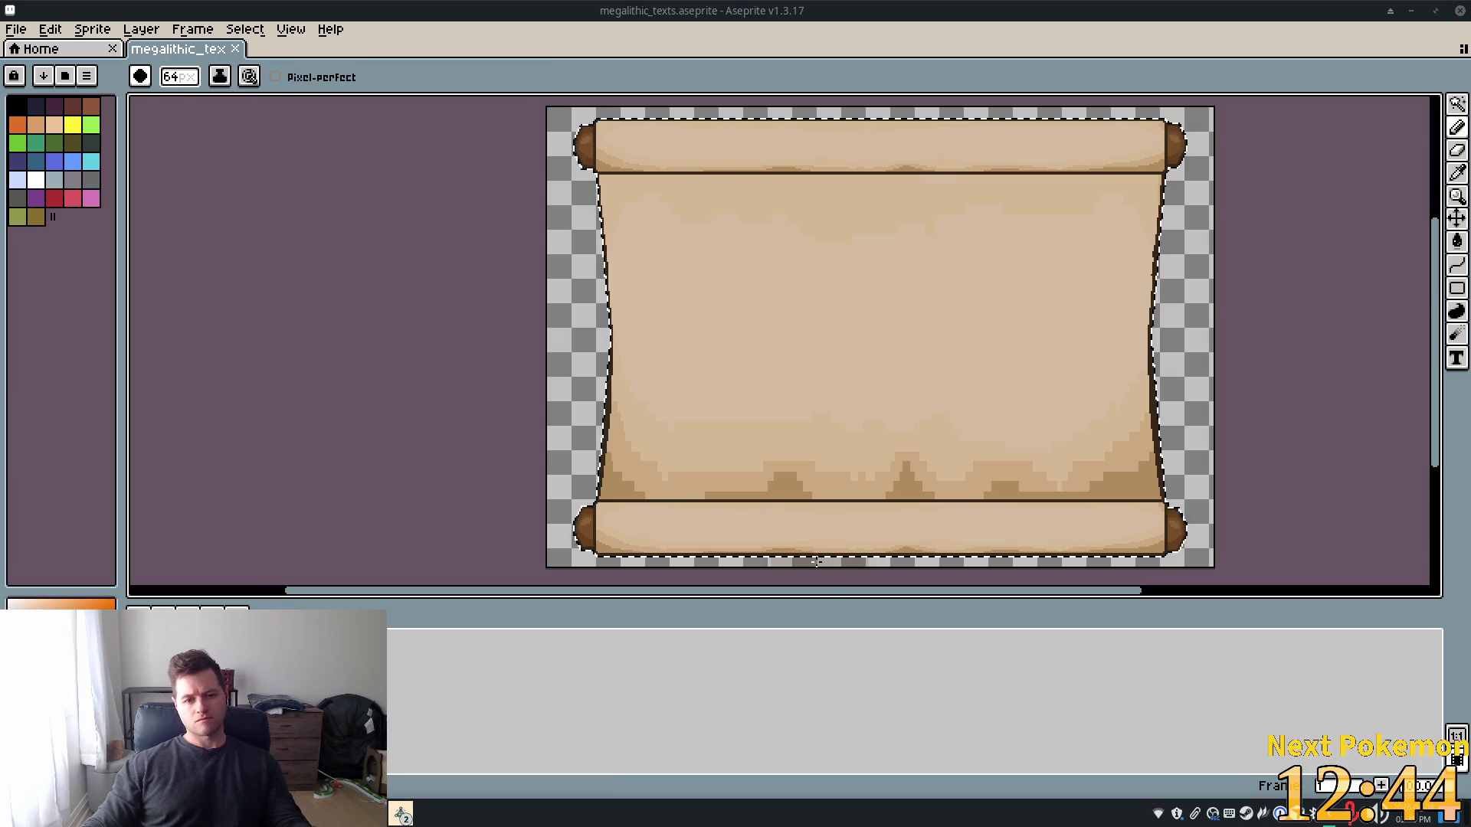
key("alt+Tab")
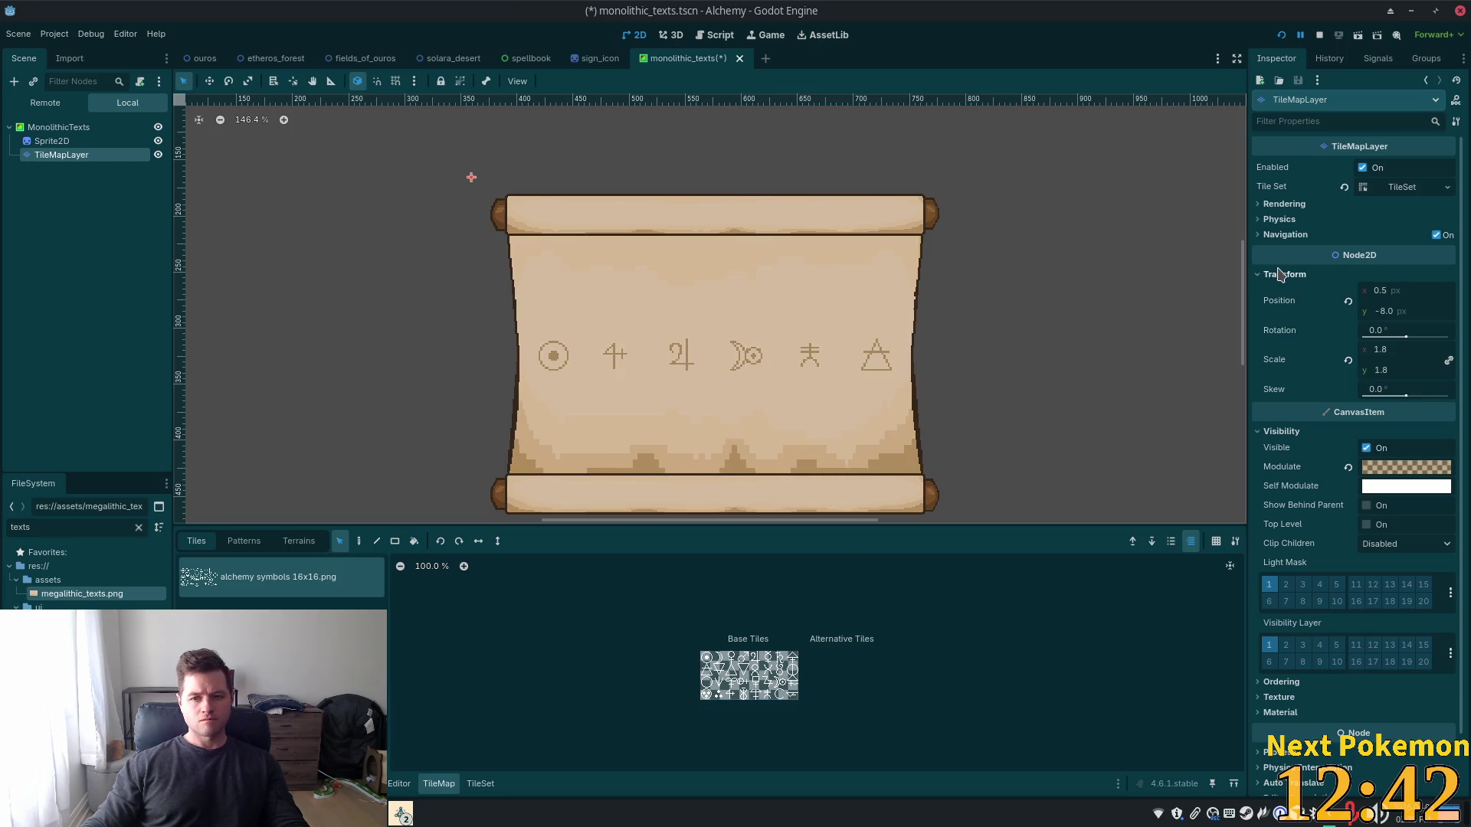
In the Alchemy debug game, open the rune-symbol scroll, walk left and right, then close it
left_click(401, 812)
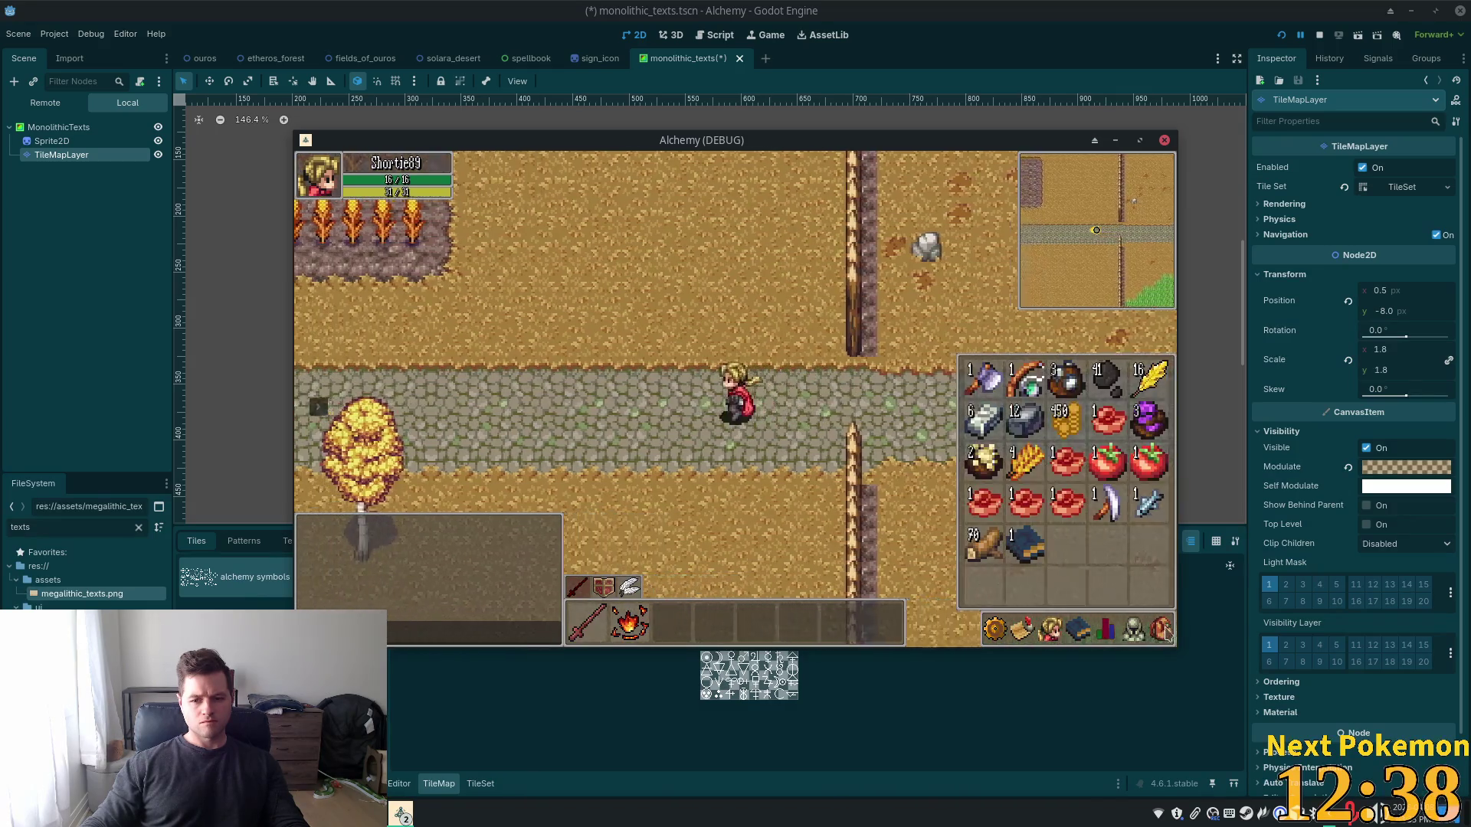
left_click(1025, 545)
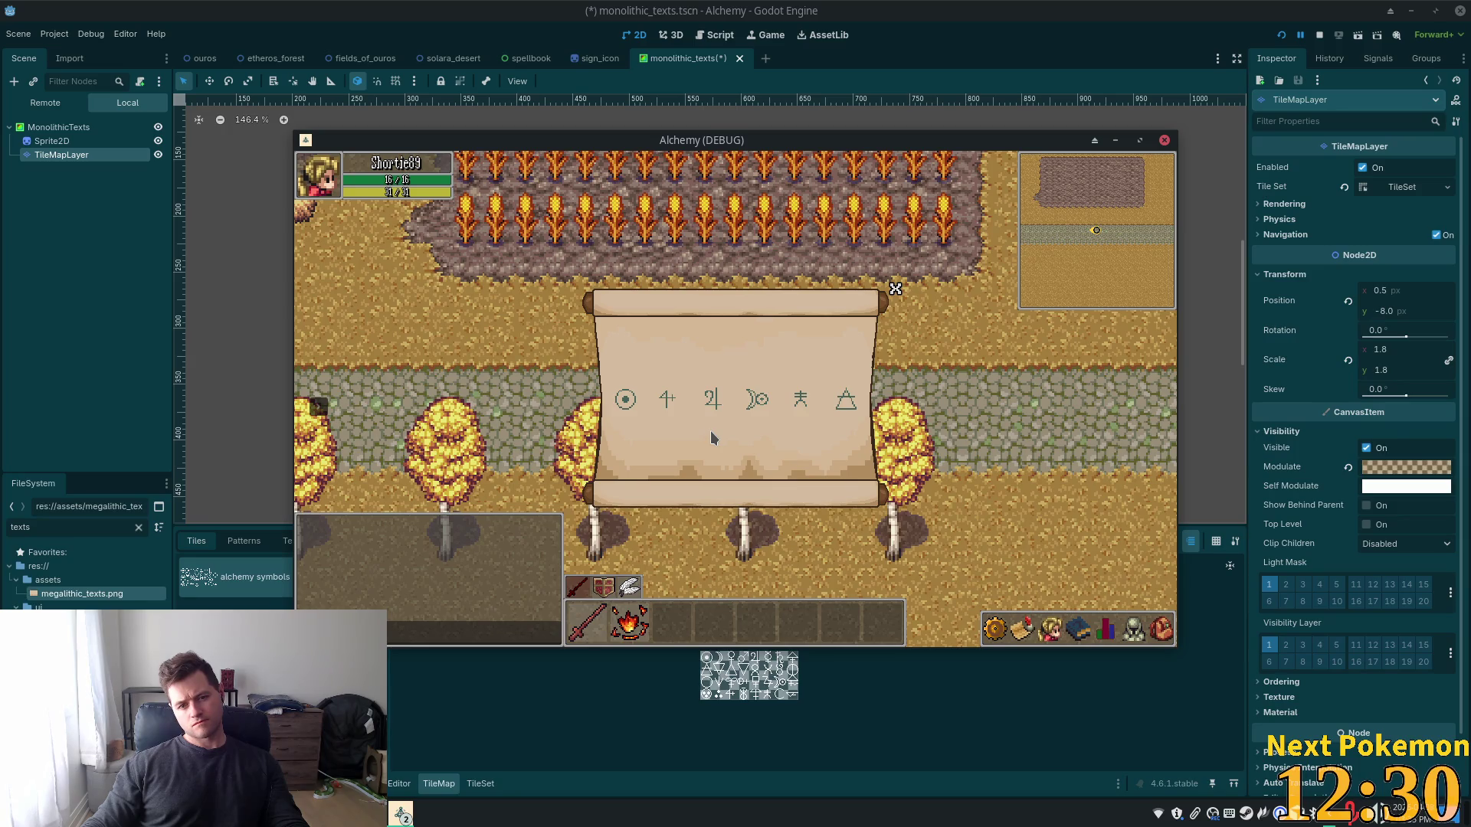
key("Left")
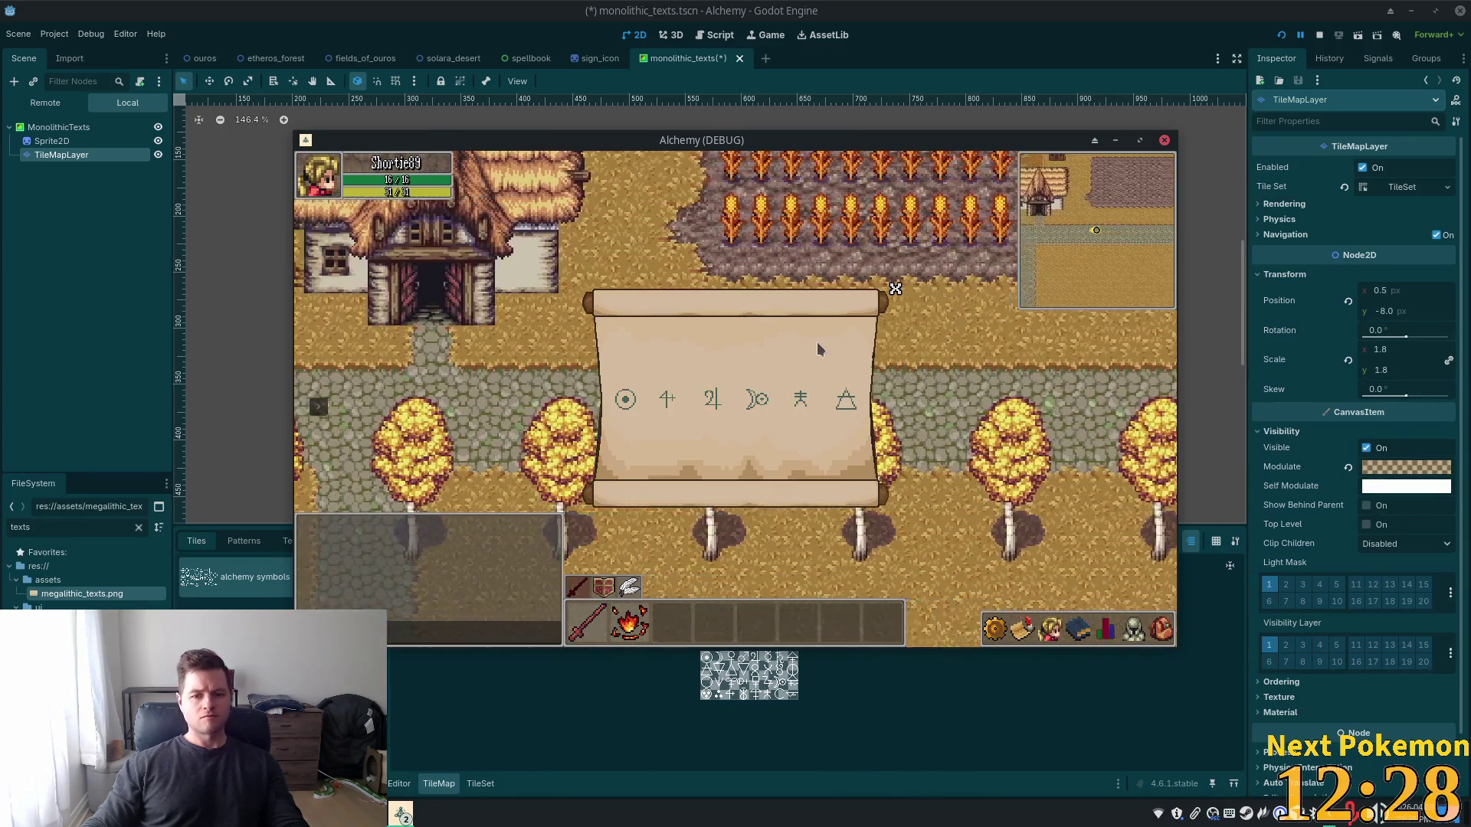
key("Left")
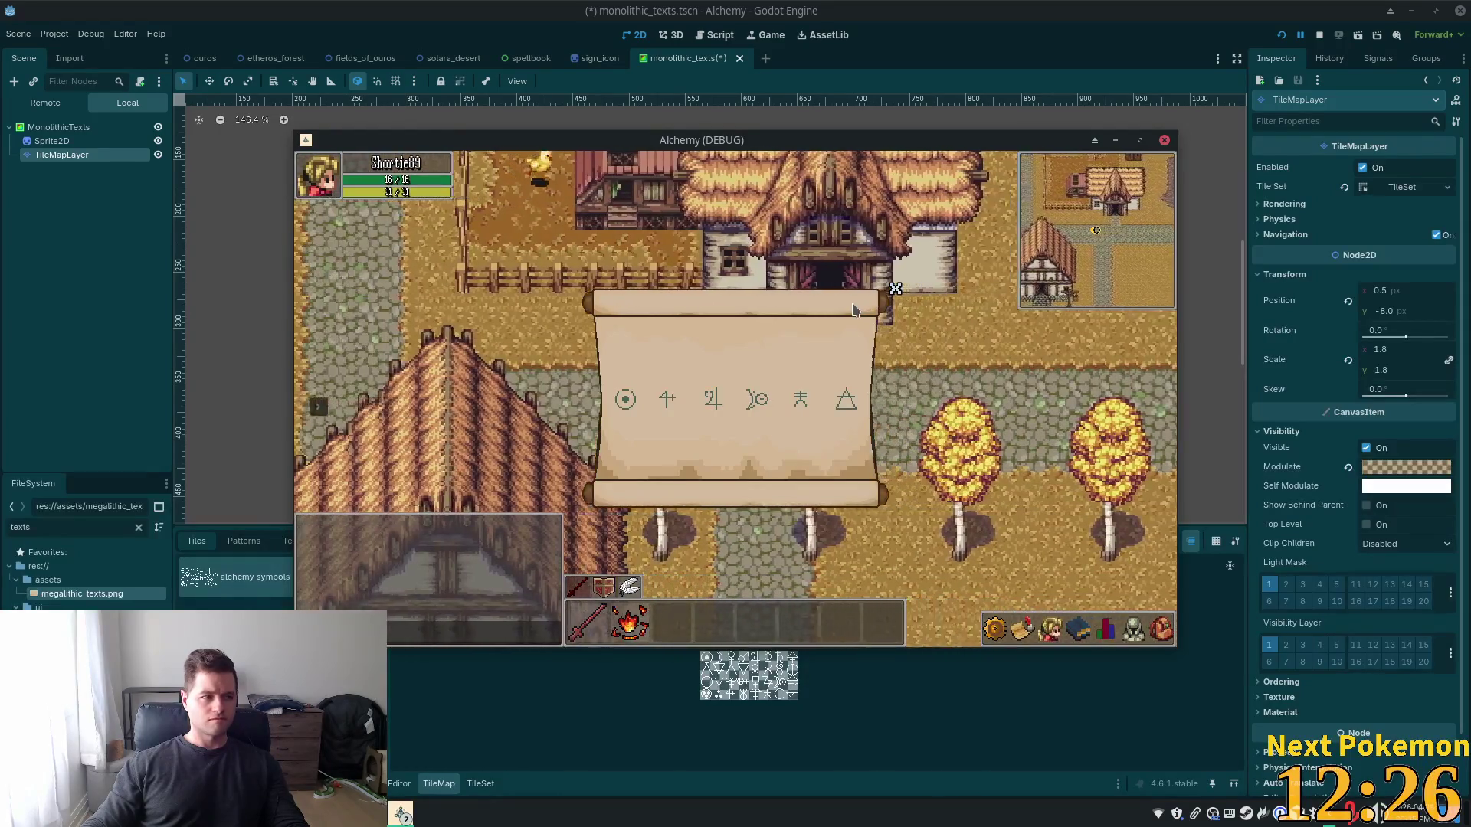
key("Left")
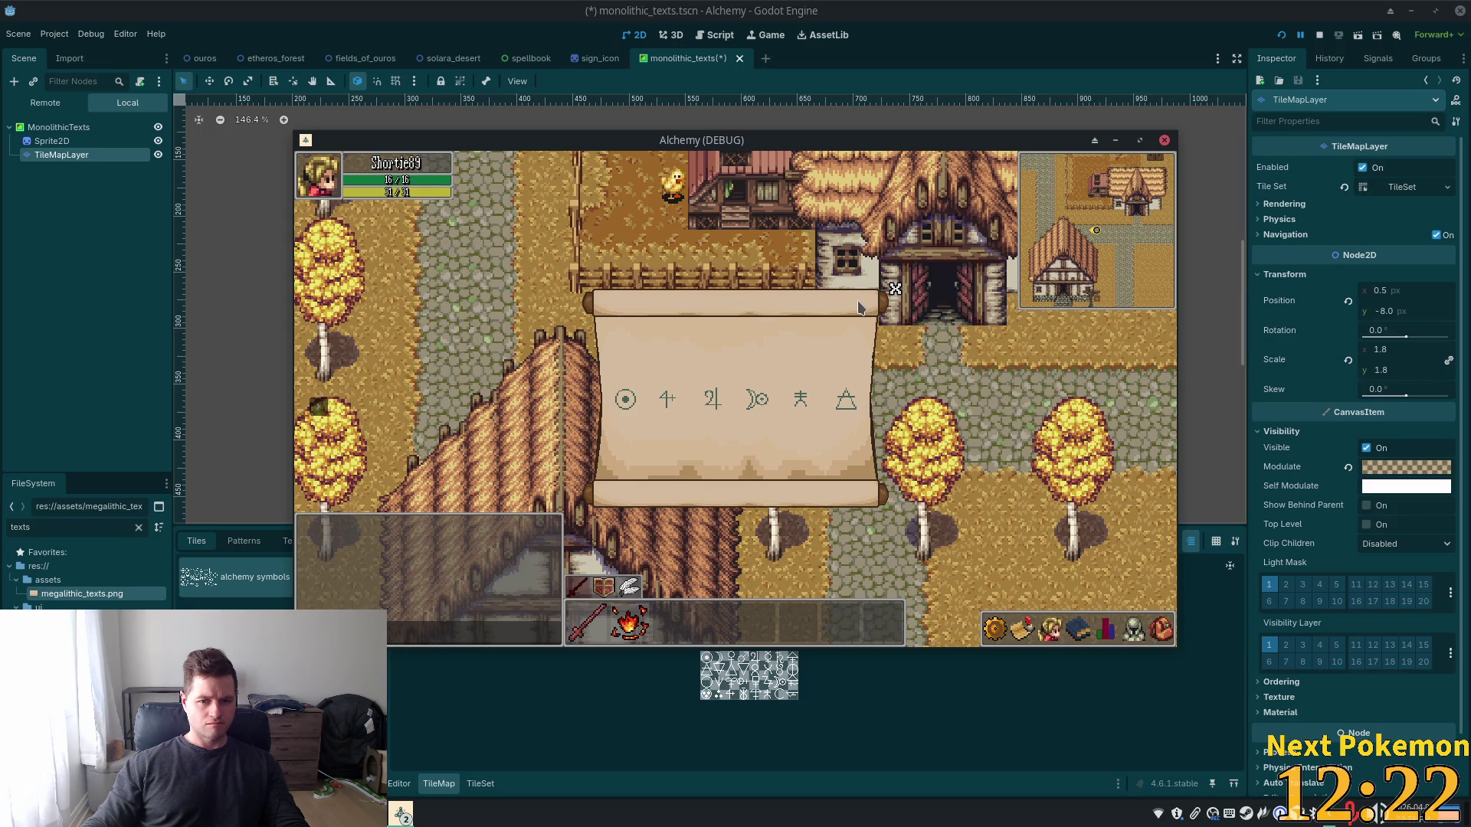
key("Right")
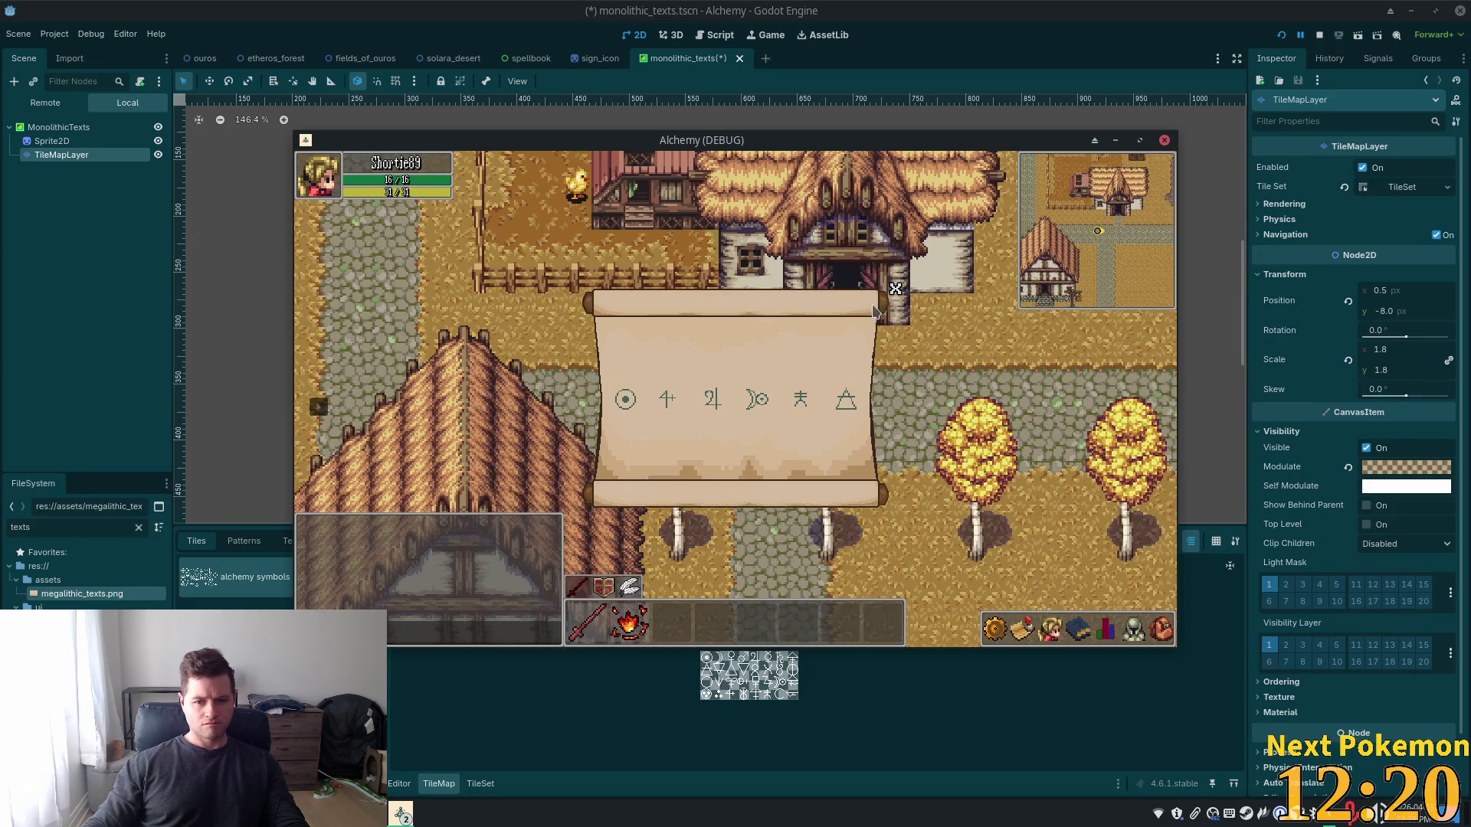
left_click(898, 293)
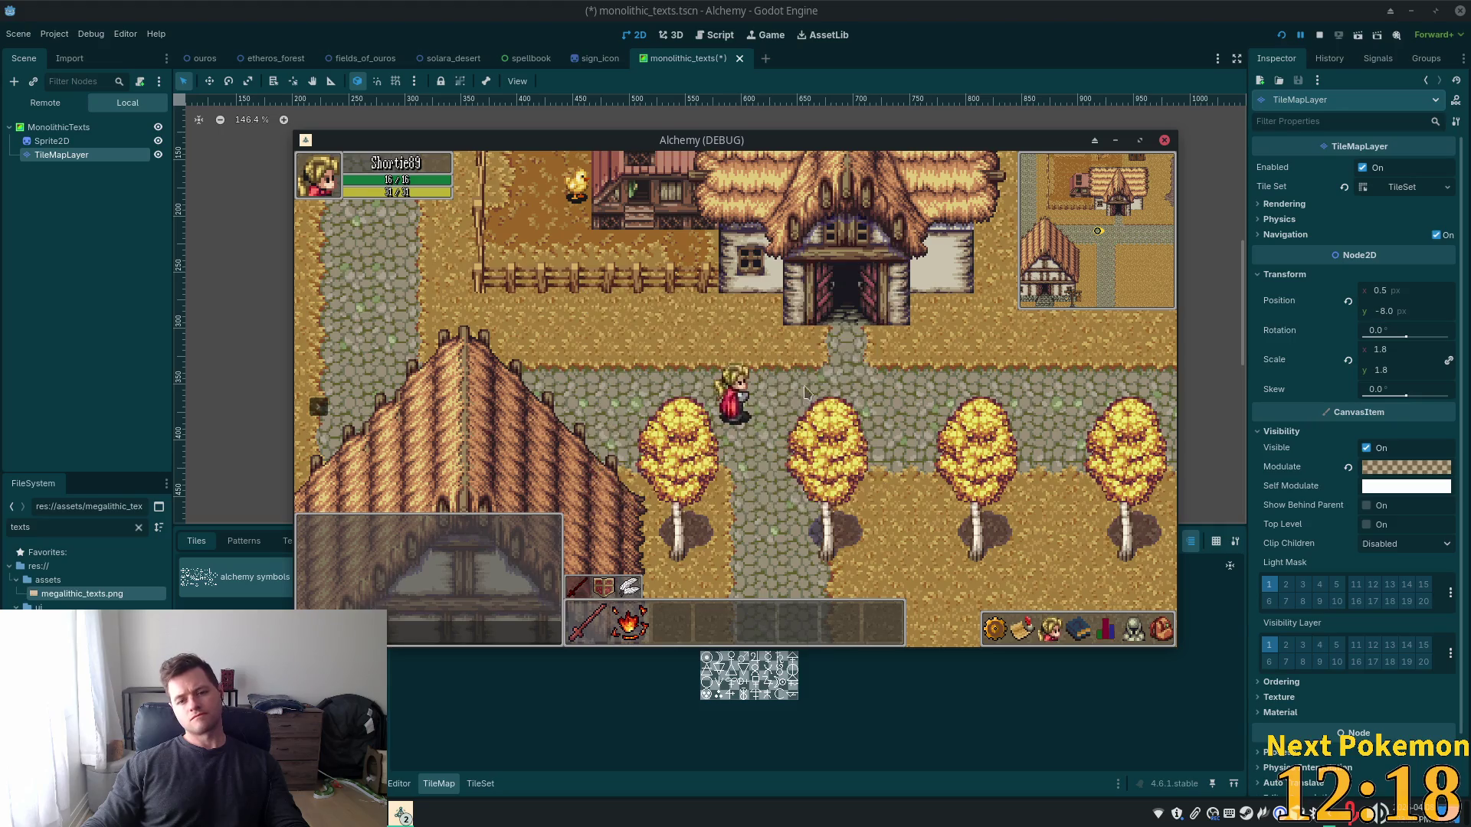
Walk the player up-left toward the houses of Ouros town
key("Up")
key("Left")
key("Left")
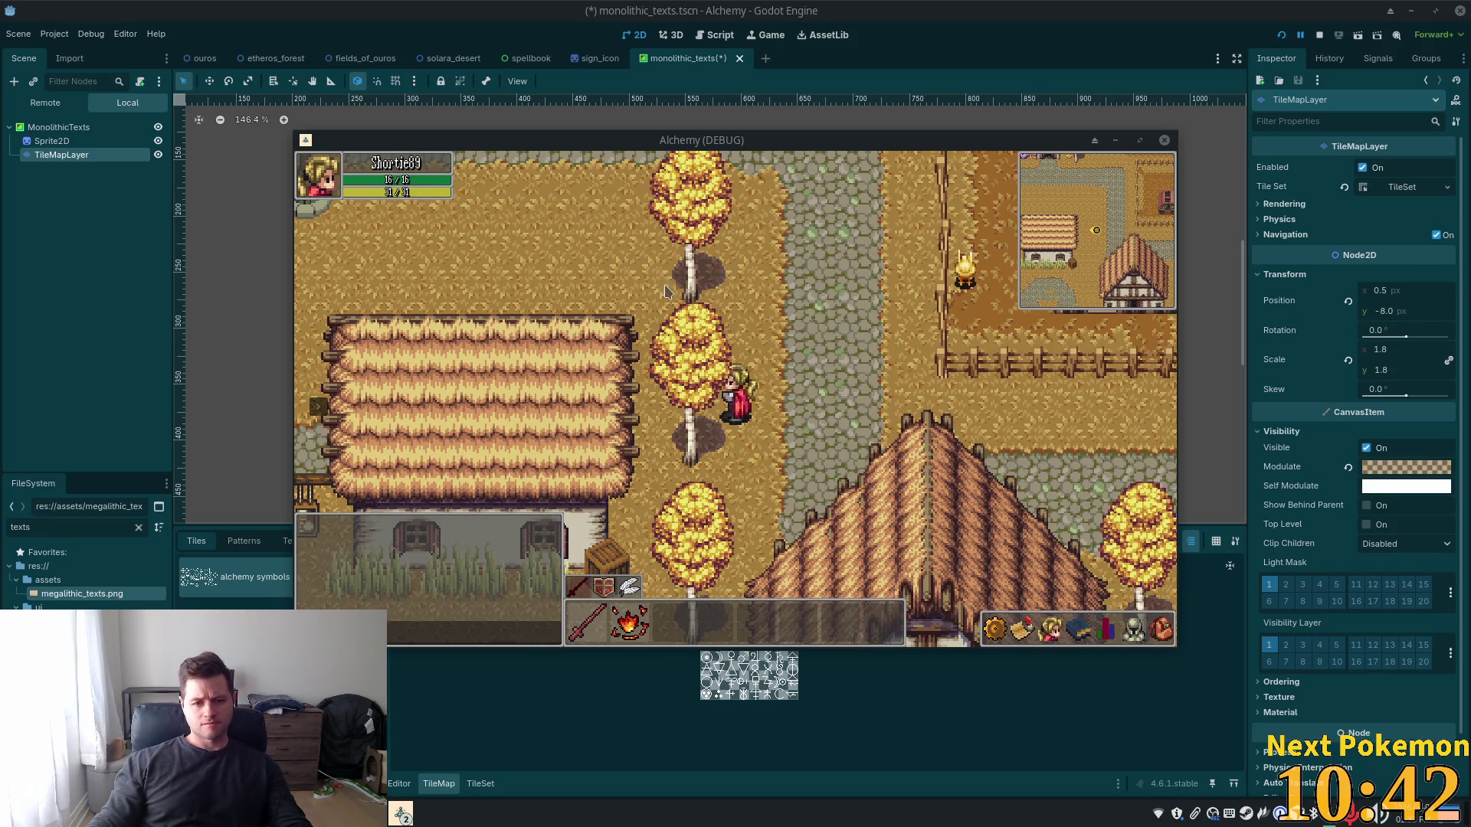
Walk the player up-left past the well, north to the inn, and west to the river
key("Up")
key("Left")
key("Up")
key("Left")
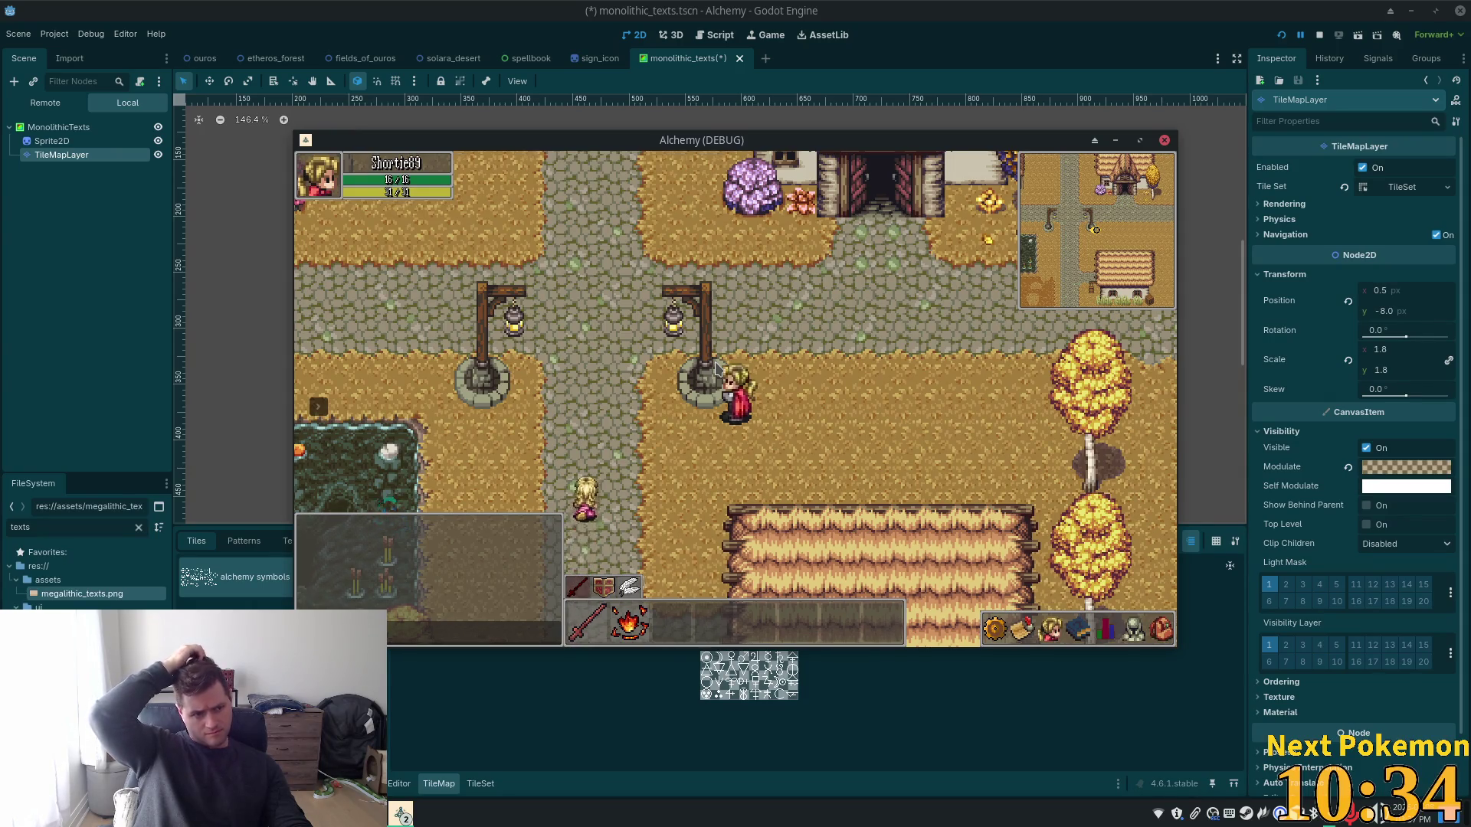
key("Up")
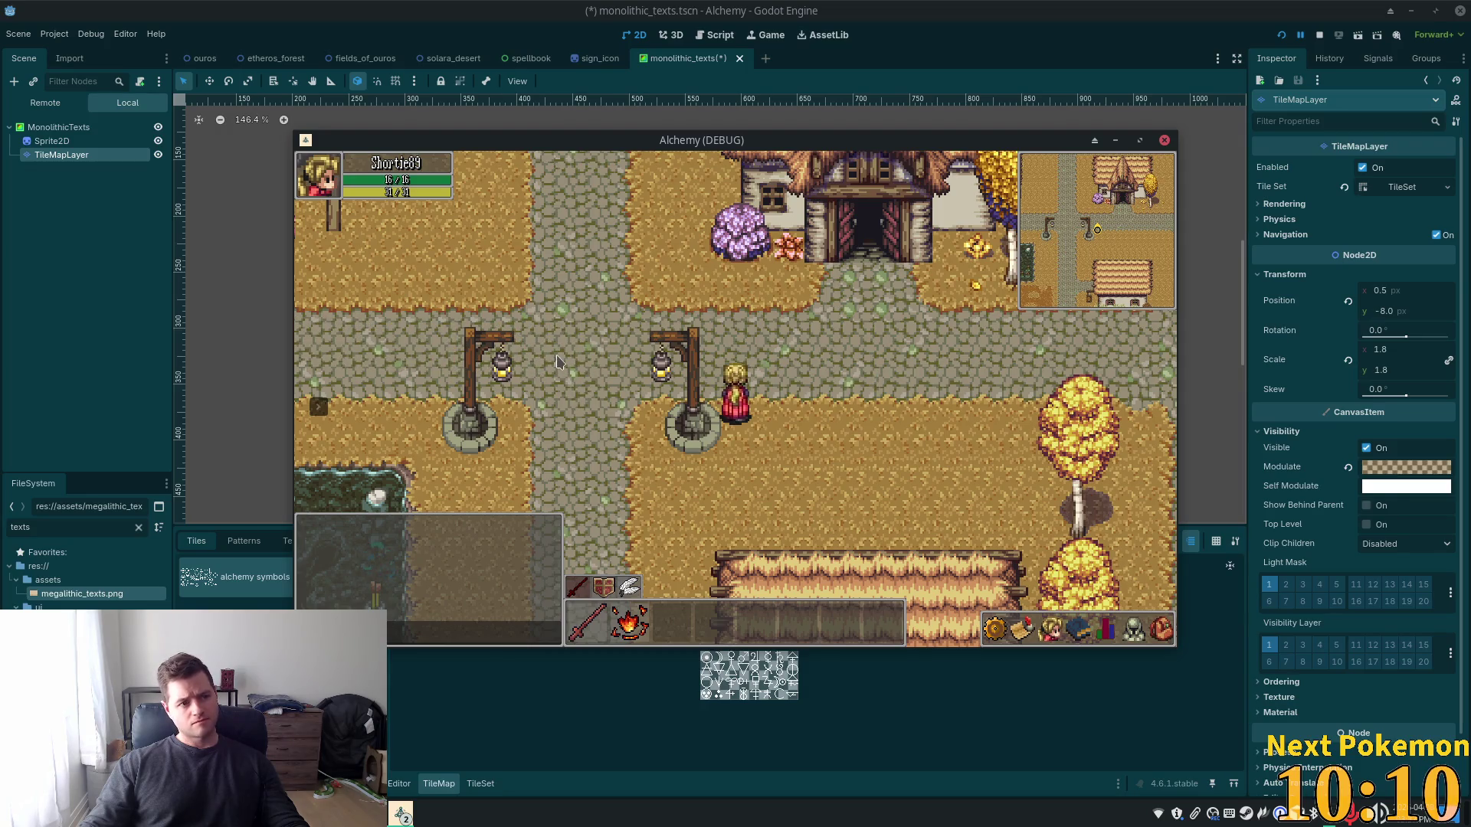
key("Up")
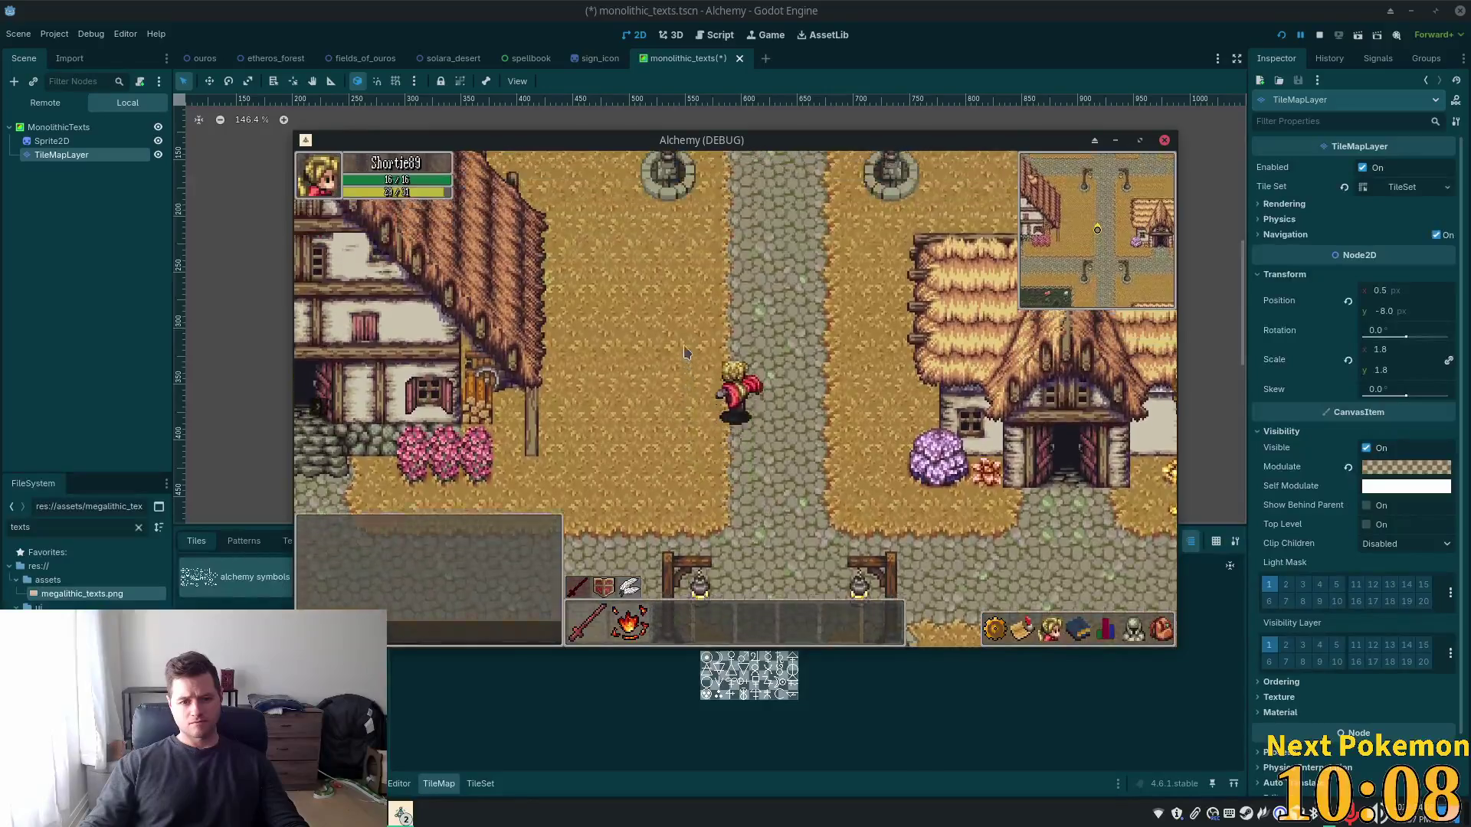
key("Left")
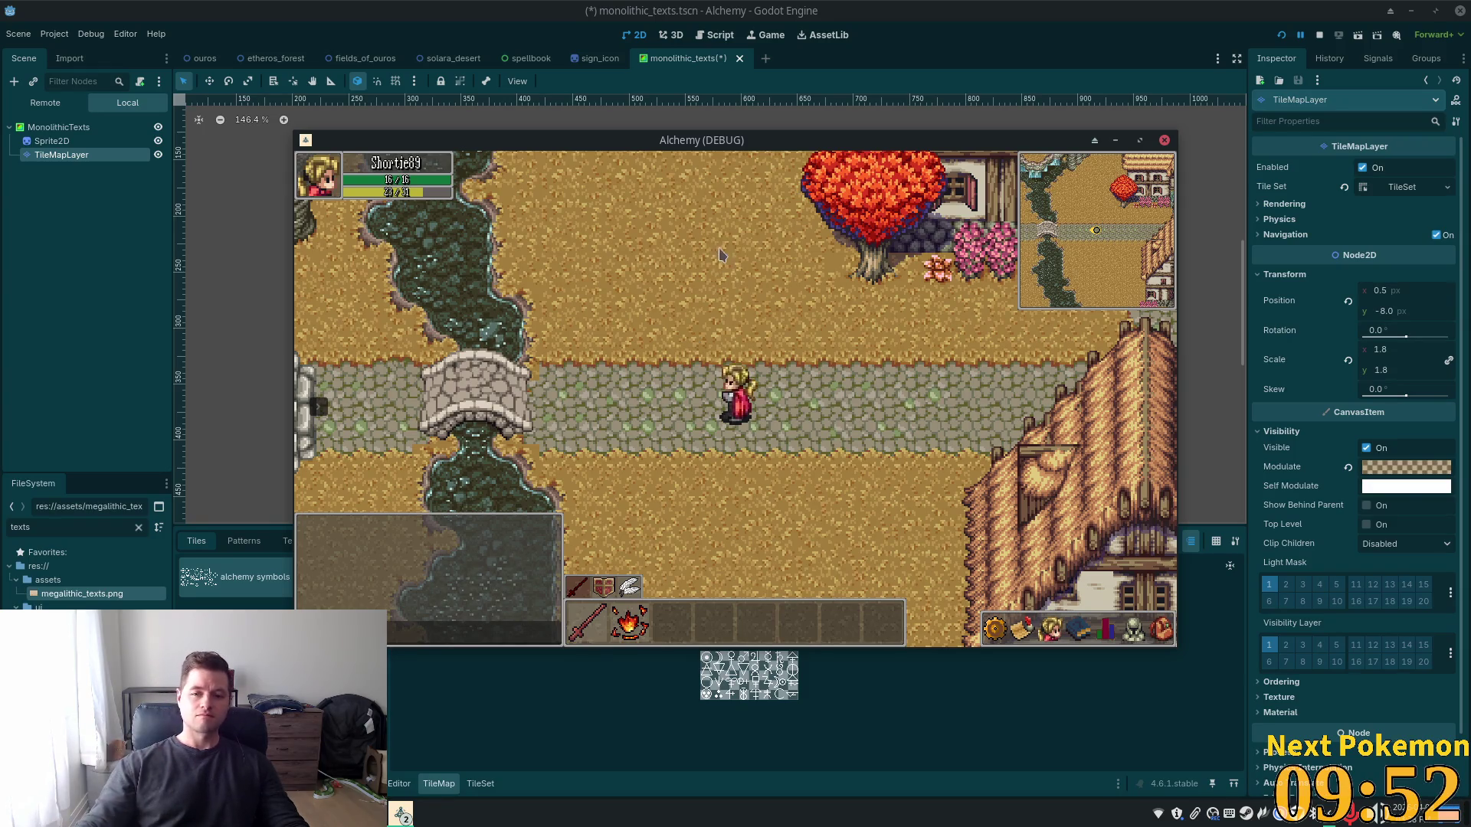
Walk right past the inn roof, then stop the debug game with F8
key("Right")
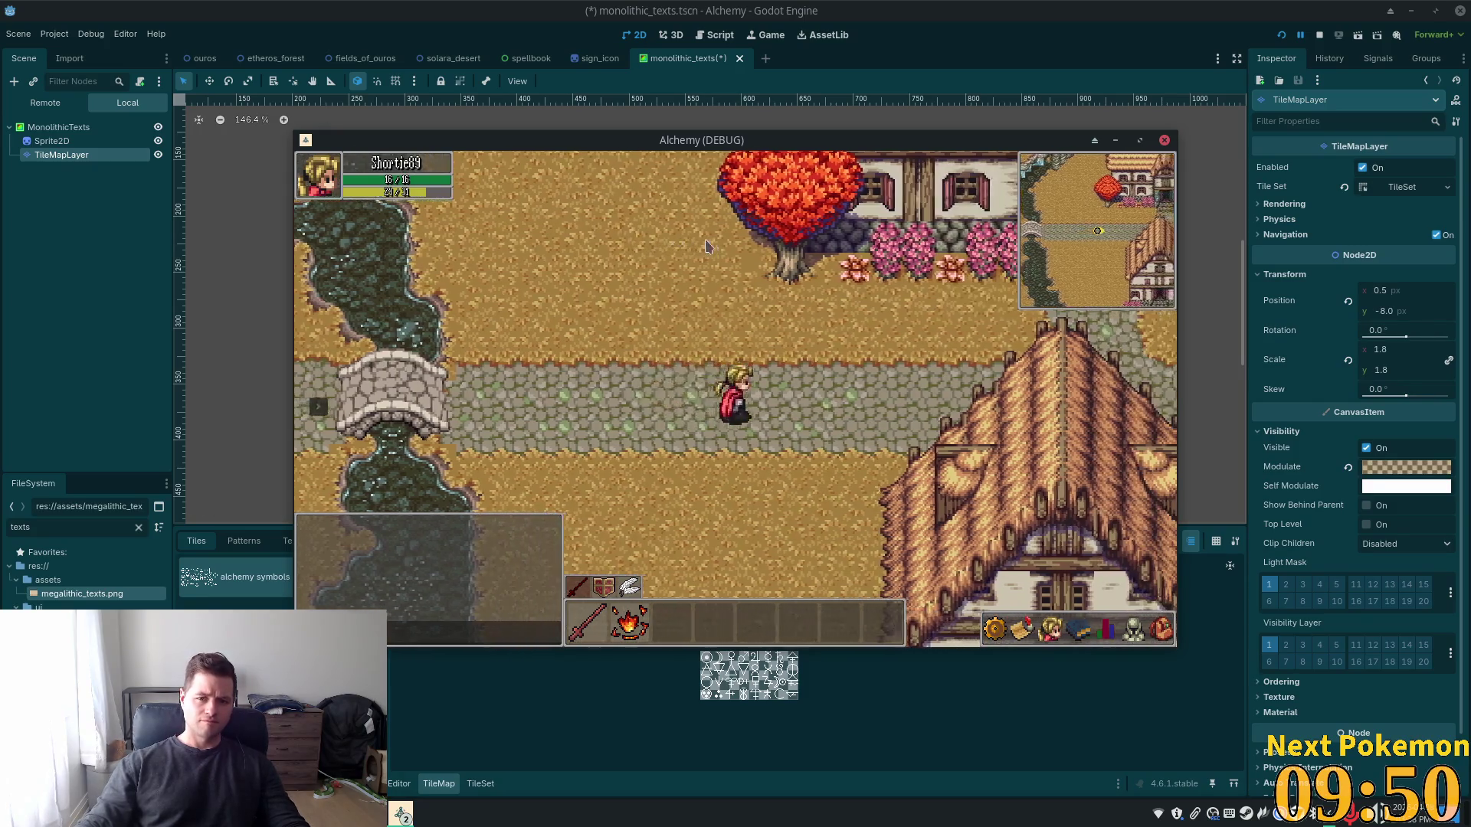
key("Right")
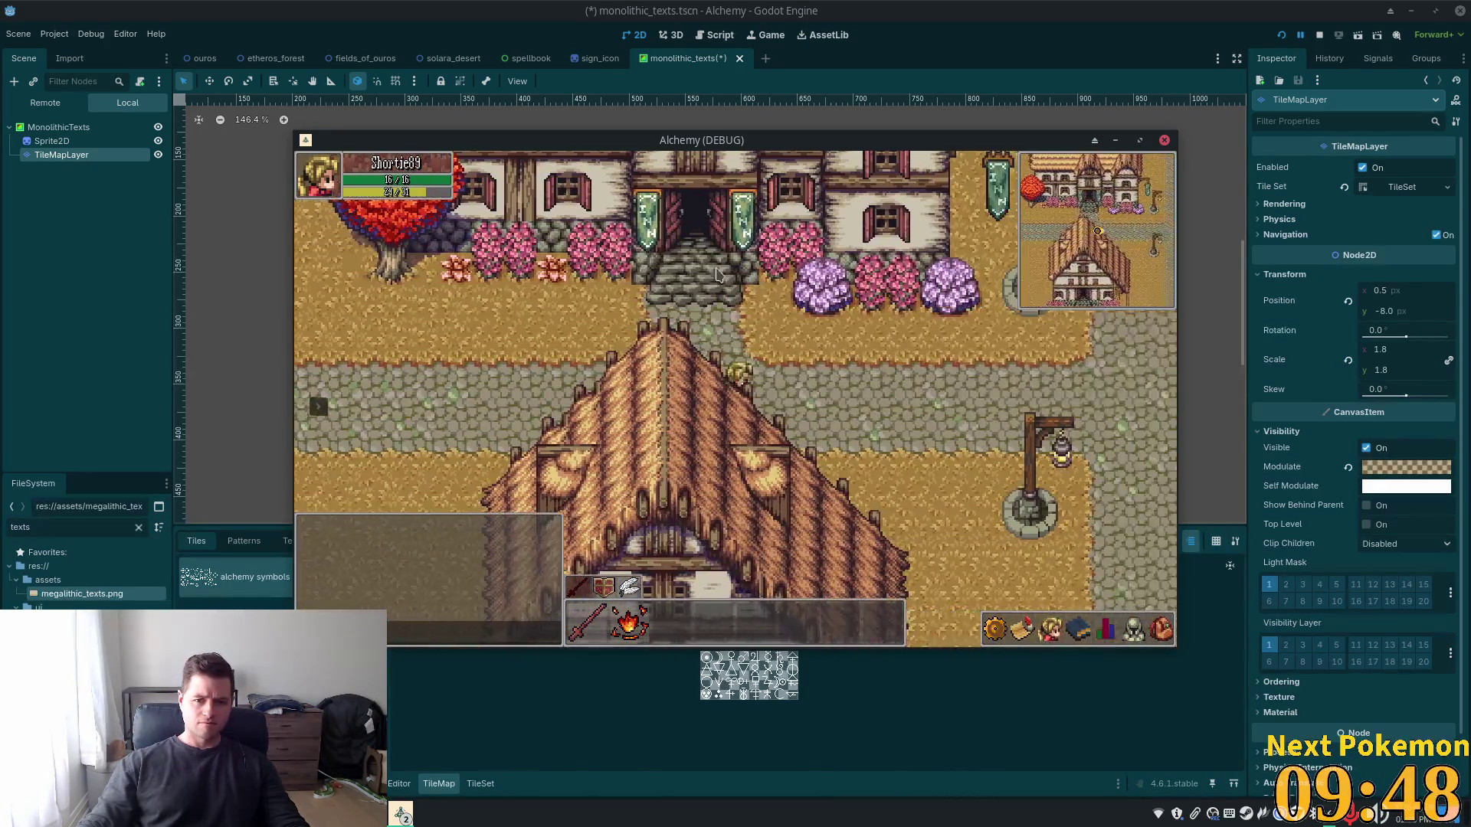
key("Right")
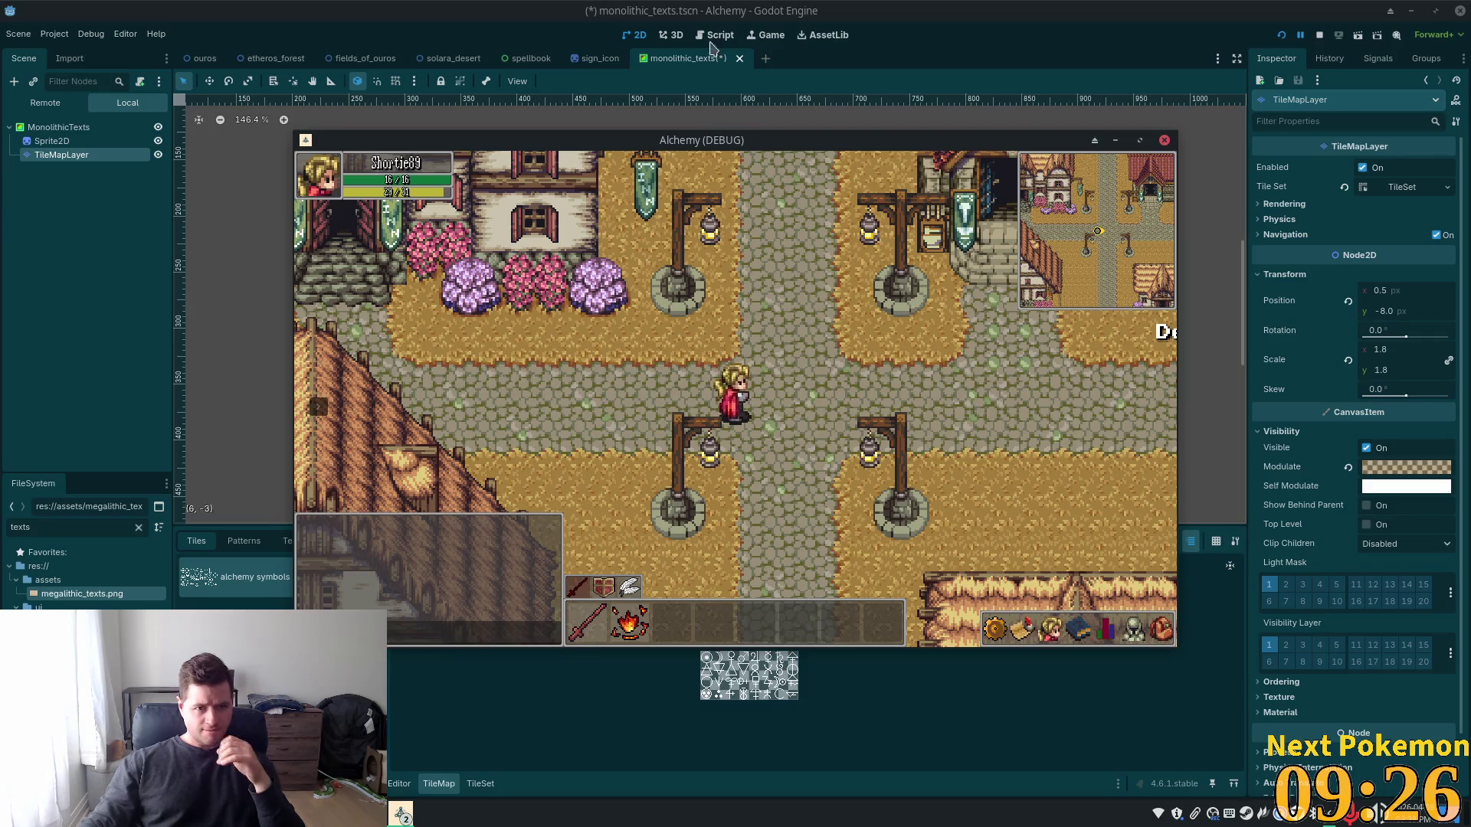
key("F8")
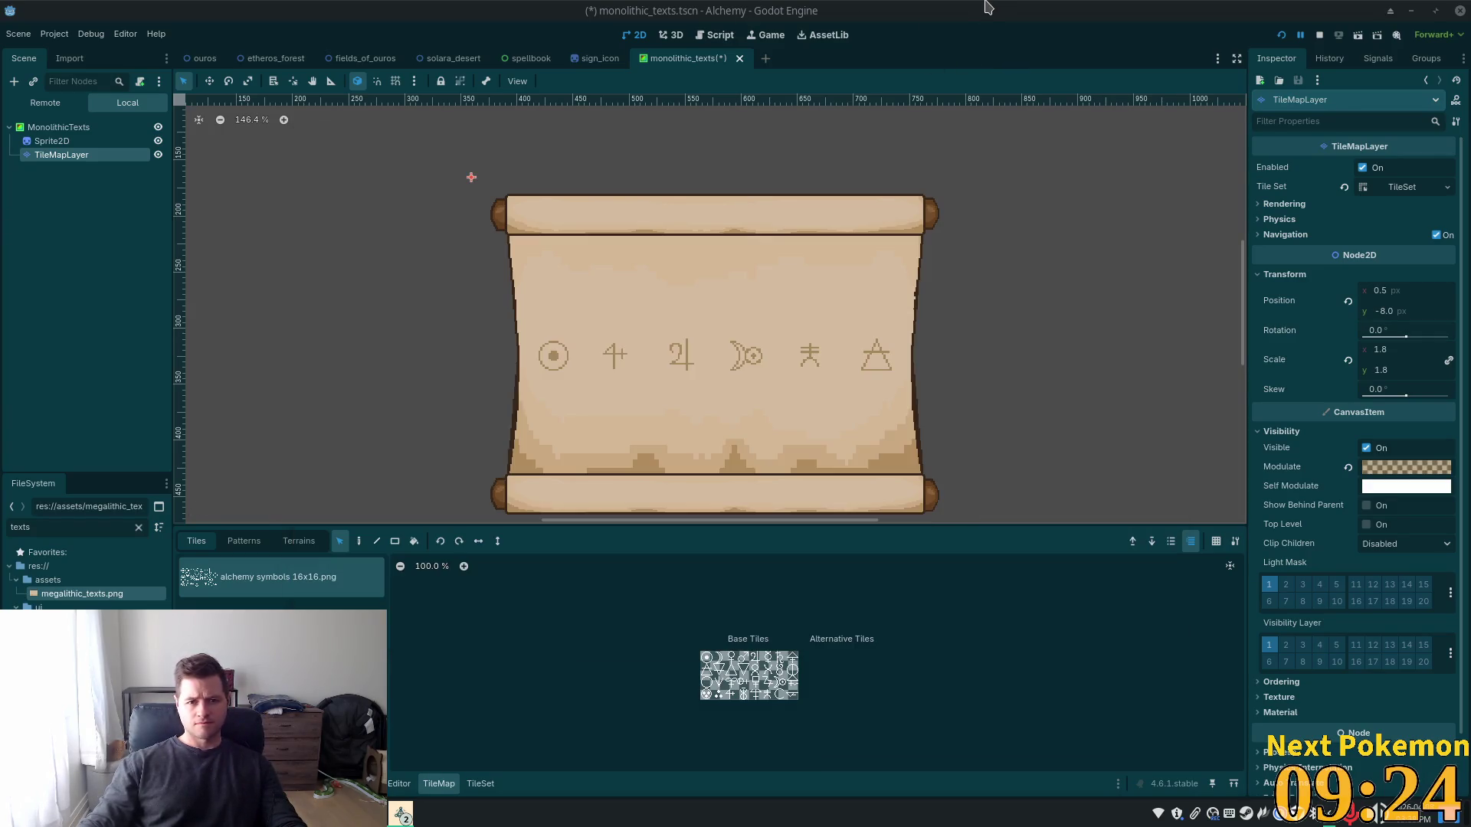
Save monolithic_texts.tscn with the refreshed scroll bearing six alchemy symbols
key("ctrl+s")
scroll(742, 174, "down", 4)
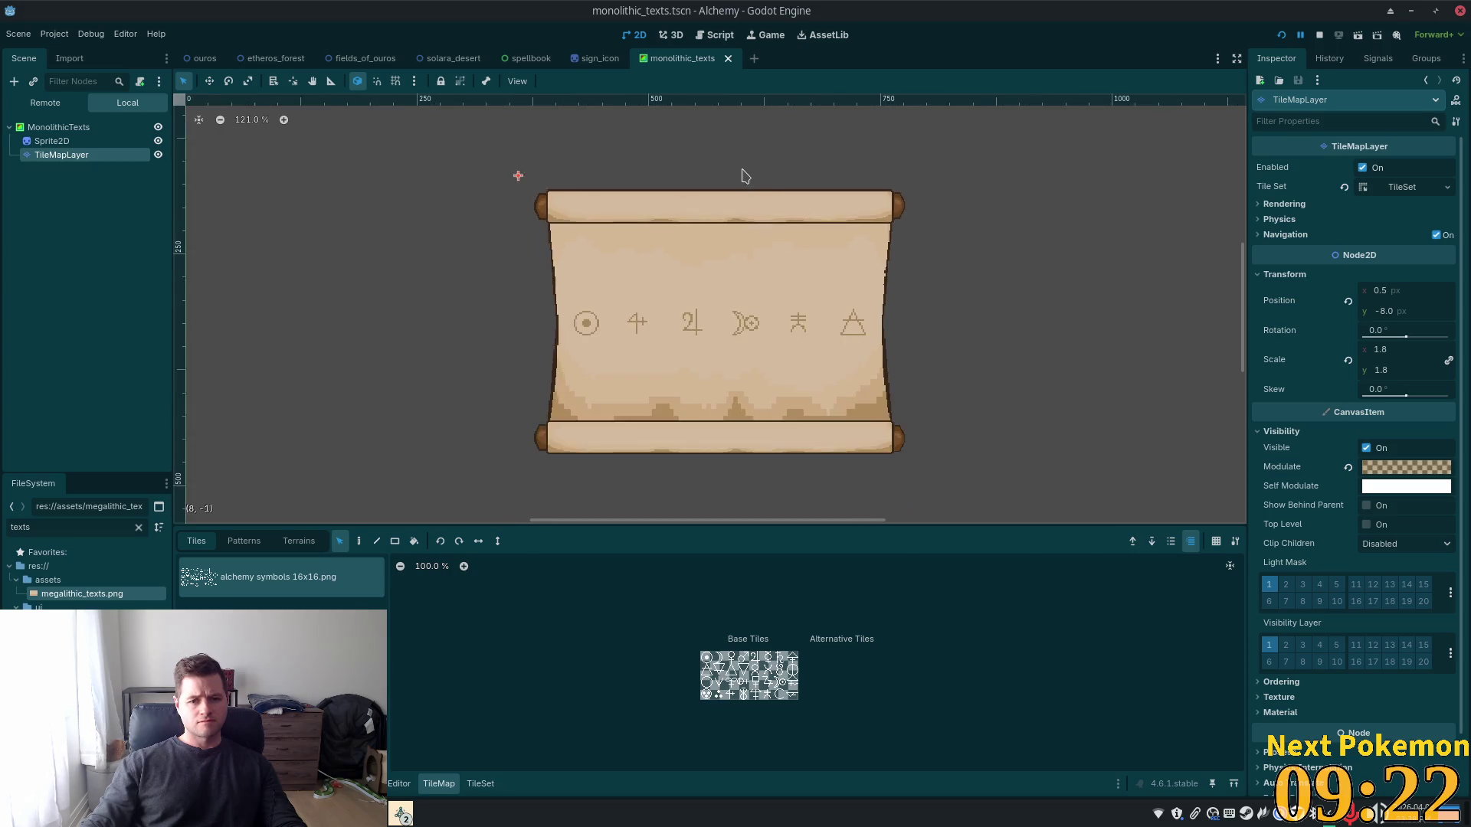
scroll(742, 174, "up", 5)
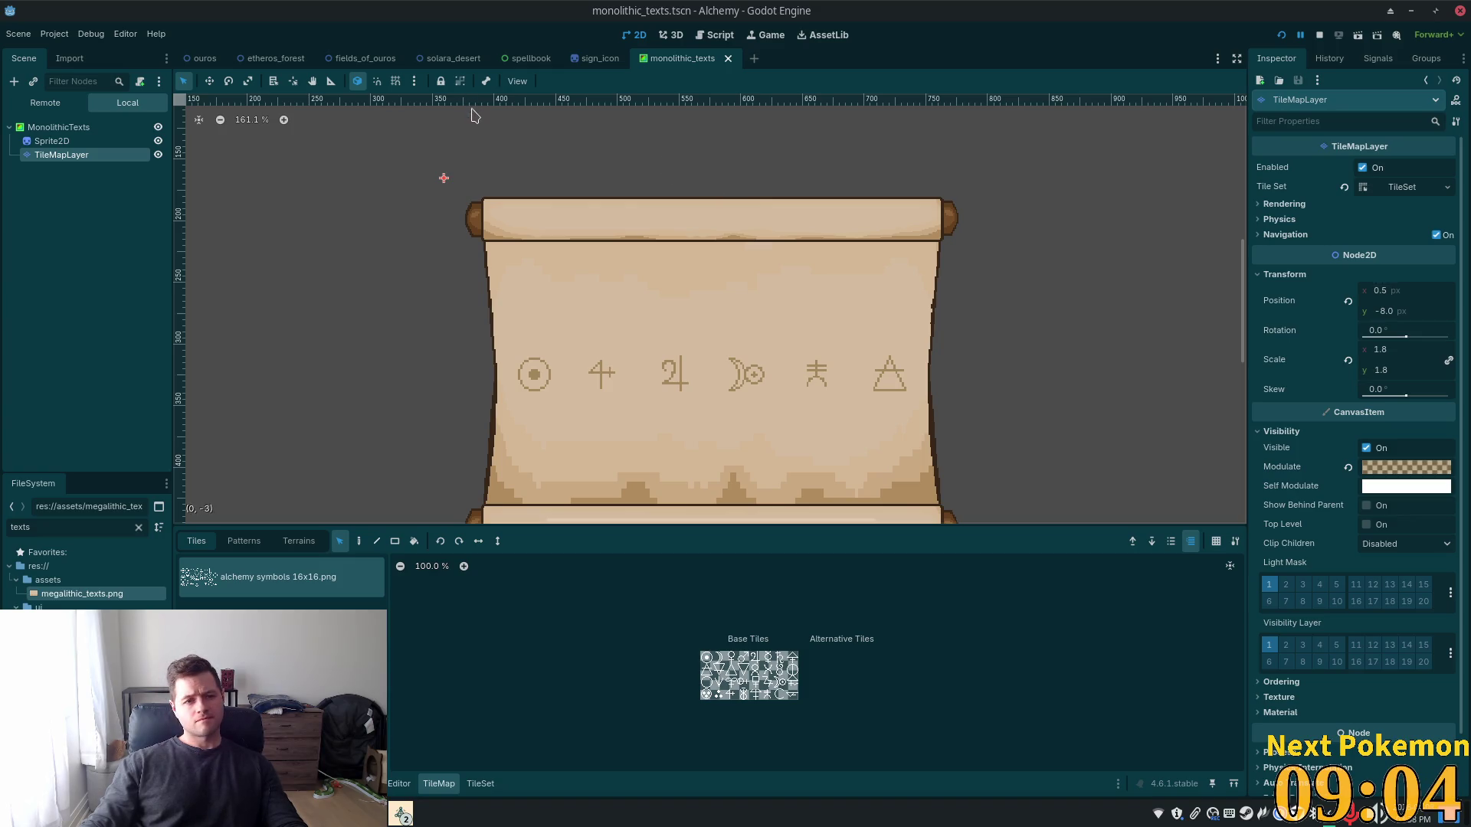
mouse_move(255, 63)
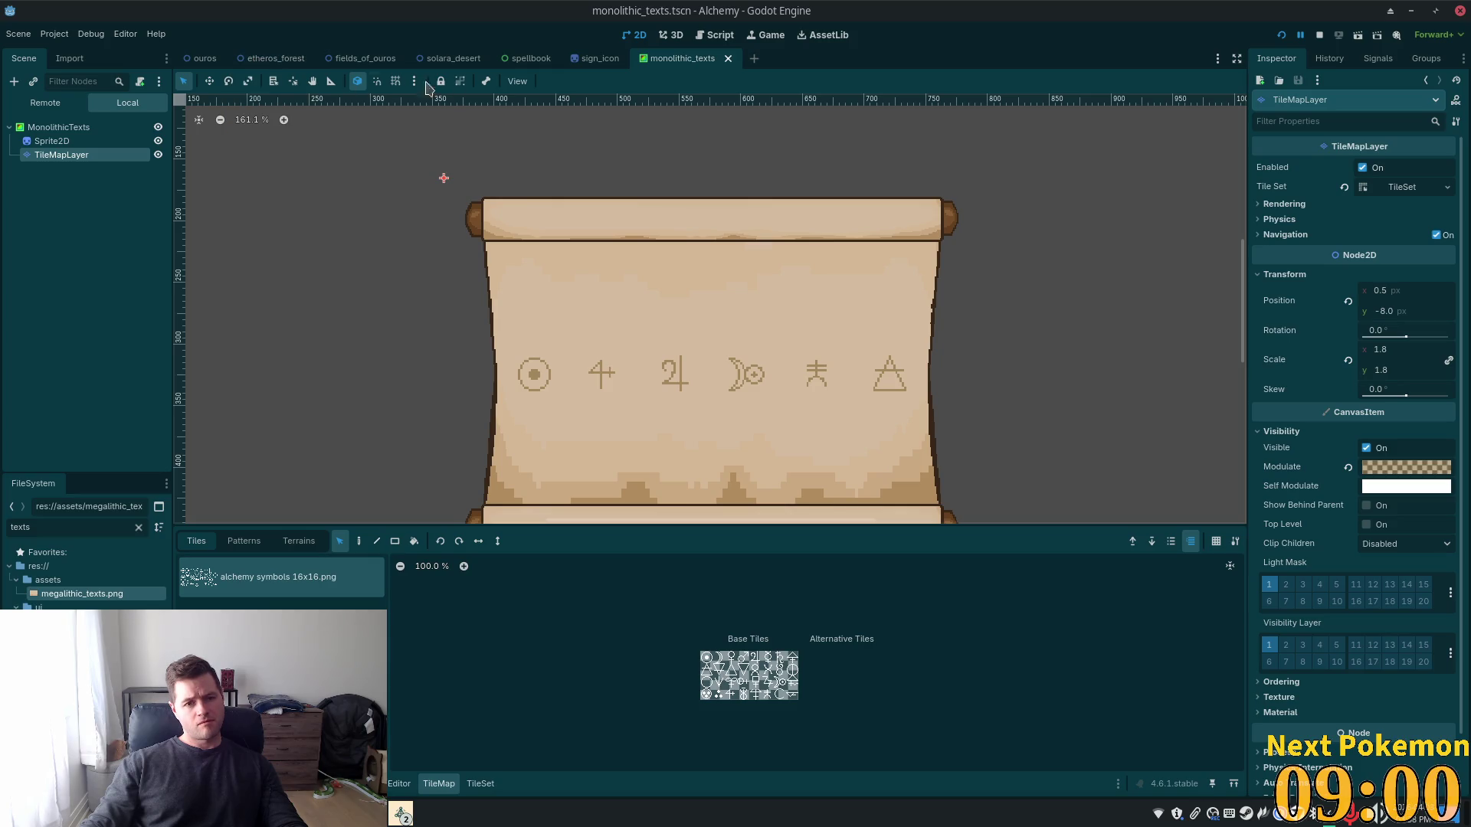
Open the ouros town scene, select the Ouros root node and frame the whole map
left_click(203, 59)
scroll(981, 267, "down", 8)
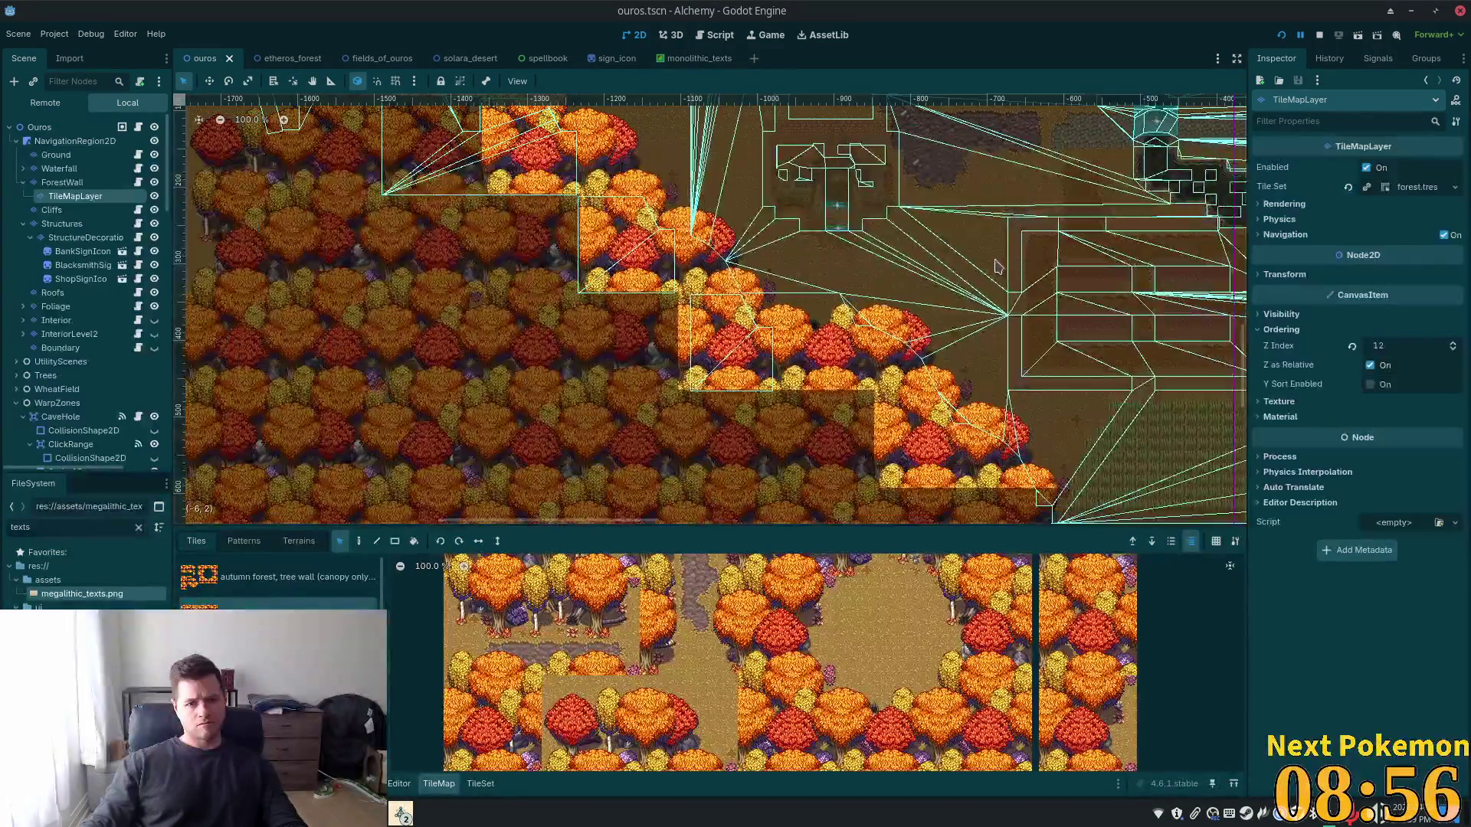
scroll(996, 268, "down", 5)
scroll(999, 268, "down", 6)
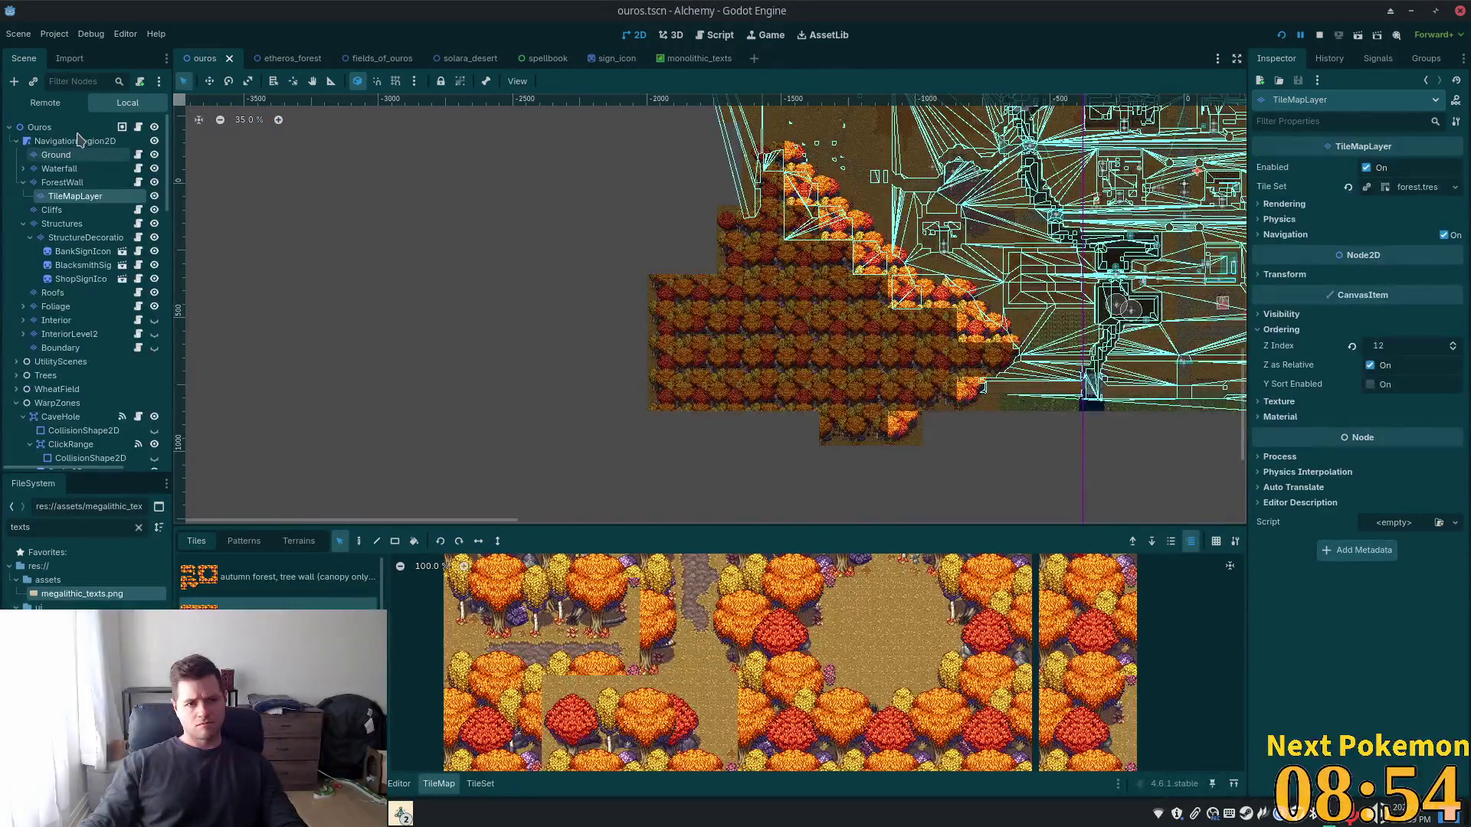
left_click(39, 127)
key("shift+f")
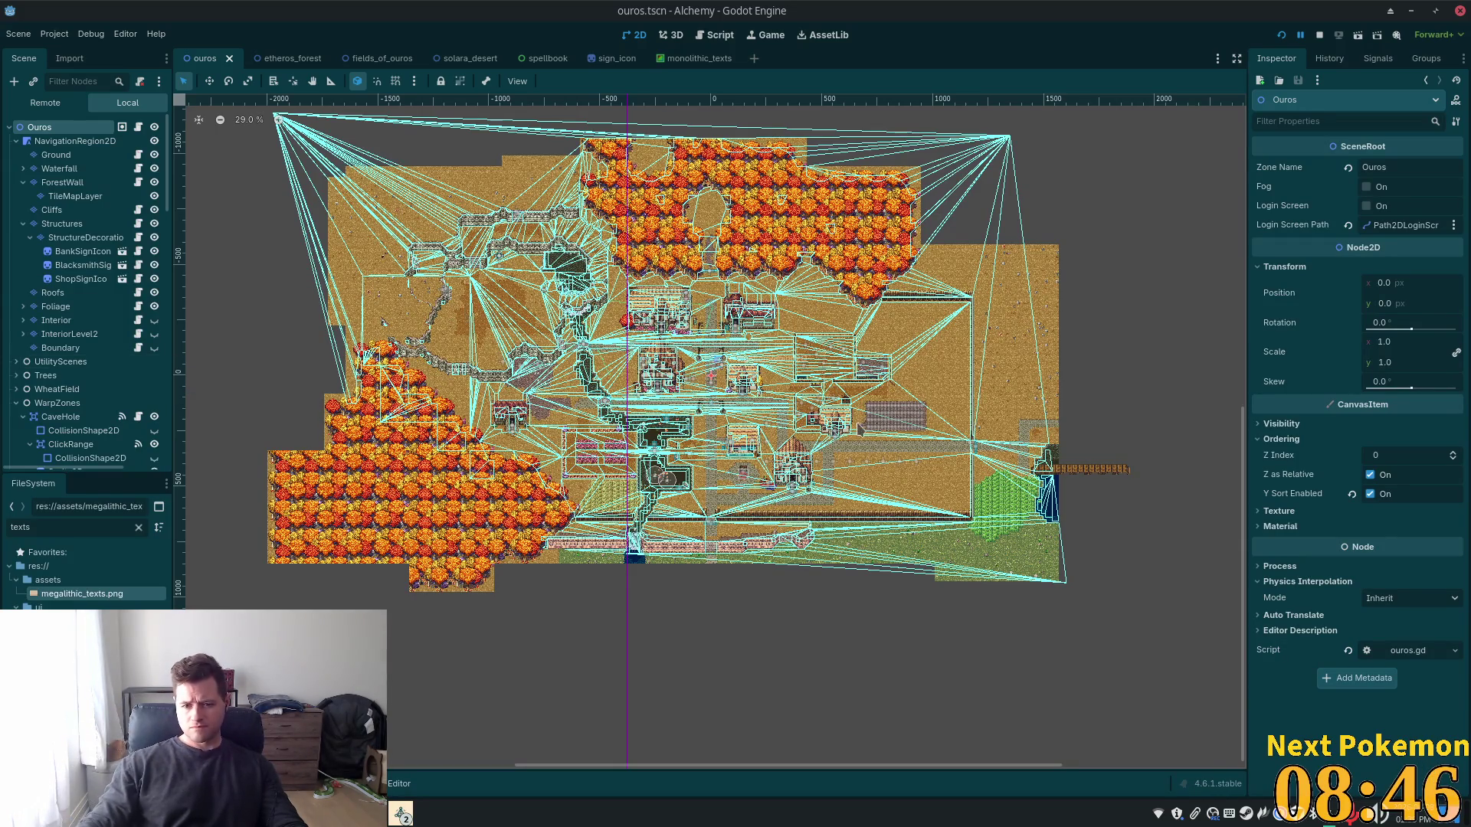
Darken the Ouros root's Modulate colour to dark grey in the colour picker
left_click(1321, 426)
left_click(1386, 459)
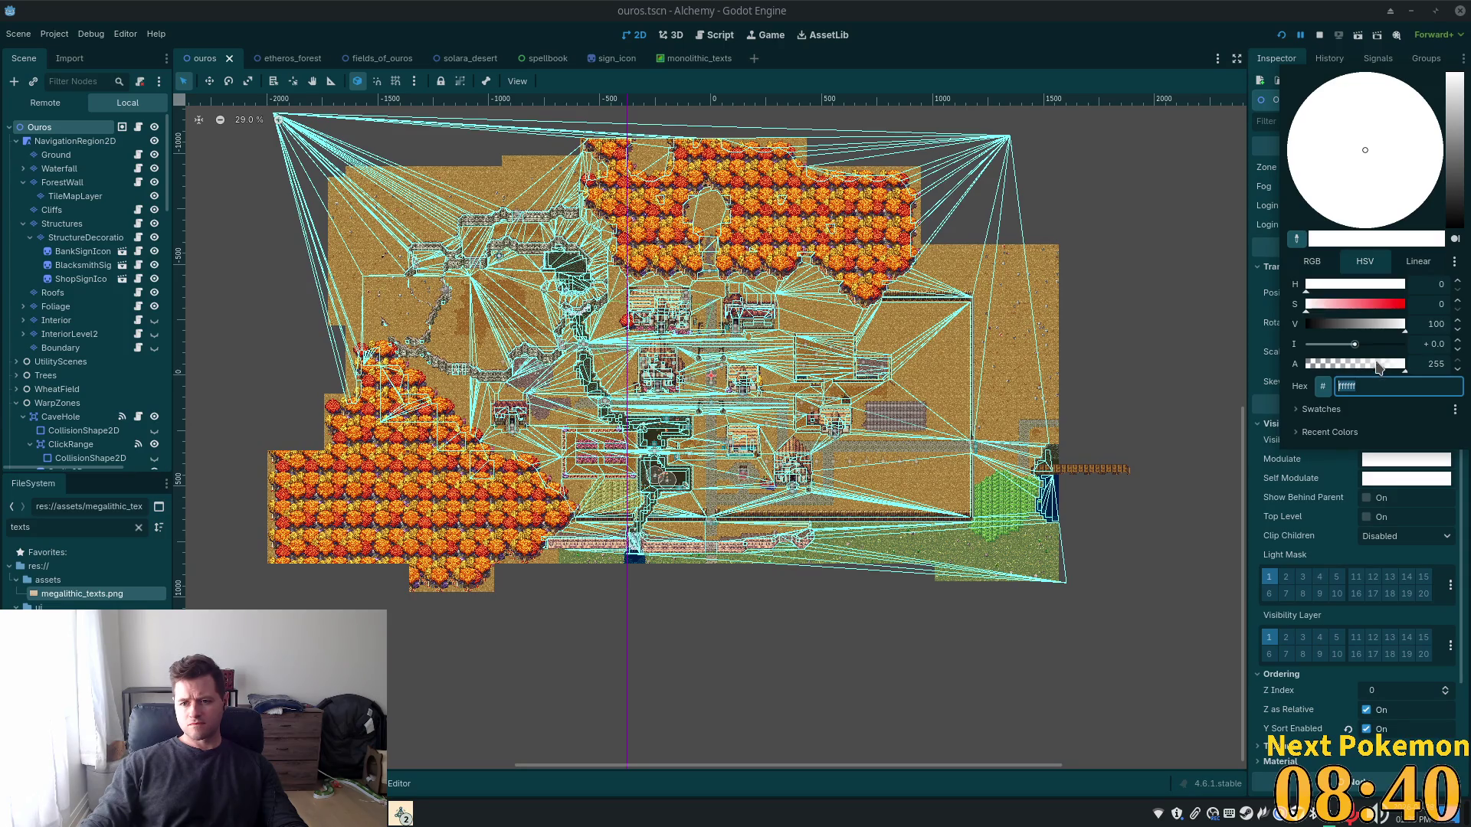
mouse_move(1369, 333)
left_mouse_down()
mouse_move(1333, 333)
mouse_move(1419, 329)
left_mouse_up()
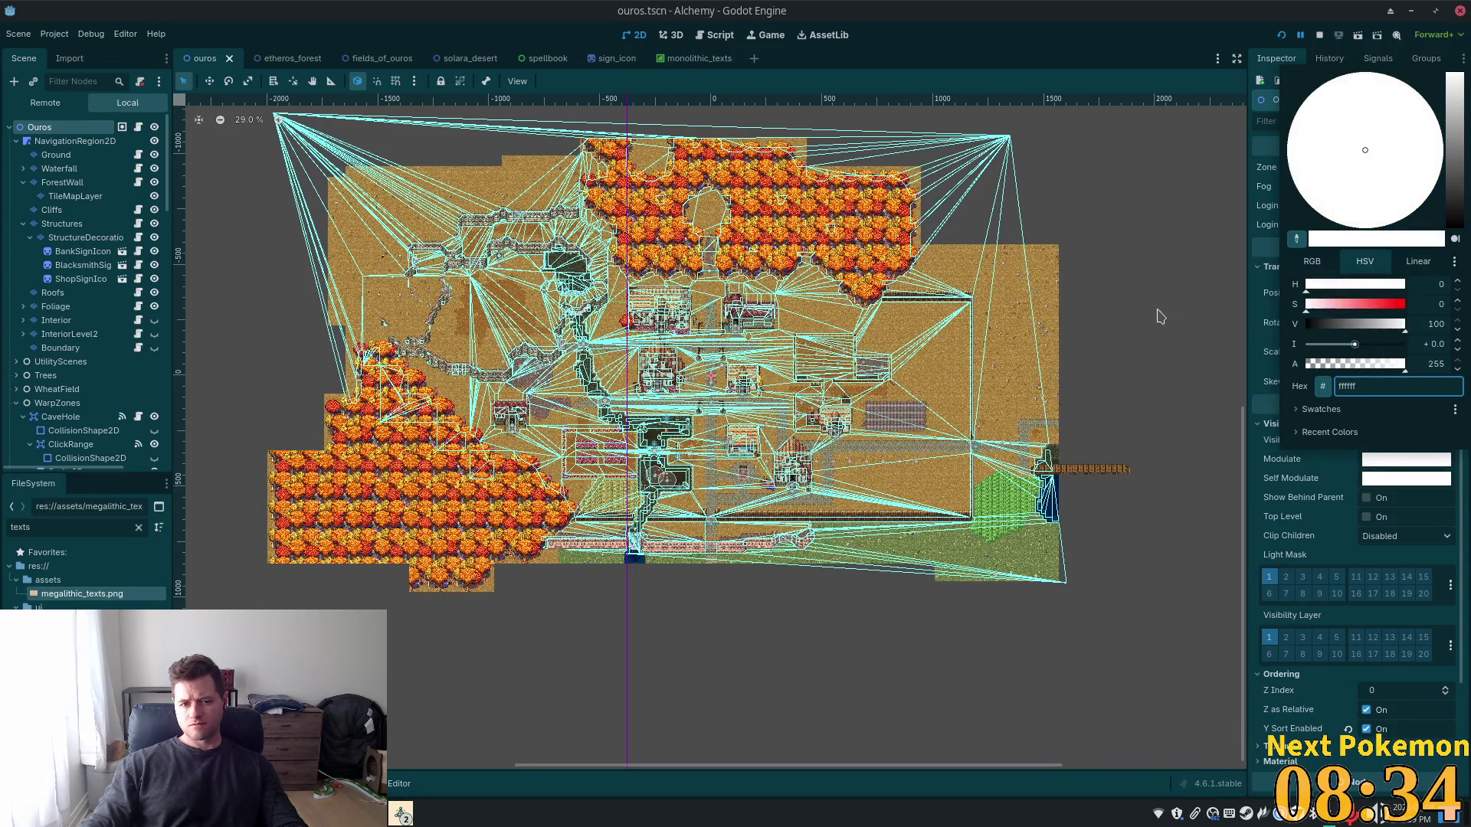
scroll(842, 318, "up", 3)
scroll(648, 373, "up", 10)
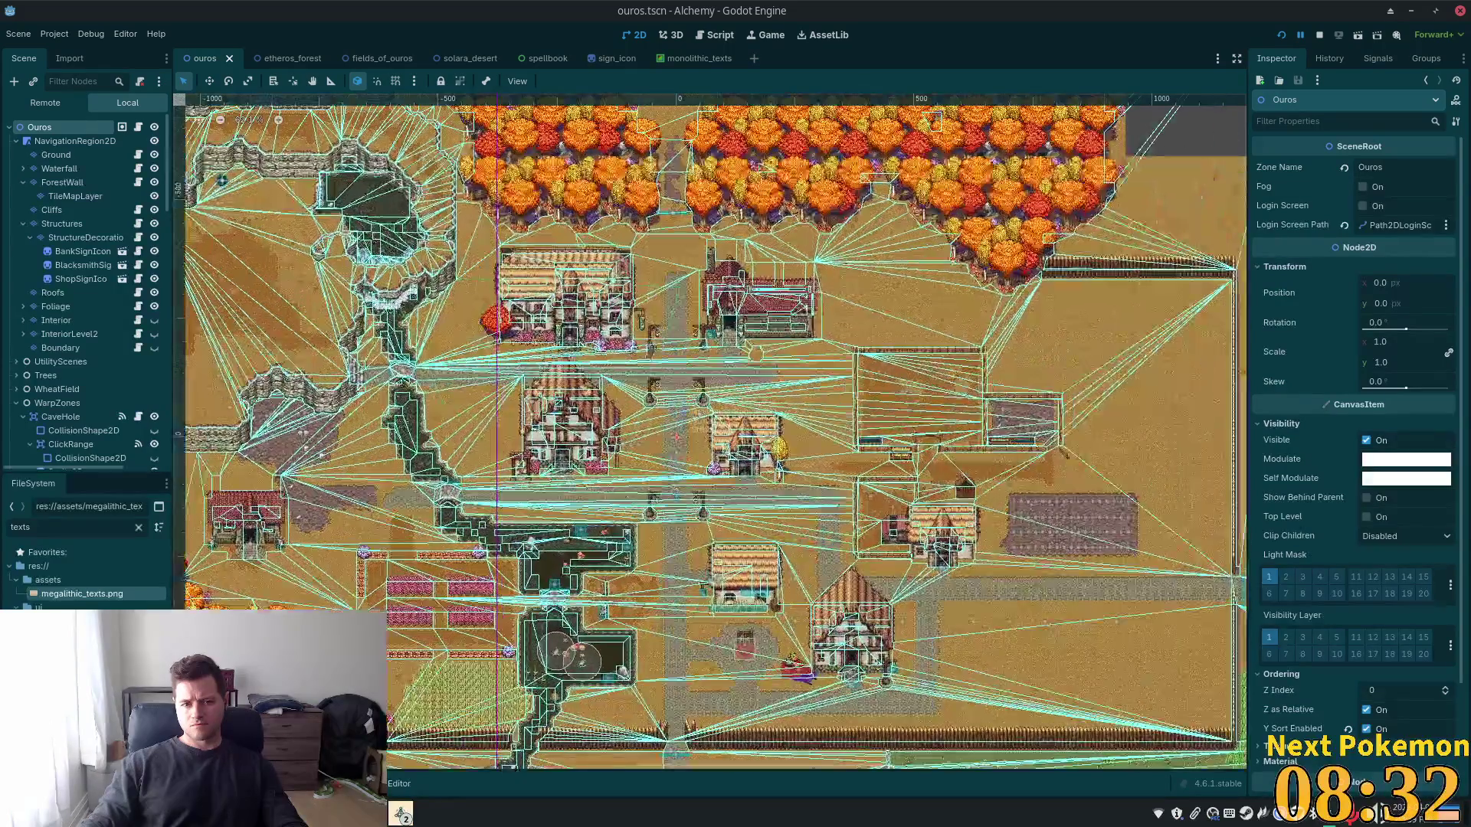
scroll(648, 373, "up", 4)
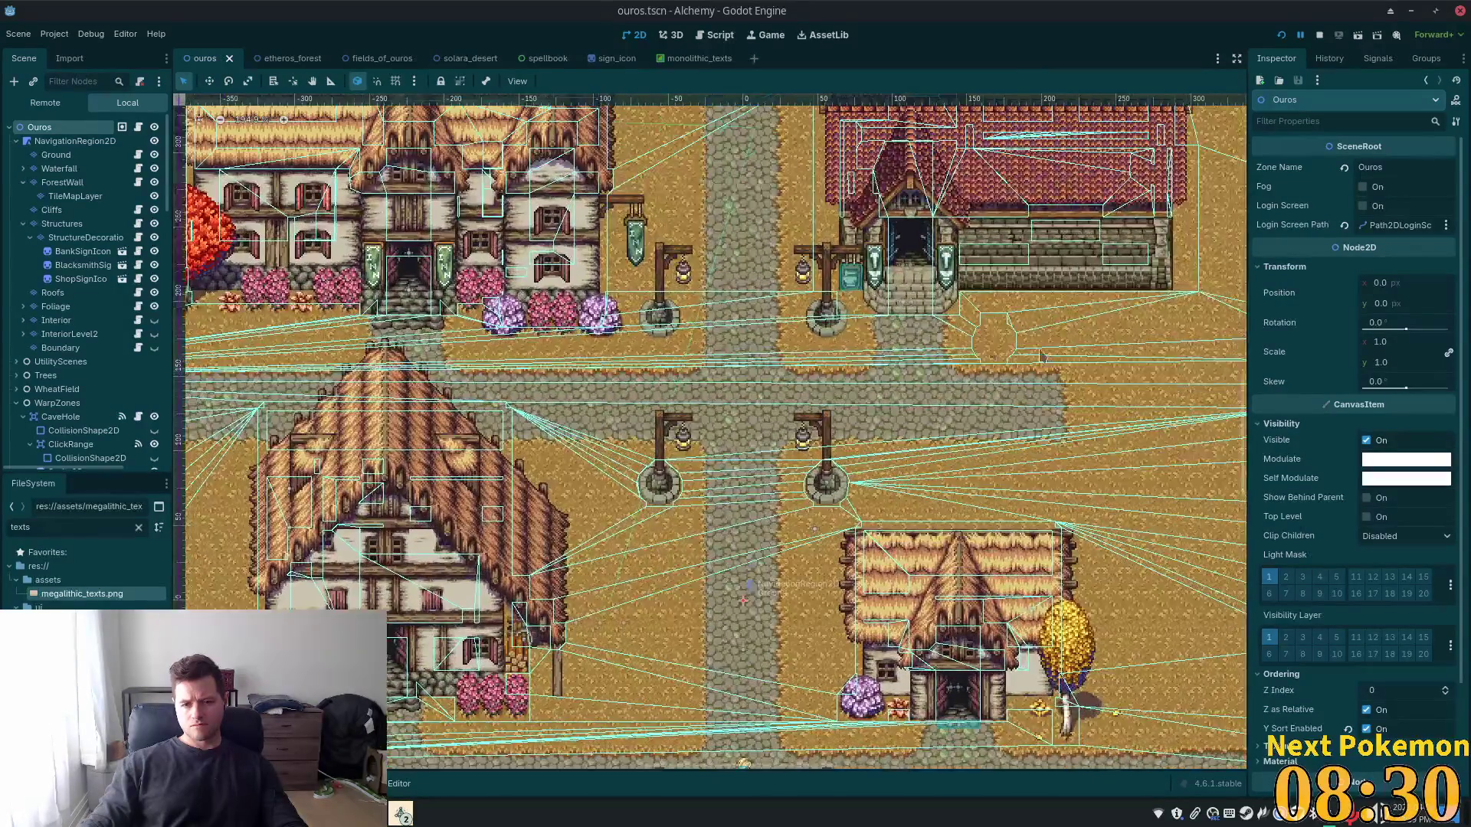
scroll(76, 184, "down", 5)
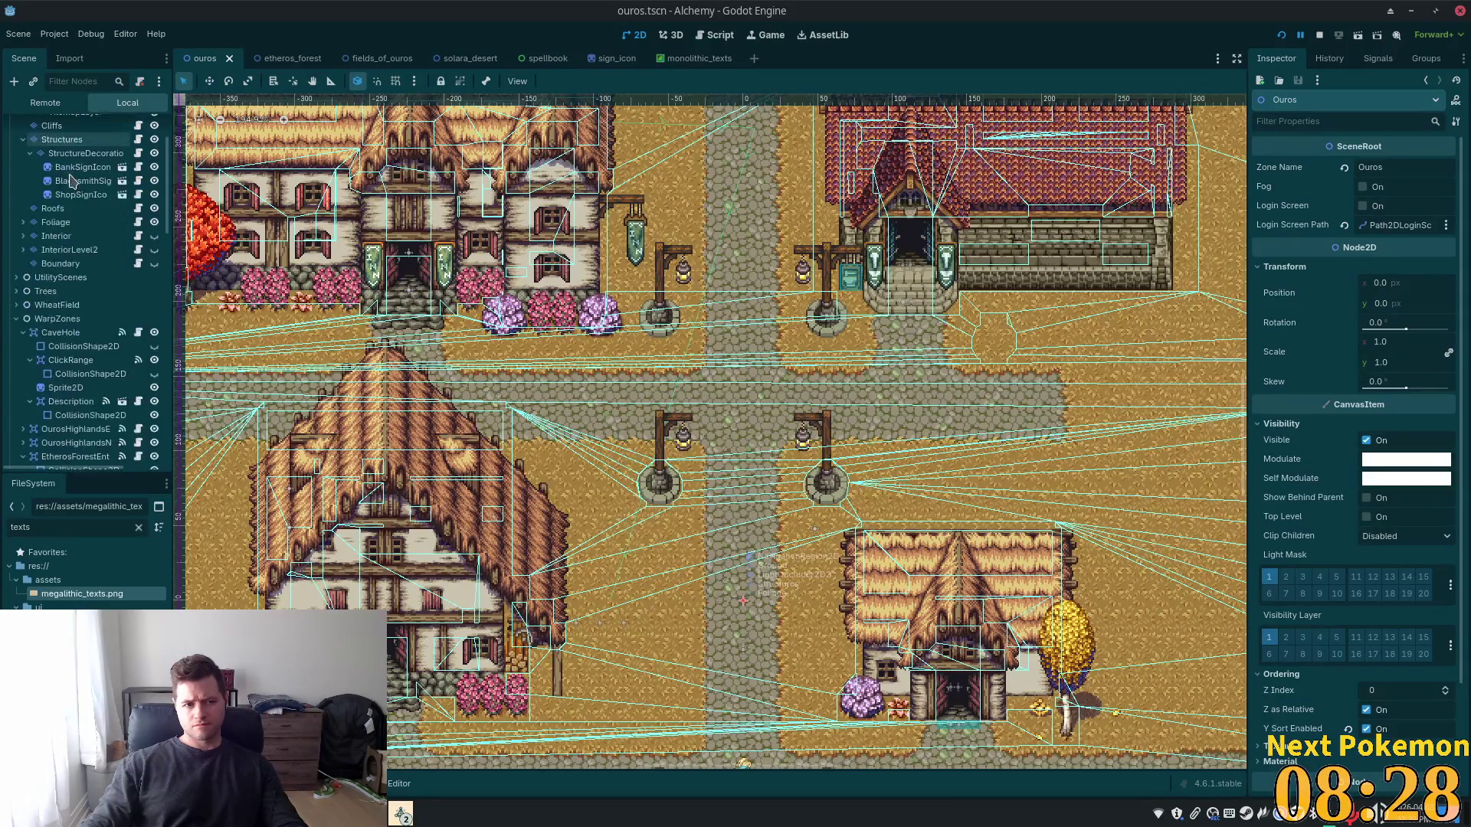
scroll(71, 181, "up", 5)
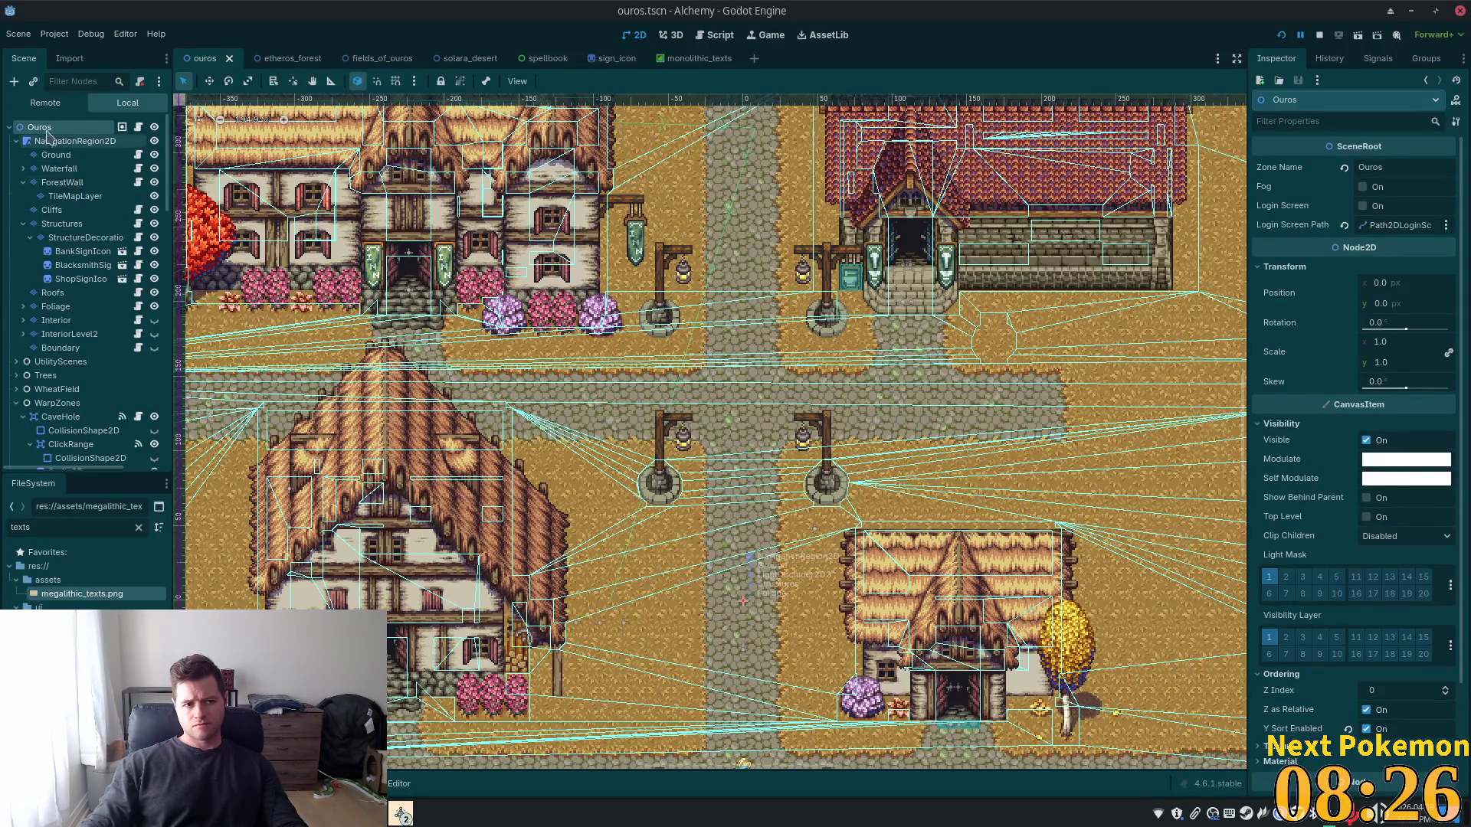
Try darker and brighter Modulate on NavigationRegion2D, then undo it back to plain white
left_click(75, 141)
scroll(1383, 523, "down", 5)
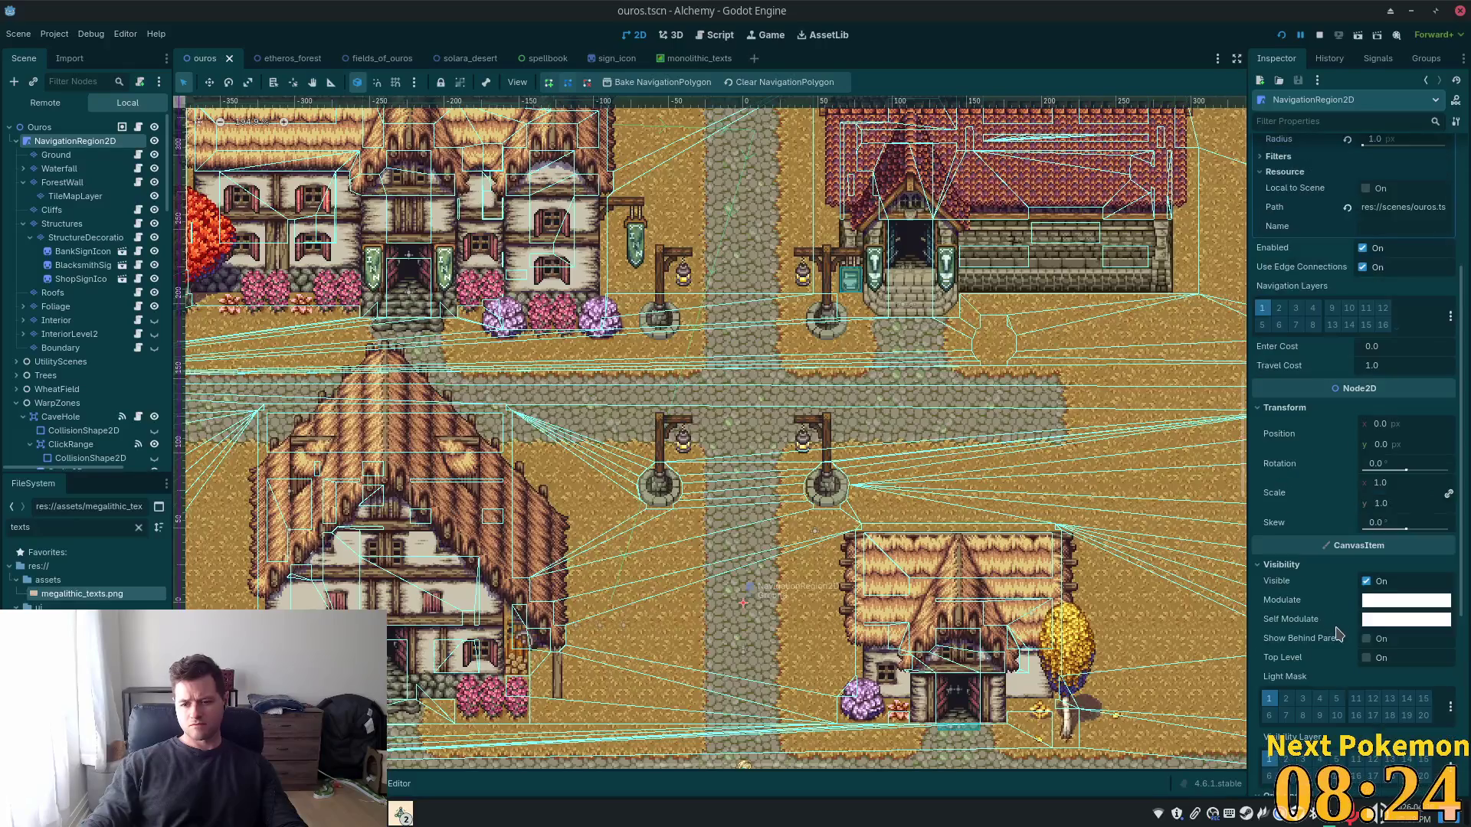
left_click(1383, 526)
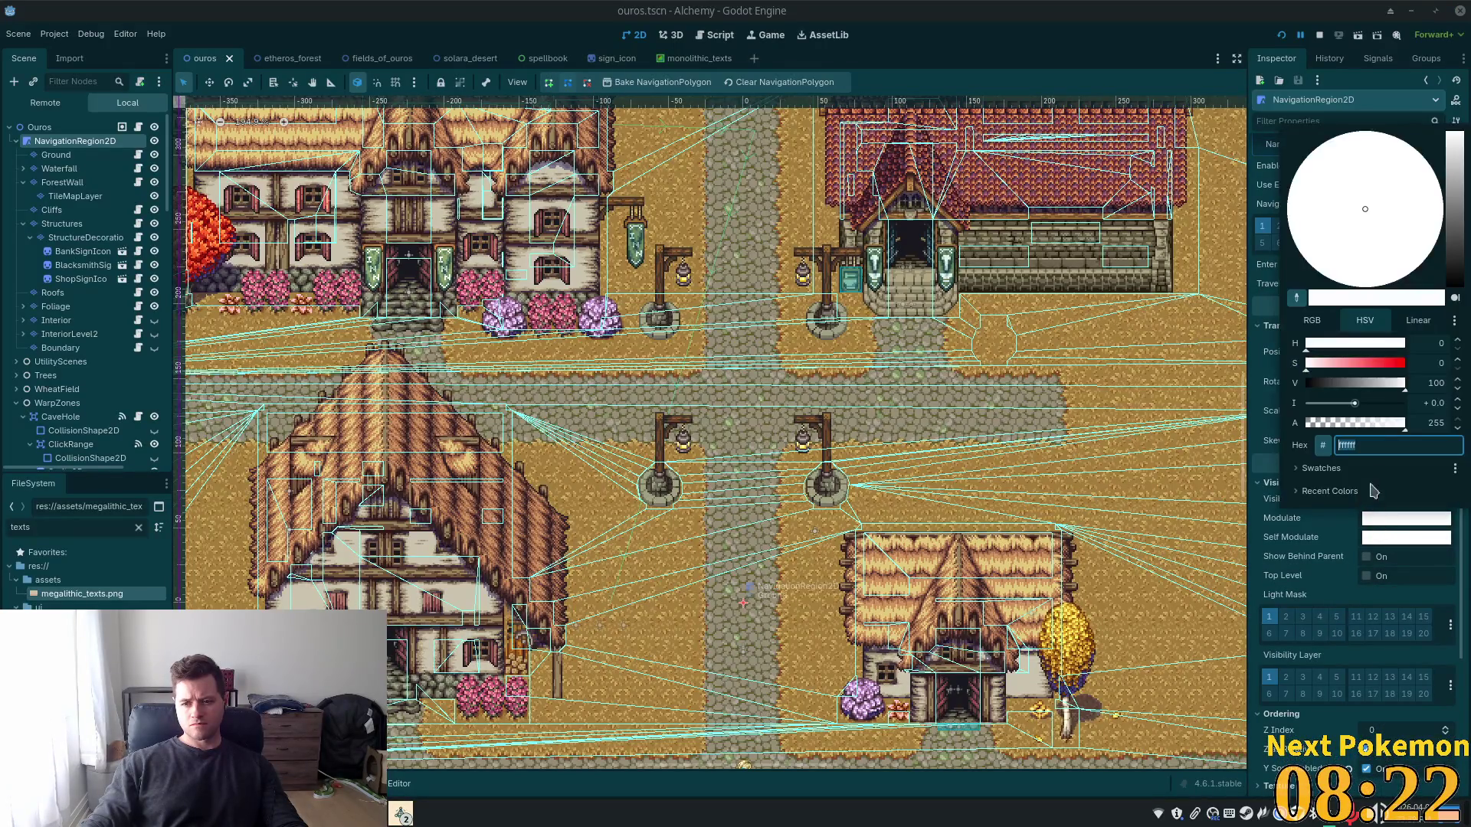
left_click(1353, 406)
left_click(1355, 405)
left_click_drag(1355, 407, 1346, 408)
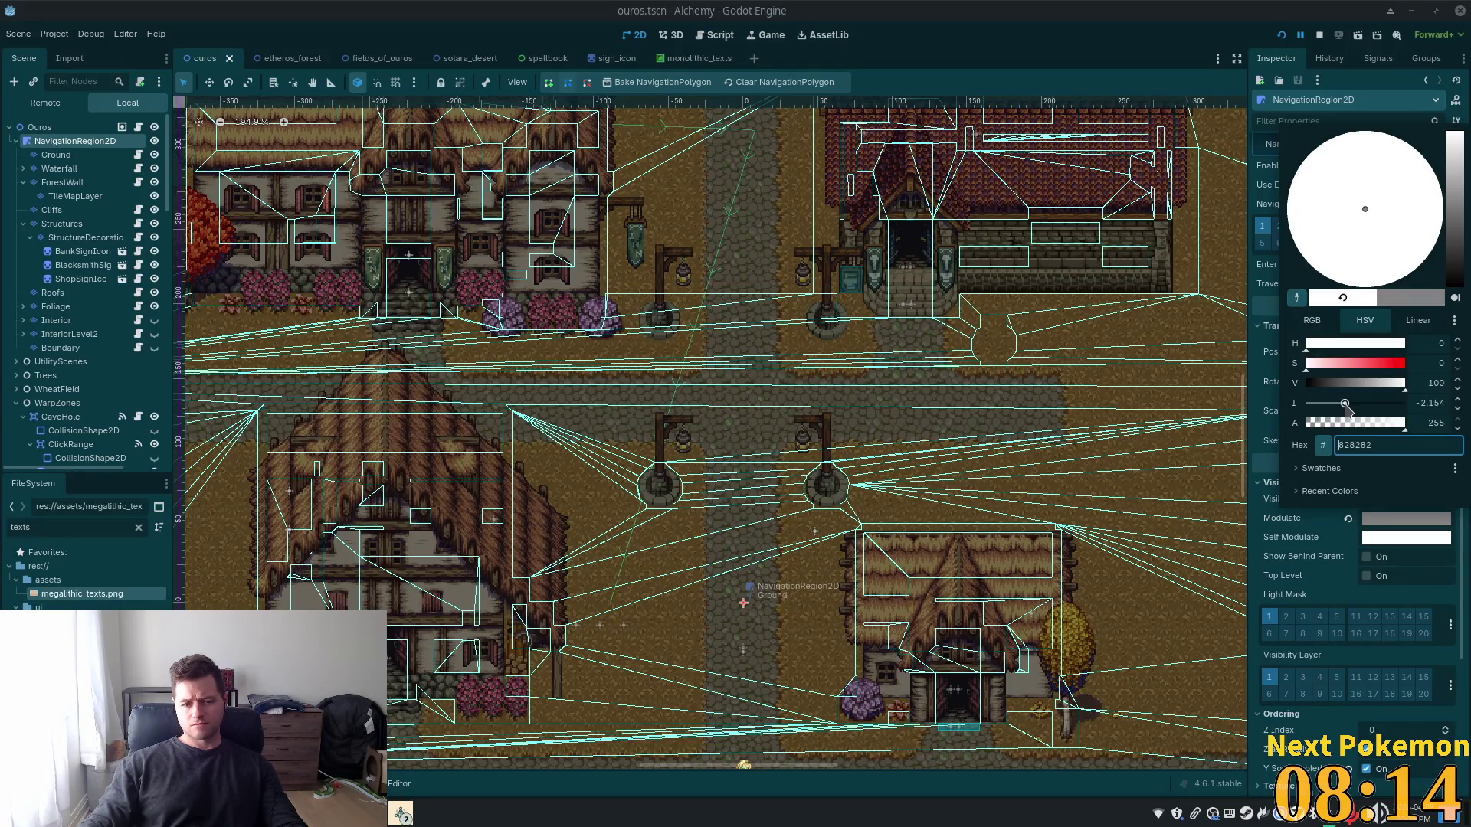
mouse_move(1346, 405)
left_mouse_down()
mouse_move(1382, 407)
mouse_move(1343, 413)
left_mouse_up()
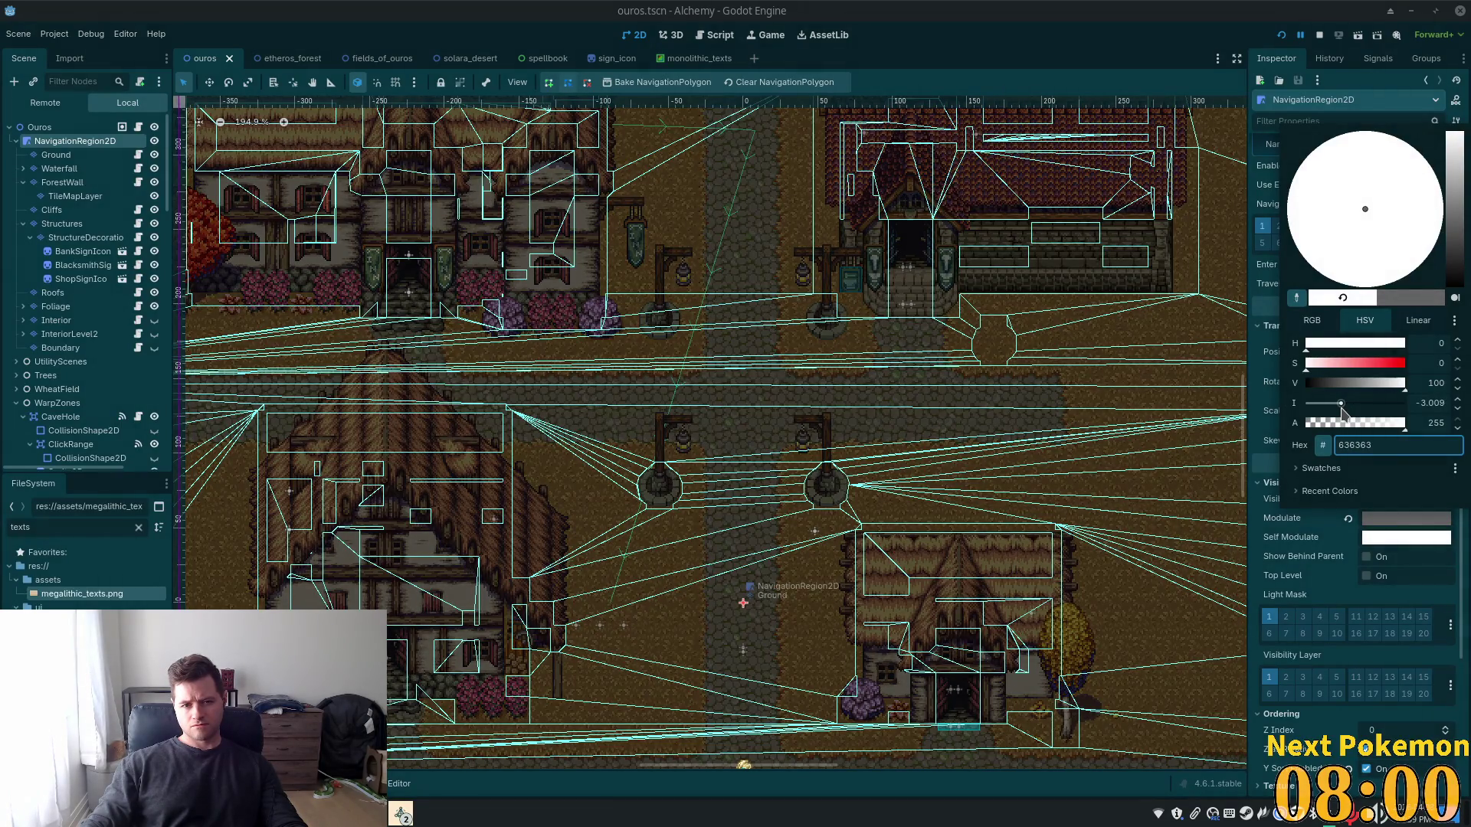
scroll(1153, 434, "down", 5)
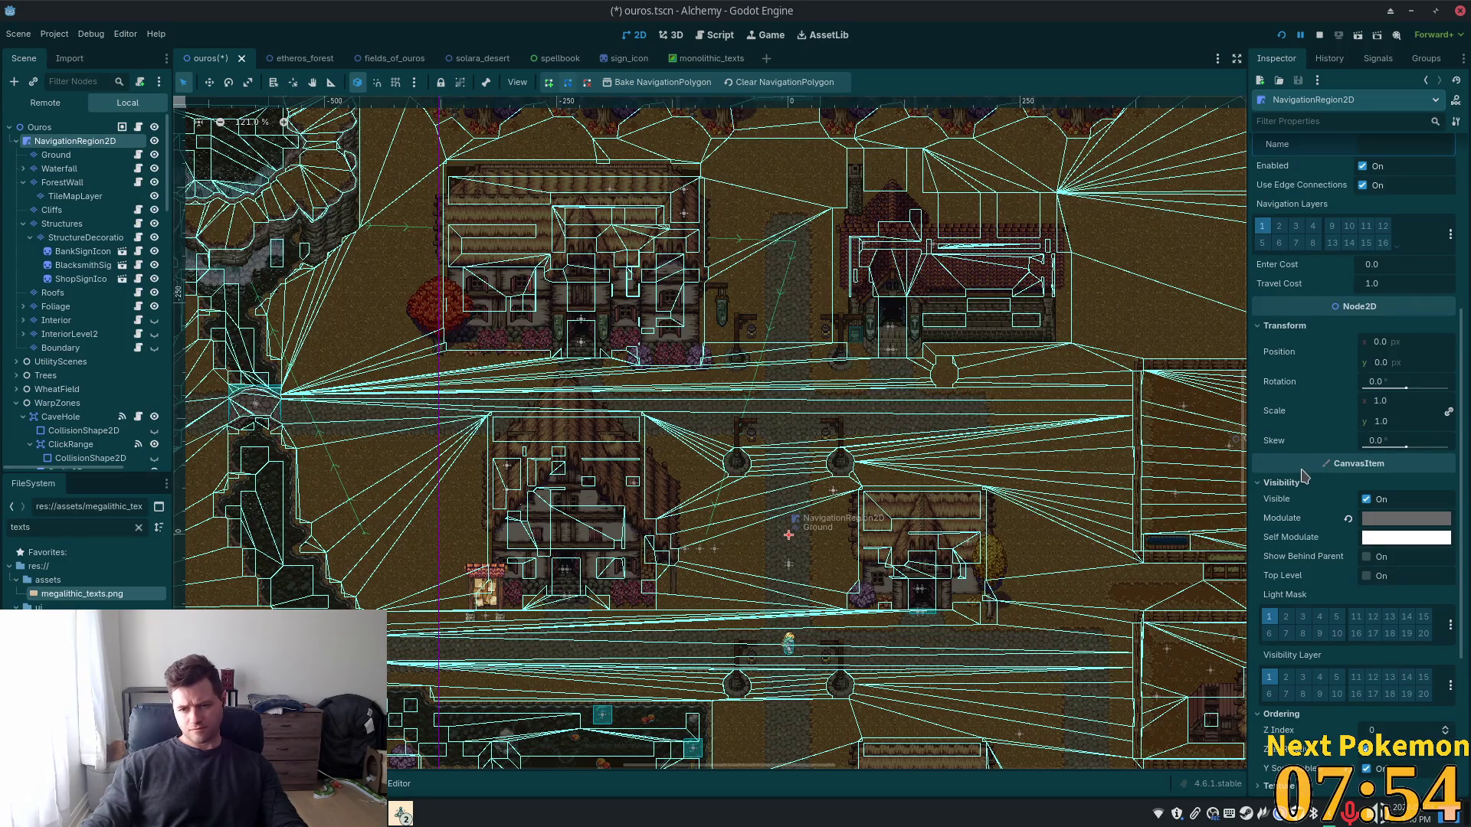
key("ctrl+z")
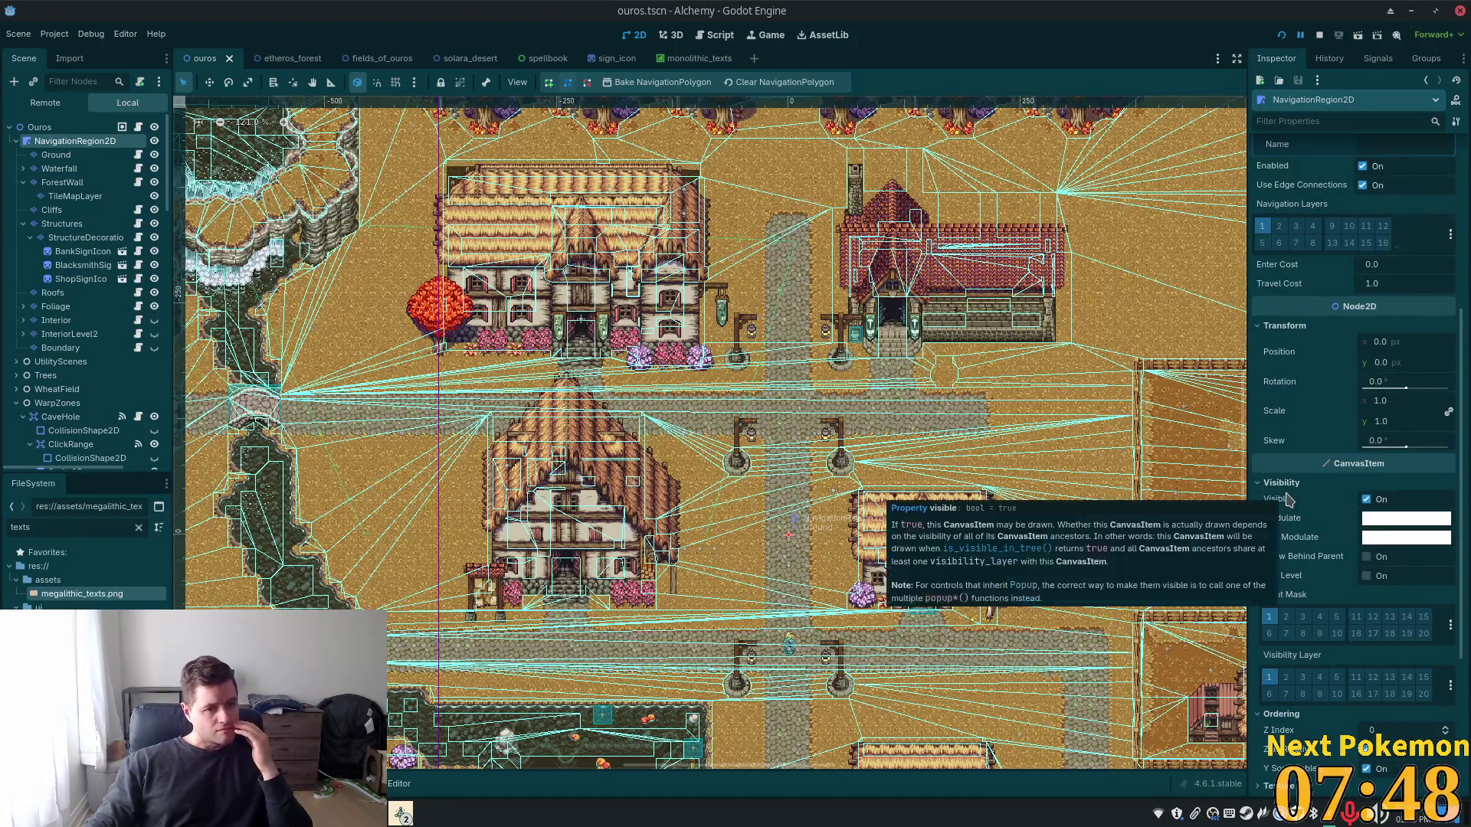
mouse_move(1283, 499)
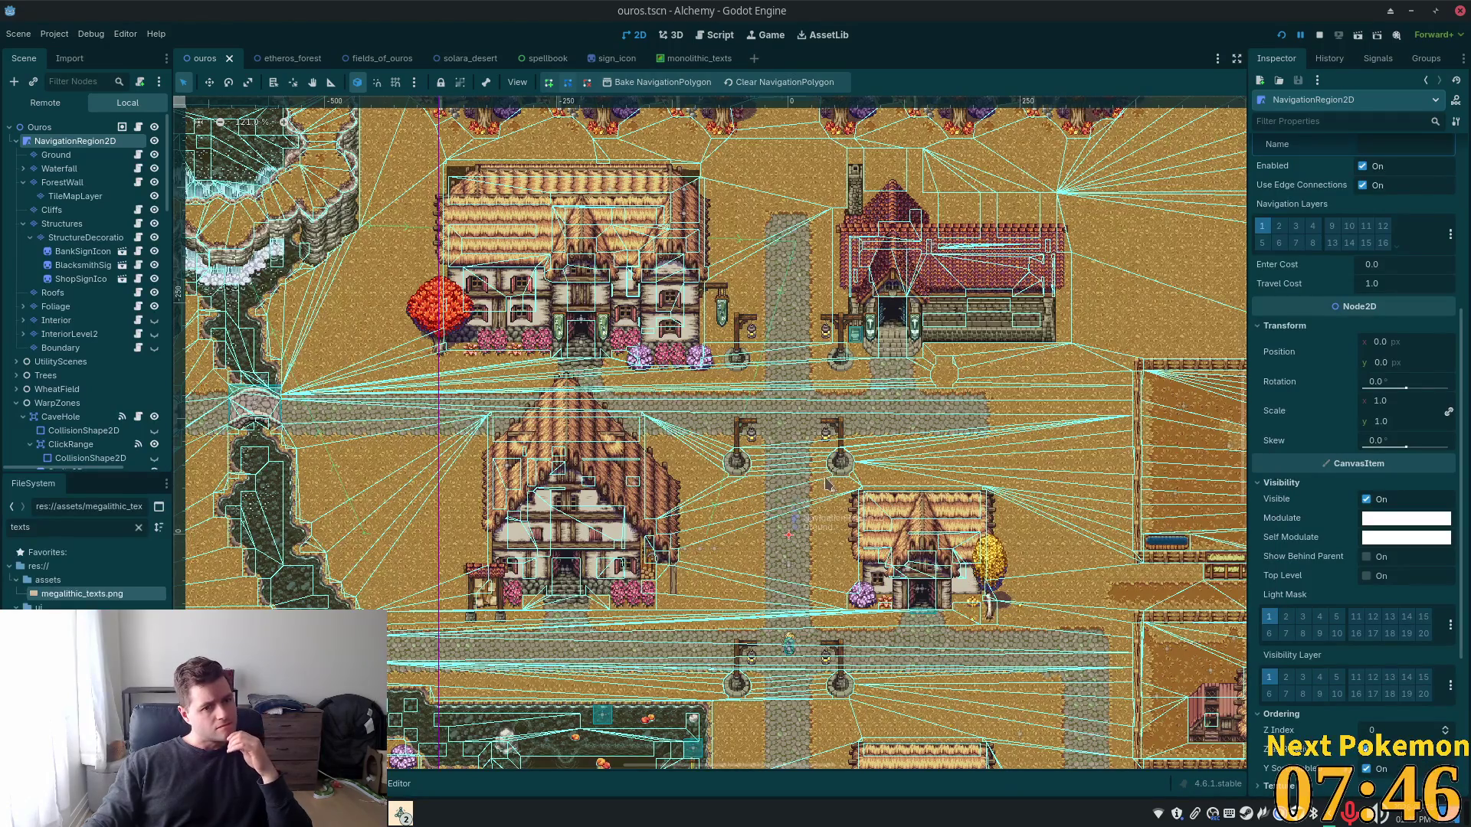
Select the Ouros root and set its Modulate V to 50, giving hex 808080
left_click(46, 130)
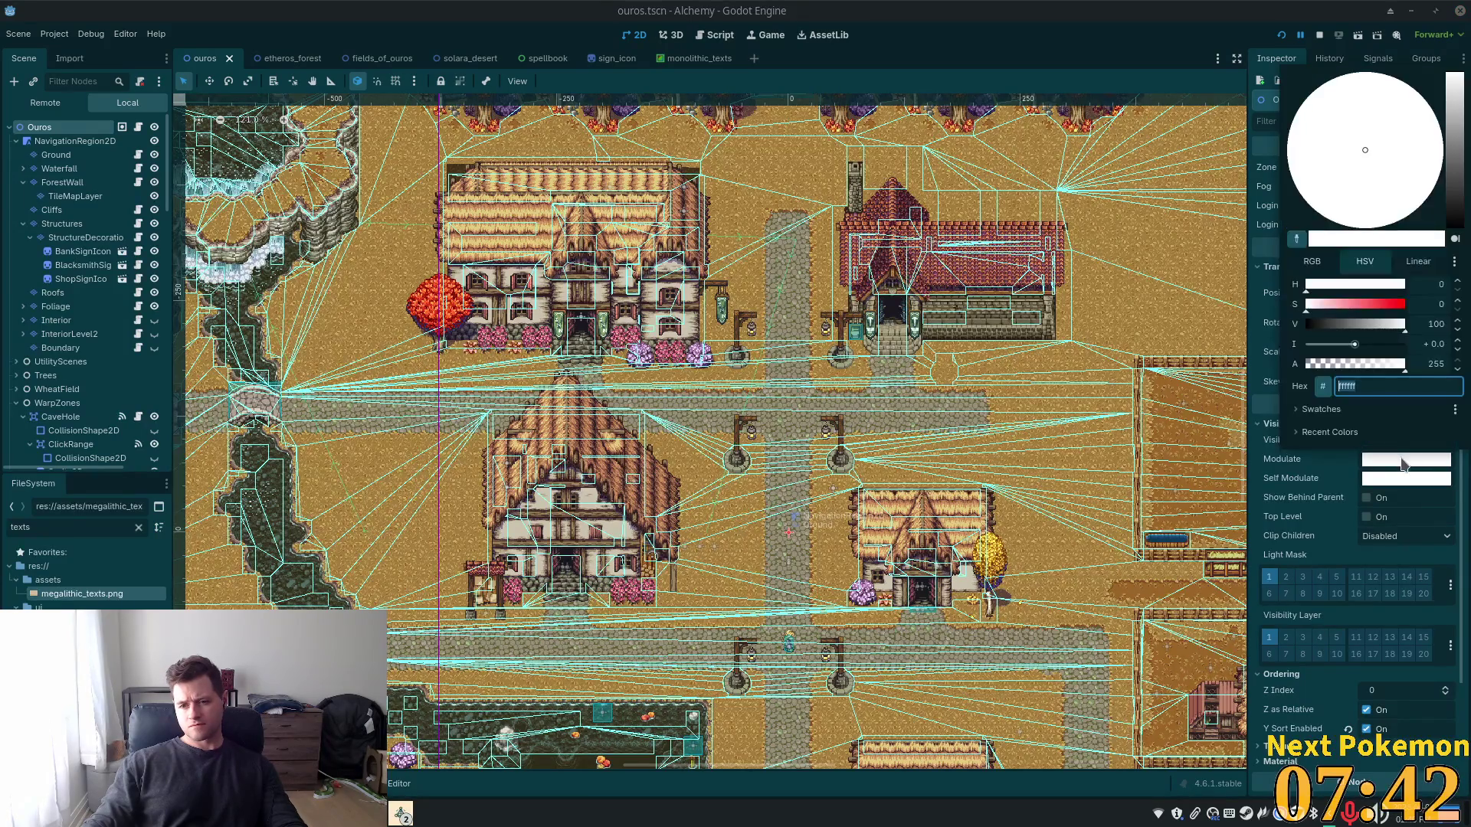
left_click(1413, 461)
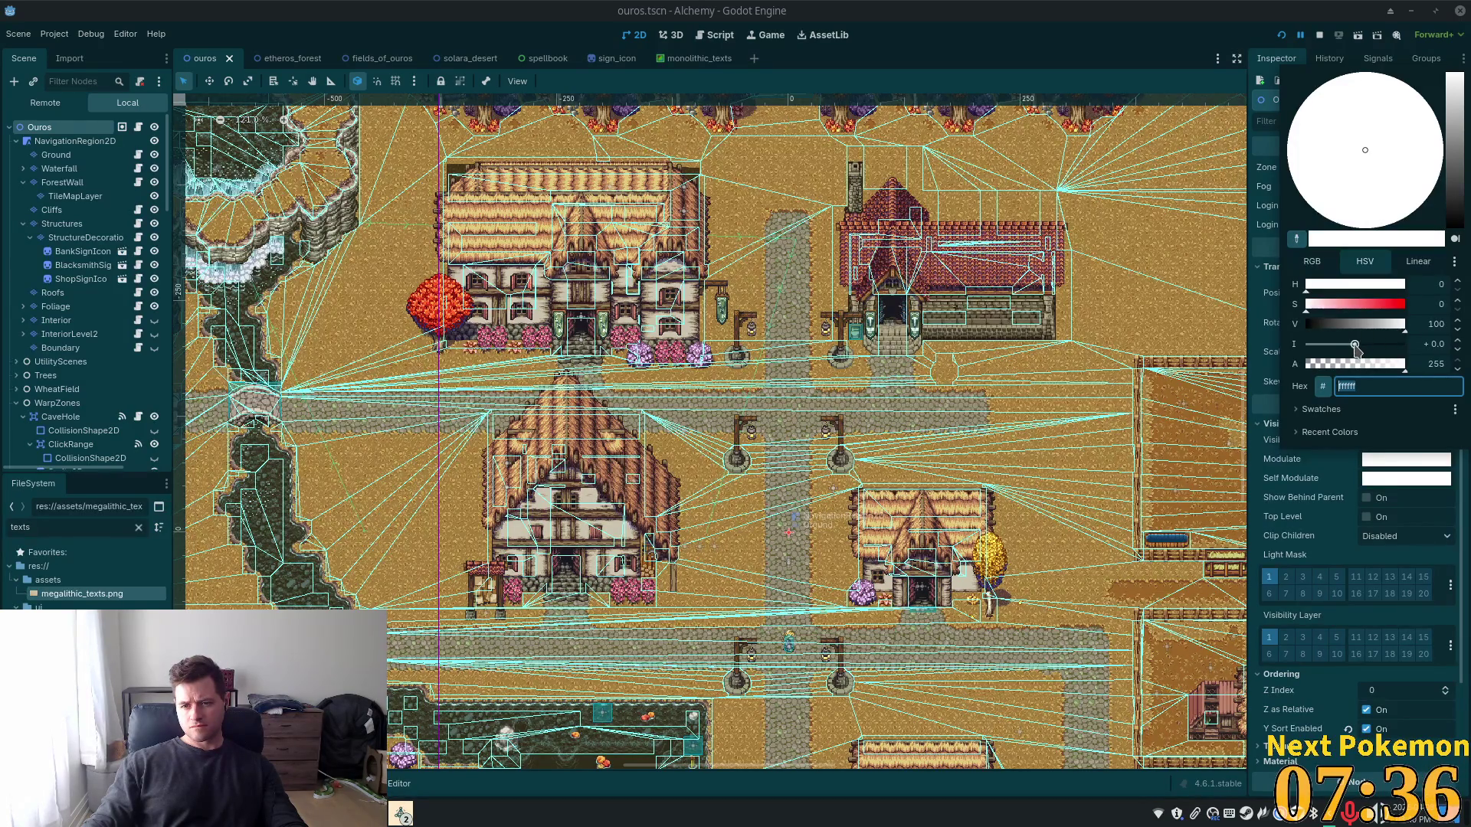
left_click_drag(1356, 347, 1378, 333)
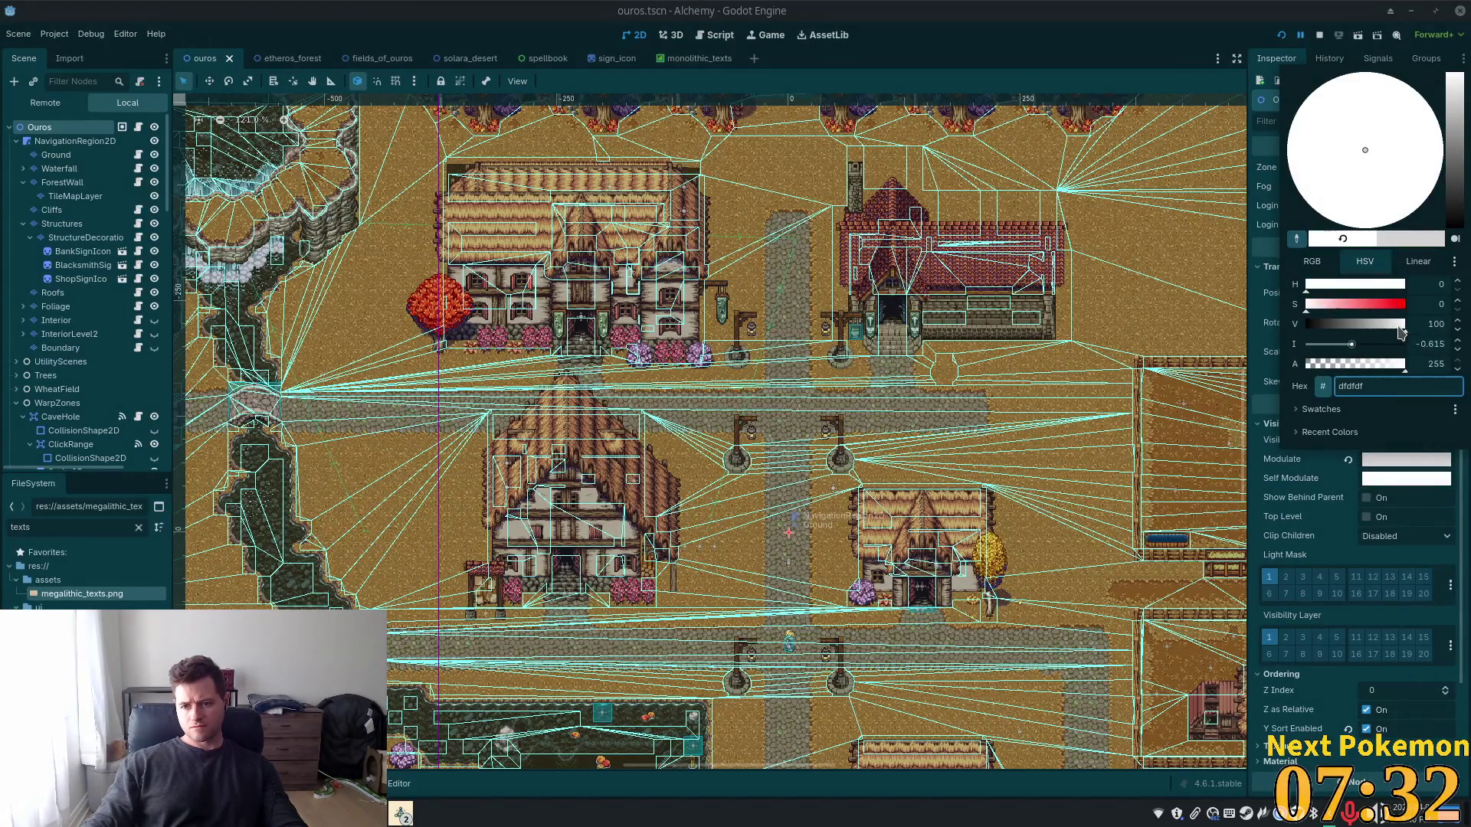
type("0")
key("Return")
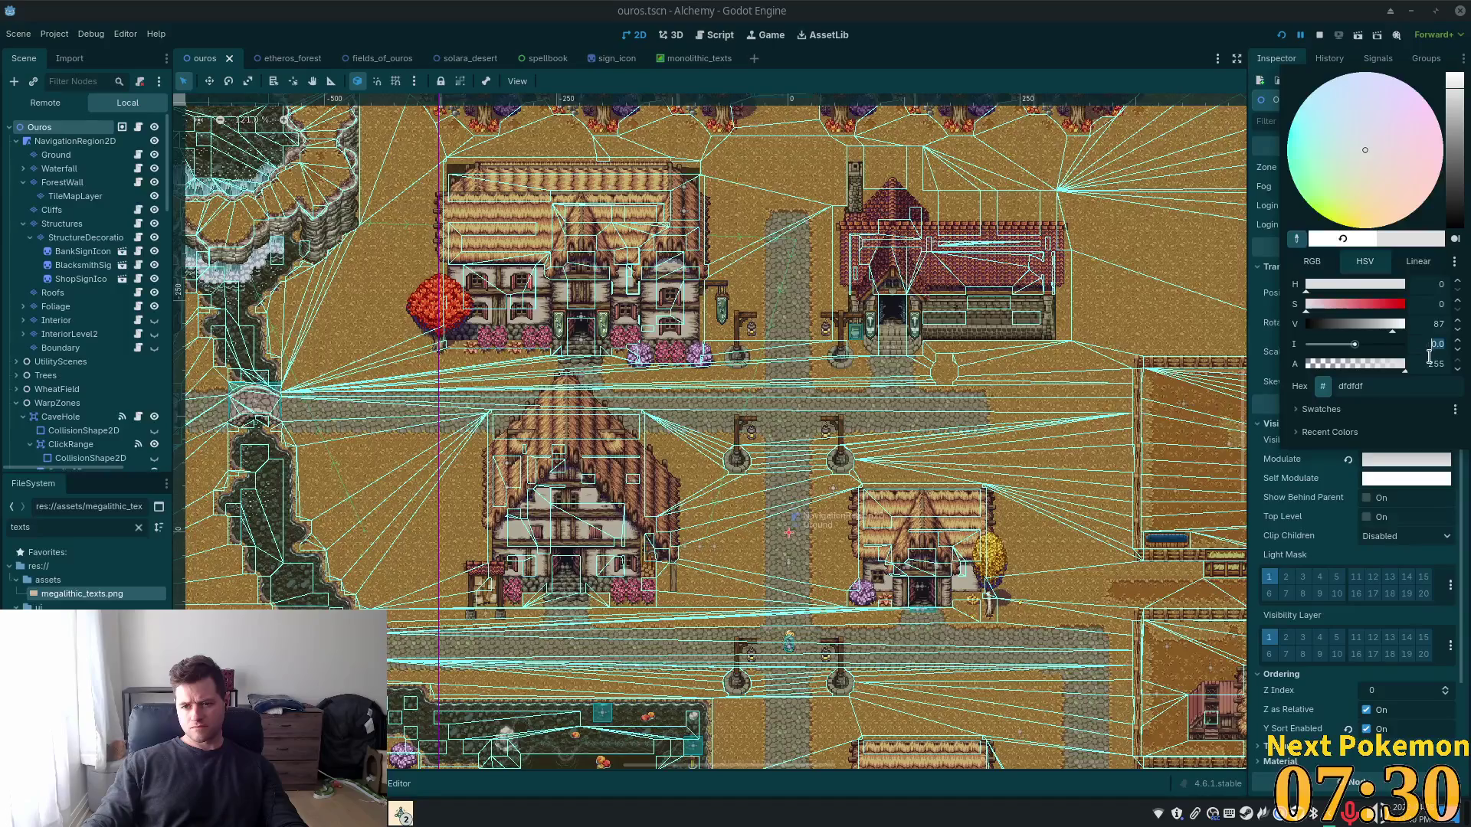
mouse_move(1395, 335)
left_mouse_down()
mouse_move(1368, 335)
mouse_move(1423, 328)
left_mouse_up()
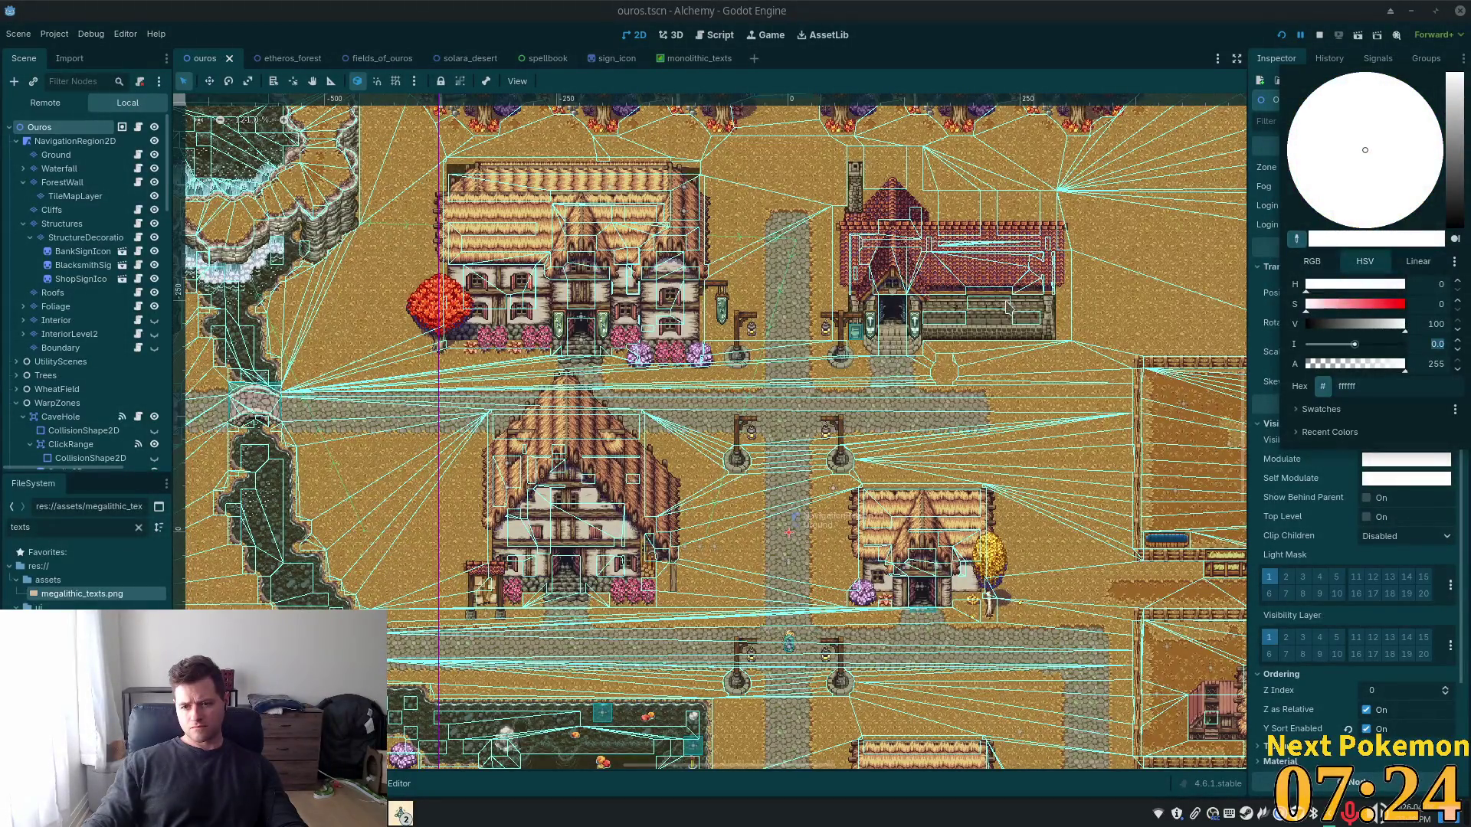
left_click(1359, 327)
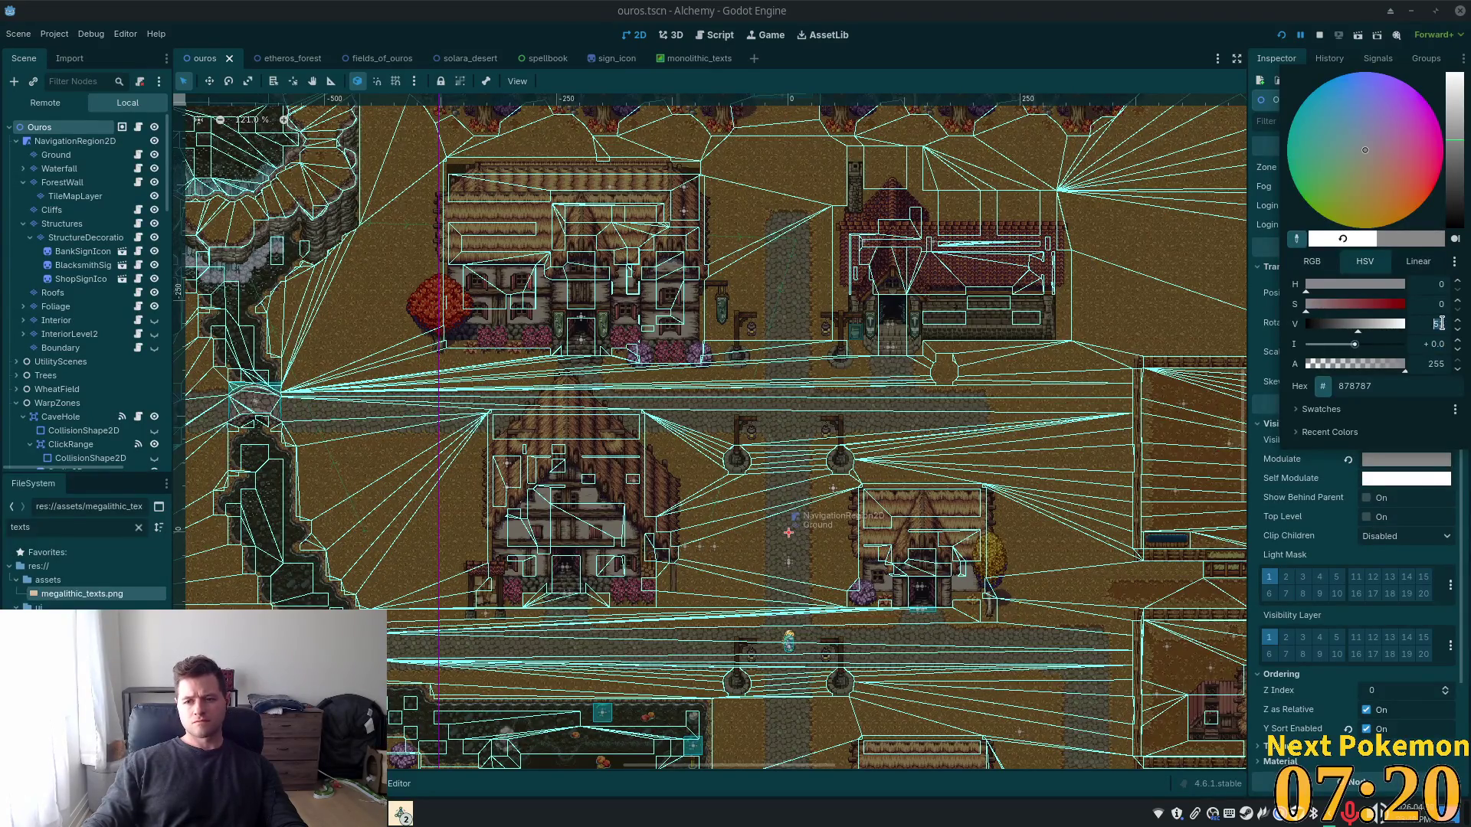
type("50")
key("Tab")
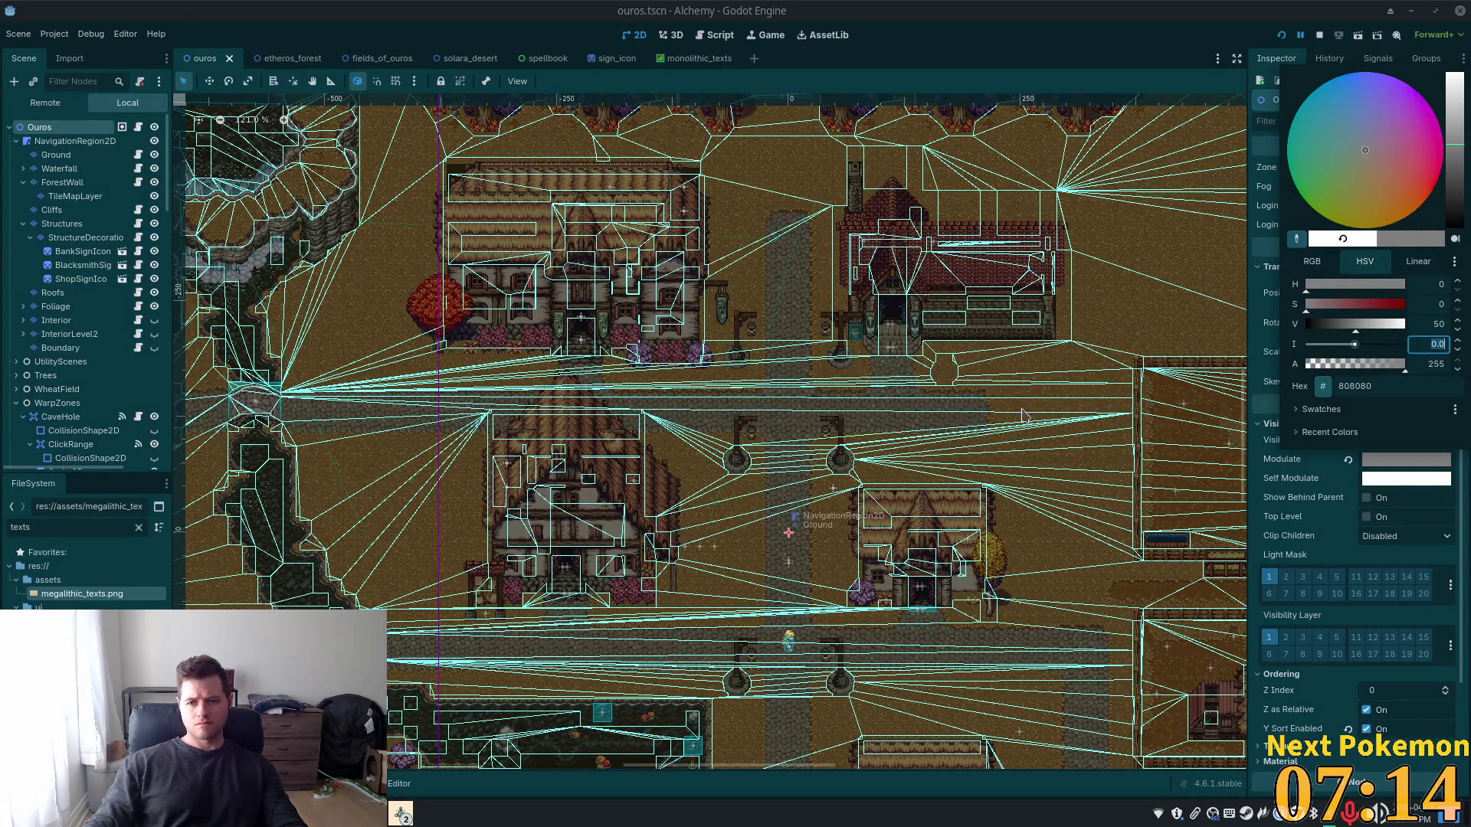
left_click(49, 140)
key("ctrl+a")
Search the node list for 'light' and add a DirectionalLight2D to the Ouros scene
type("po")
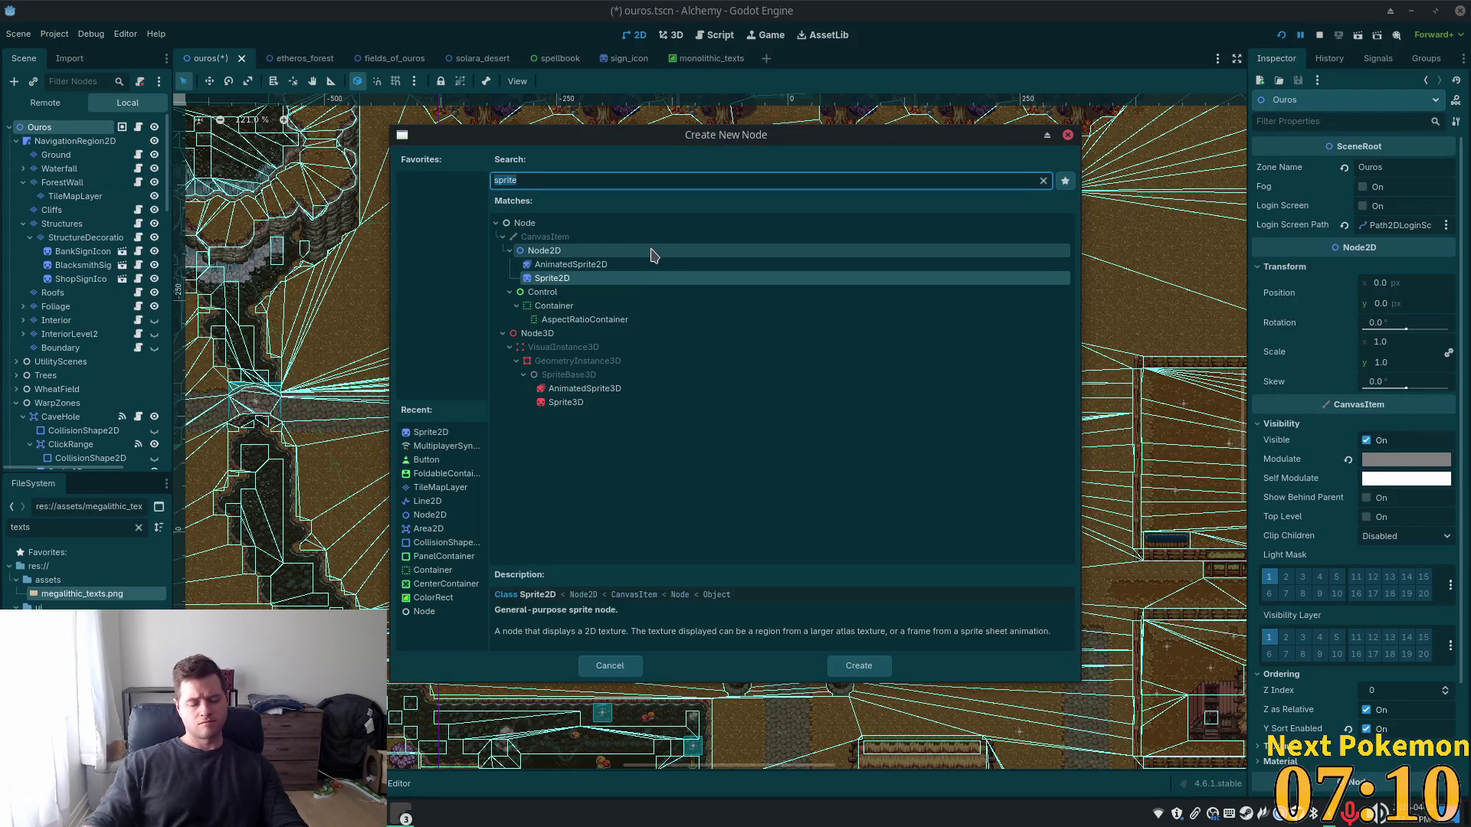
key("BackSpace")
key("BackSpace")
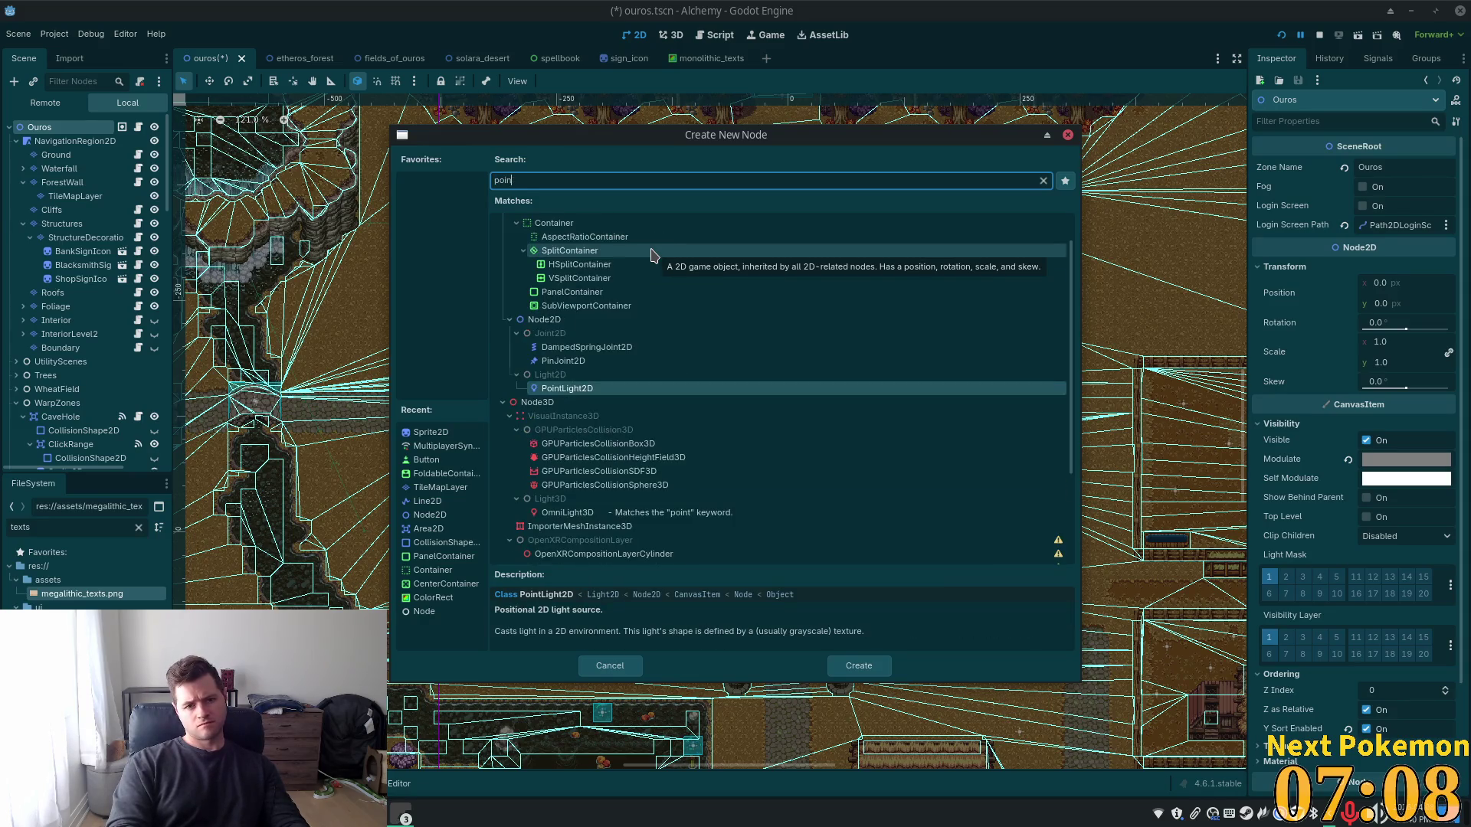
type("light")
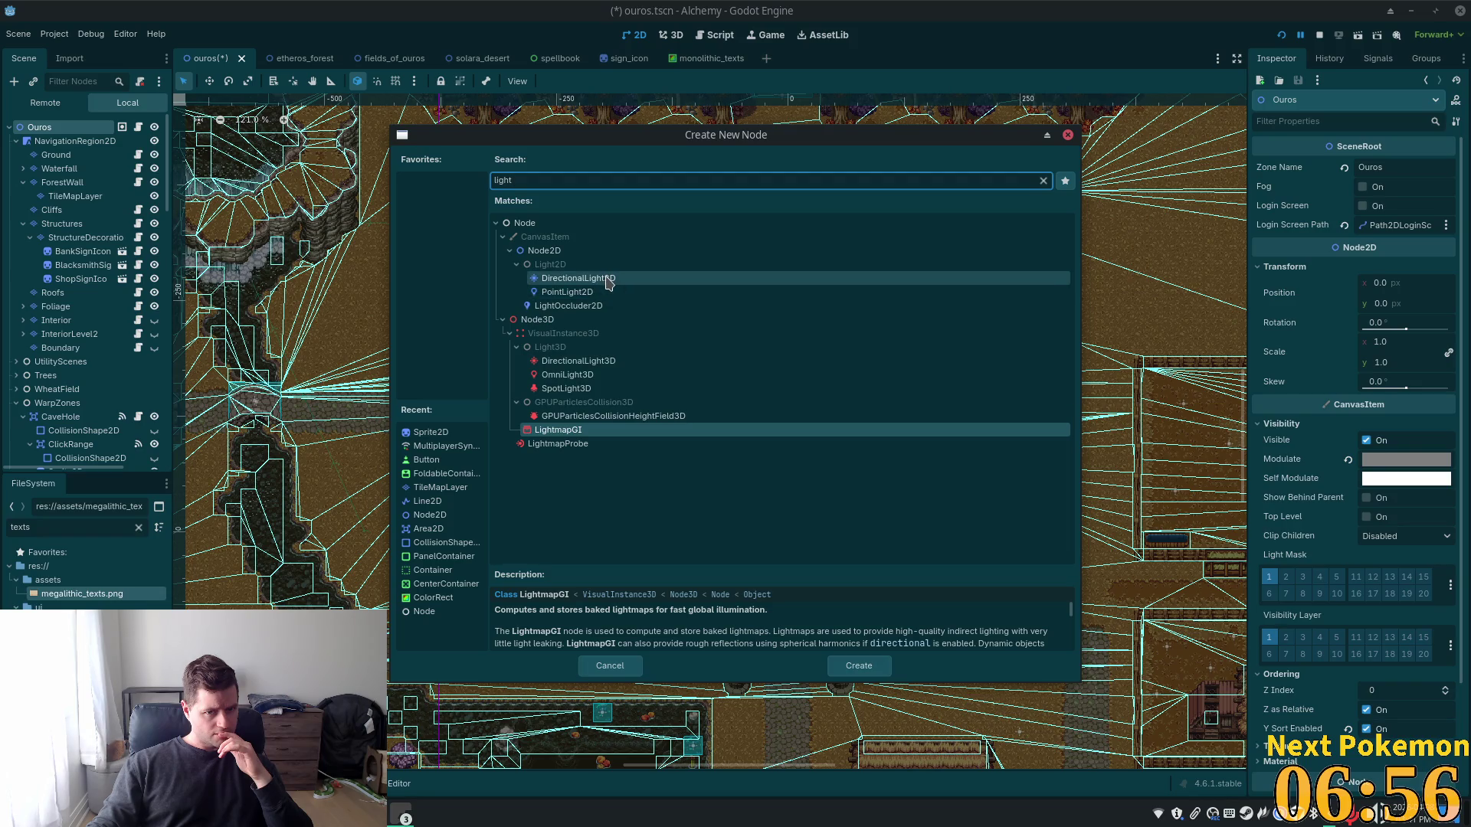
double_click(609, 281)
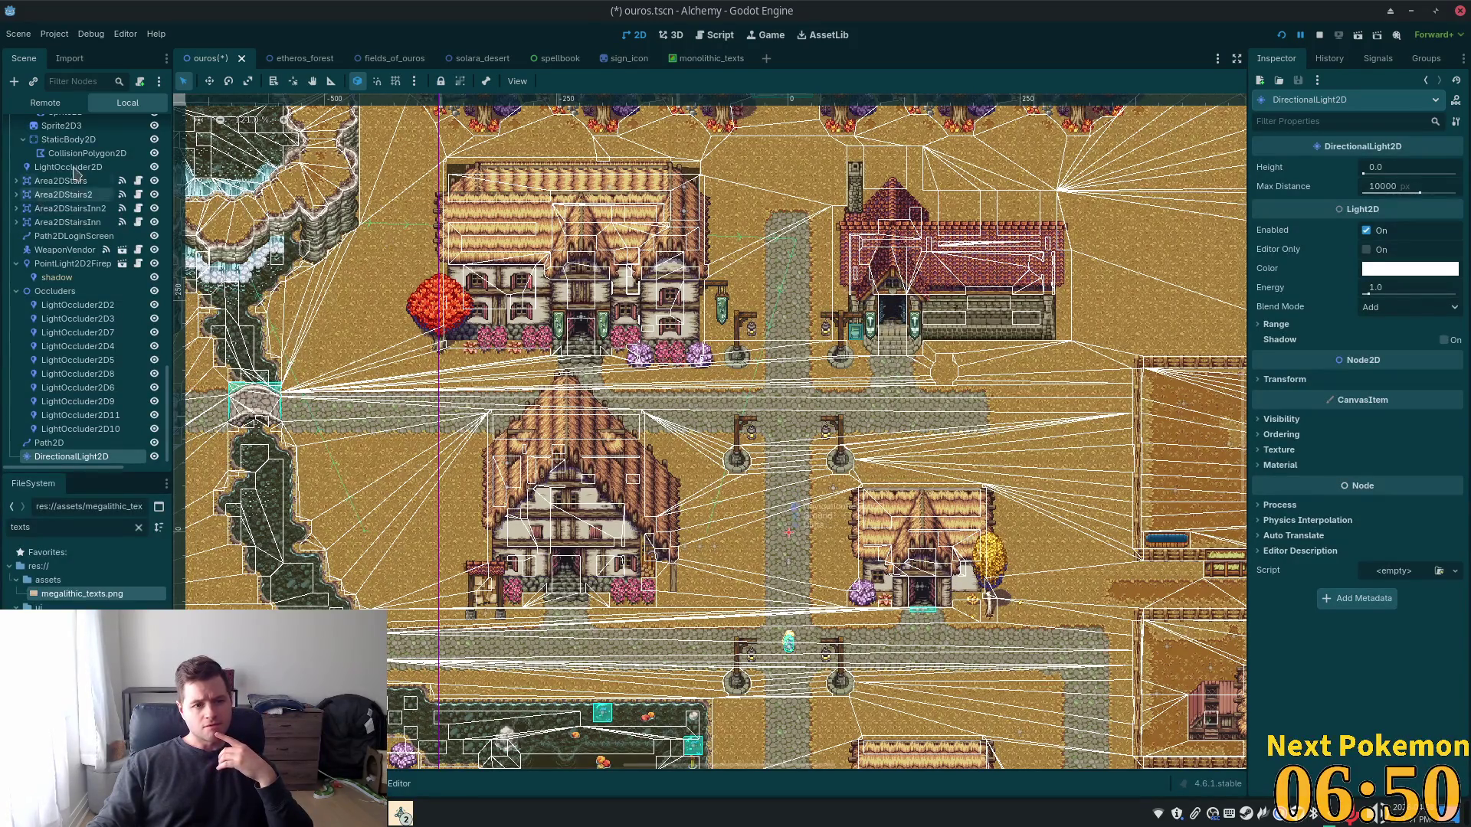
Recheck the Ouros root's grey Modulate colour in its colour picker
scroll(74, 173, "up", 10)
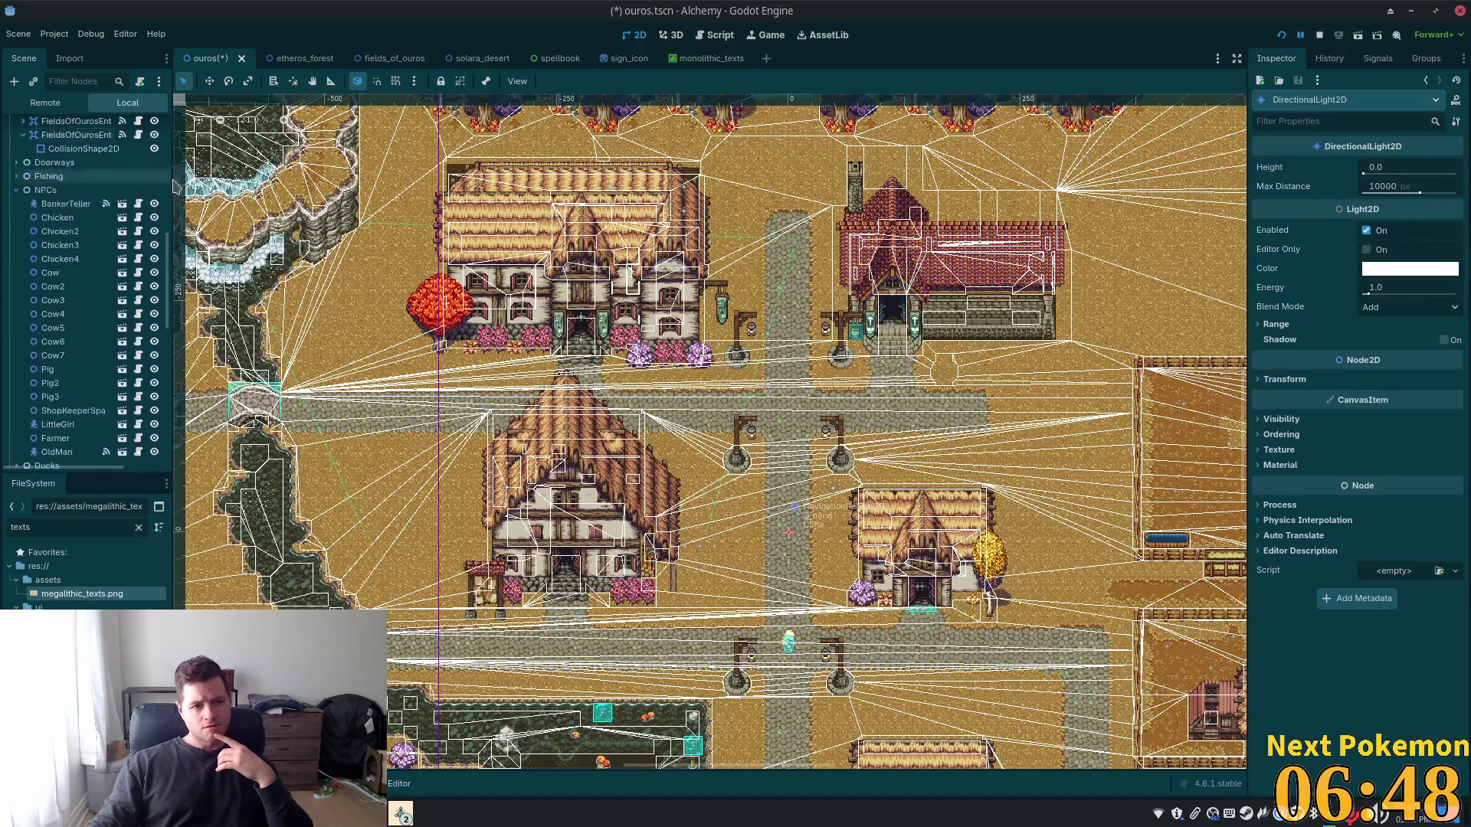
scroll(201, 203, "up", 1)
scroll(85, 291, "up", 5)
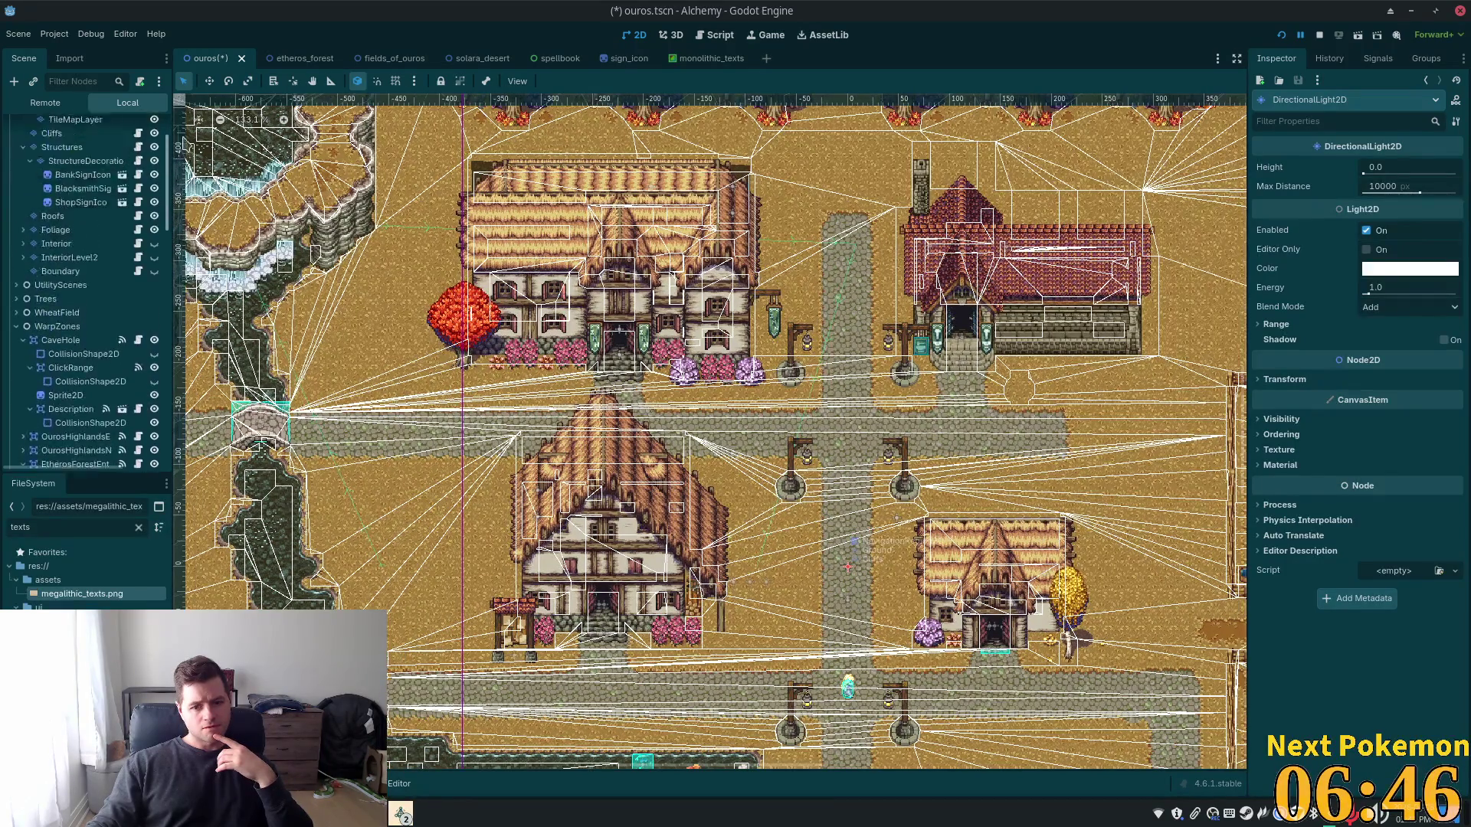
scroll(84, 291, "up", 3)
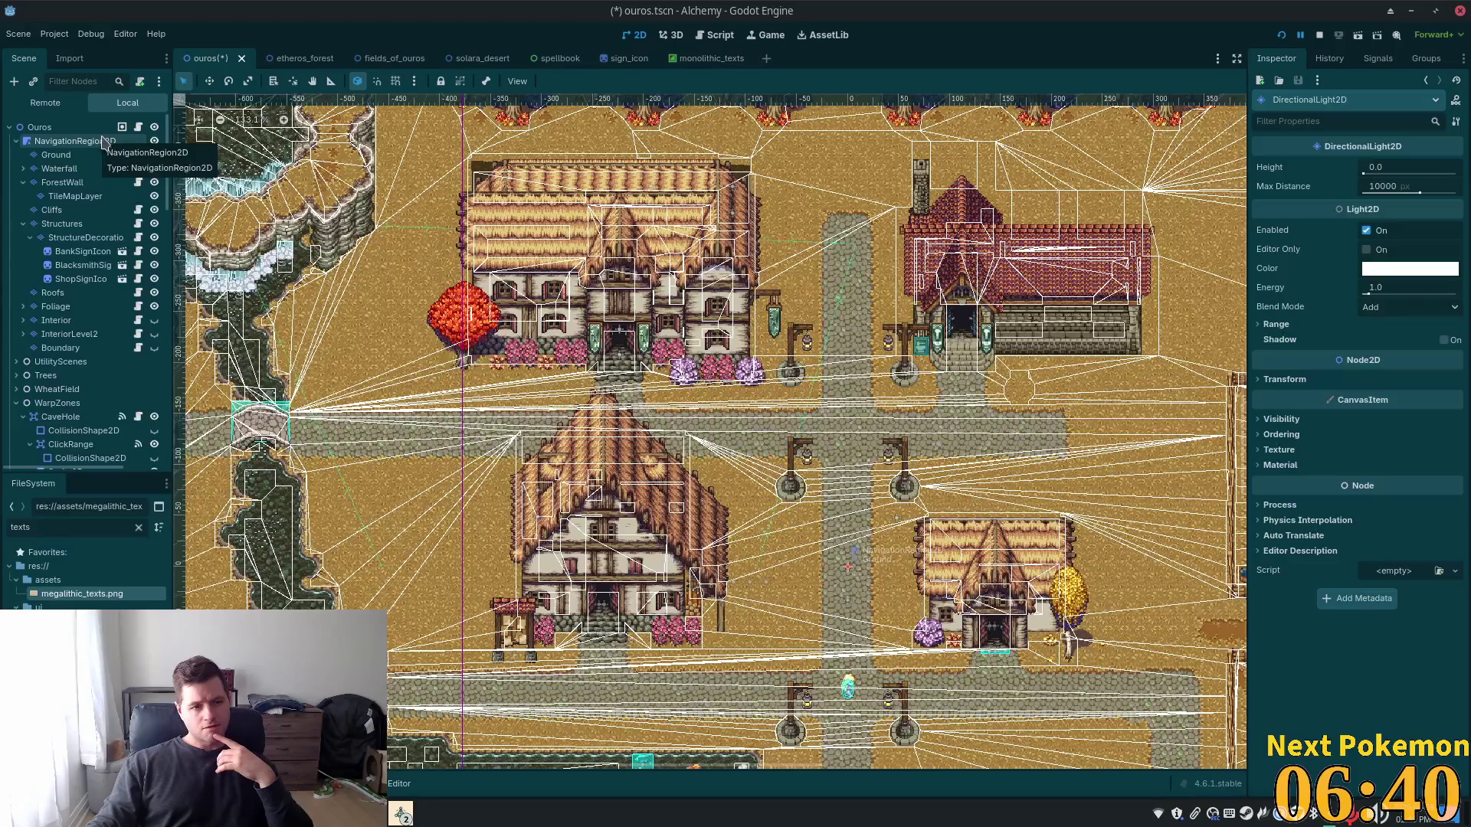
left_click(40, 127)
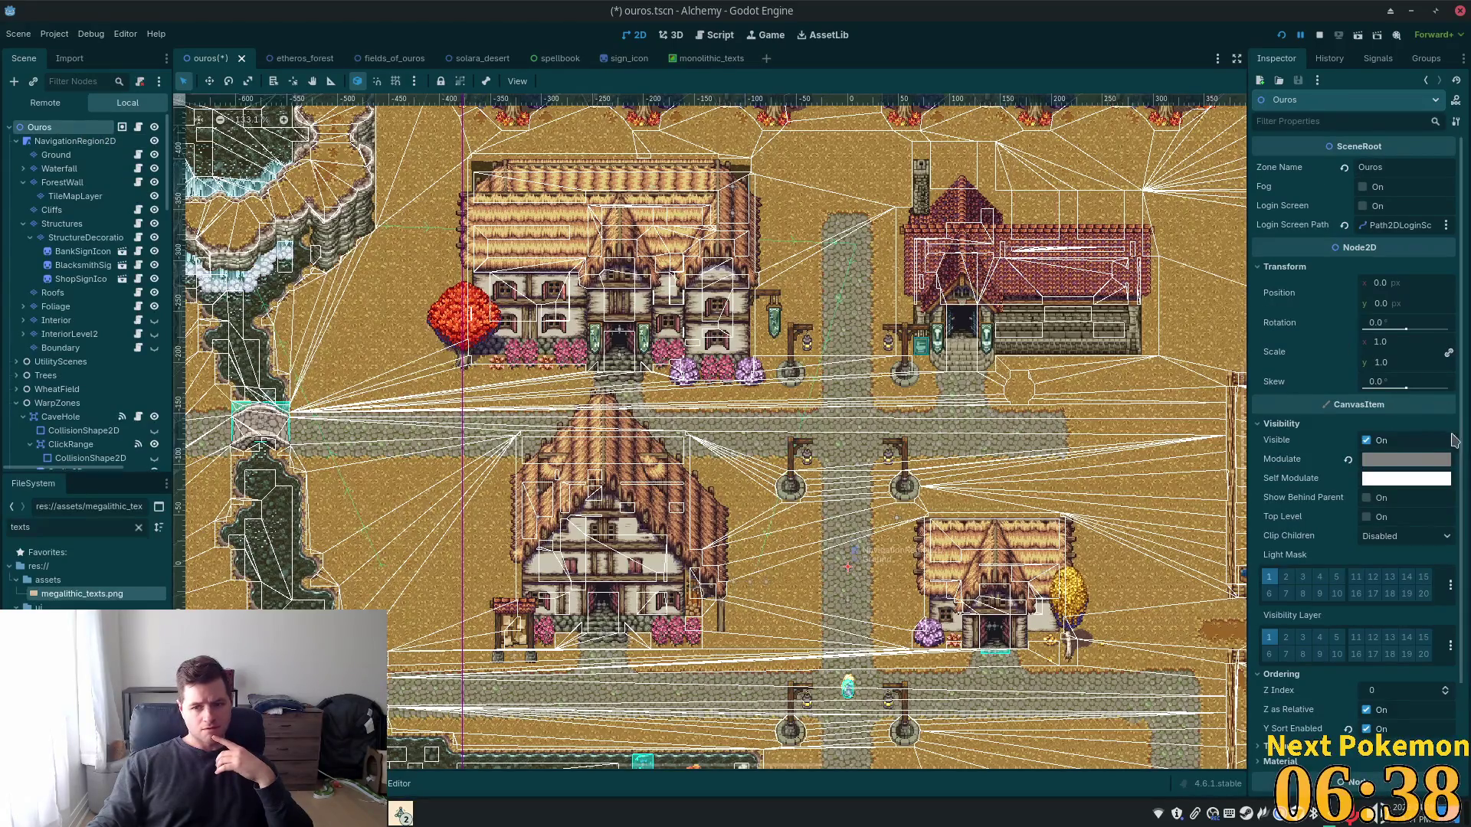
left_click(1361, 460)
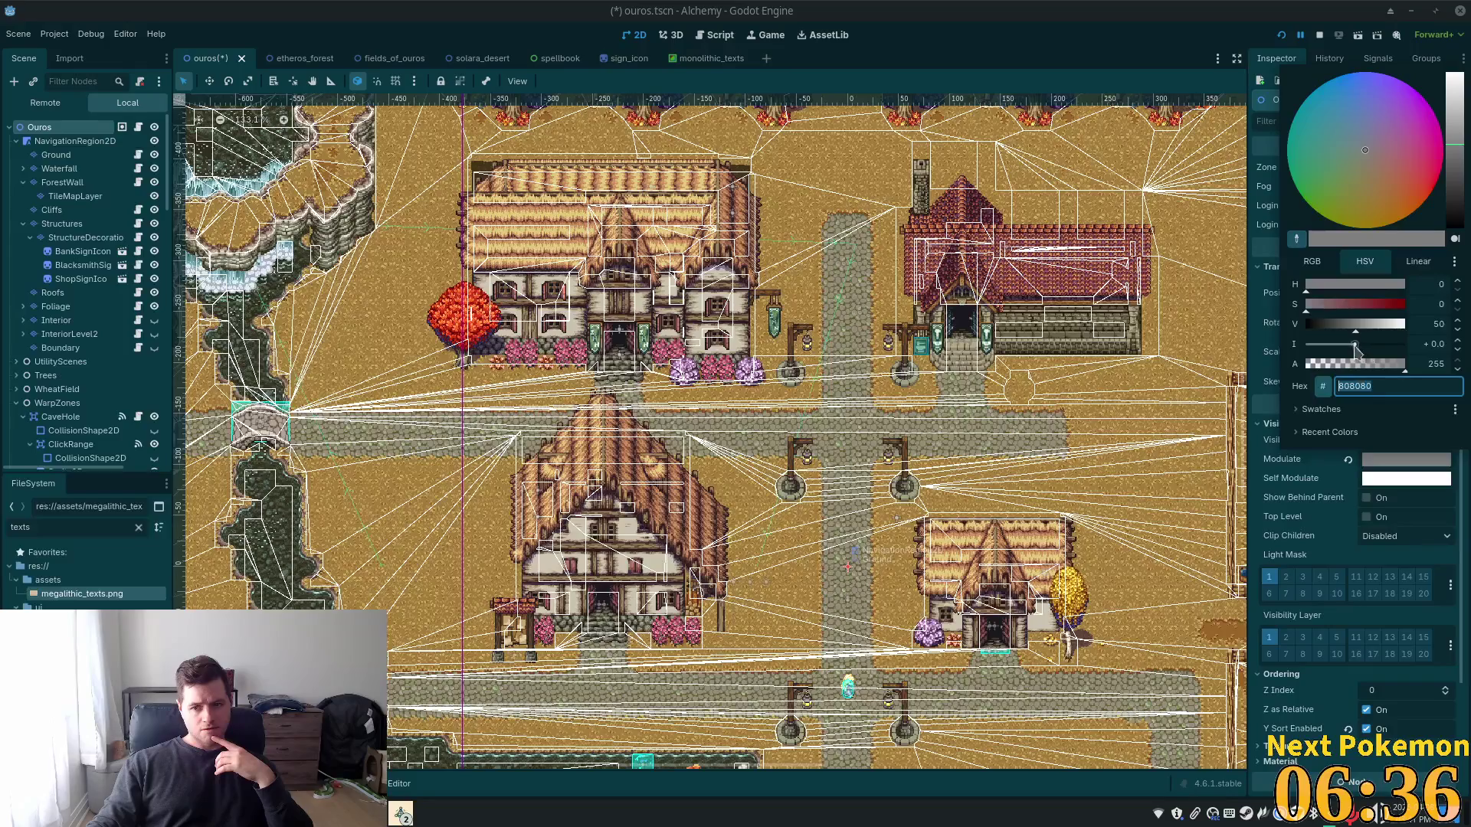
mouse_move(1355, 331)
left_mouse_down()
mouse_move(1446, 329)
mouse_move(1300, 329)
mouse_move(1356, 335)
left_mouse_up()
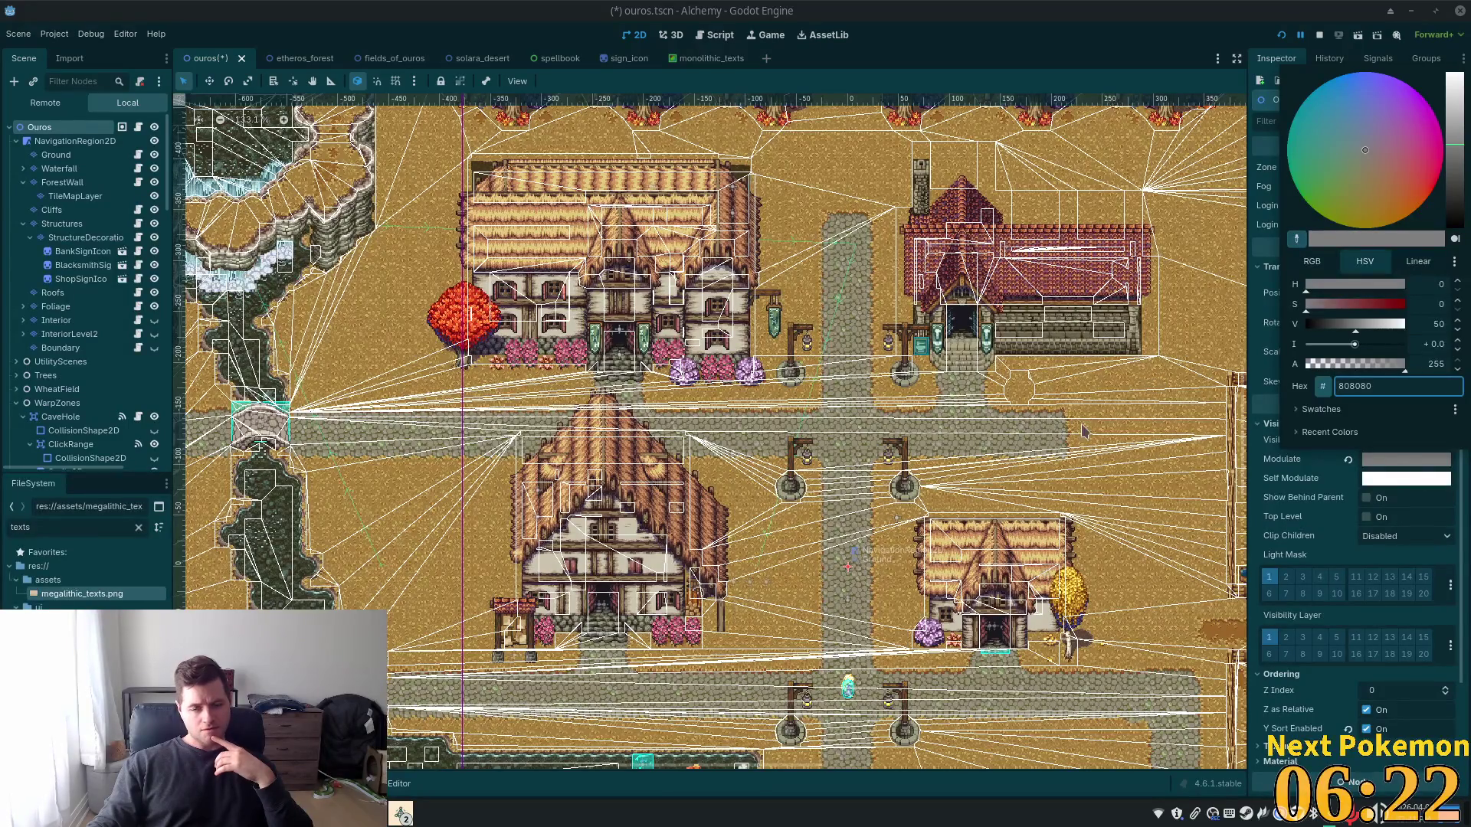
Lower the DirectionalLight2D energy to 0.24 and save the scene
scroll(105, 358, "down", 1)
scroll(105, 358, "down", 10)
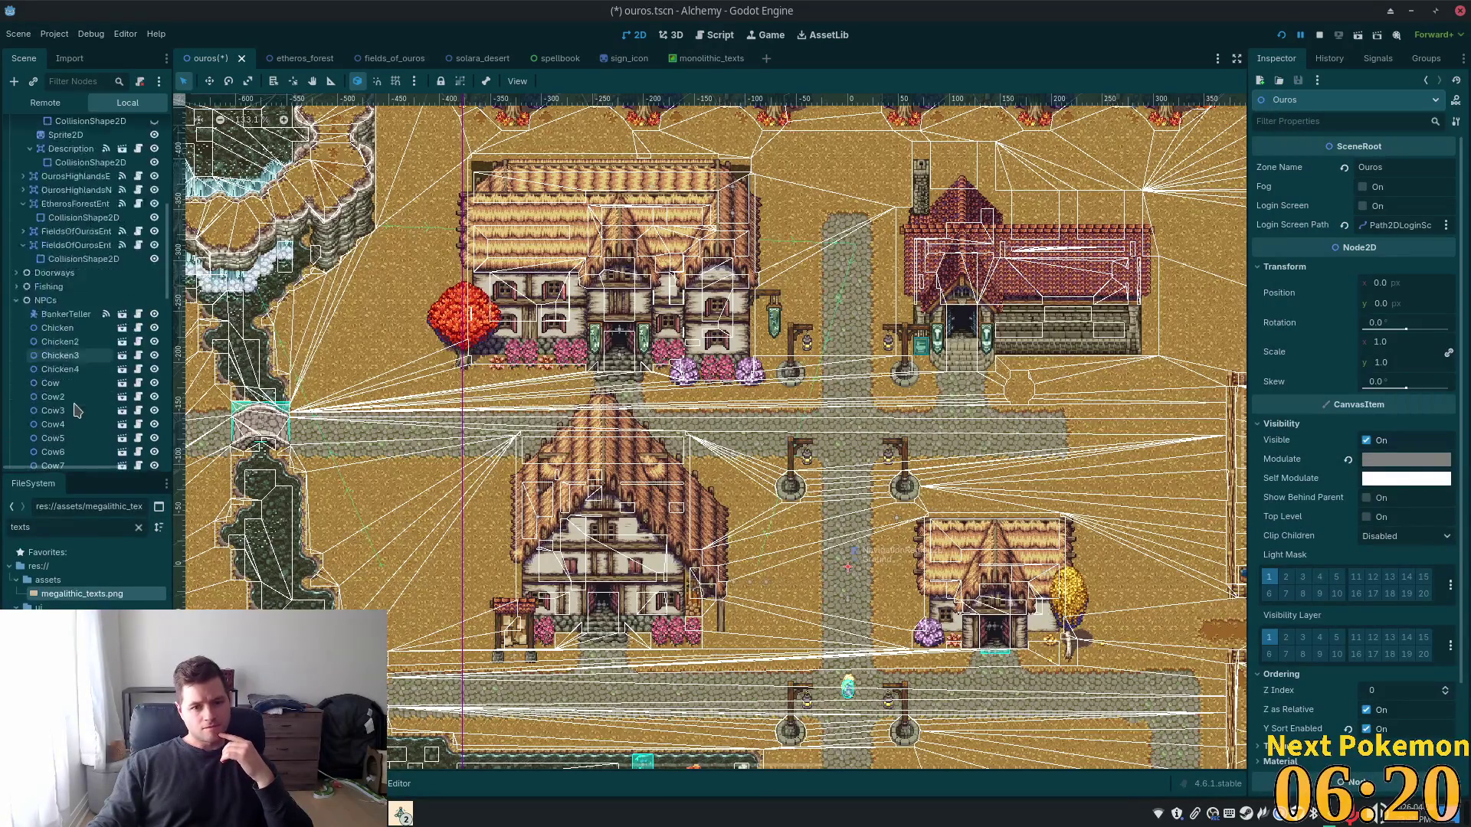
scroll(76, 420, "down", 8)
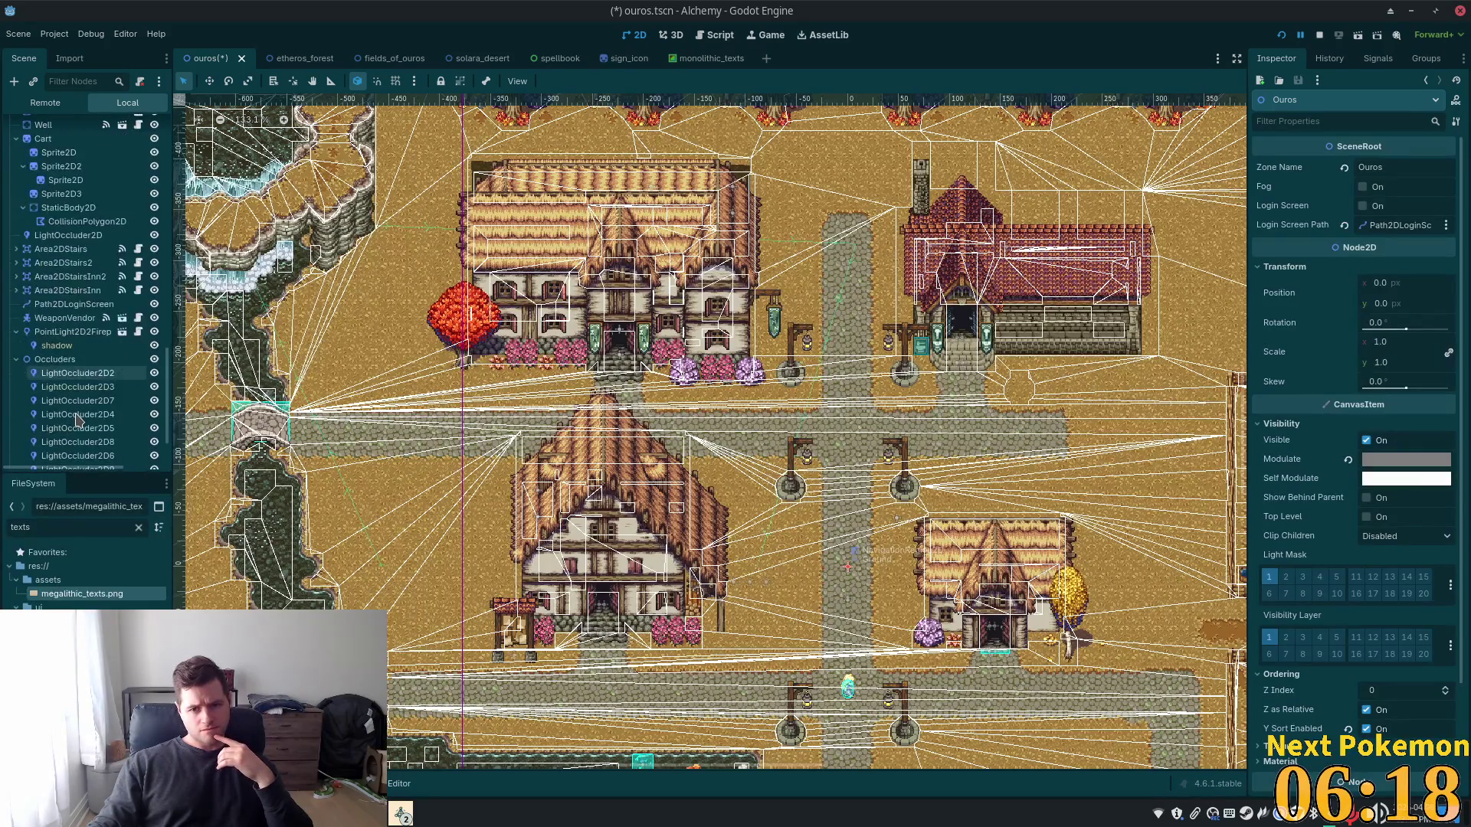
left_click(71, 450)
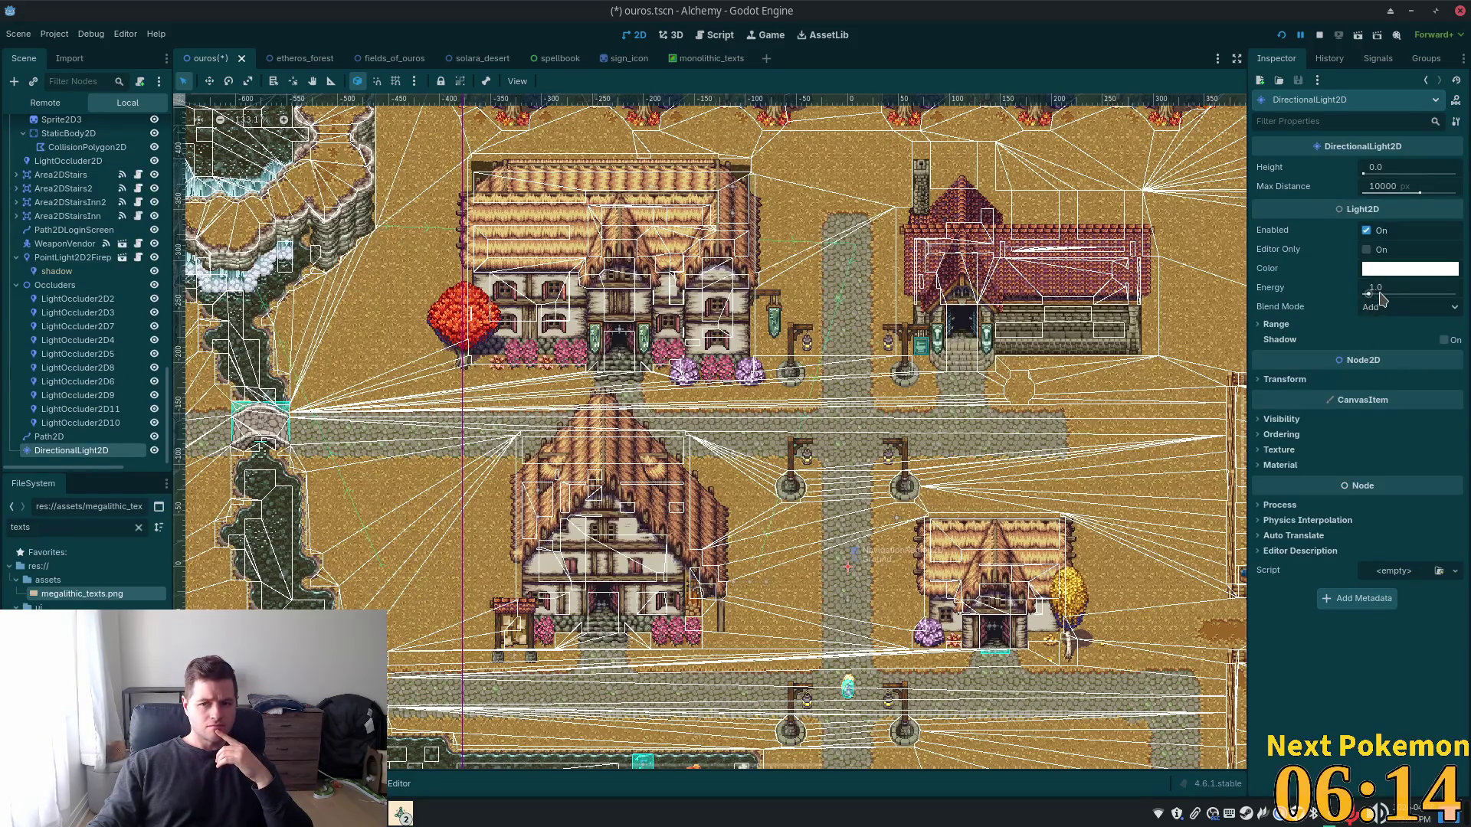
mouse_move(1379, 298)
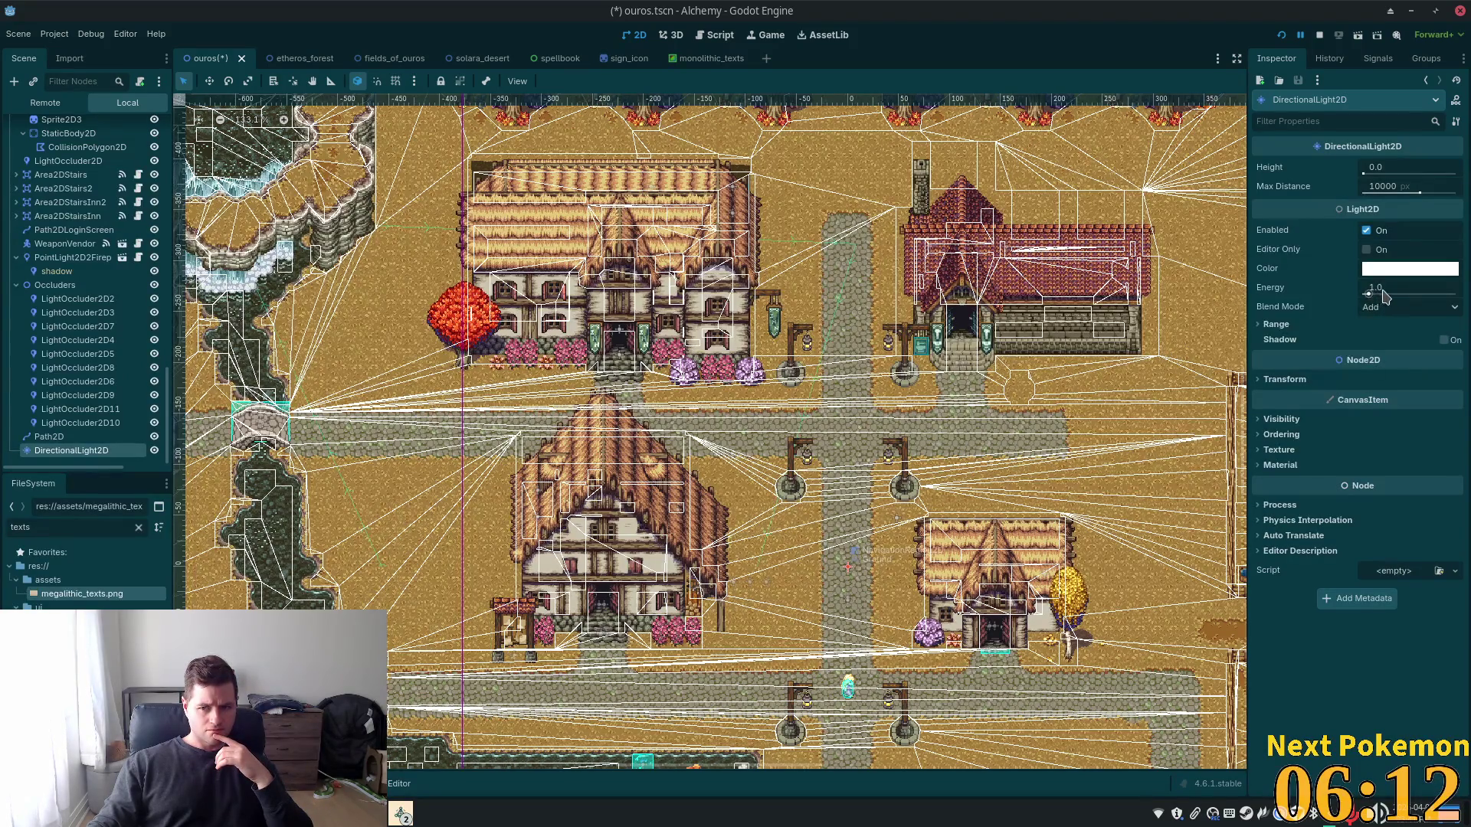
left_click_drag(1385, 297, 1364, 296)
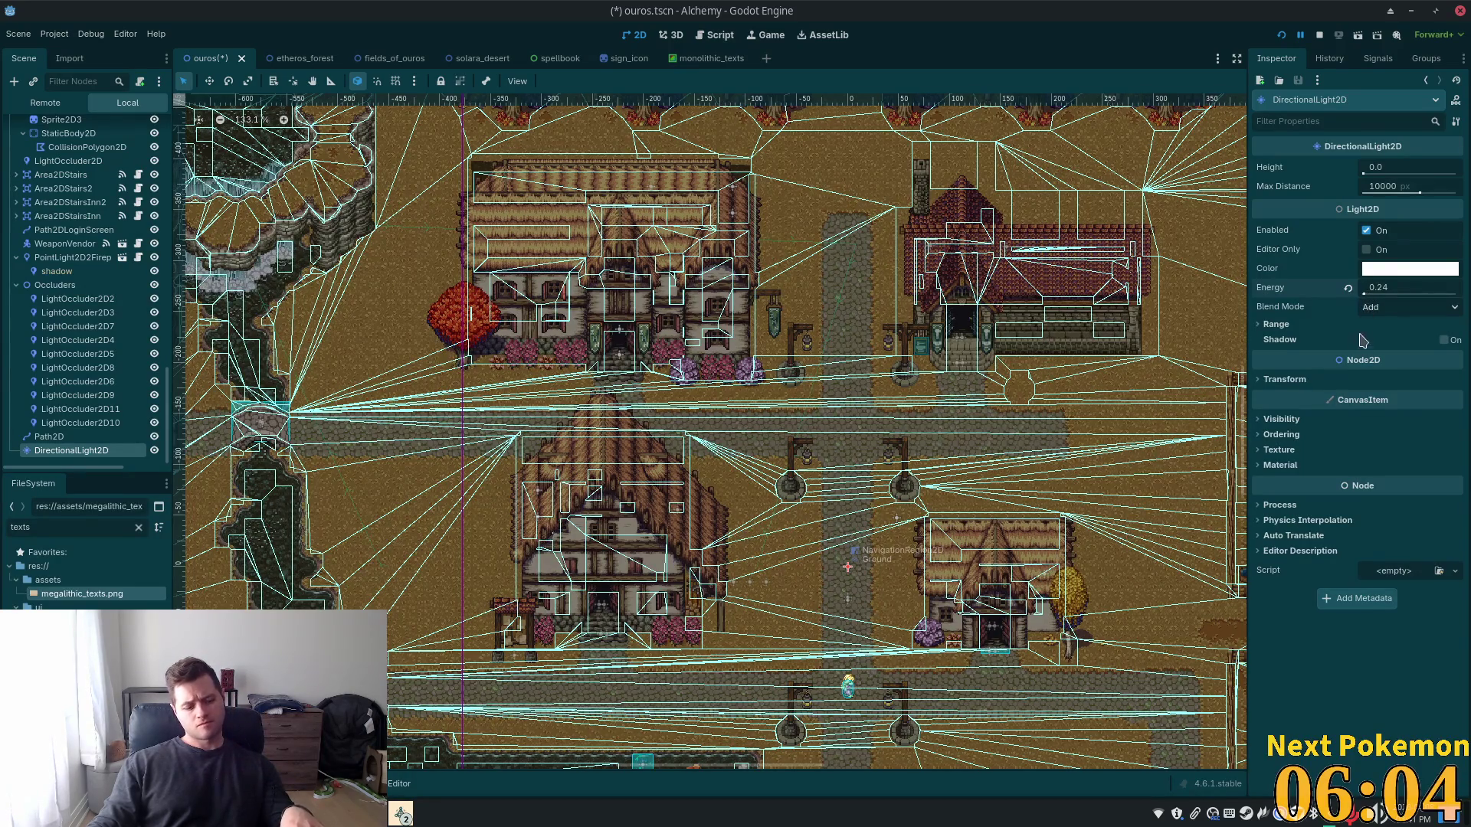
key("ctrl+s")
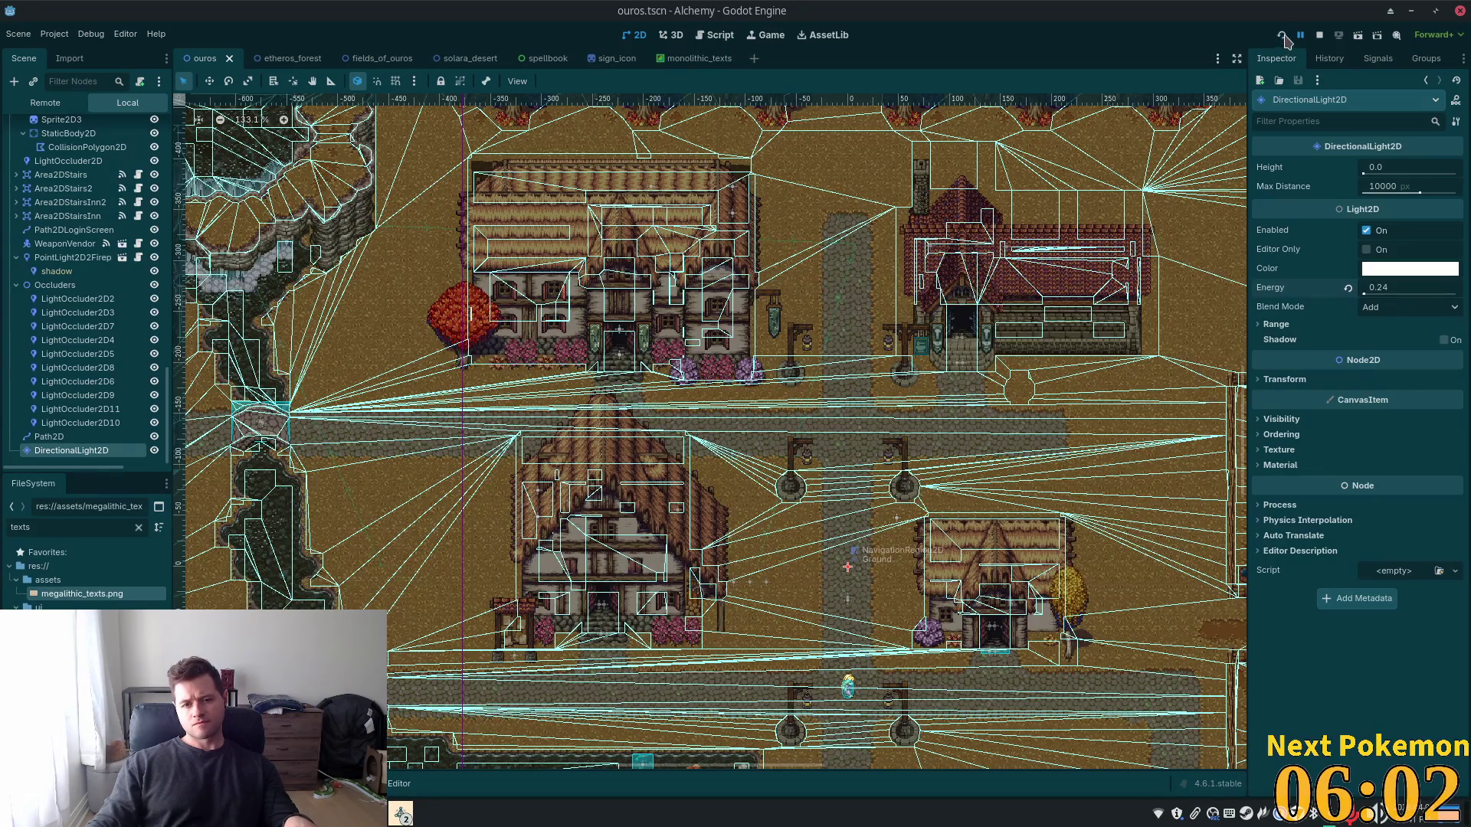
Launch the game and walk the character left past the trees toward the houses
left_click(1284, 36)
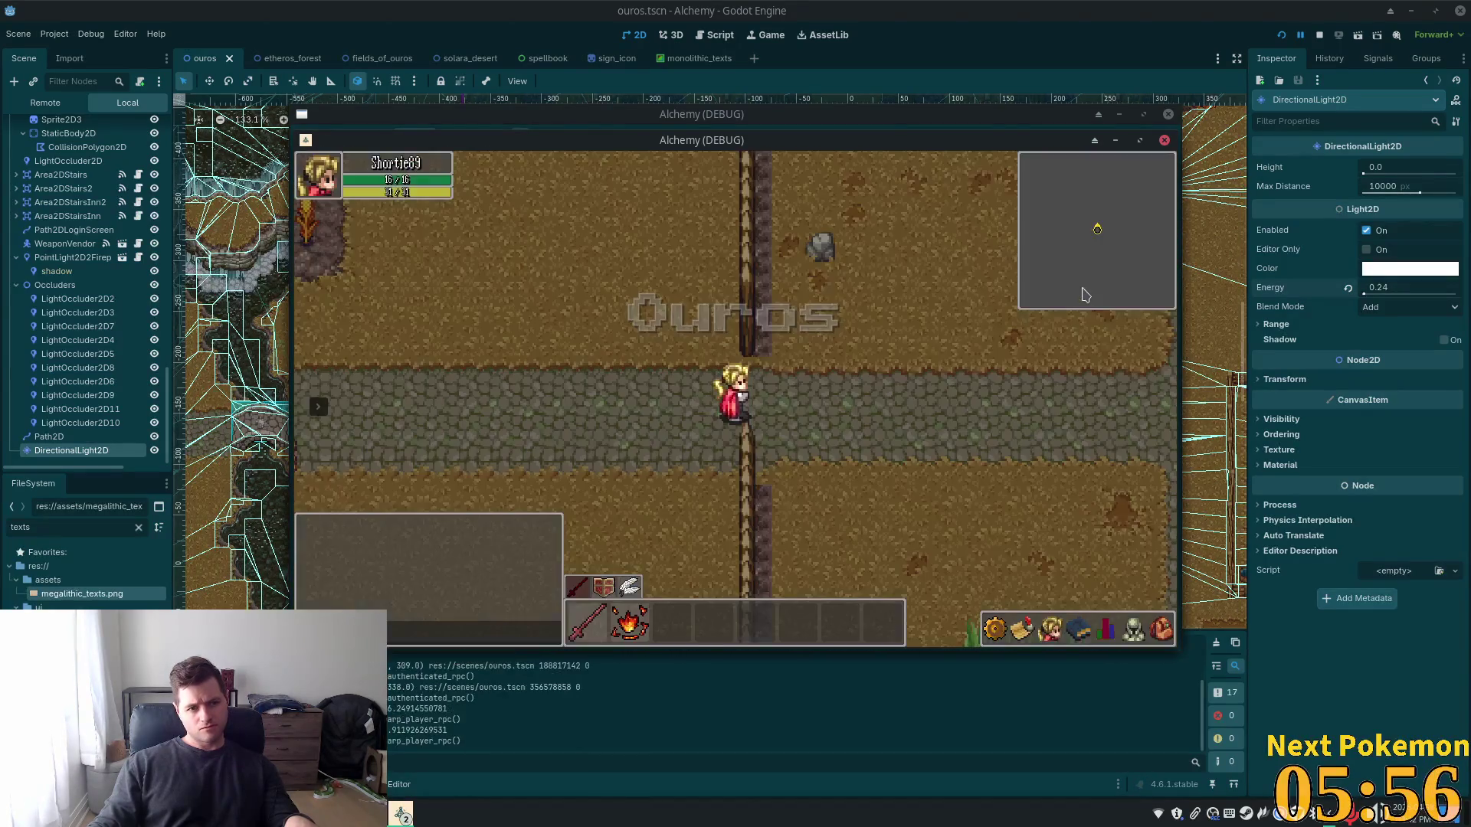
key("Left")
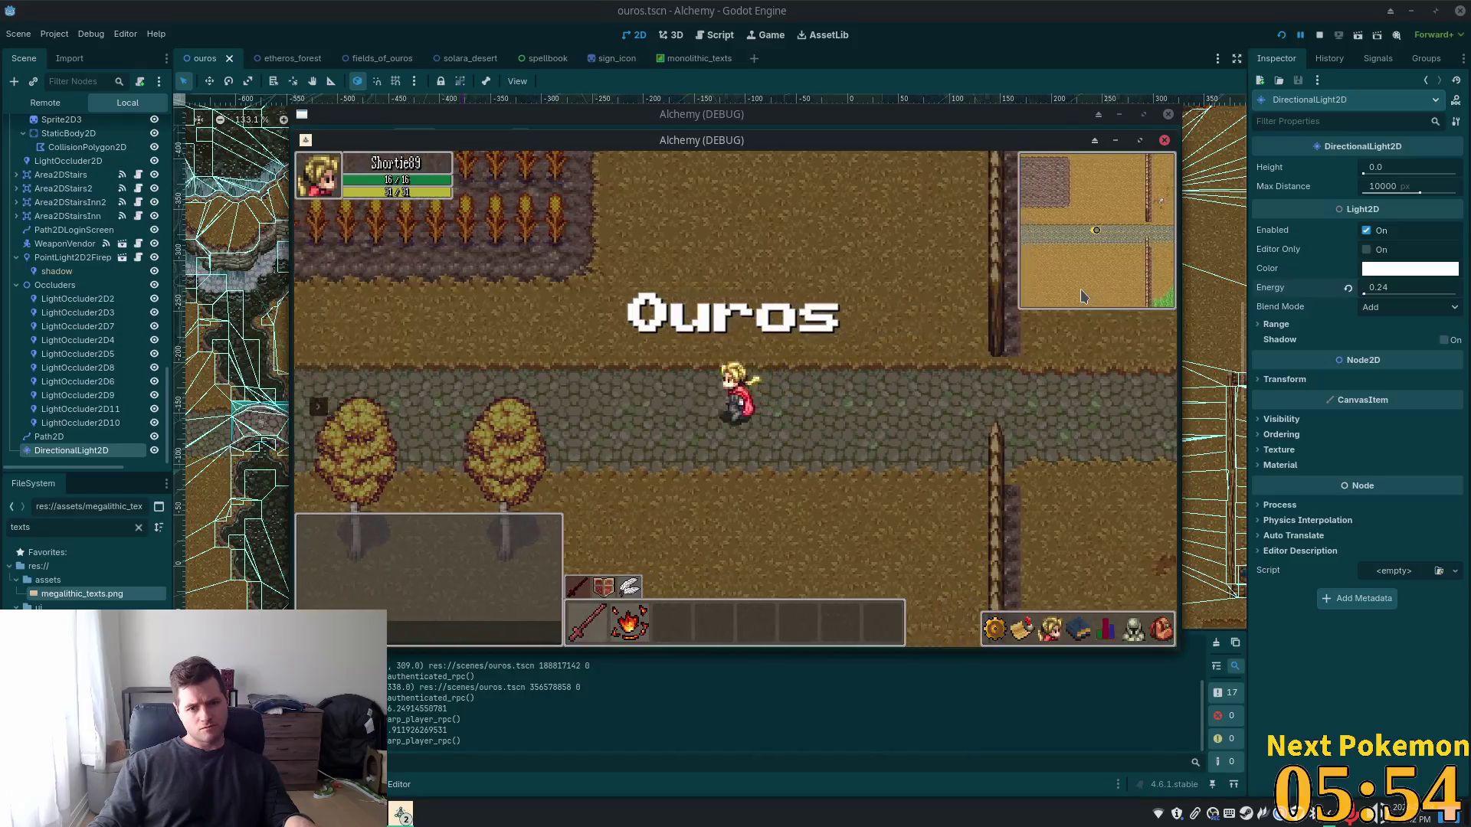
key("Left")
key("Left")
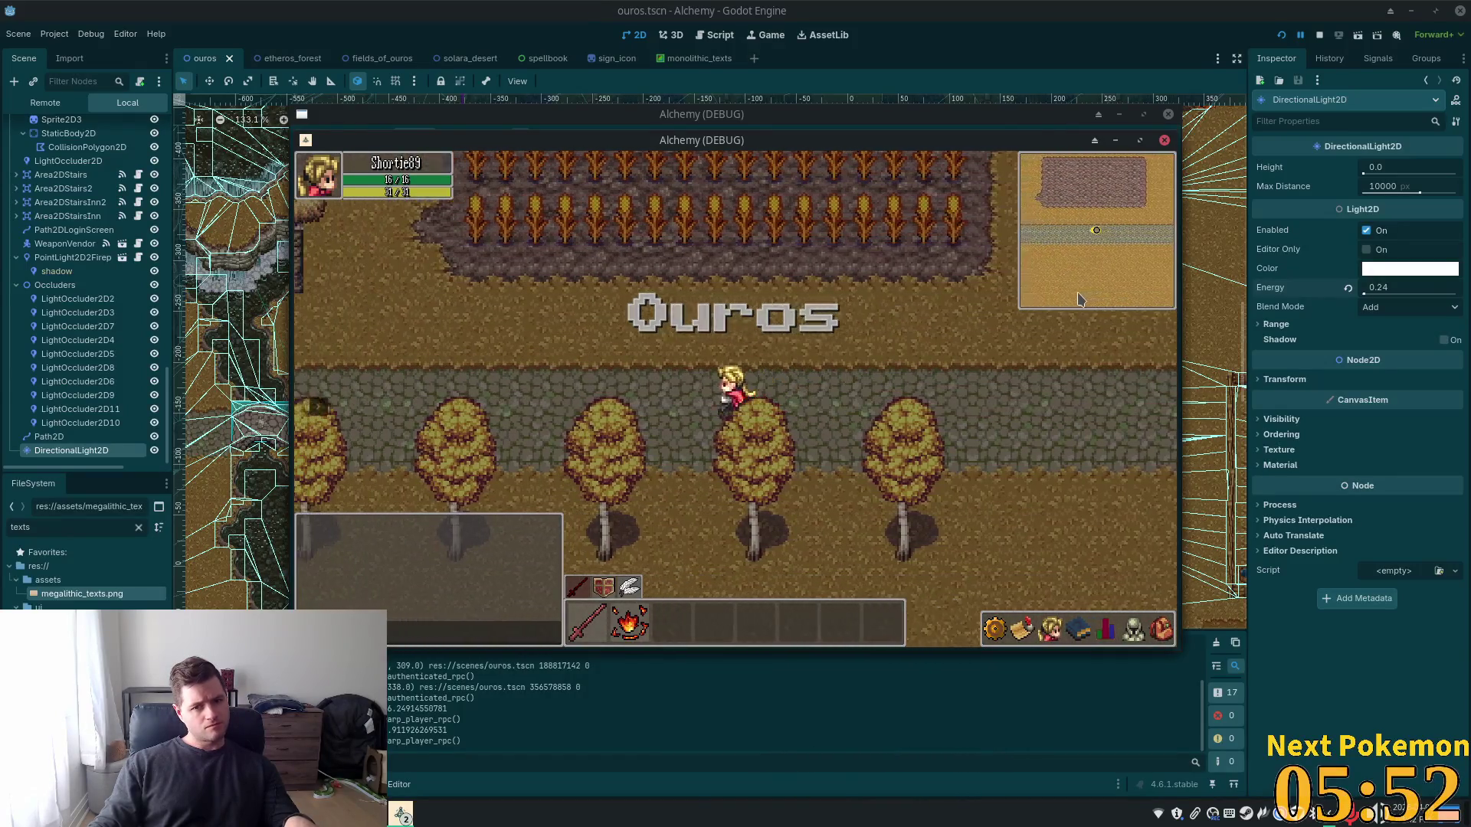
key("Left")
key("Left")
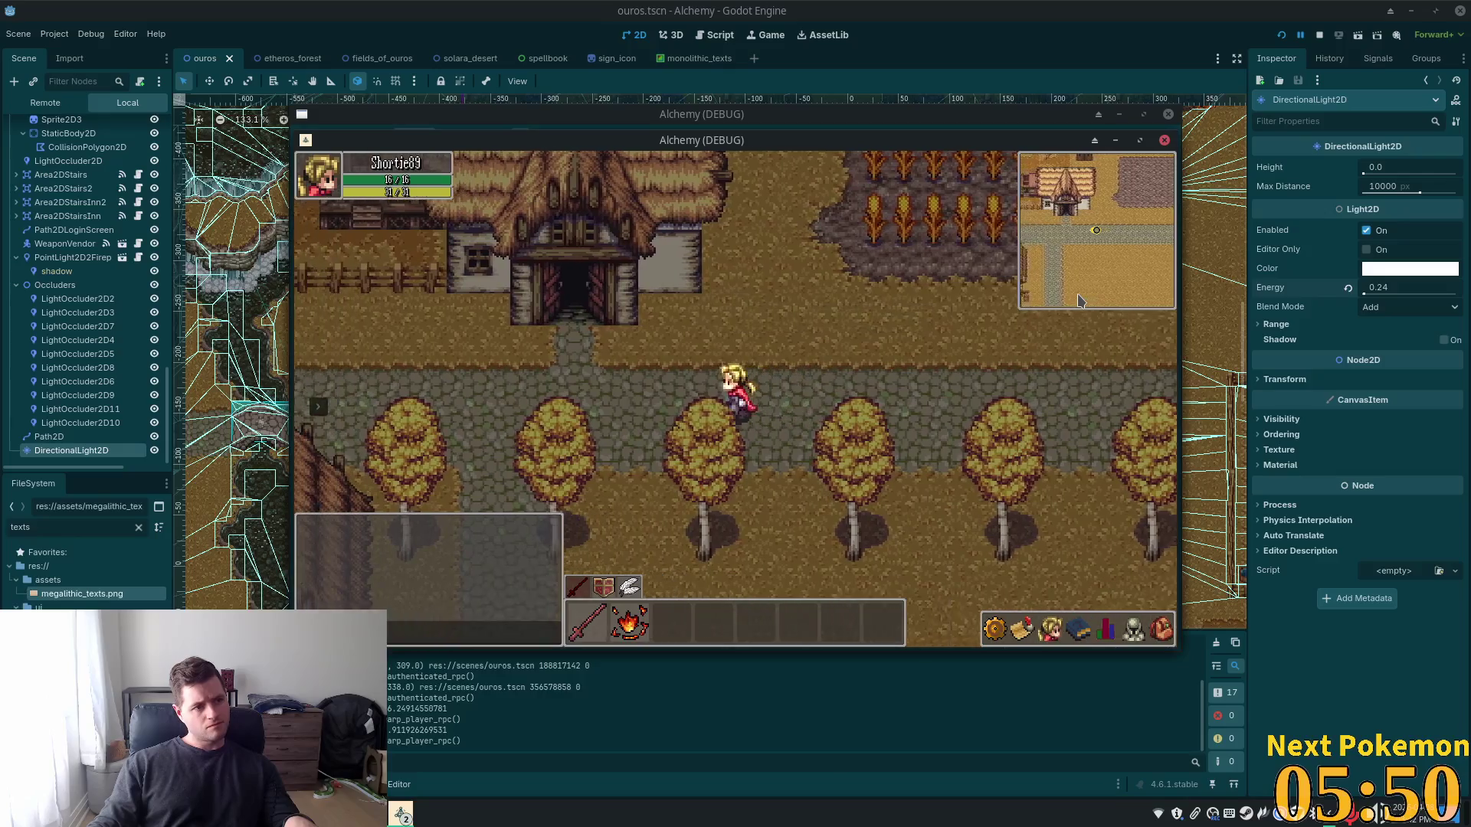
key("Left")
key("Left")
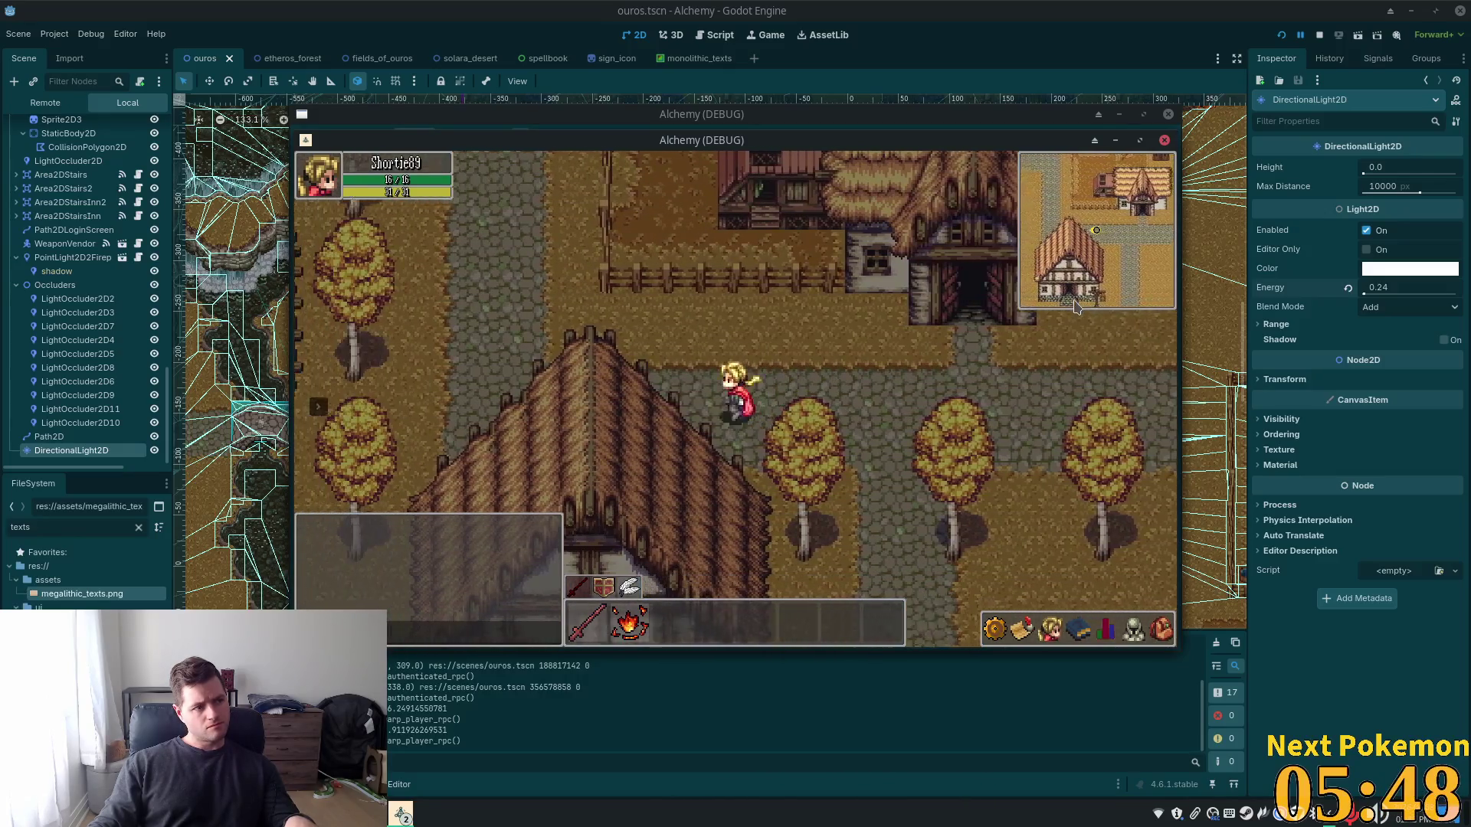
key("Left")
Walk the character up and left past the lamp posts, between the houses
key("Left")
key("Up")
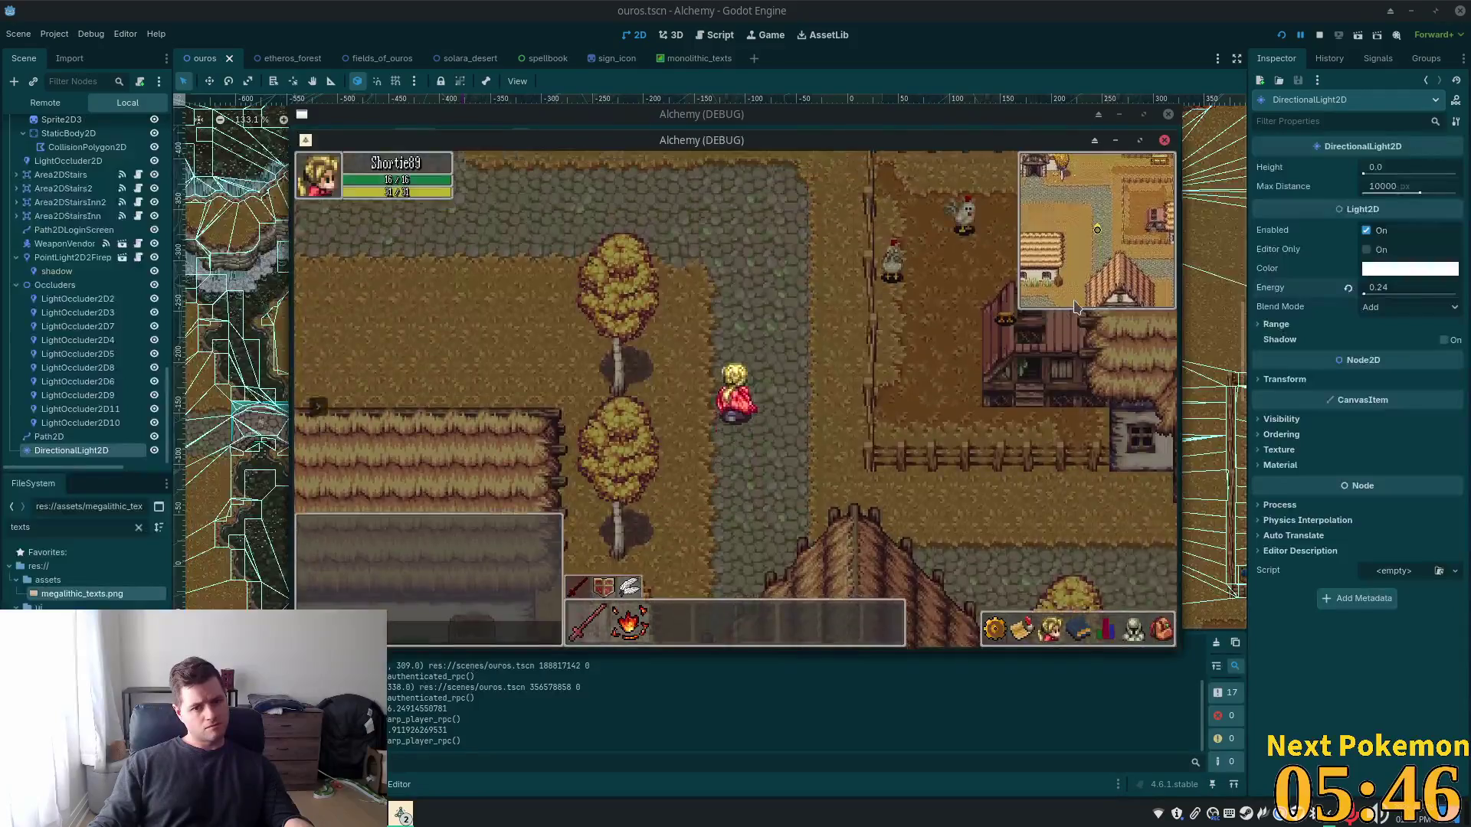
key("Up")
key("Left")
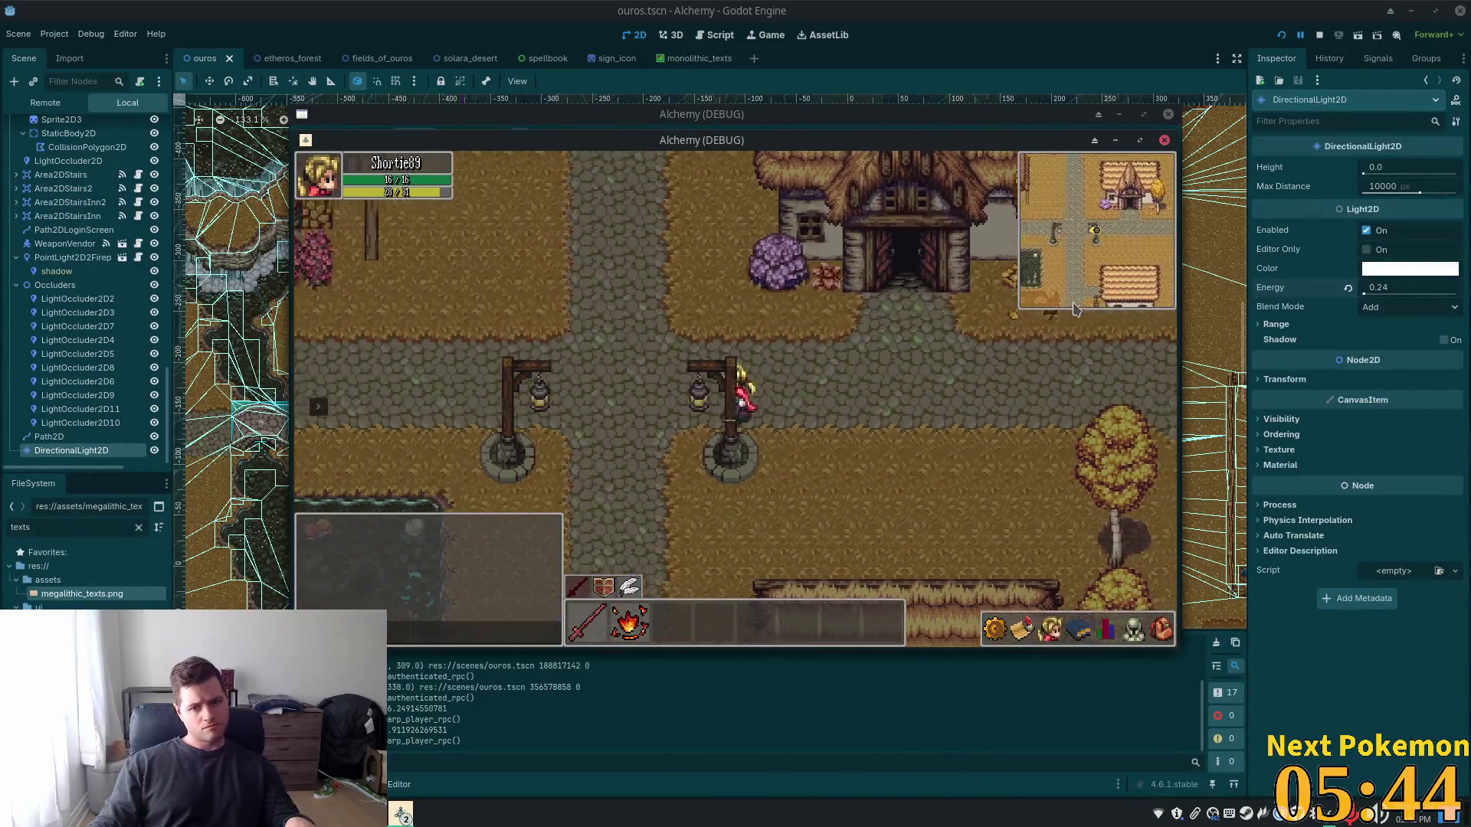
key("Up")
key("Left")
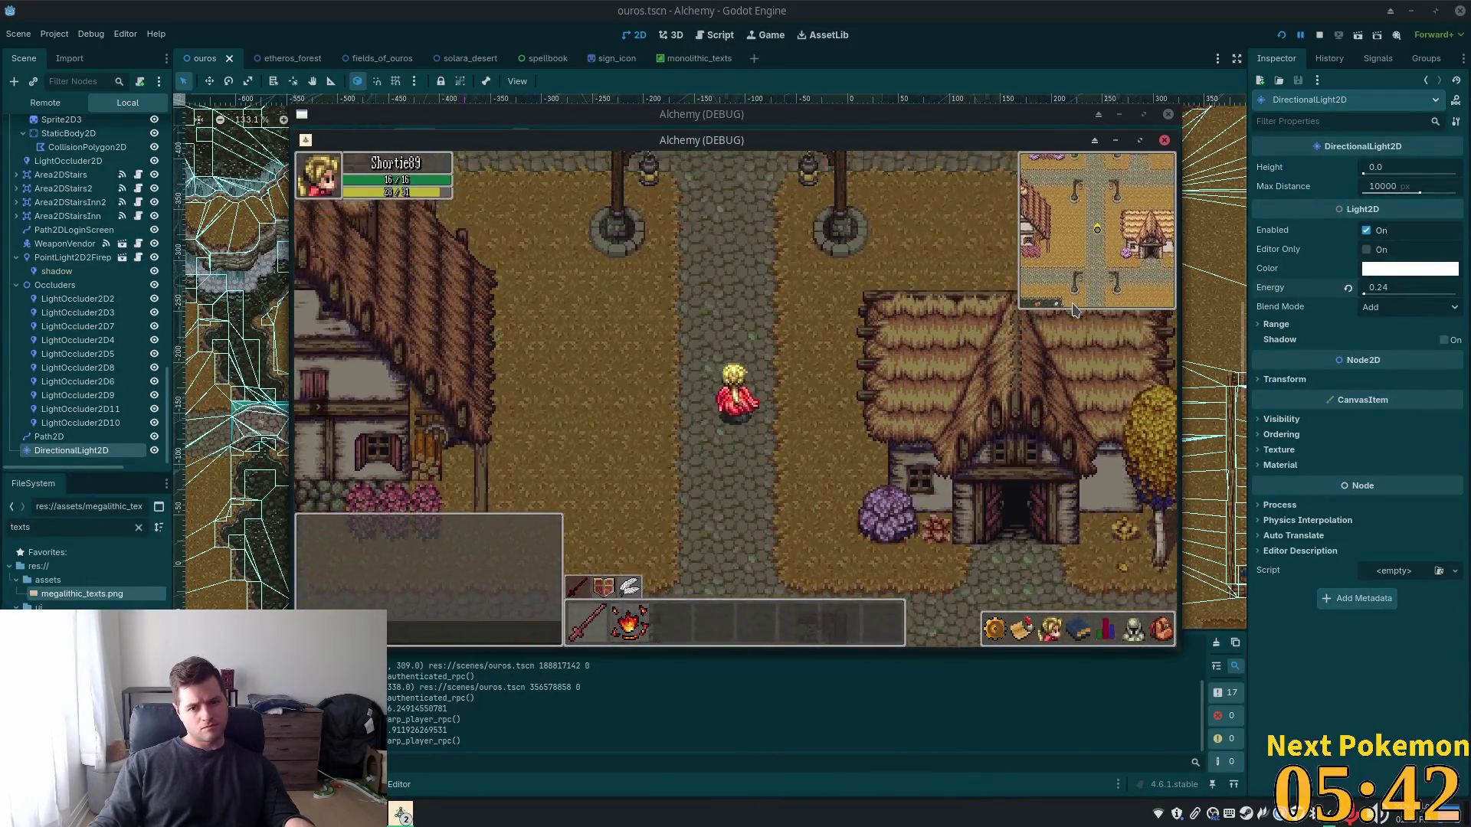
key("Up")
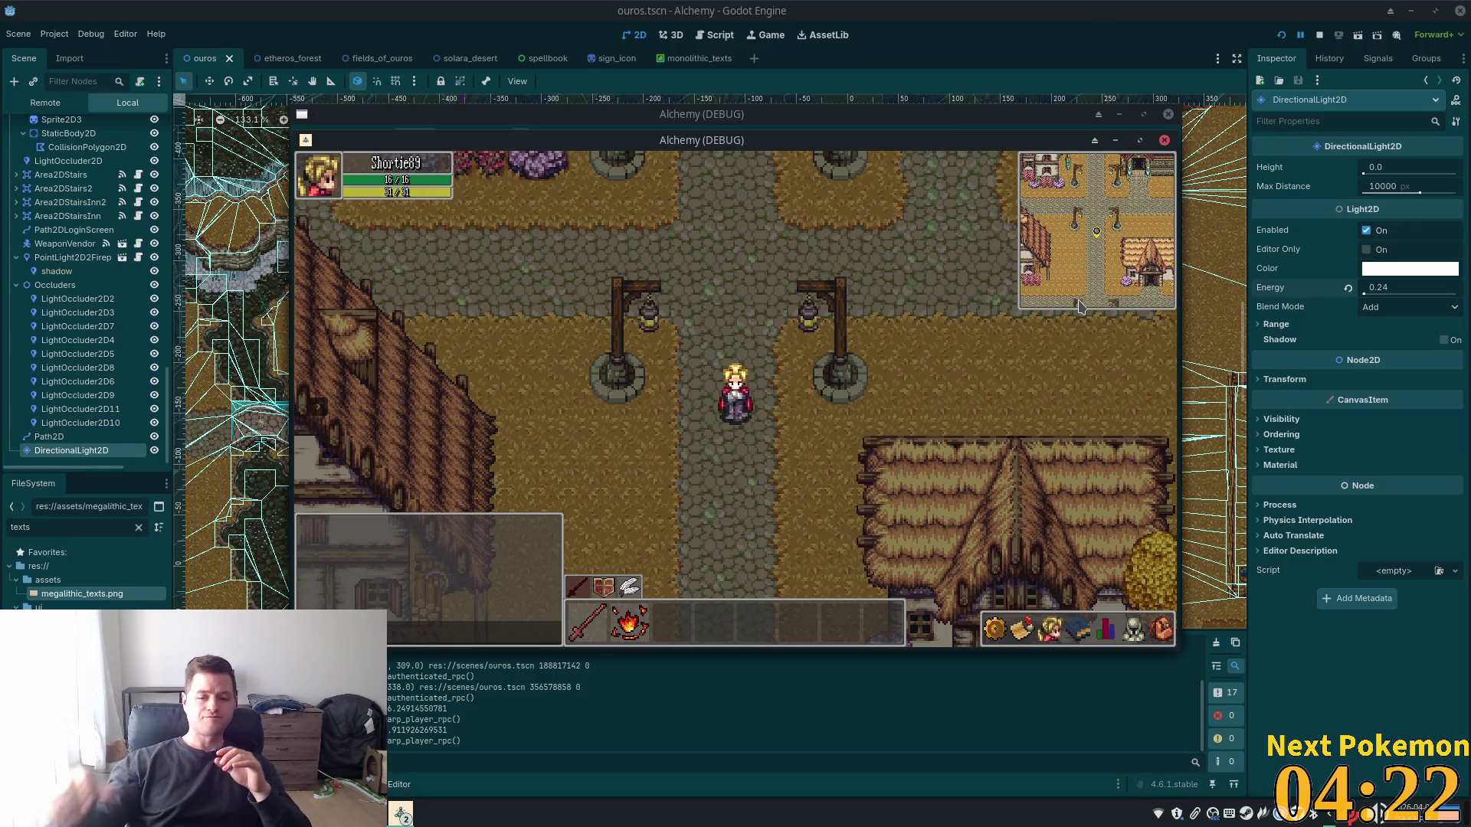
Walk the character down, left across the bridge, then back right along the path
key("Down")
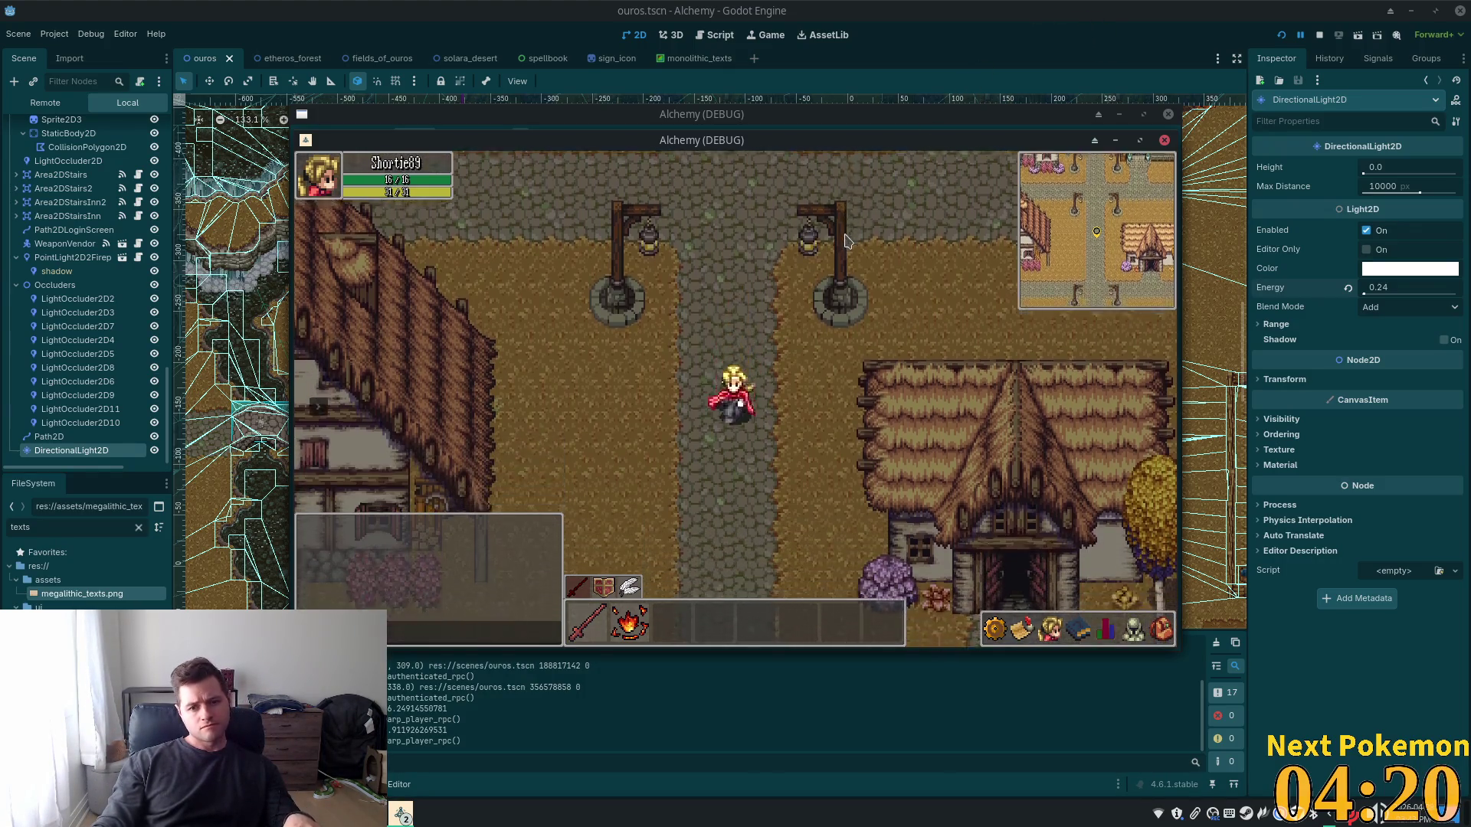
key("Left")
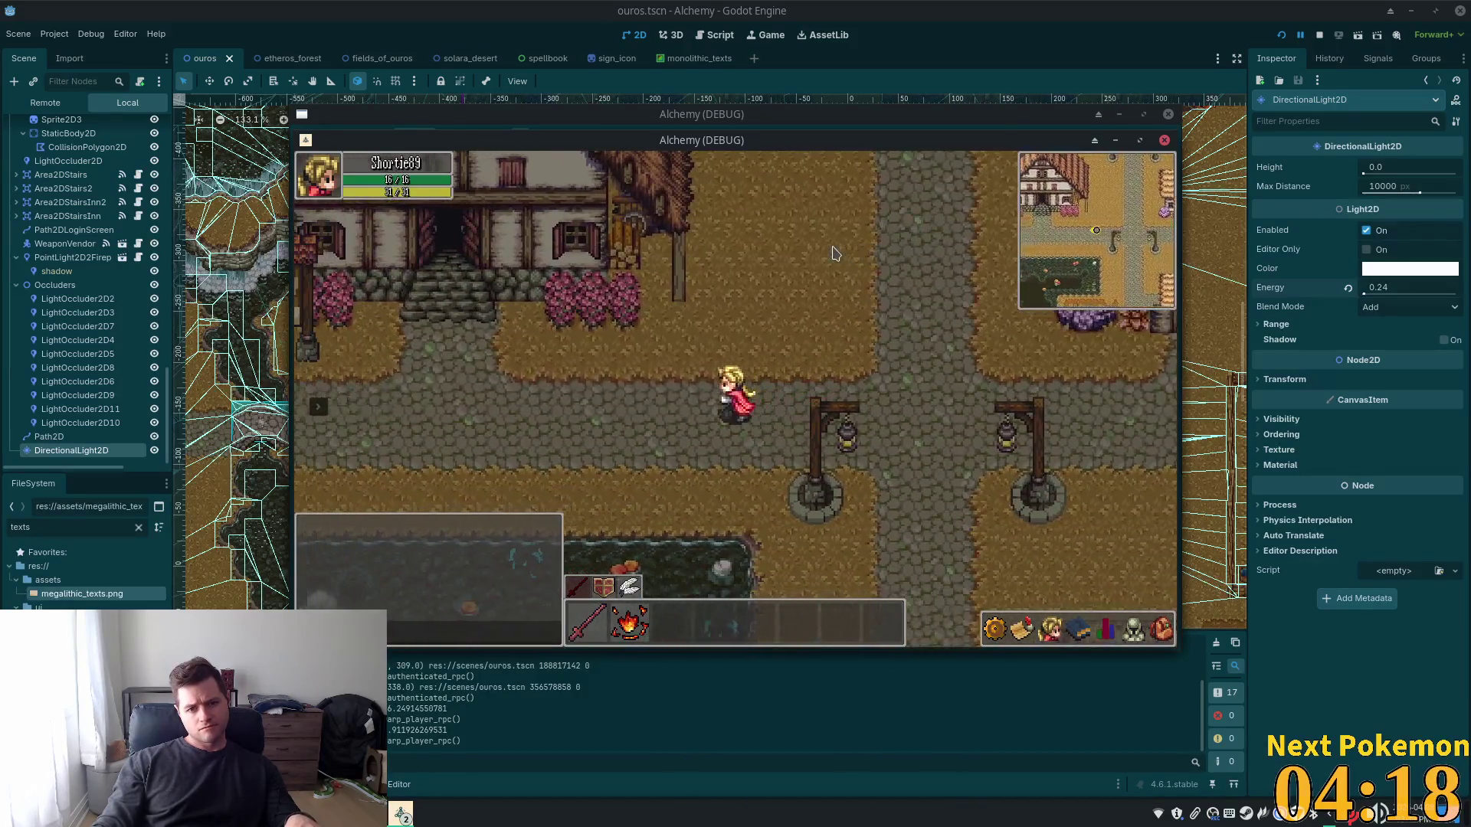
key("Left")
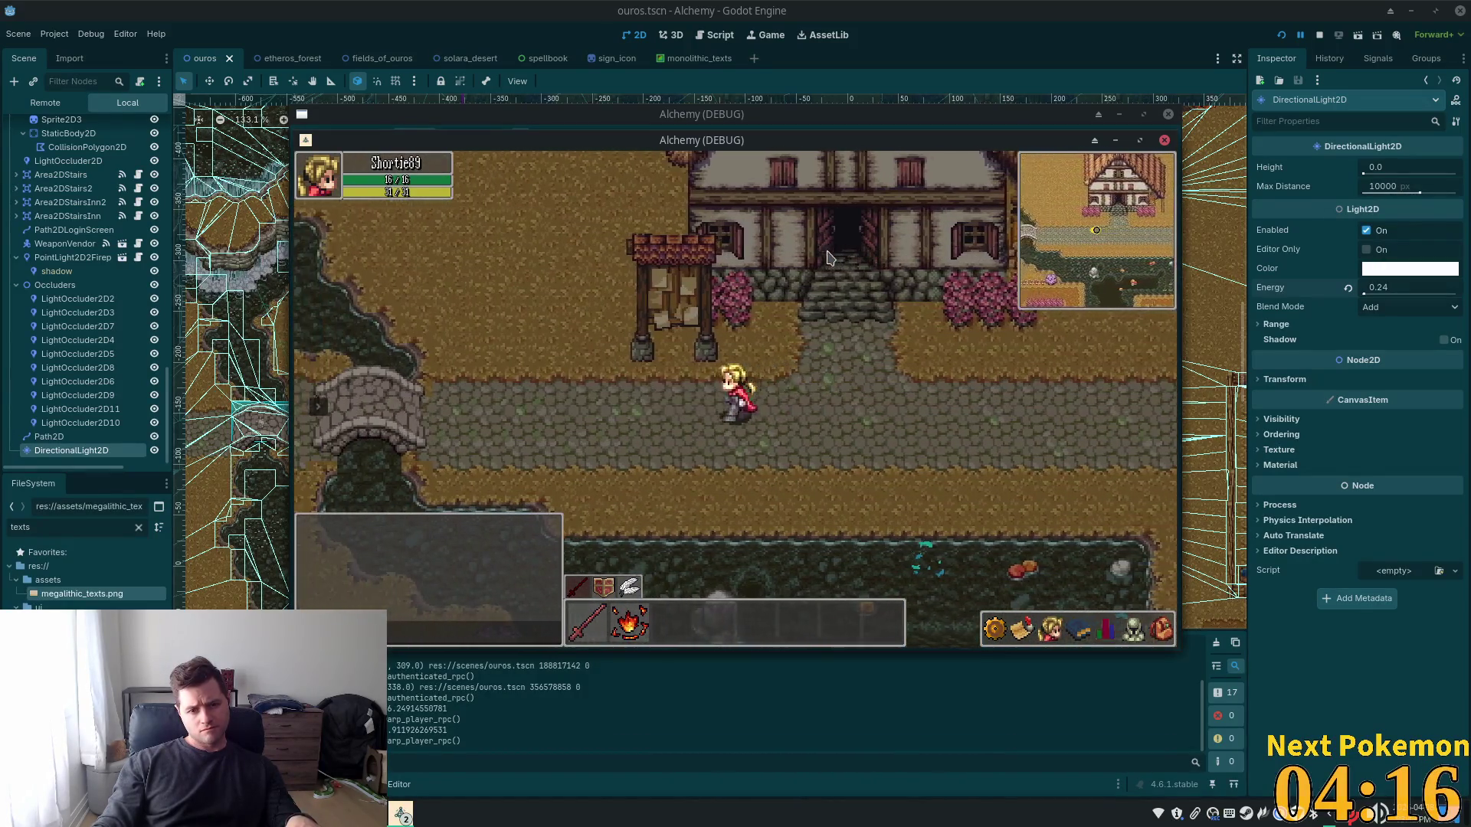
key("Left")
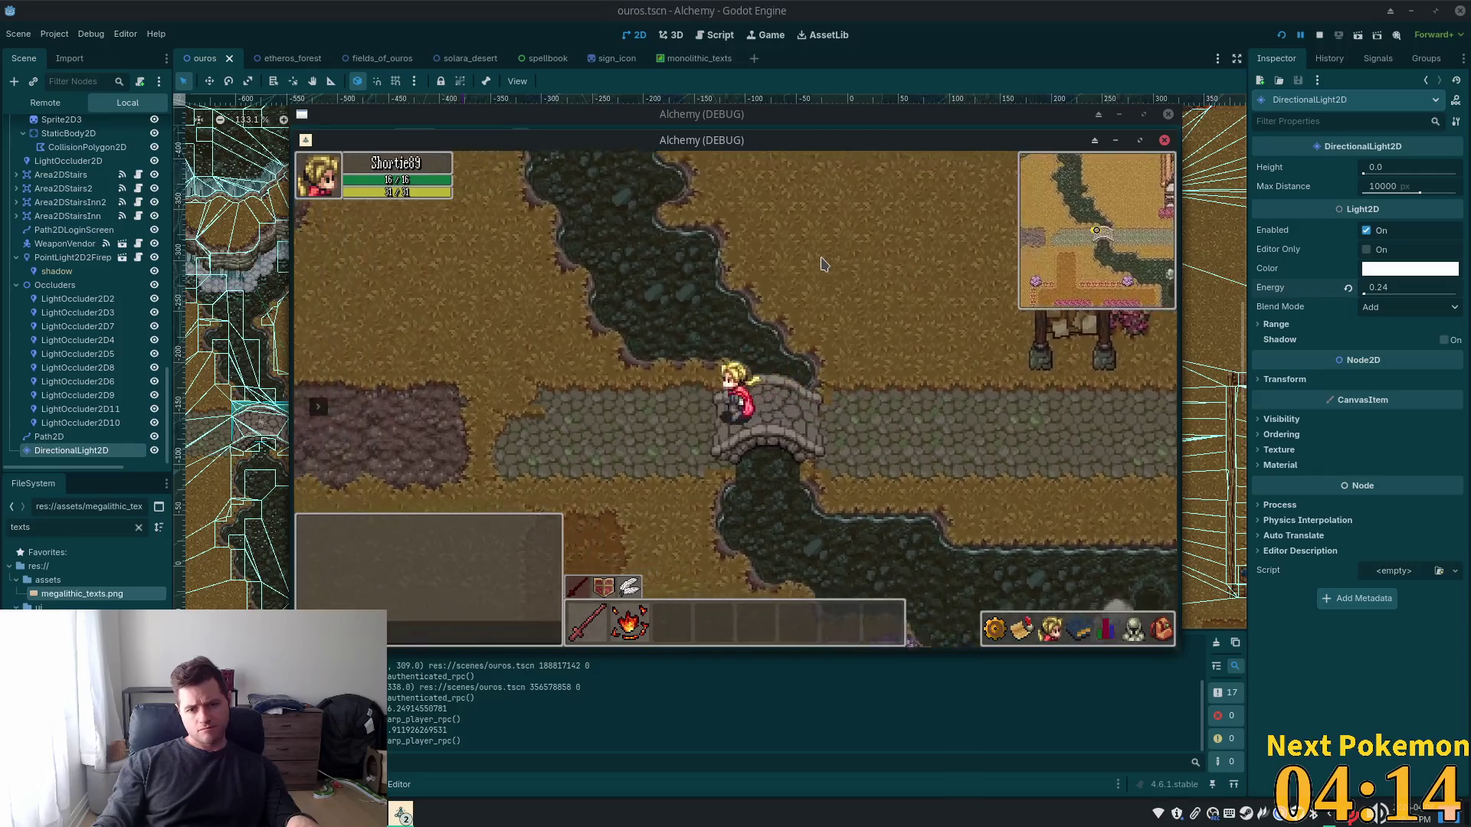
key("Right")
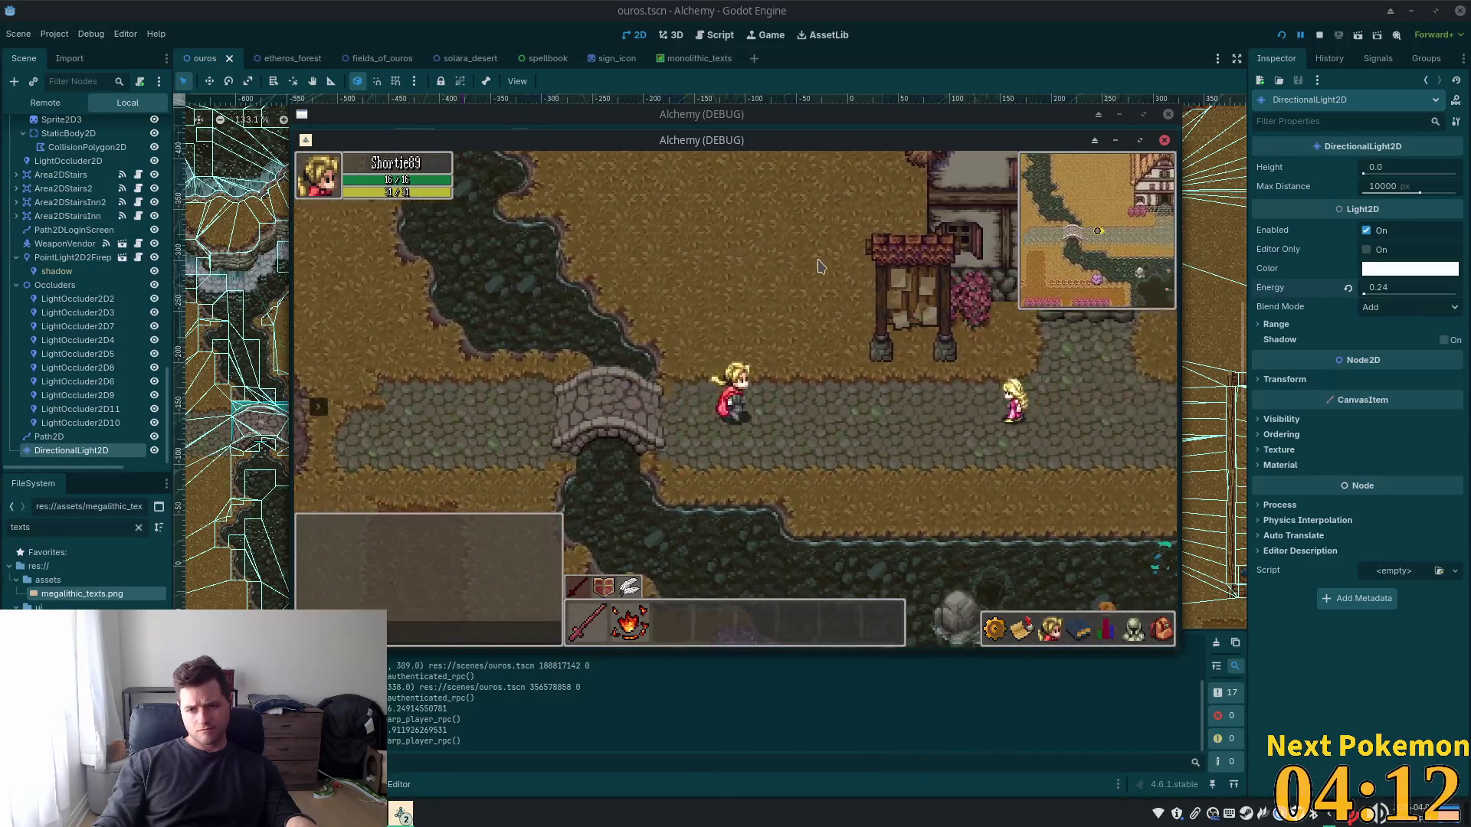
key("Right")
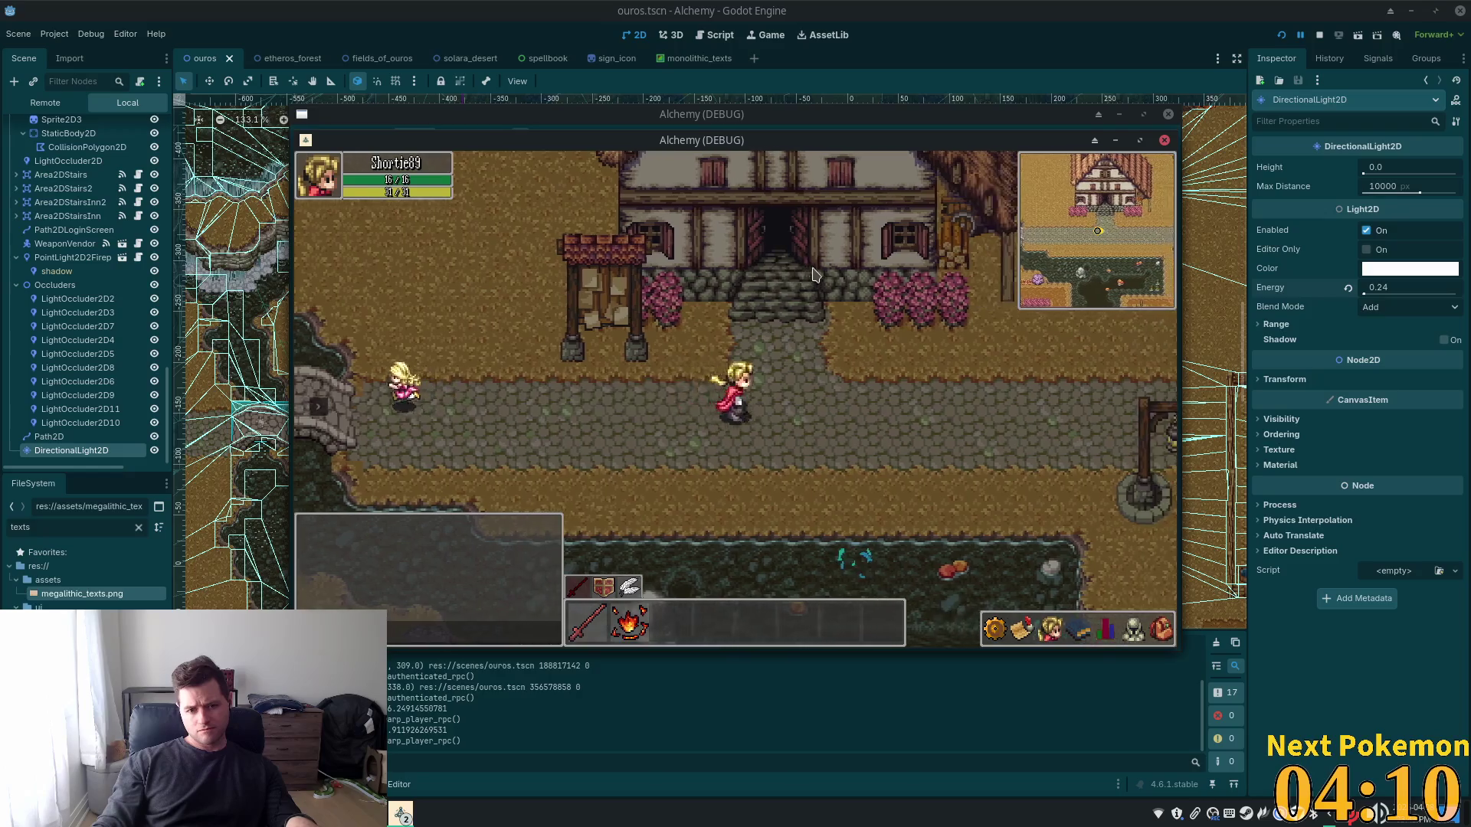
key("Right")
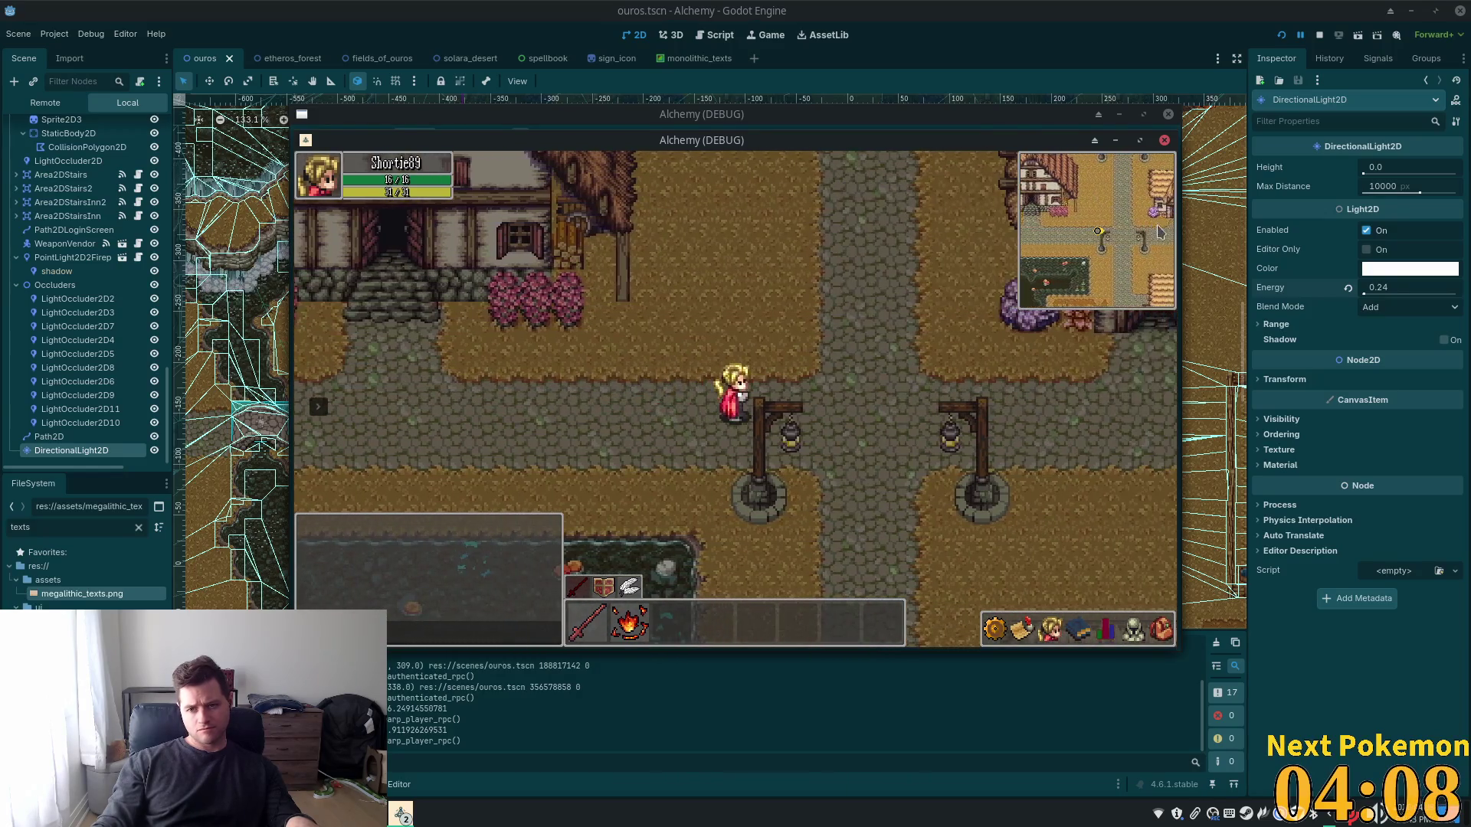
Reset the light energy to 1.0 and save, walk north and south, then stop the game
left_click(1349, 289)
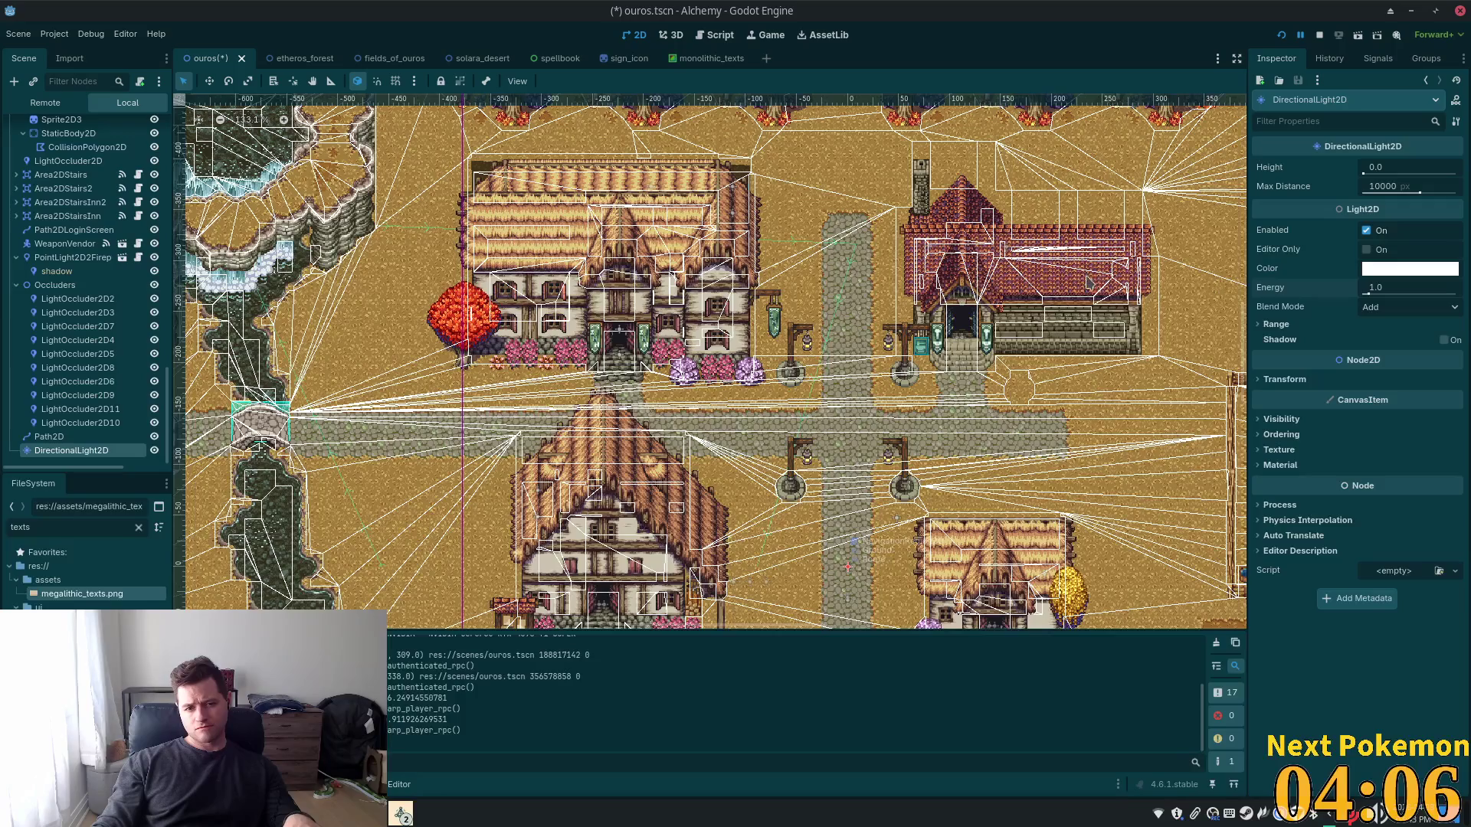
key("ctrl+s")
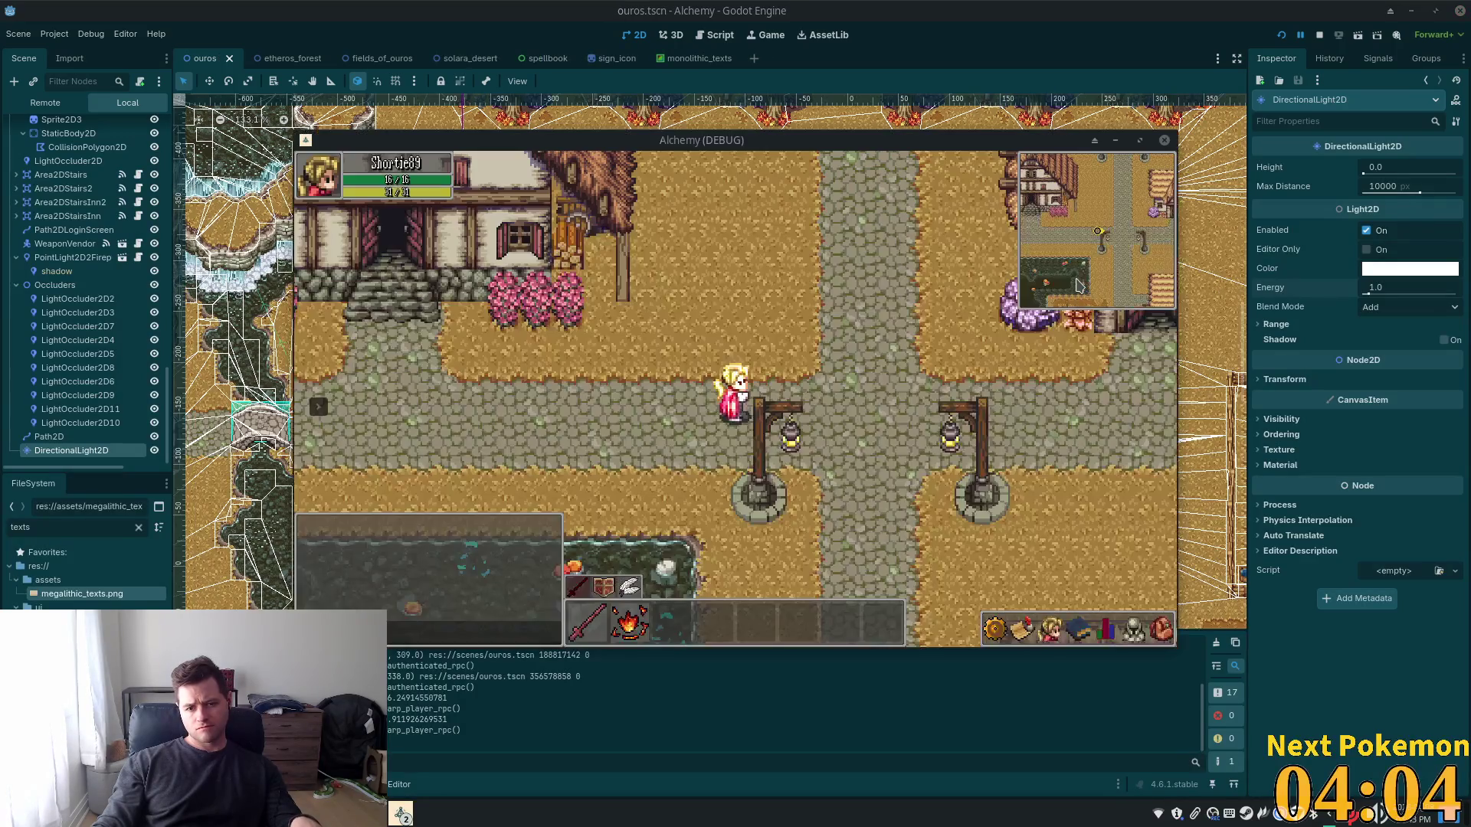
key("Up")
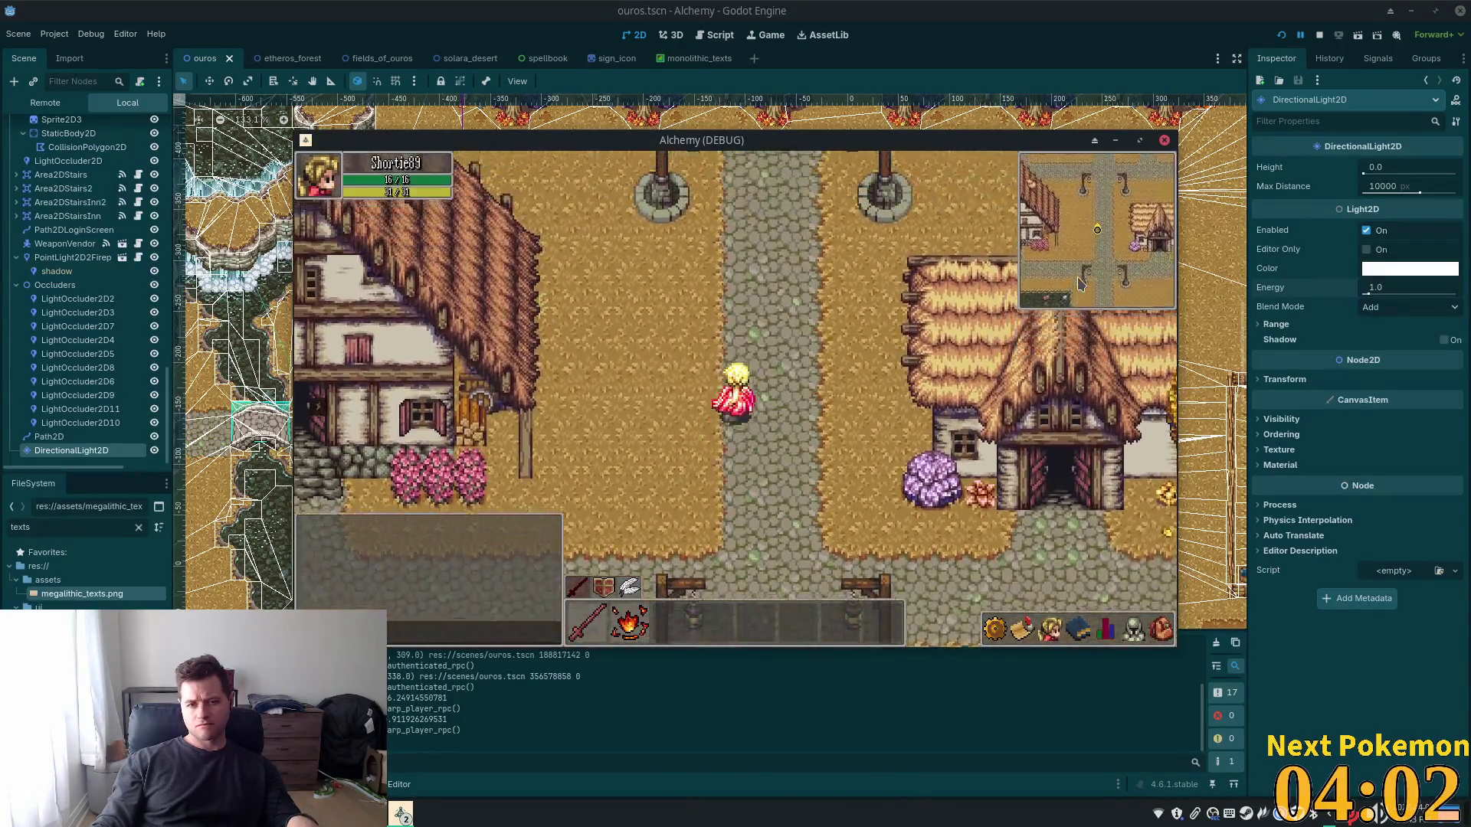
key("Up")
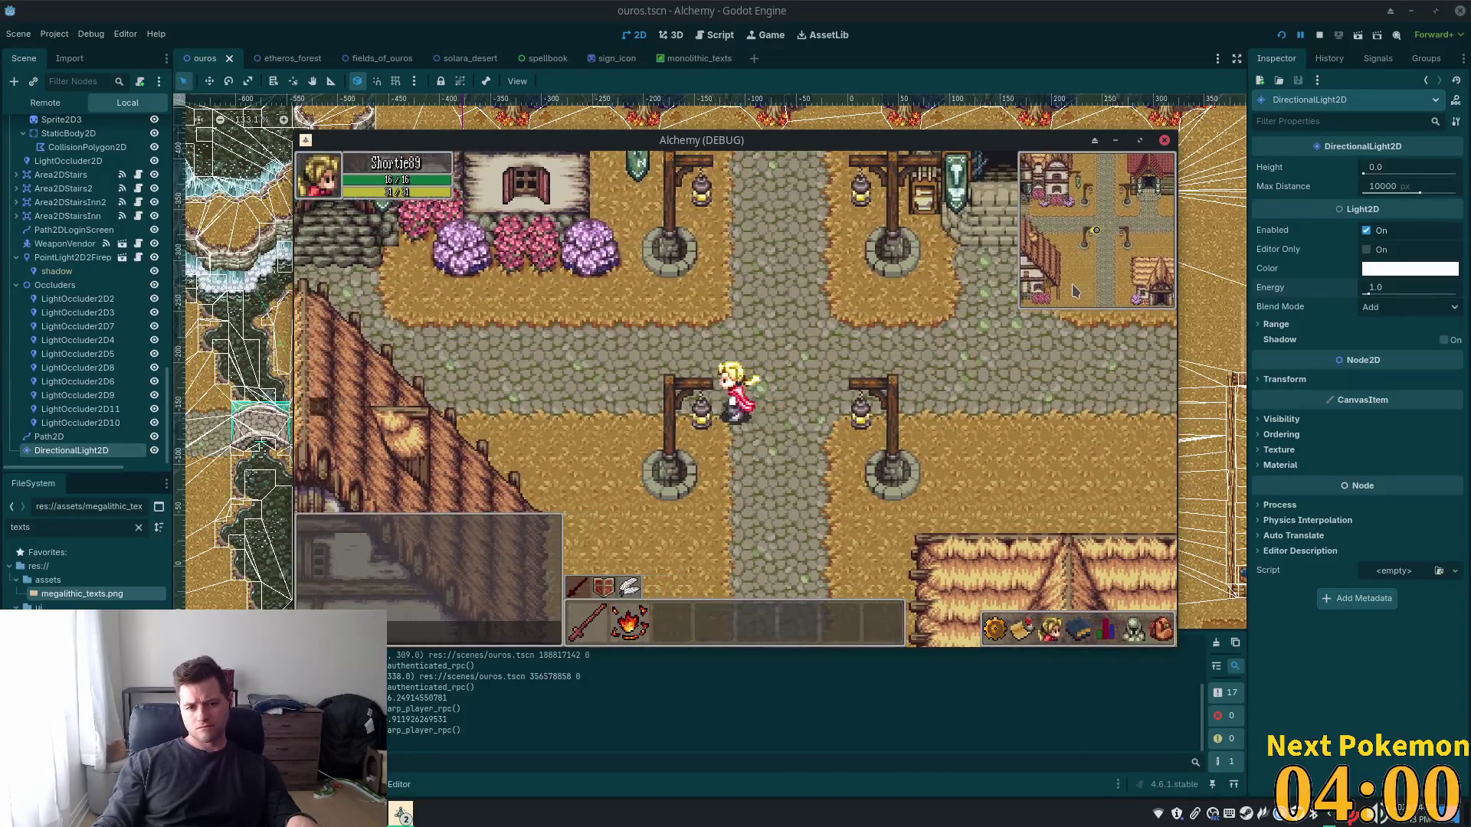
key("Left")
key("Right")
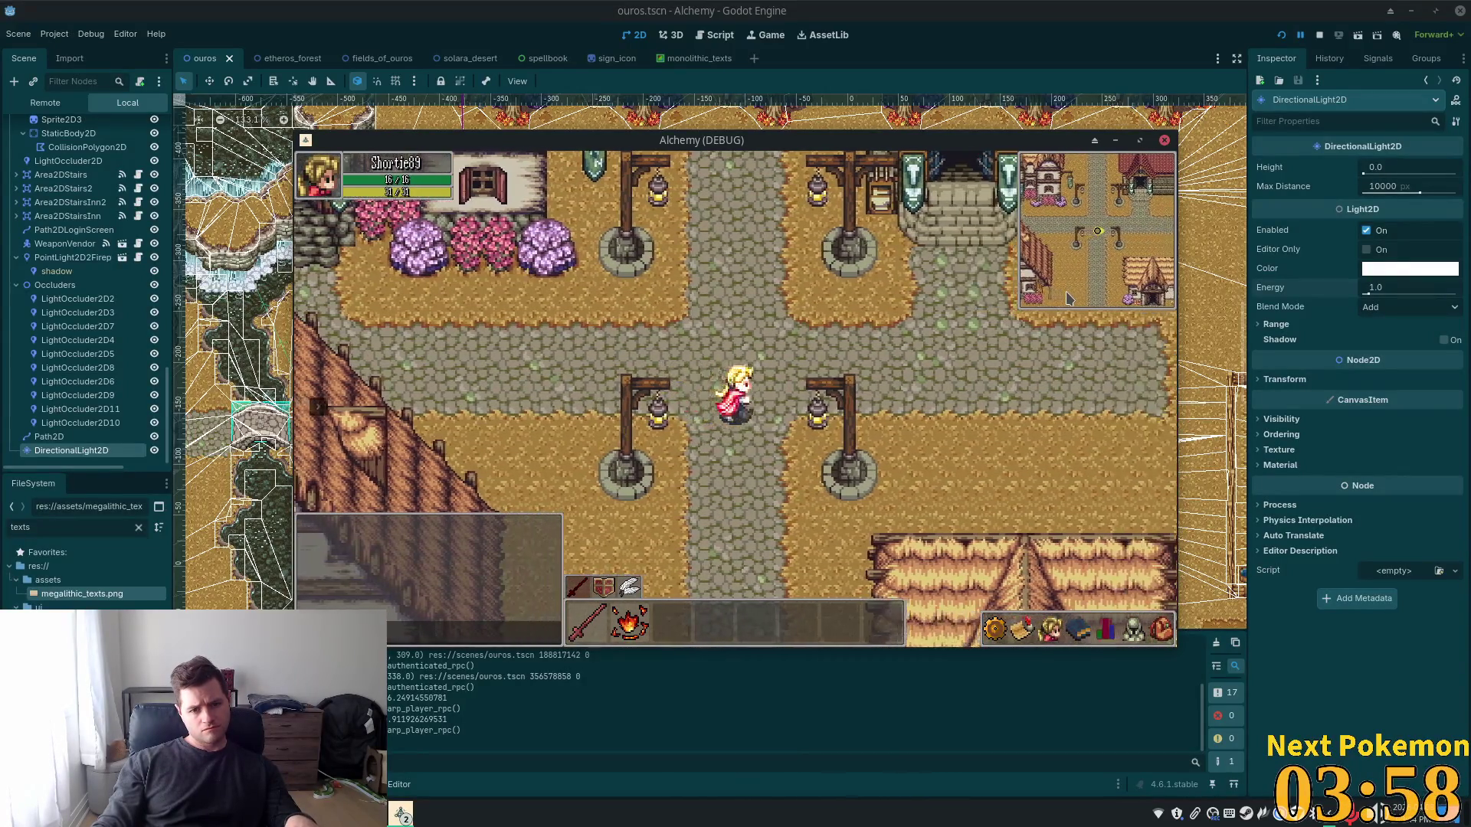
key("Down")
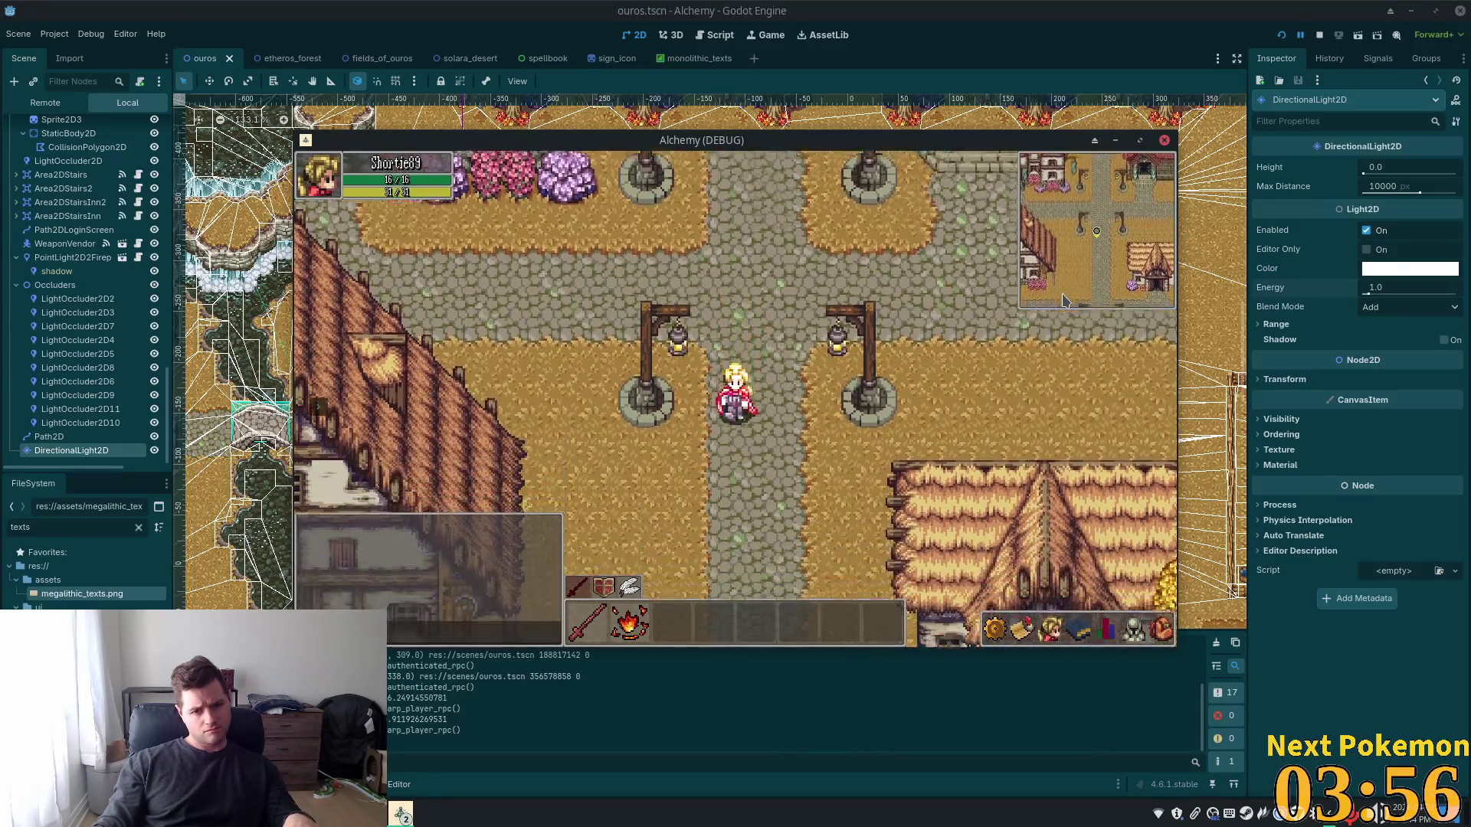
key("Down")
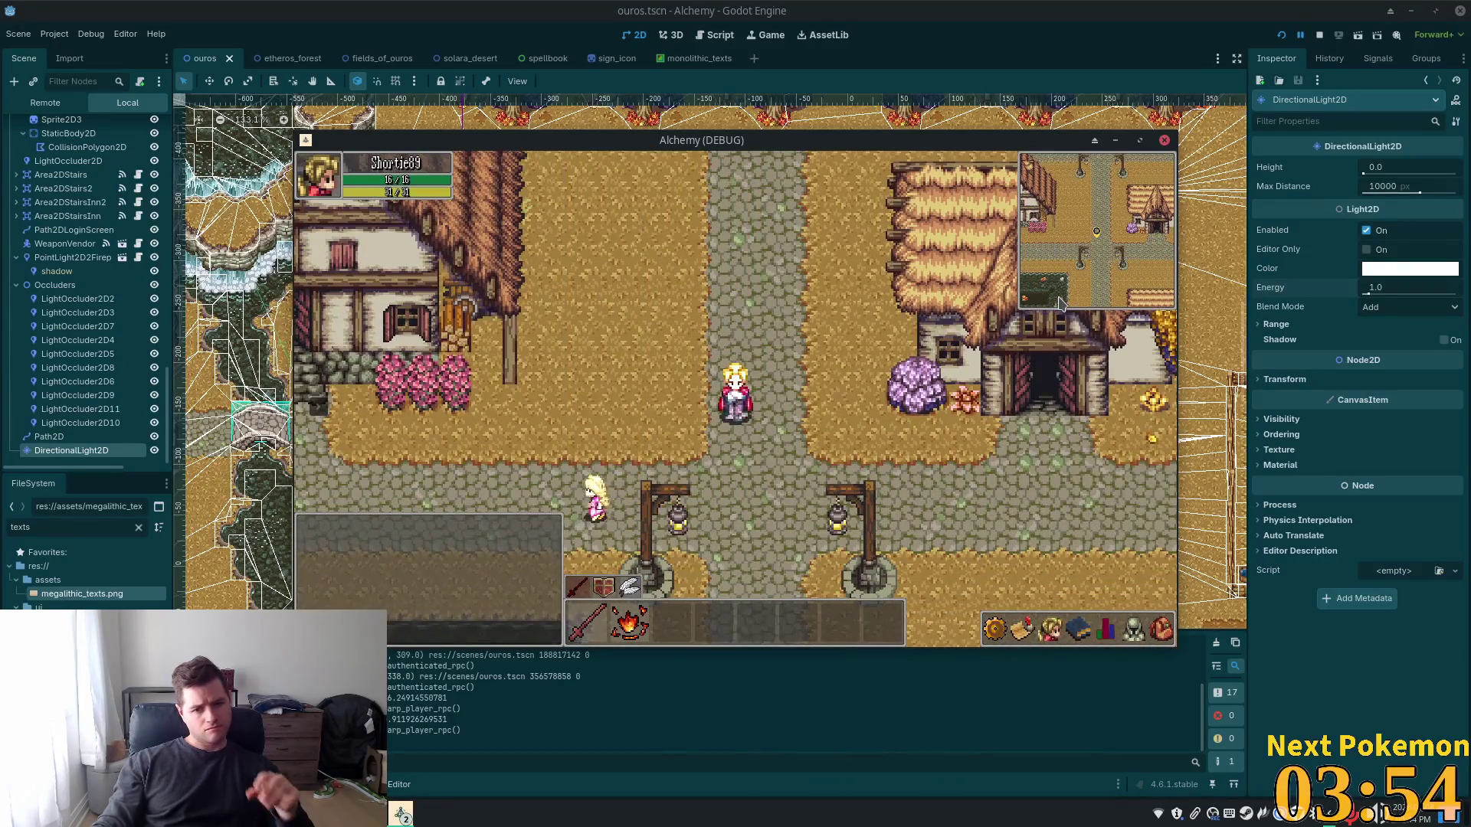
key("F8")
scroll(38, 159, "up", 8)
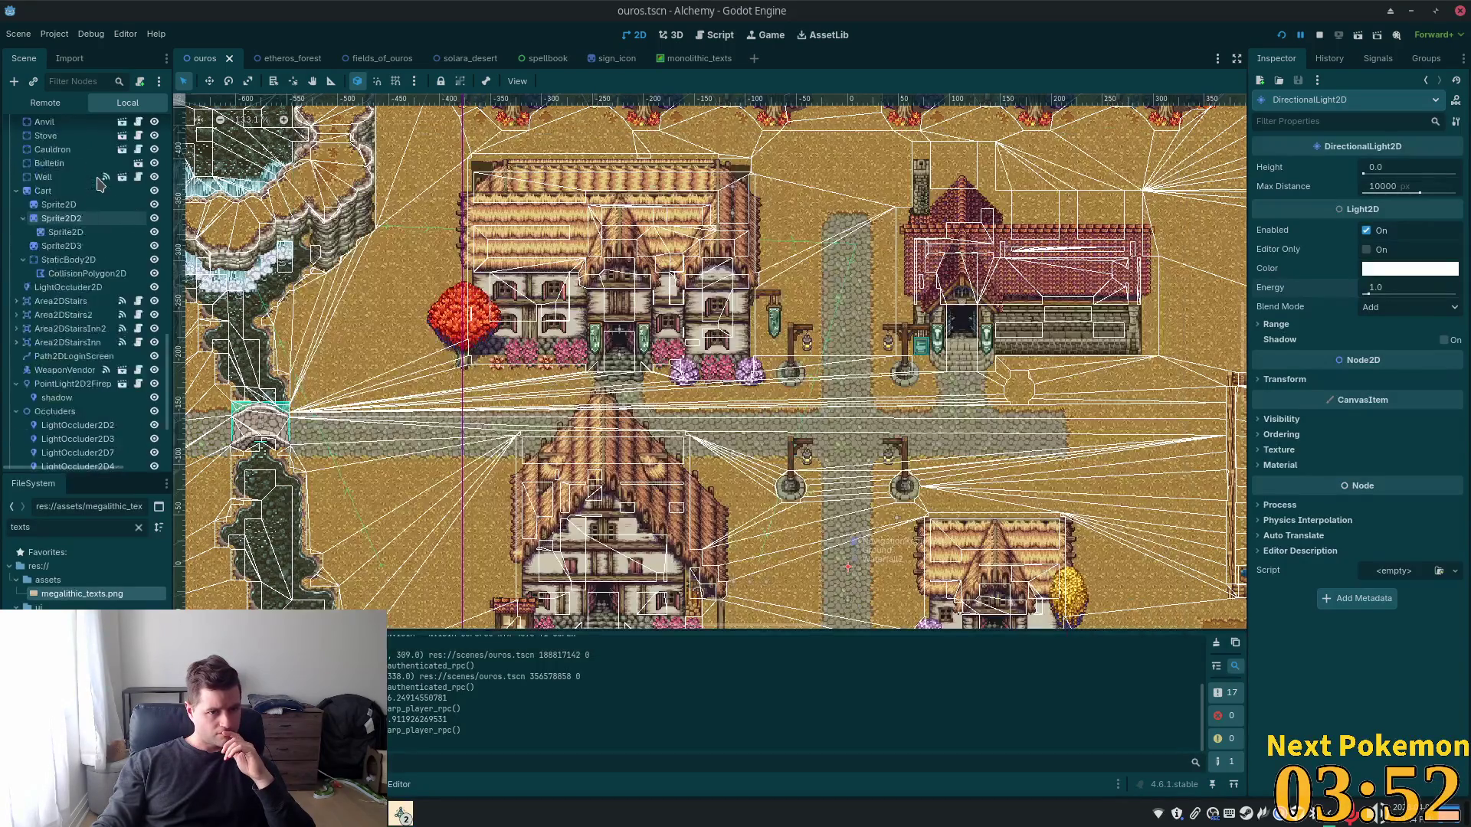
Revert the Ouros root's modulate from grey to white and save the scene
scroll(65, 153, "up", 5)
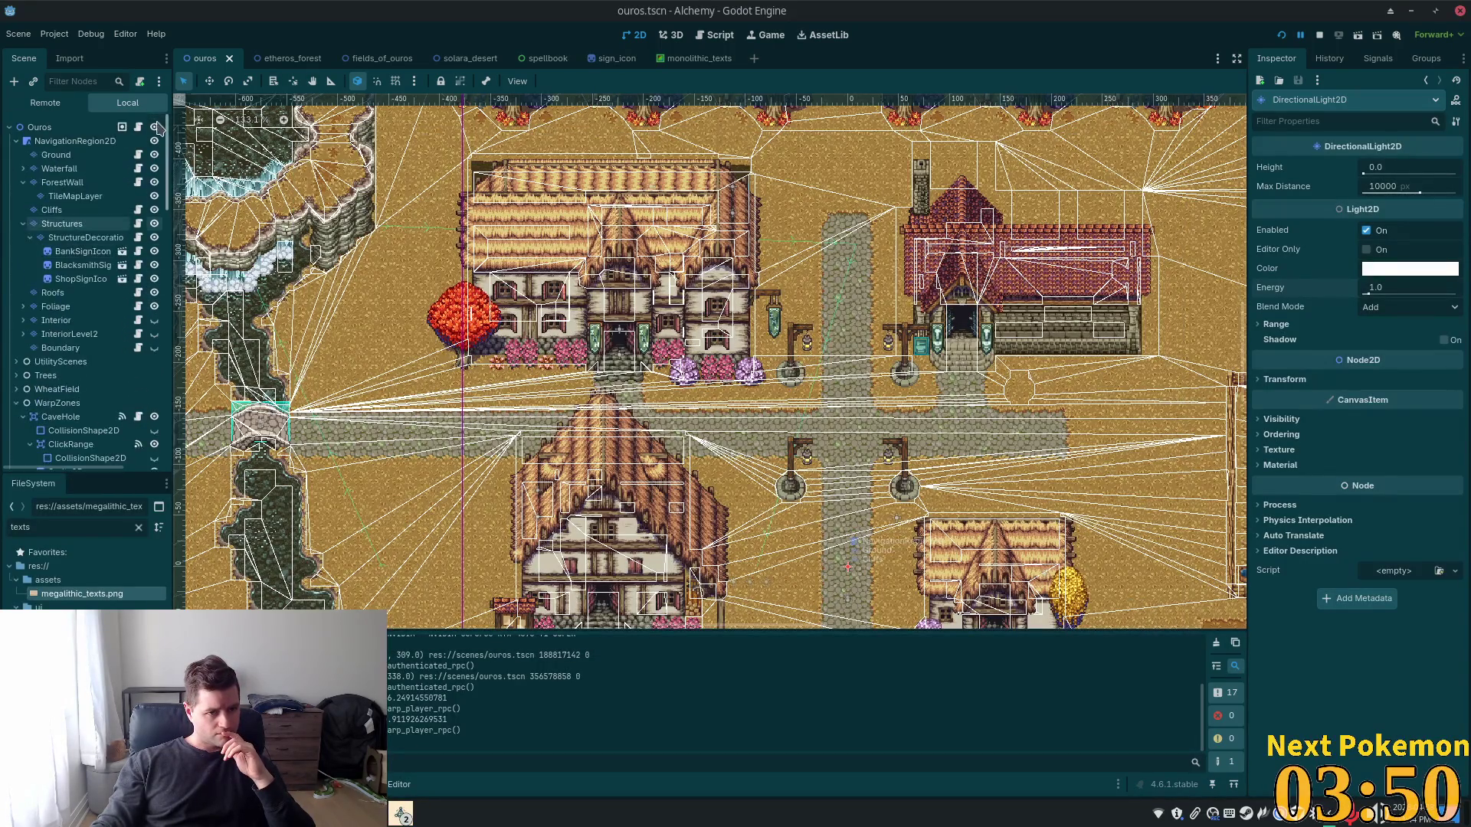
left_click(64, 129)
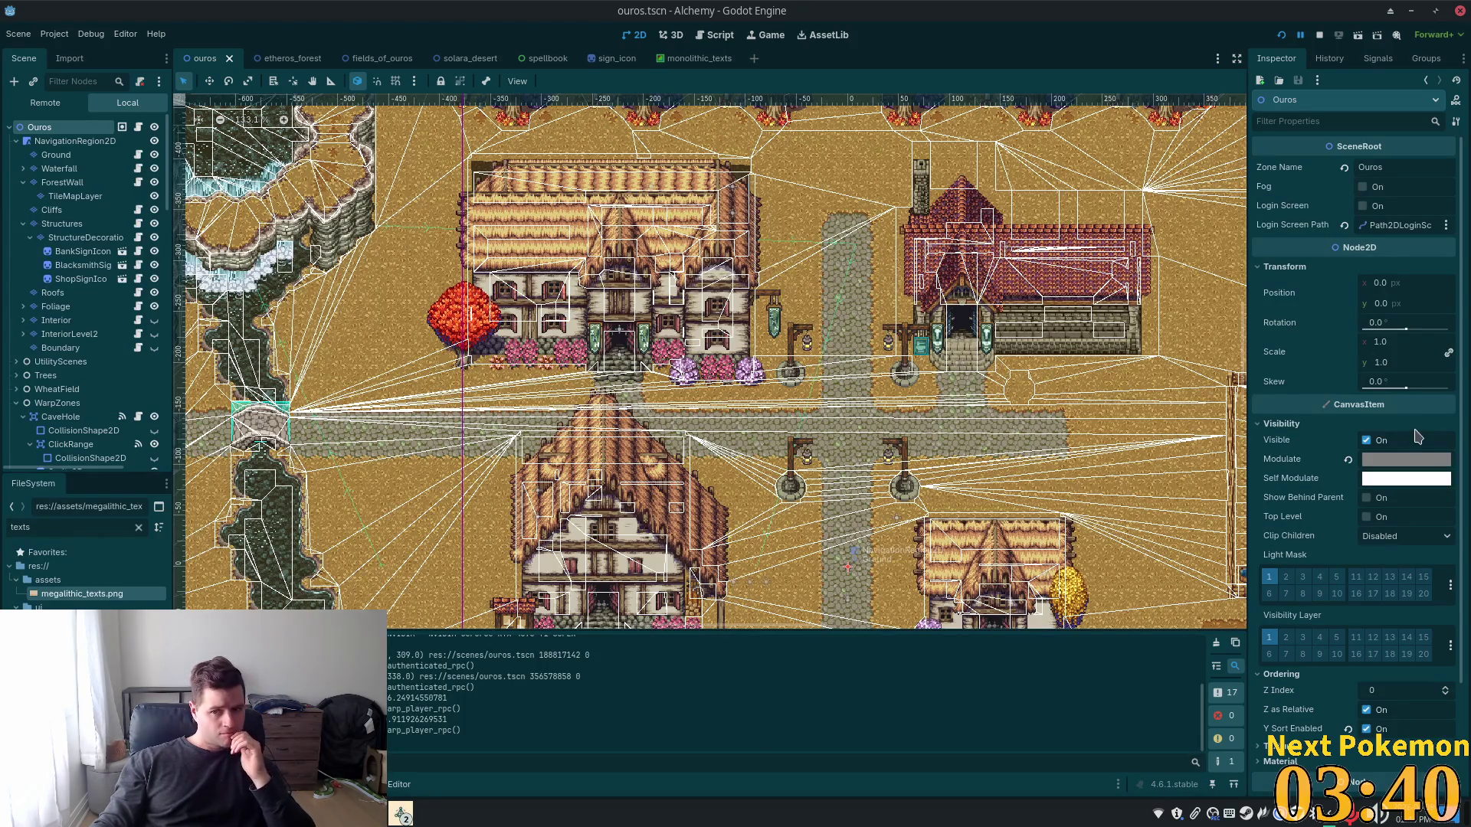
left_click(1348, 459)
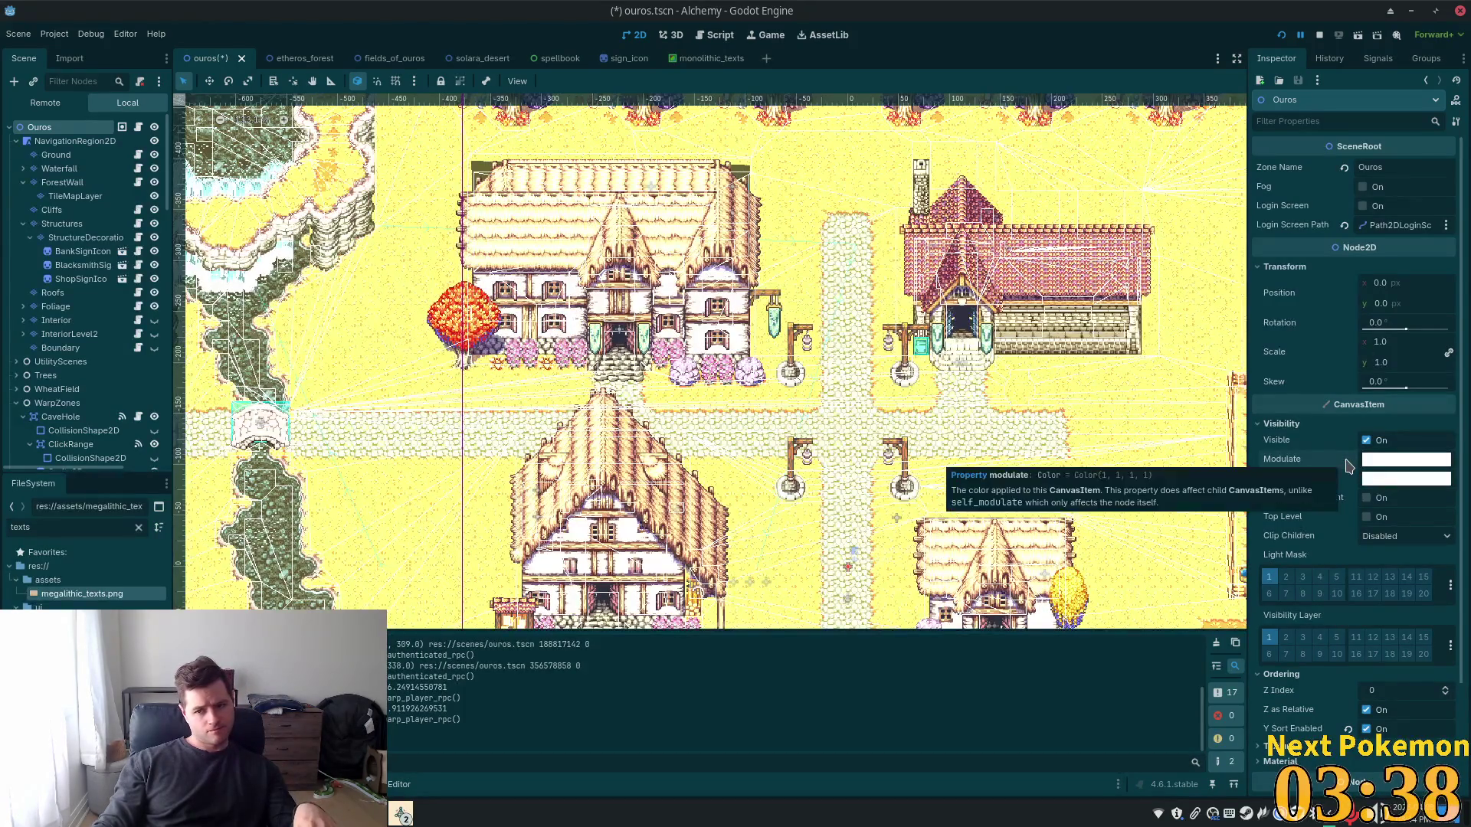
key("ctrl+s")
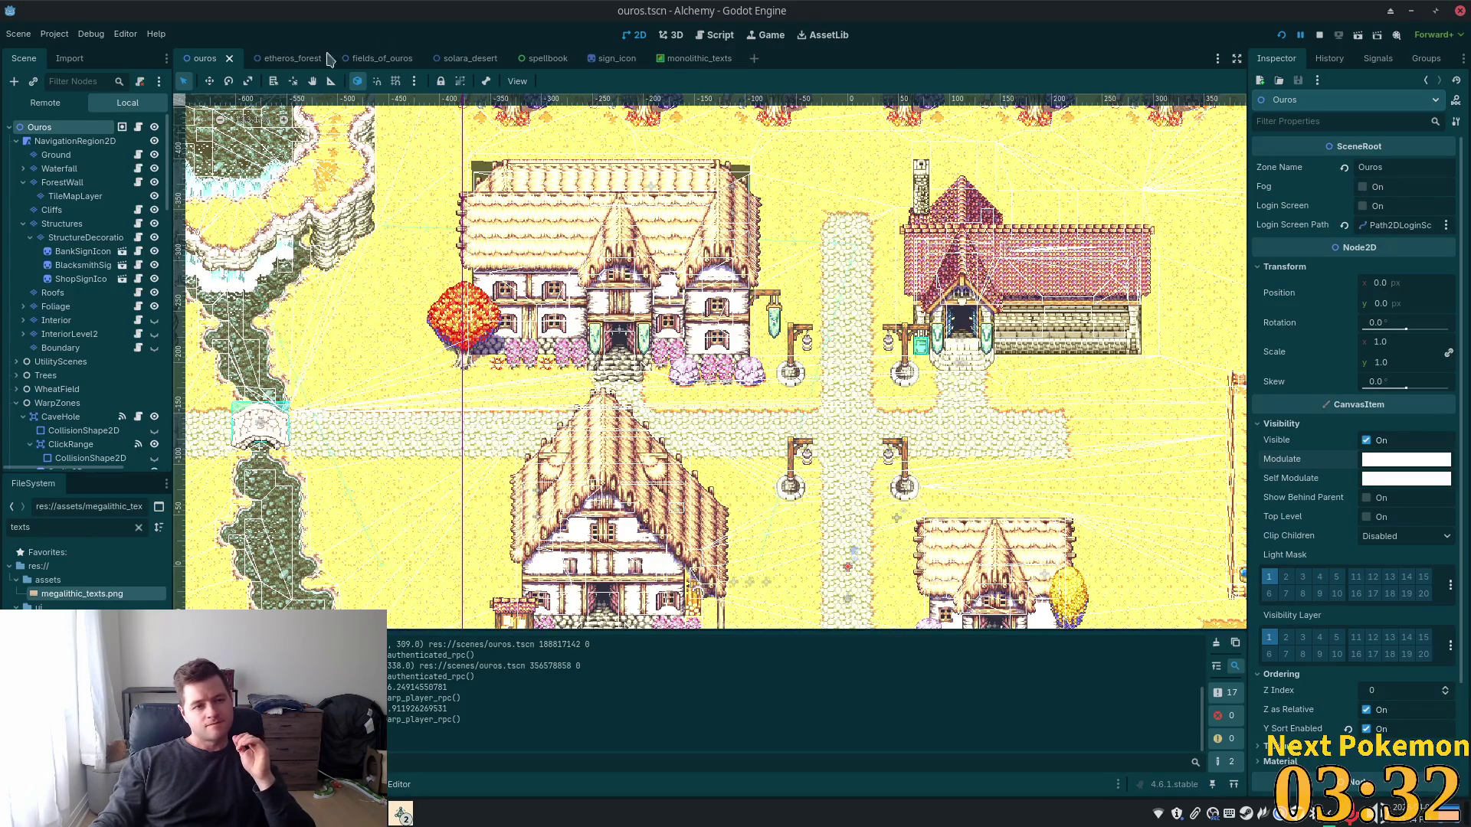
Switch the Scene dock to the running game's Remote tree
scroll(134, 284, "down", 5)
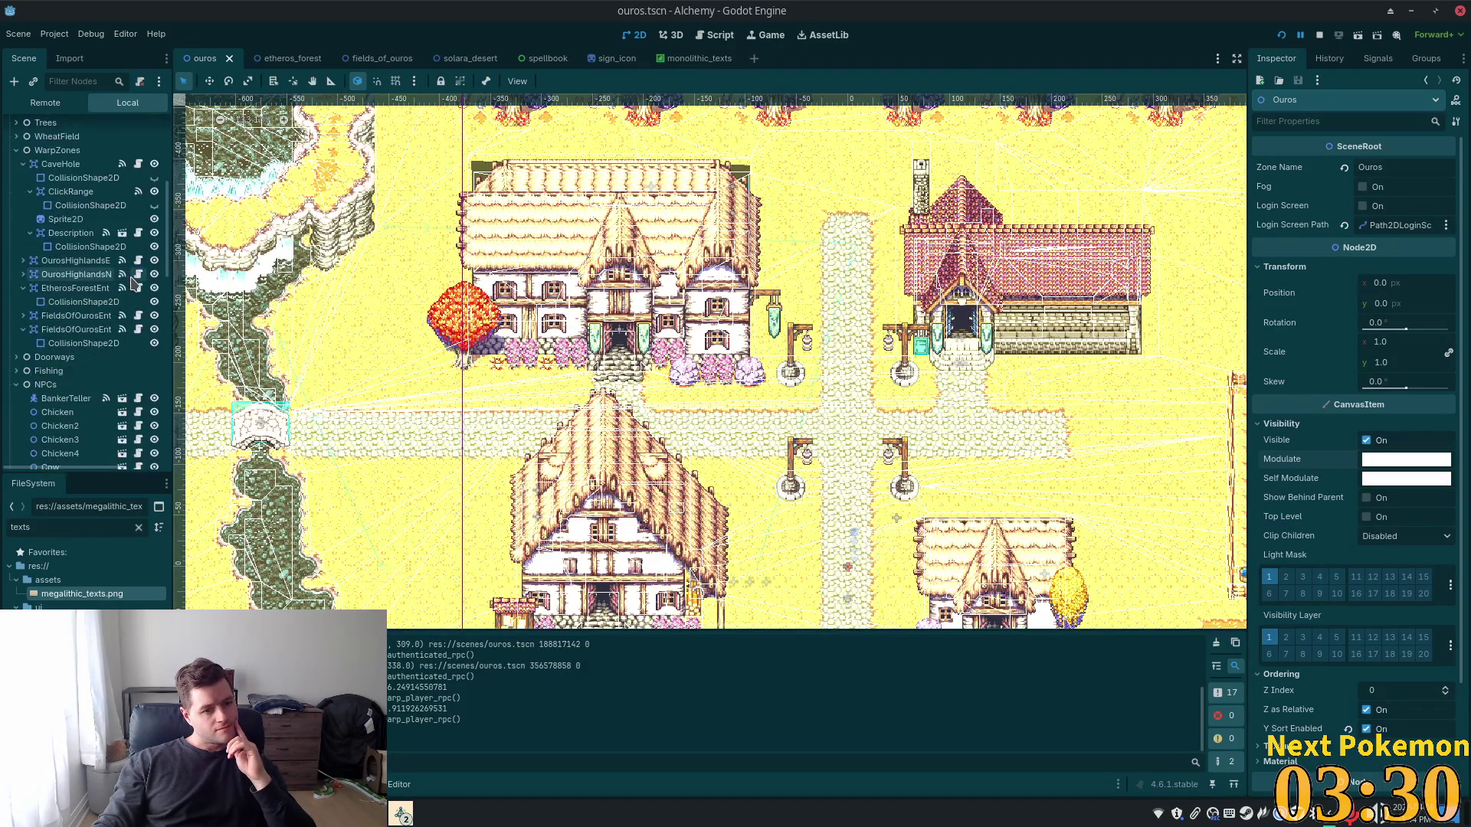
scroll(134, 284, "down", 5)
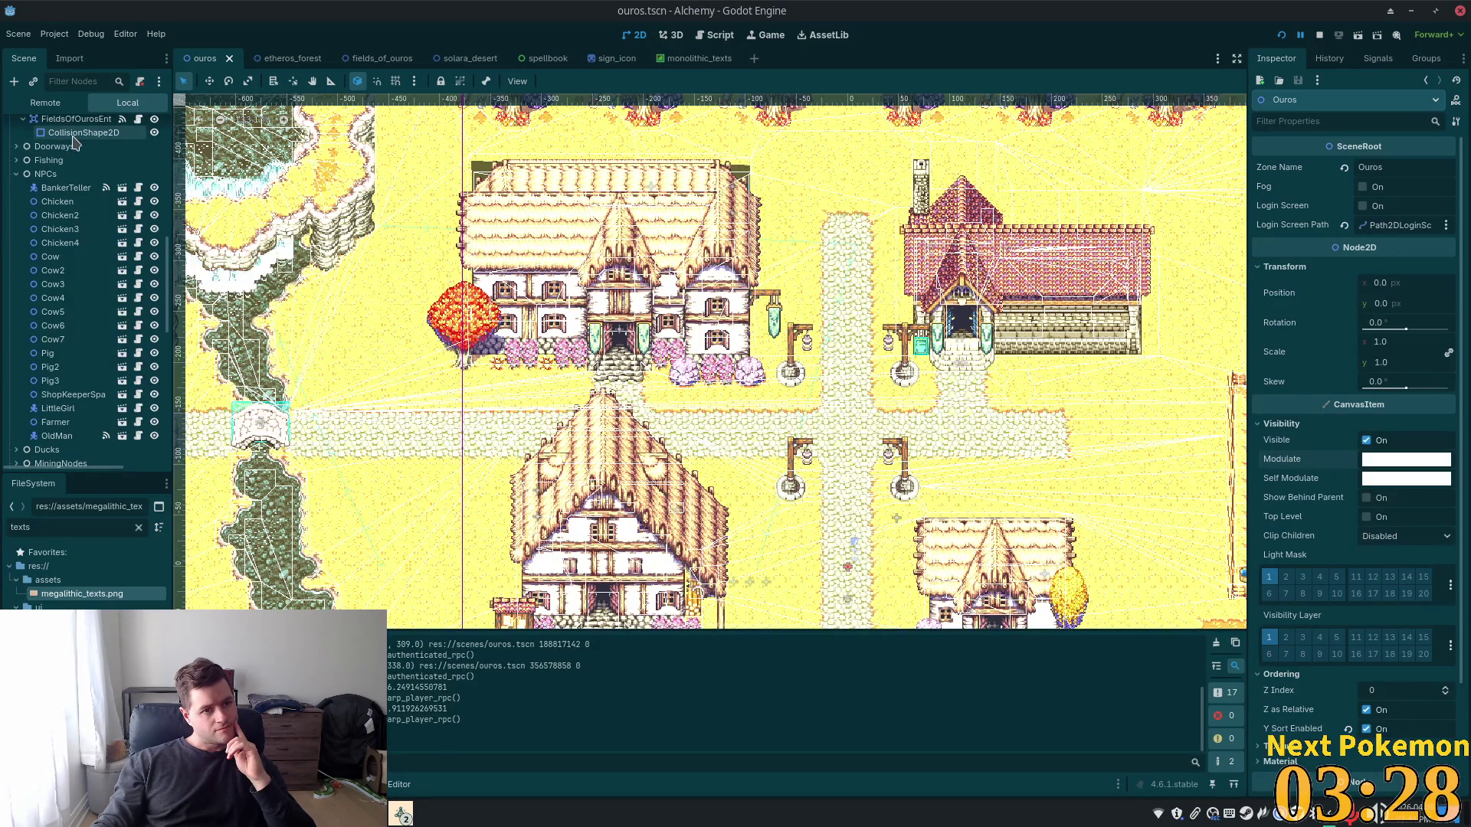
left_click(45, 102)
left_click(77, 127)
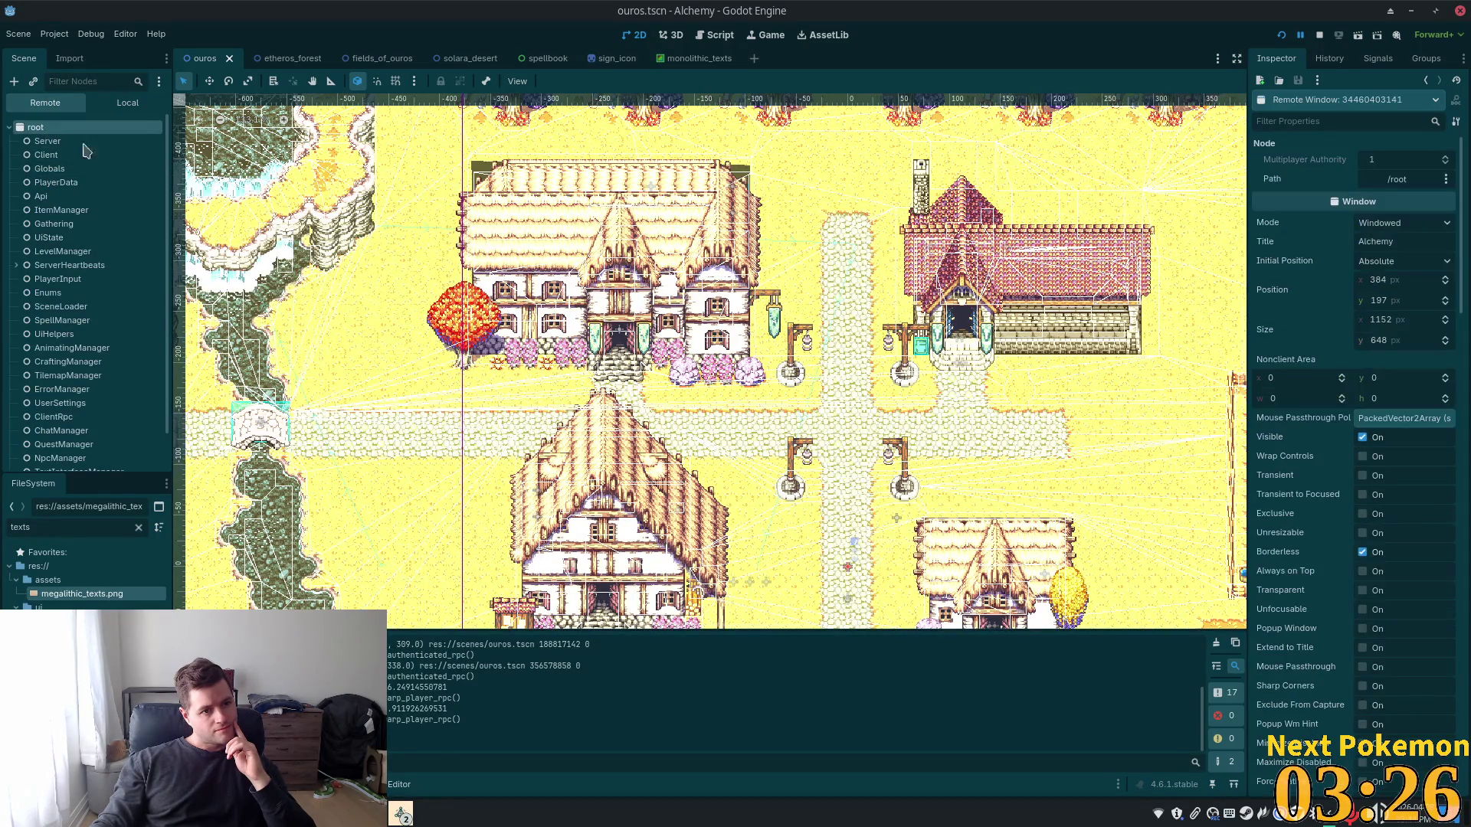
Scroll through the remote root window's properties and briefly look at the Server node
scroll(1287, 402, "down", 5)
left_click_drag(1464, 366, 1465, 751)
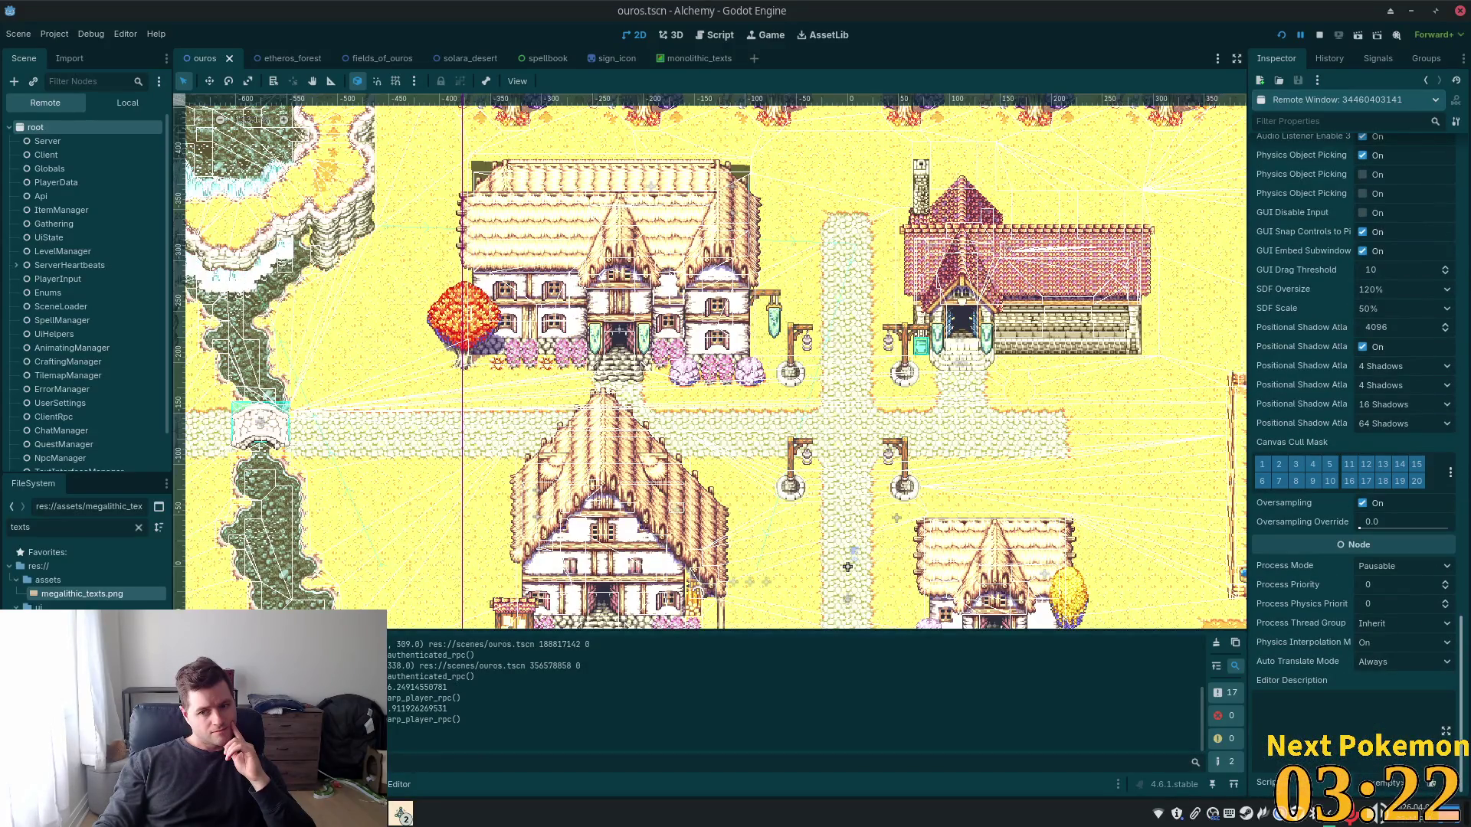
scroll(1352, 460, "up", 10)
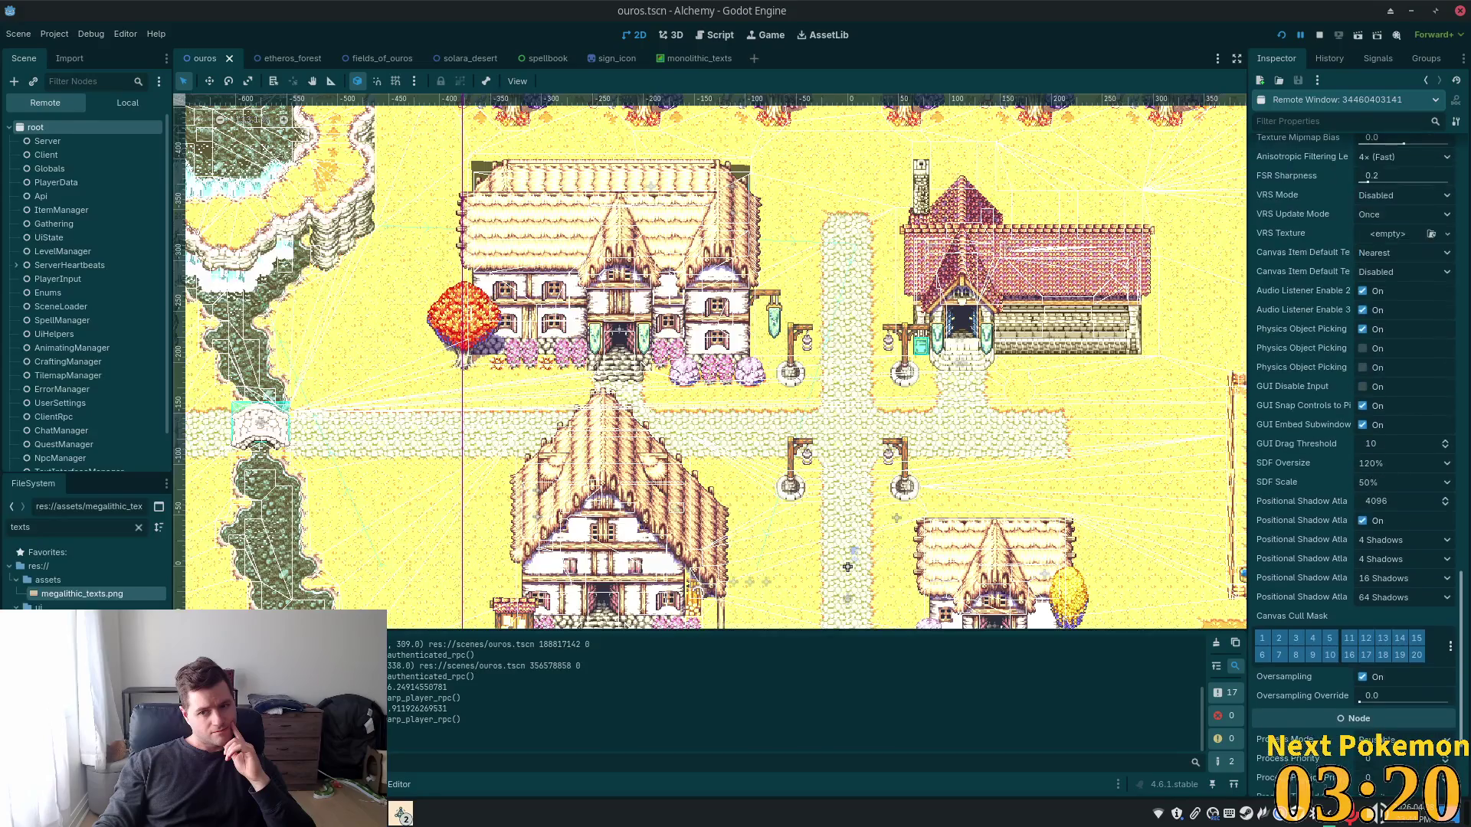
scroll(1352, 383, "up", 6)
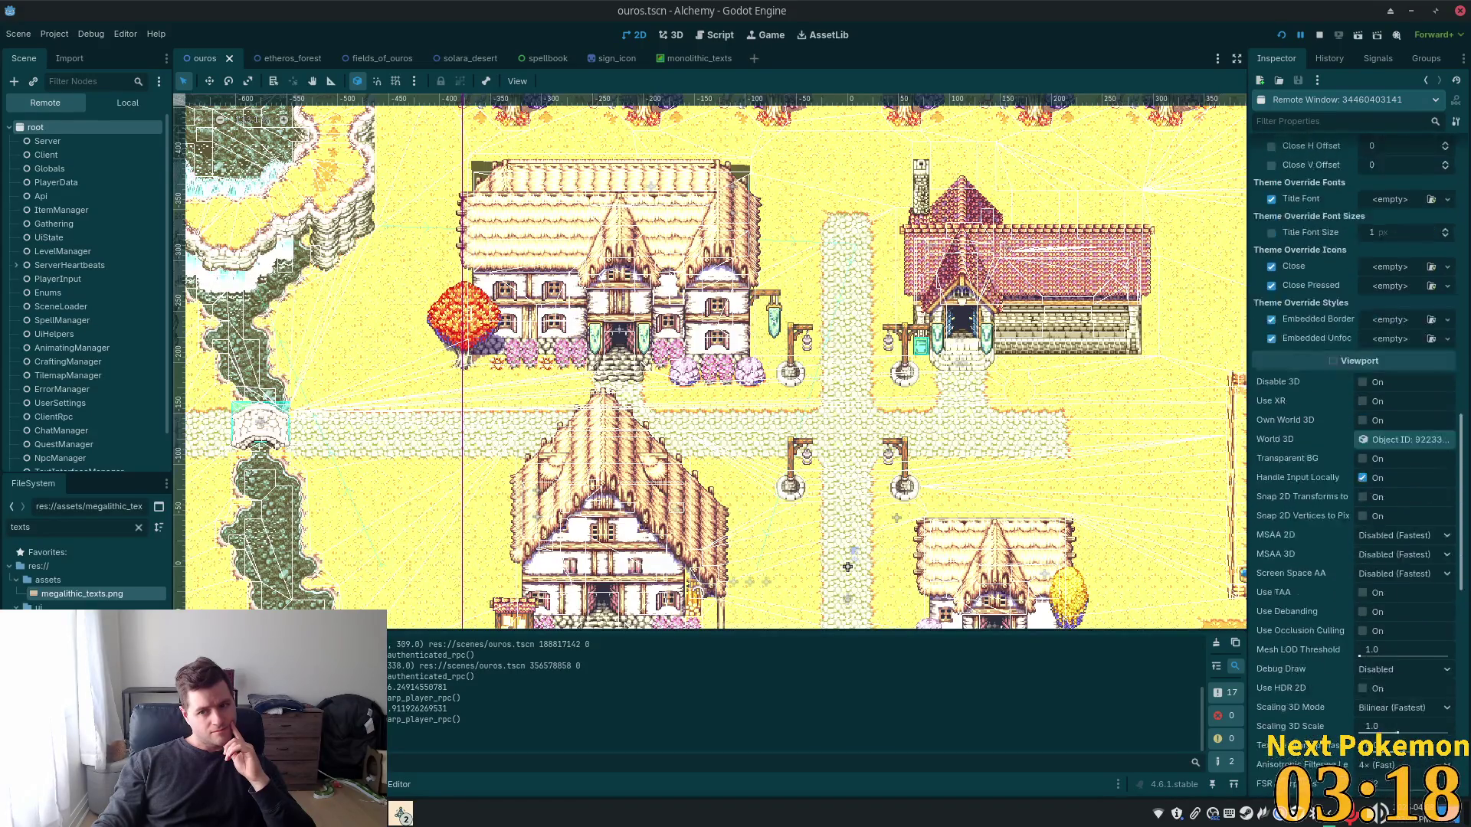
scroll(1352, 460, "up", 15)
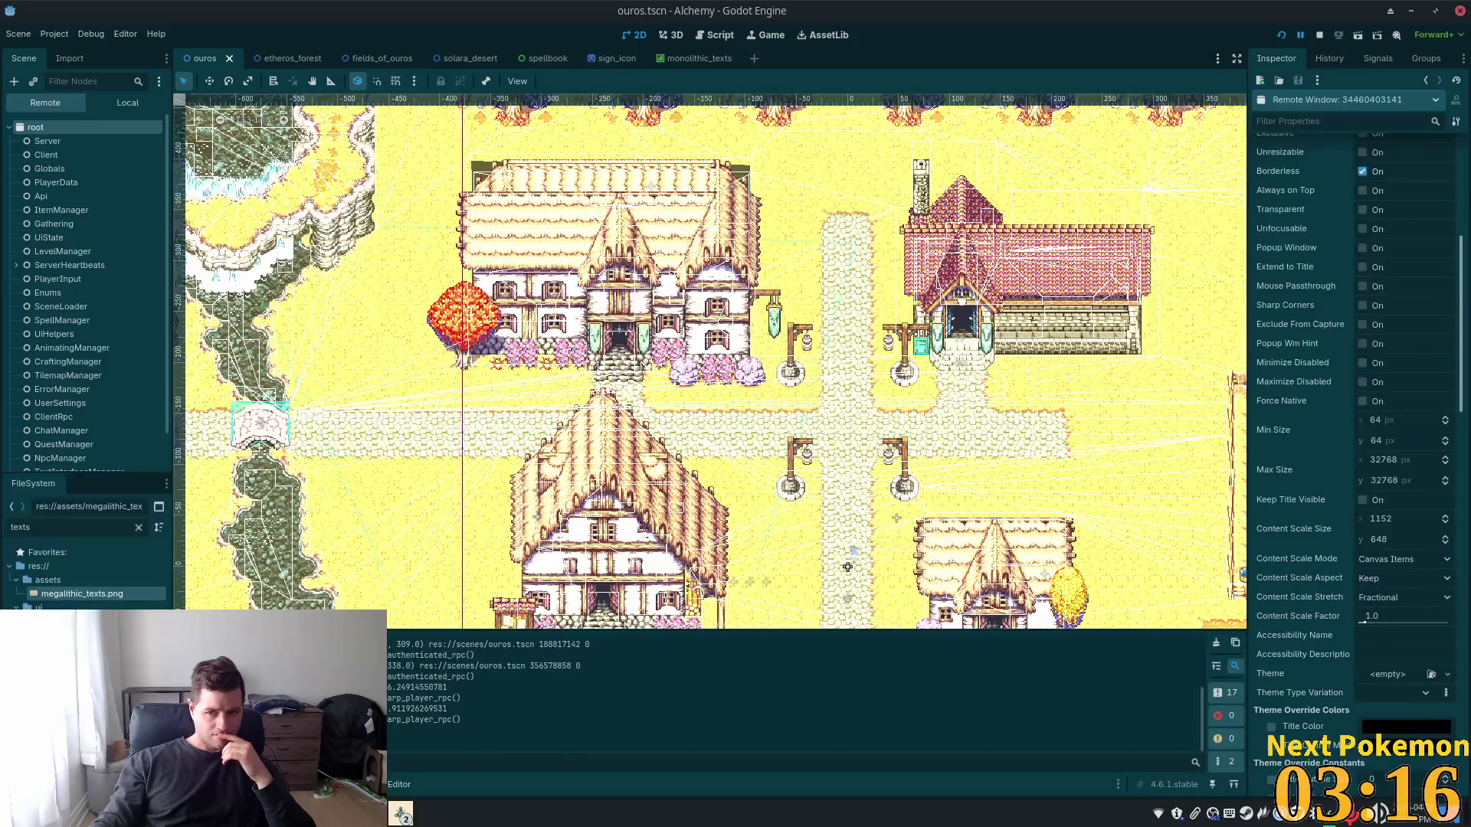
scroll(1352, 459, "up", 2)
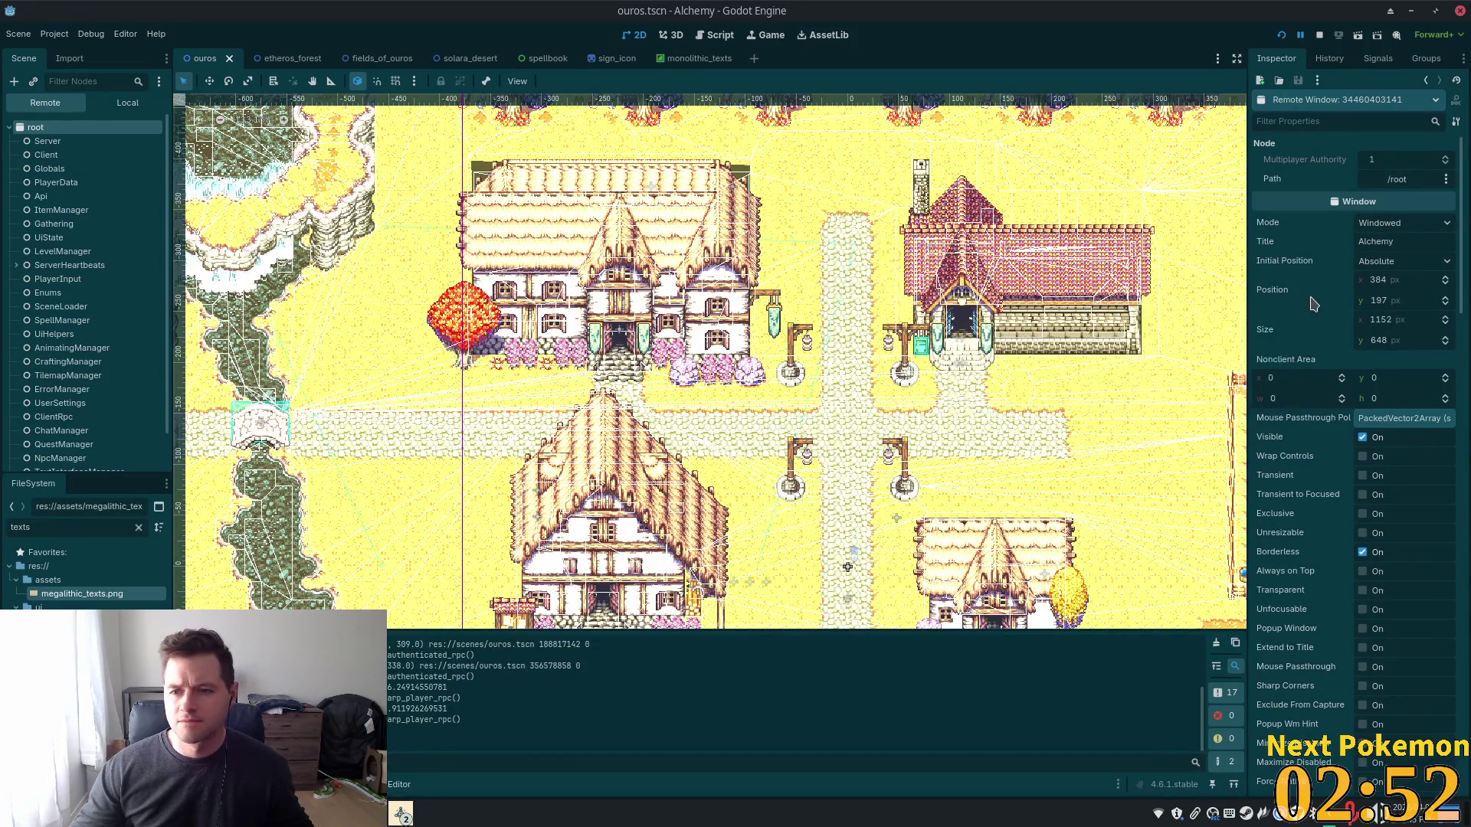
left_click(131, 145)
left_click(53, 124)
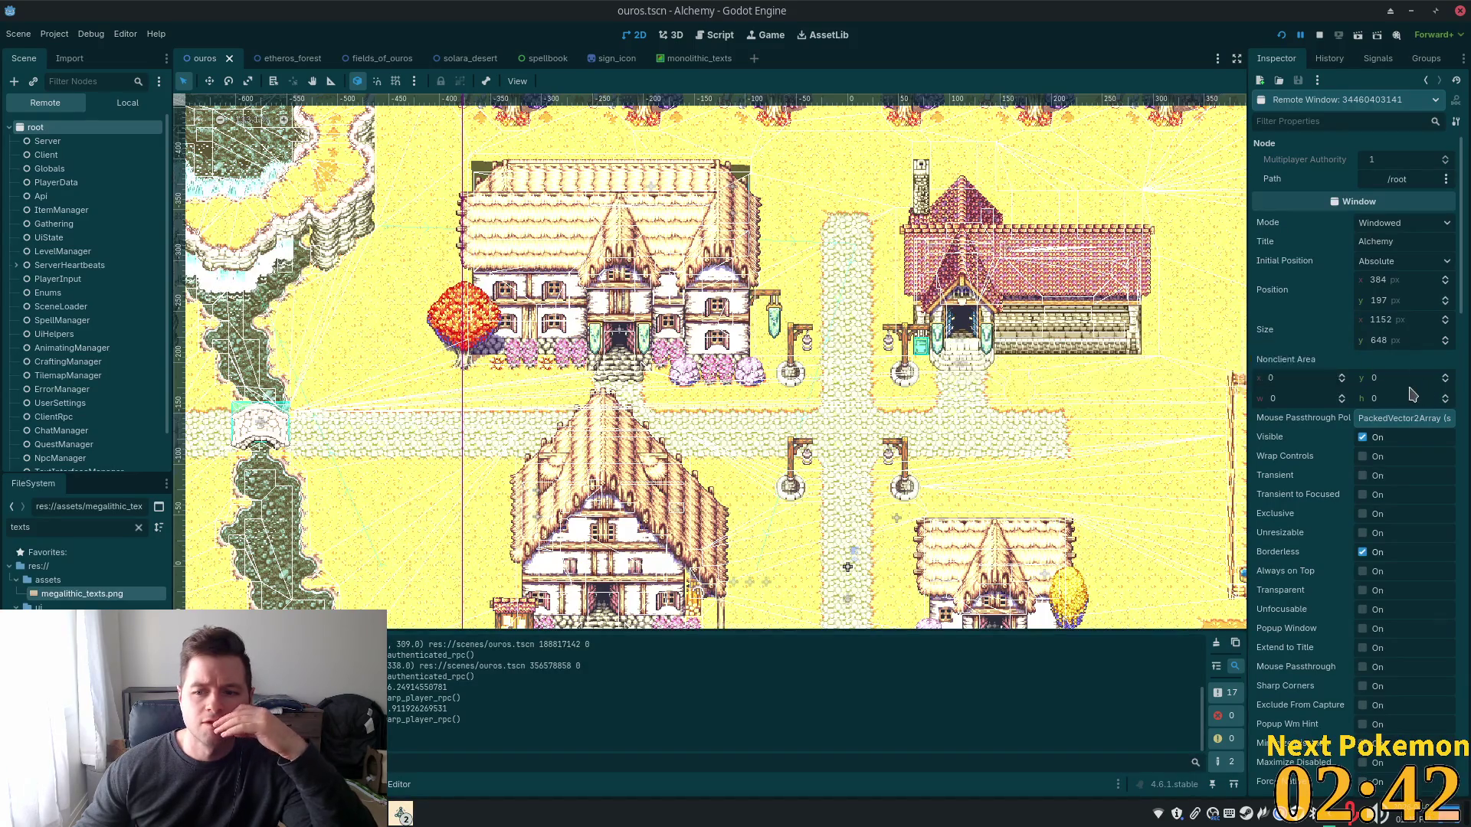
Scroll down the remote root's properties and select the Main node
scroll(1409, 398, "down", 4)
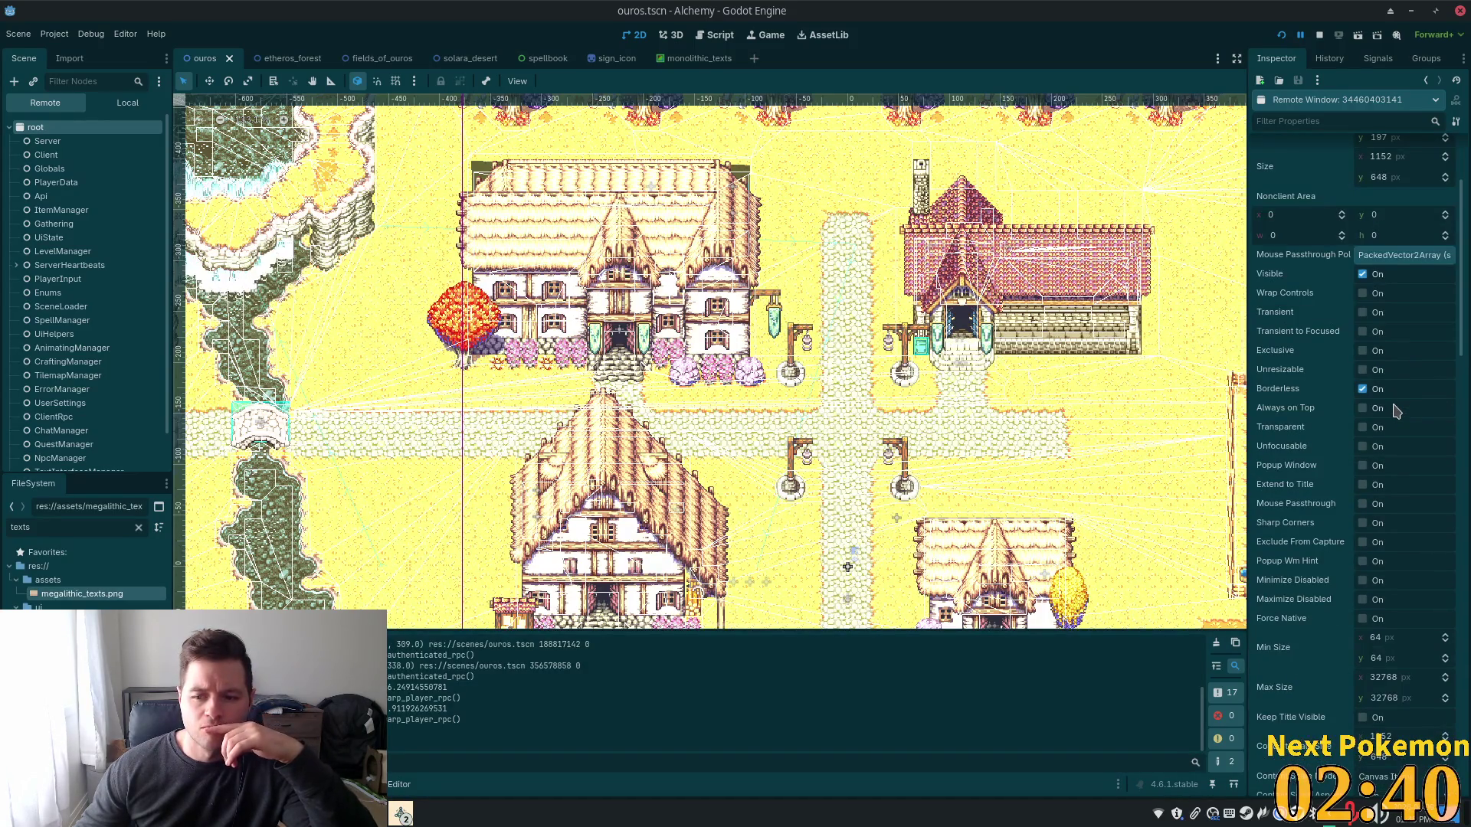
scroll(1396, 411, "down", 4)
scroll(1386, 454, "down", 2)
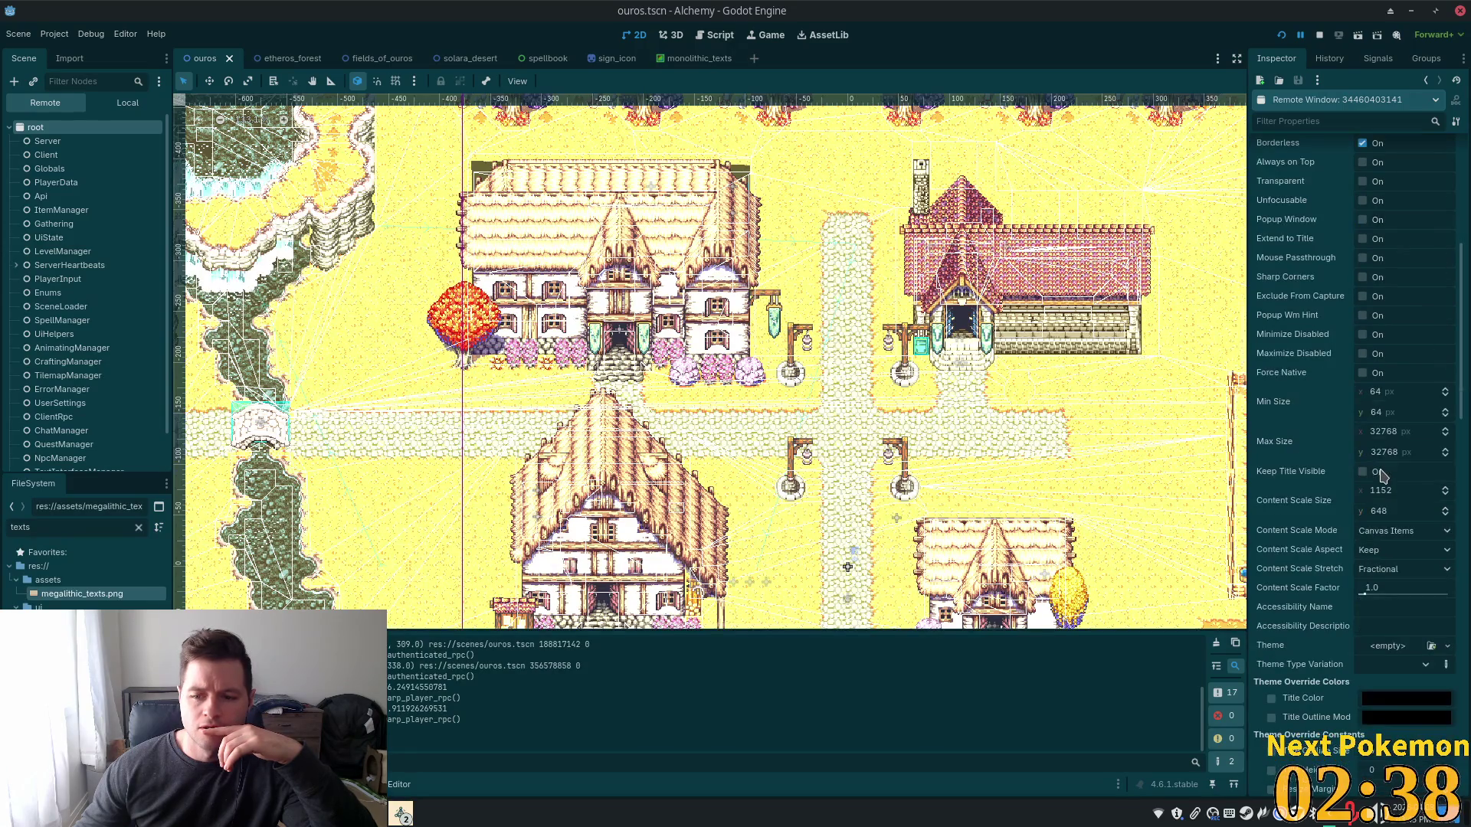
scroll(1383, 476, "down", 2)
scroll(1383, 476, "down", 2)
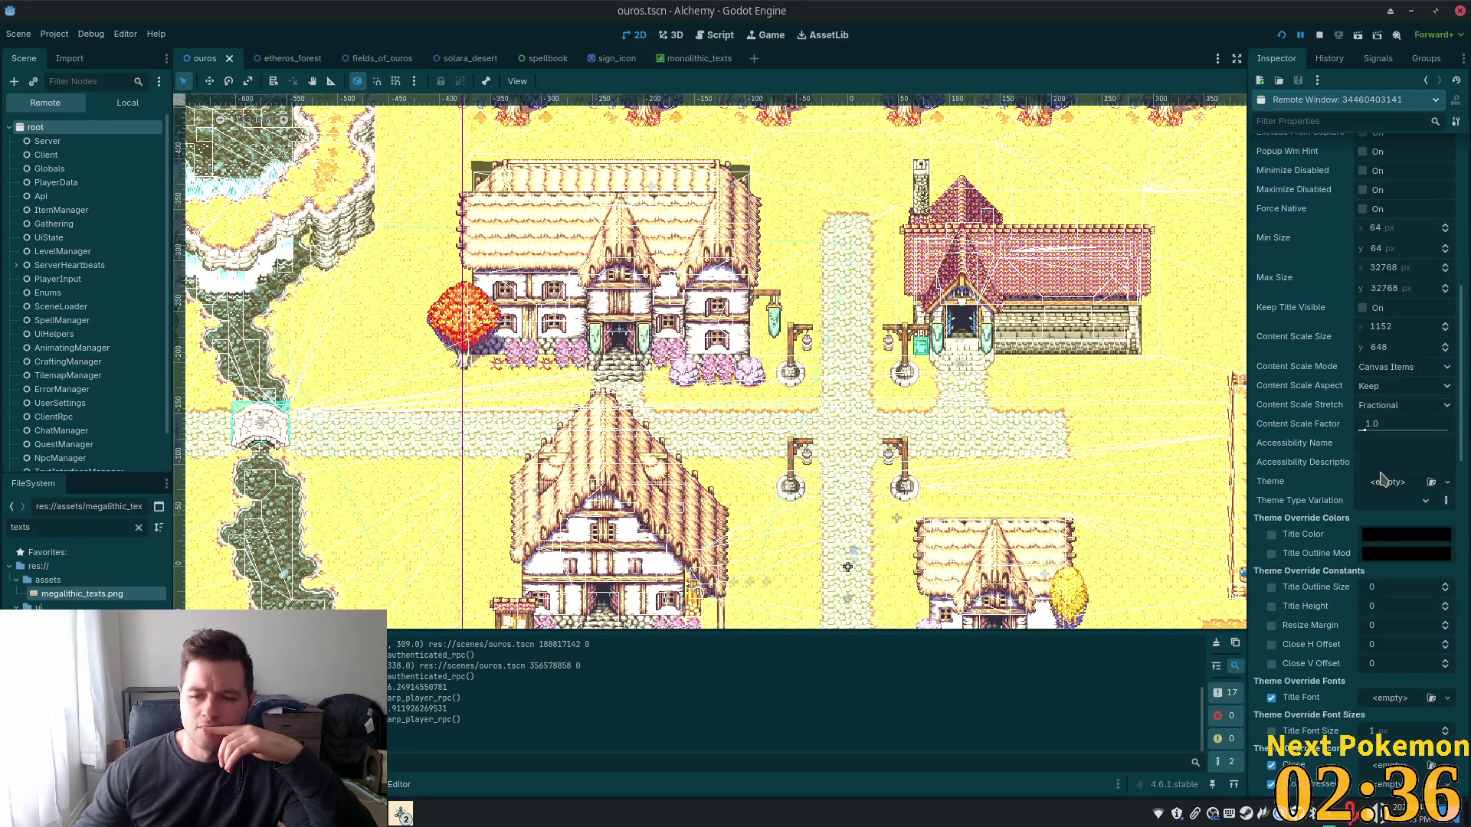
scroll(1383, 478, "down", 2)
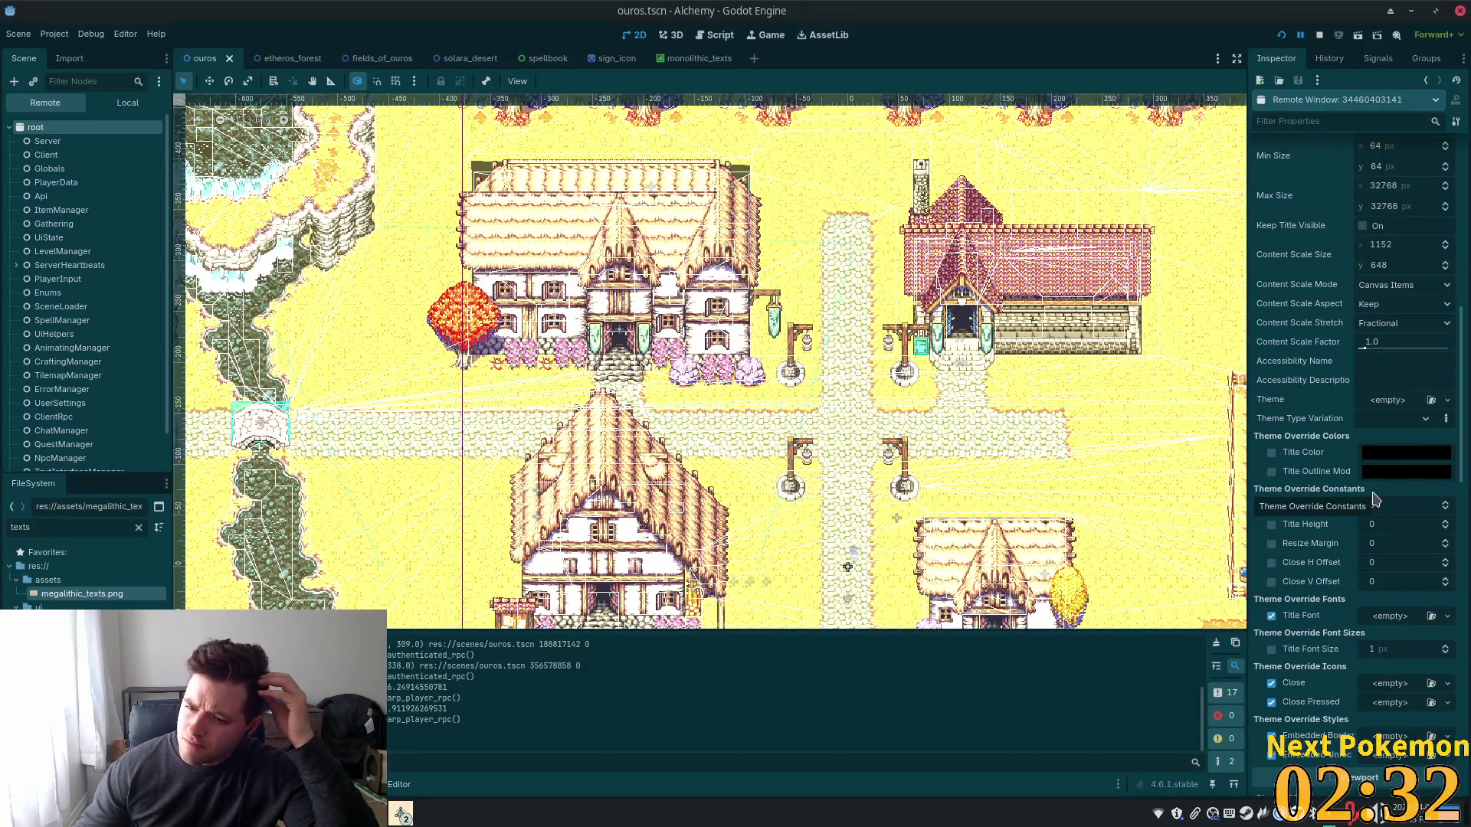
scroll(1375, 498, "down", 4)
scroll(1375, 498, "down", 4)
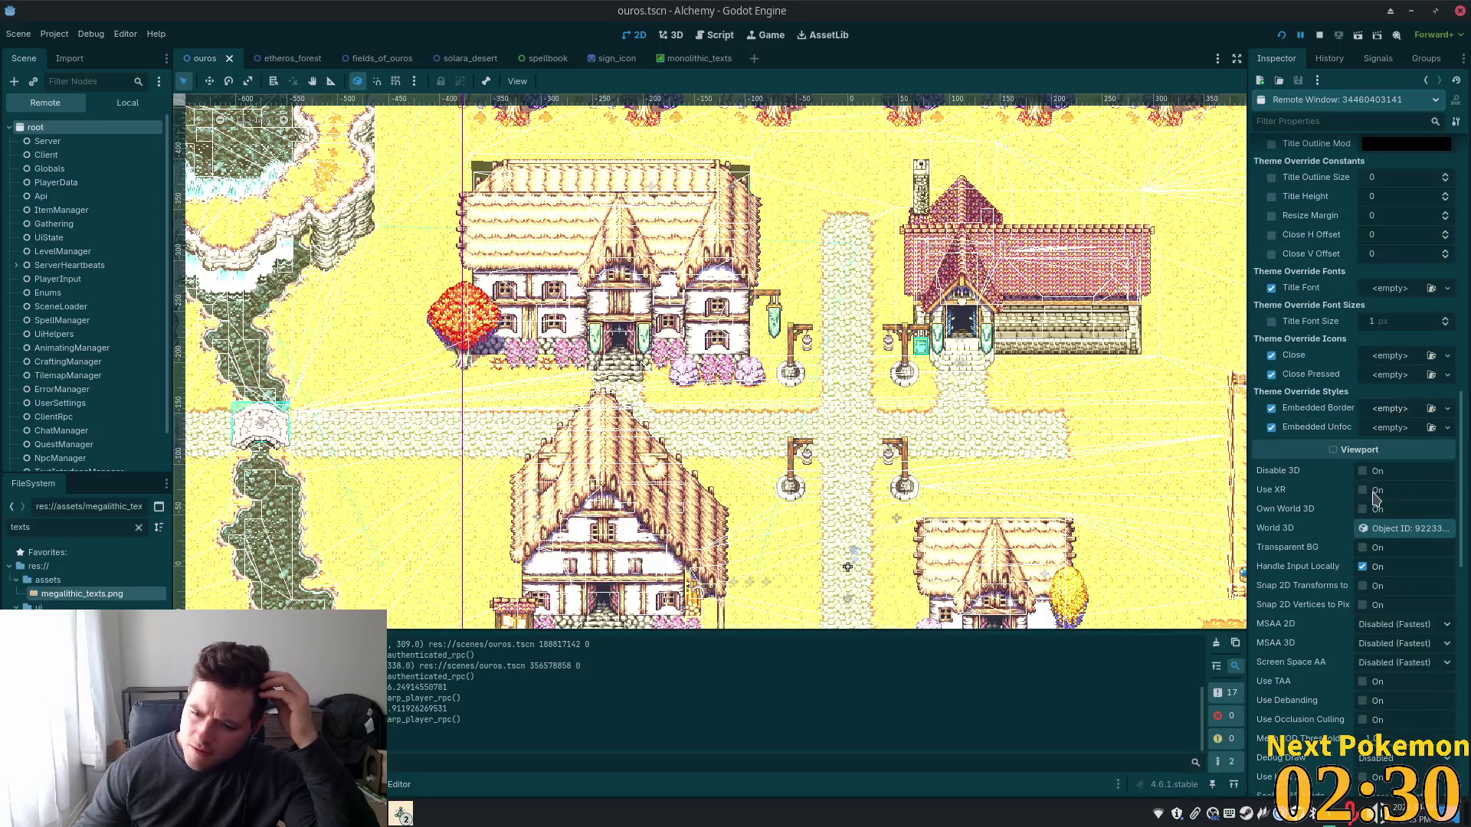
scroll(1375, 498, "down", 15)
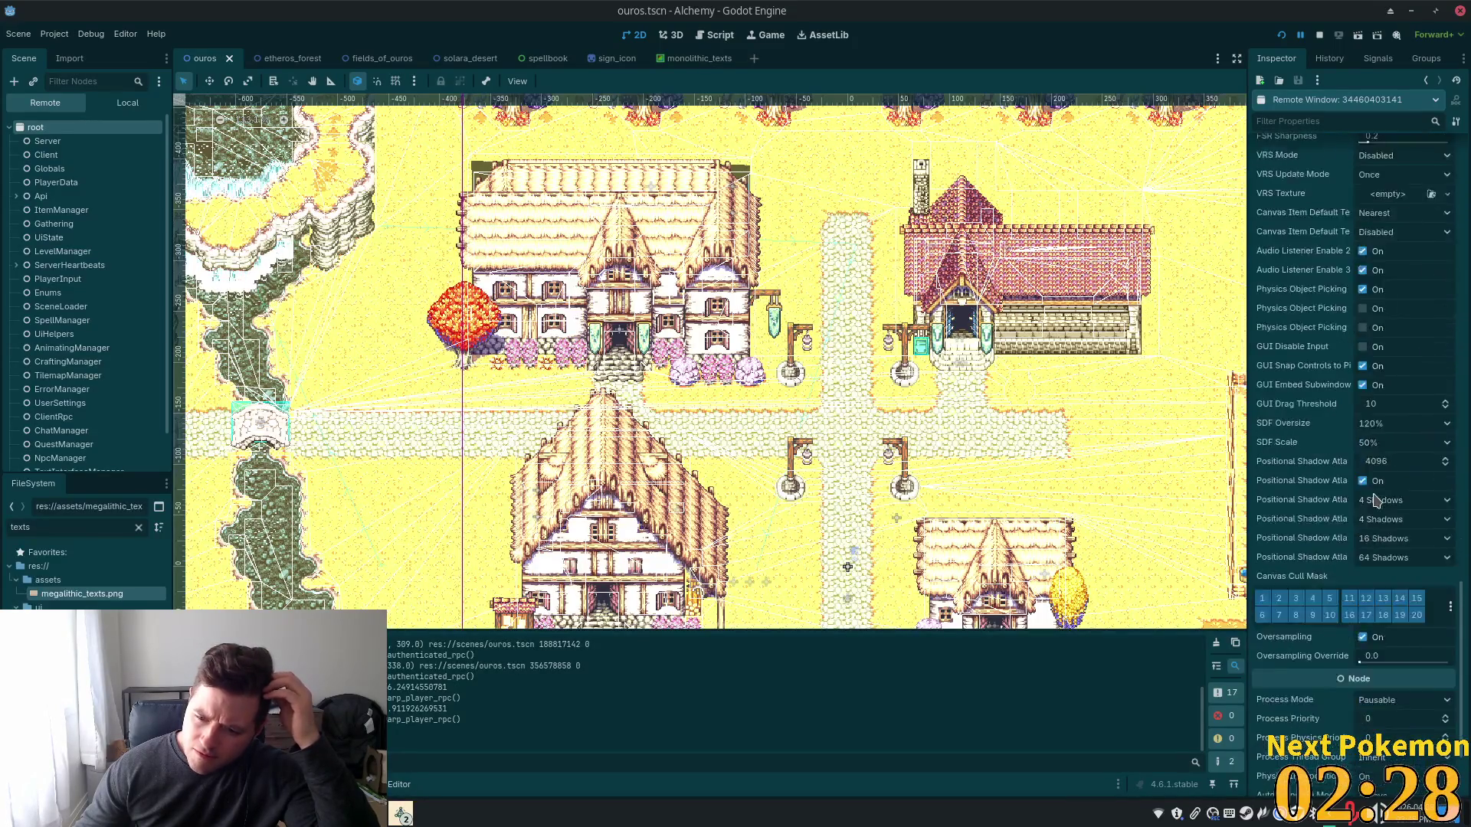
scroll(1375, 499, "down", 3)
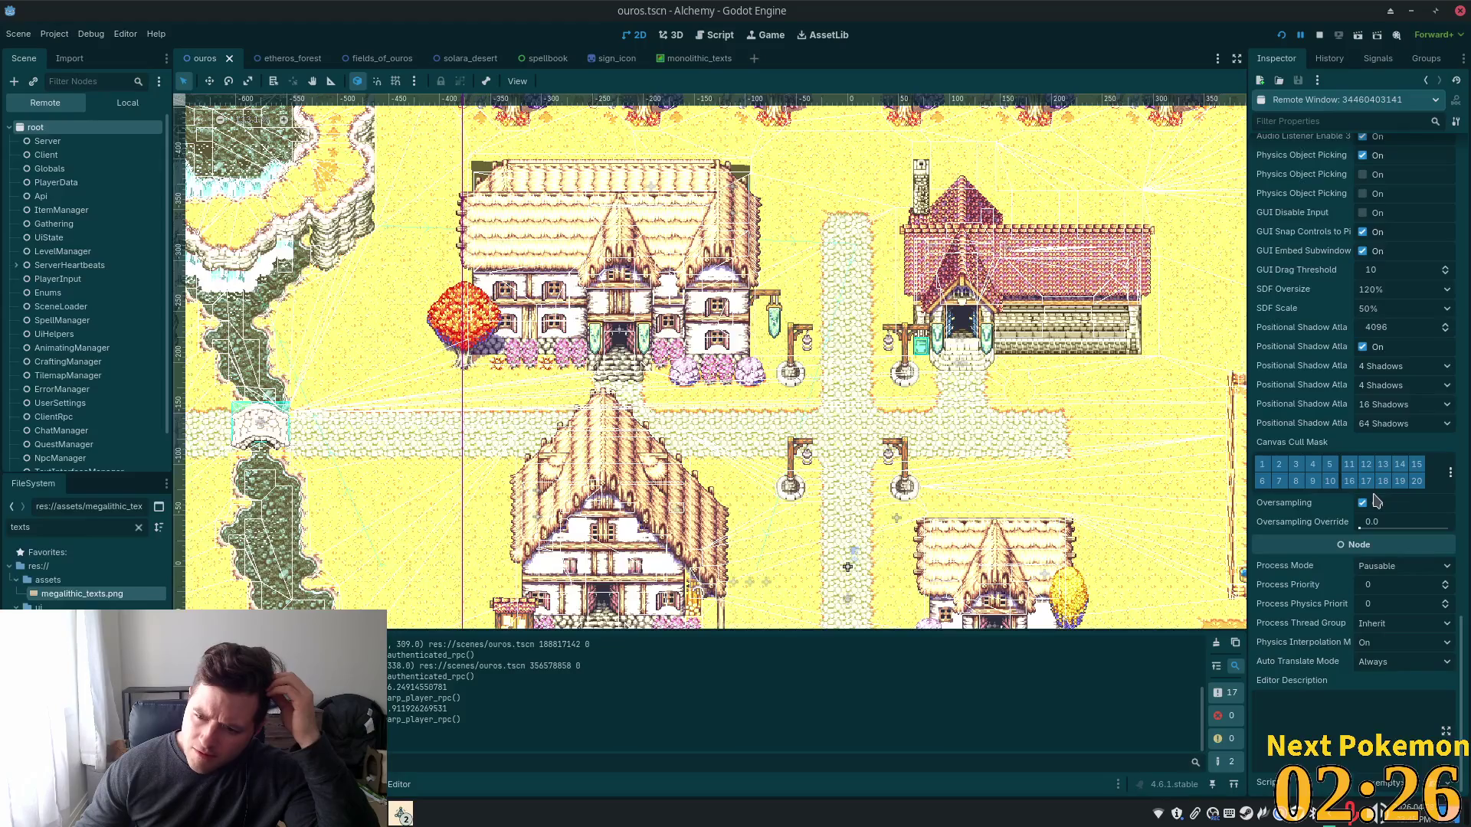
scroll(56, 211, "down", 1)
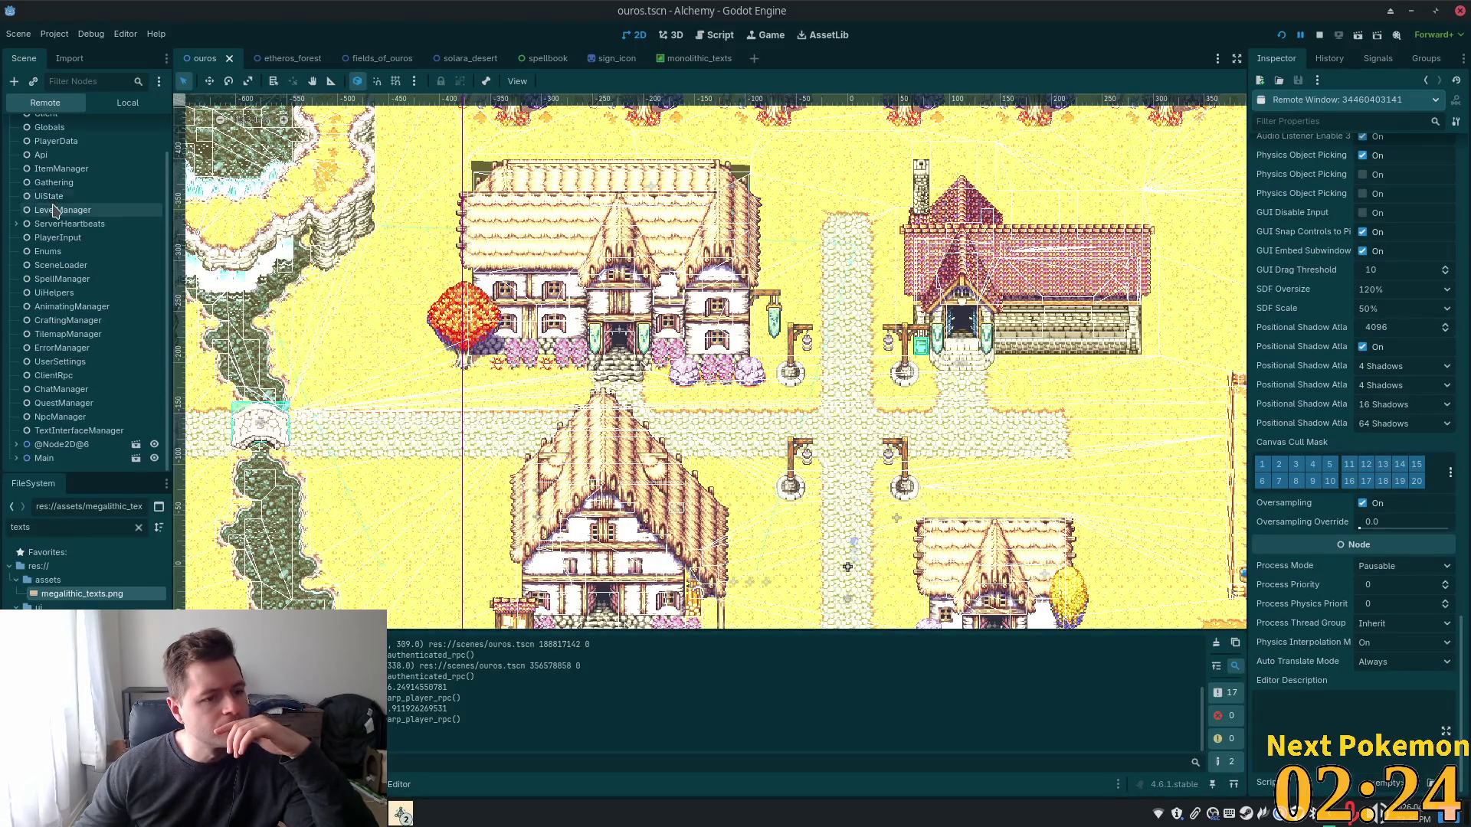
left_click(64, 461)
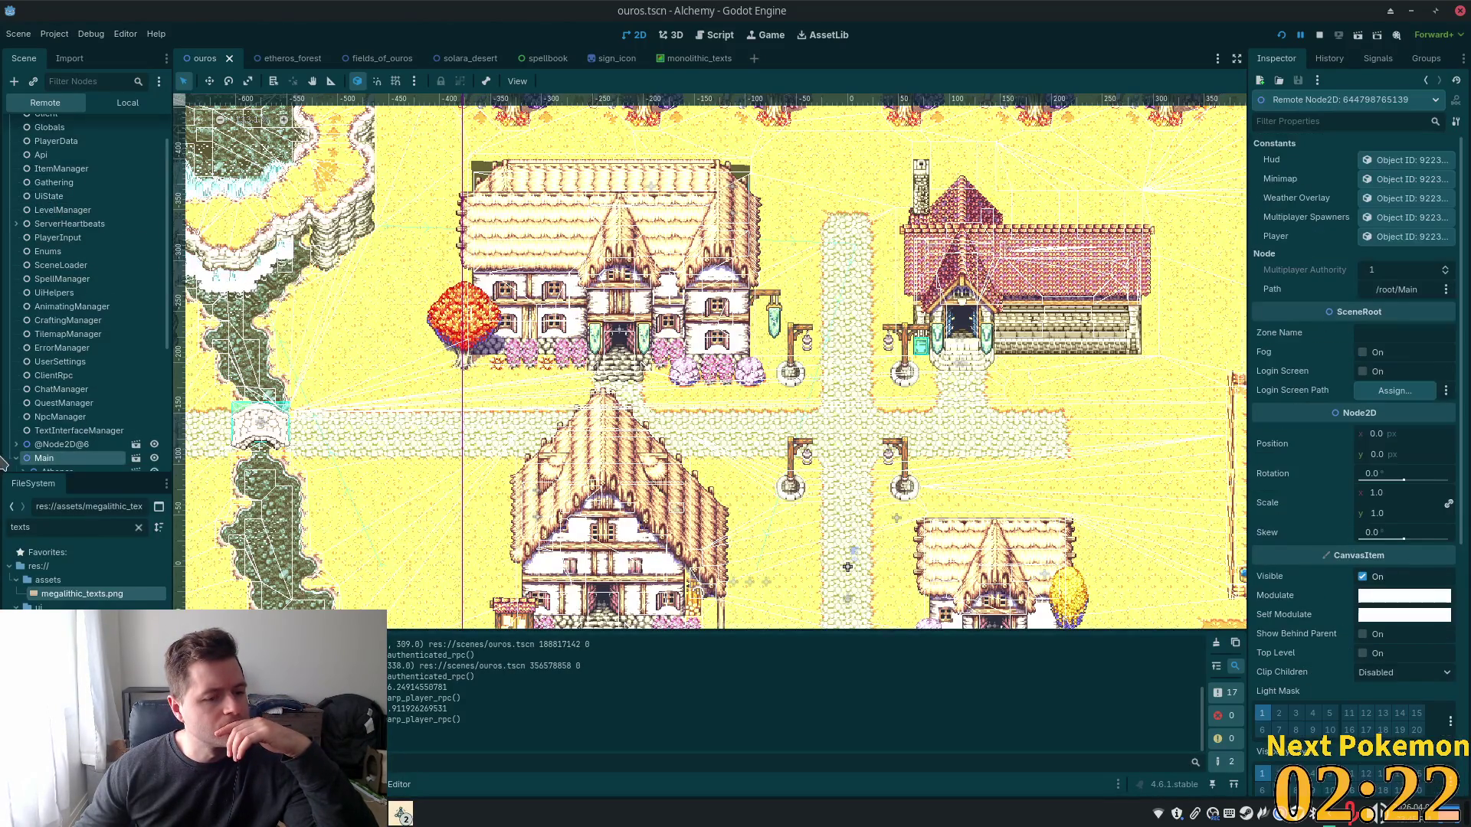
left_click(16, 458)
scroll(31, 429, "down", 2)
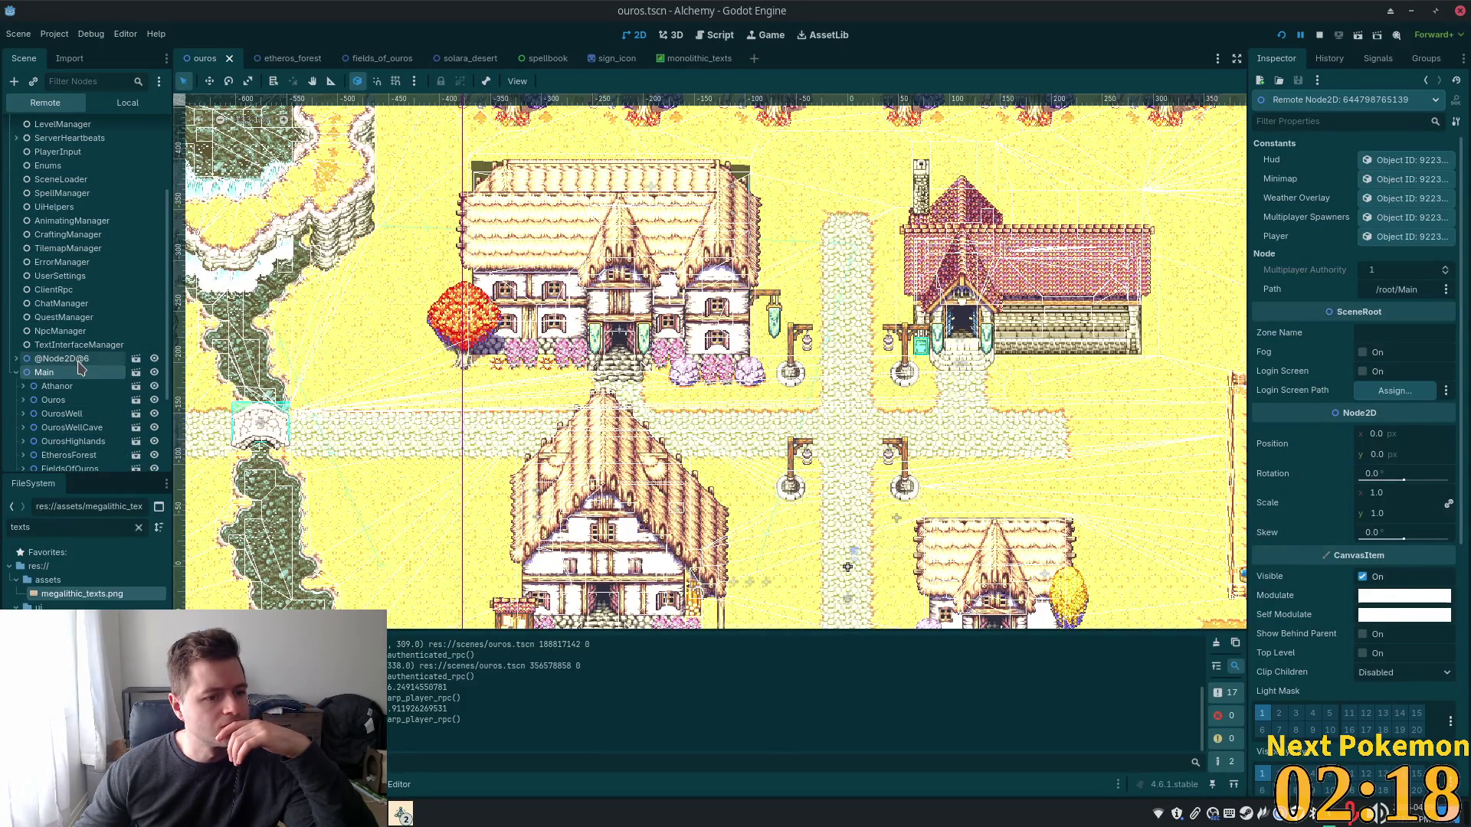
left_click(79, 360)
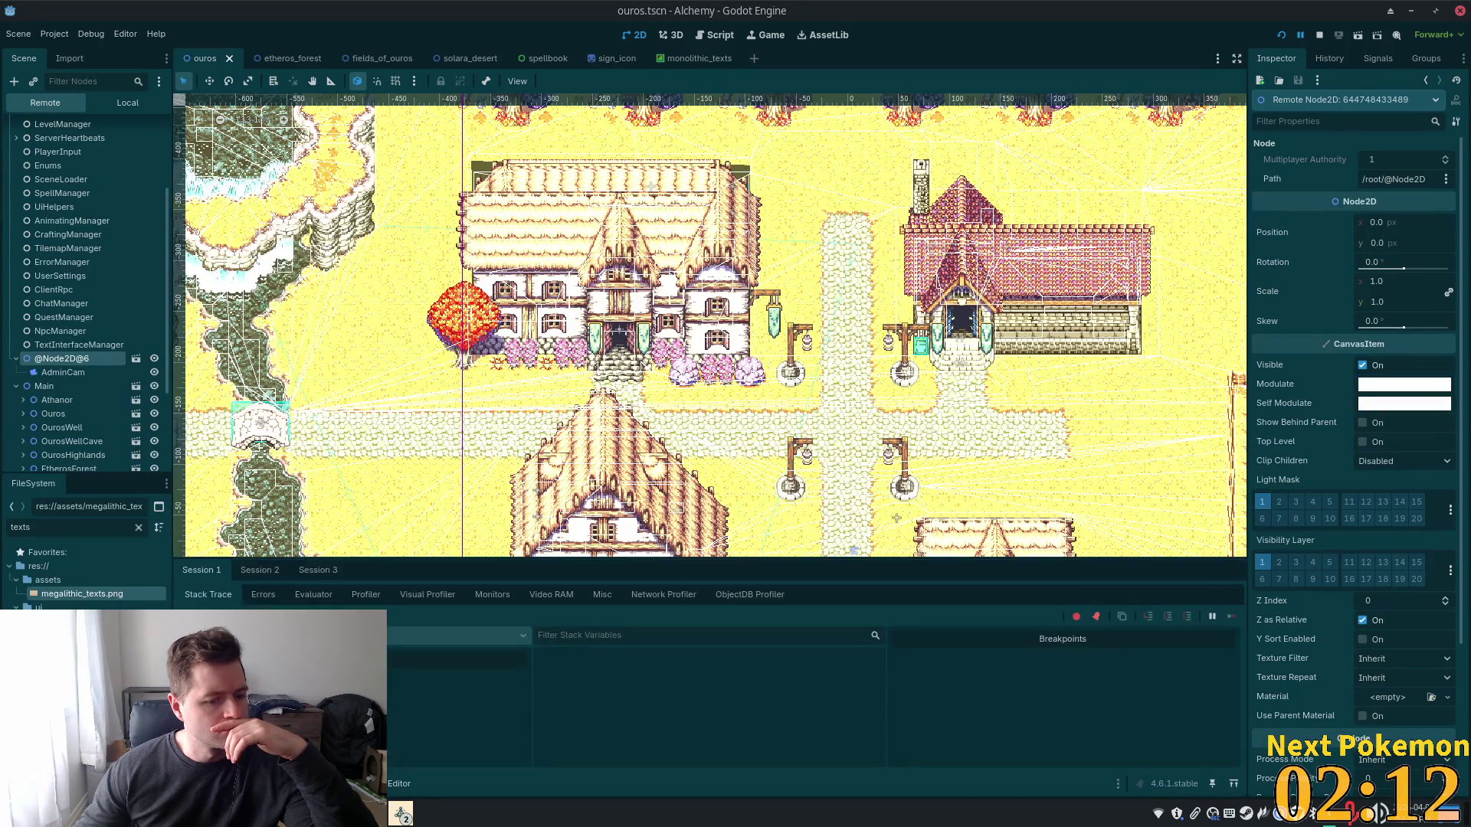
left_click(260, 570)
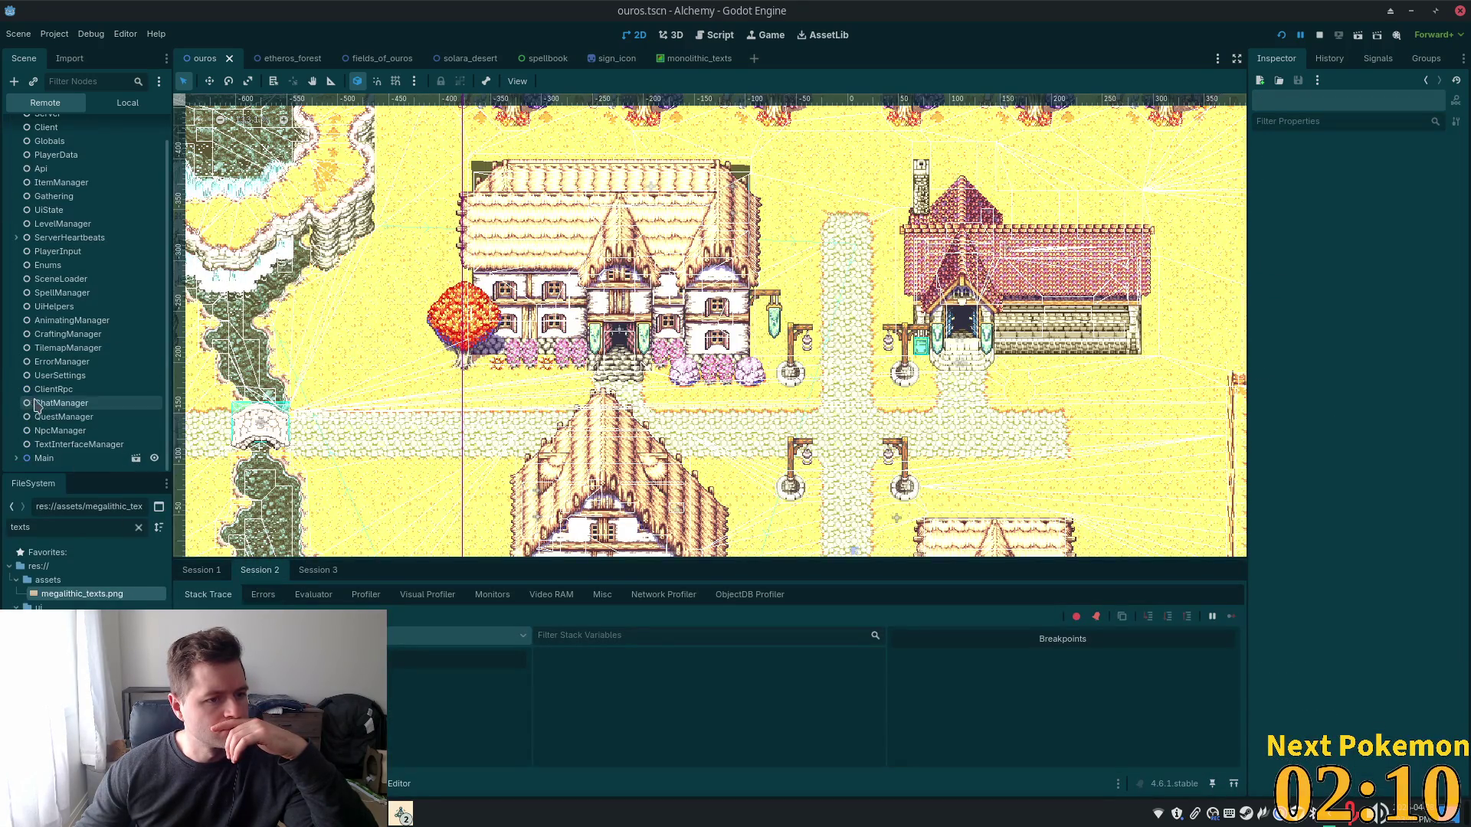
Select the remote Main node and open its white ffffff Modulate colour picker
scroll(58, 404, "up", 2)
scroll(61, 410, "down", 3)
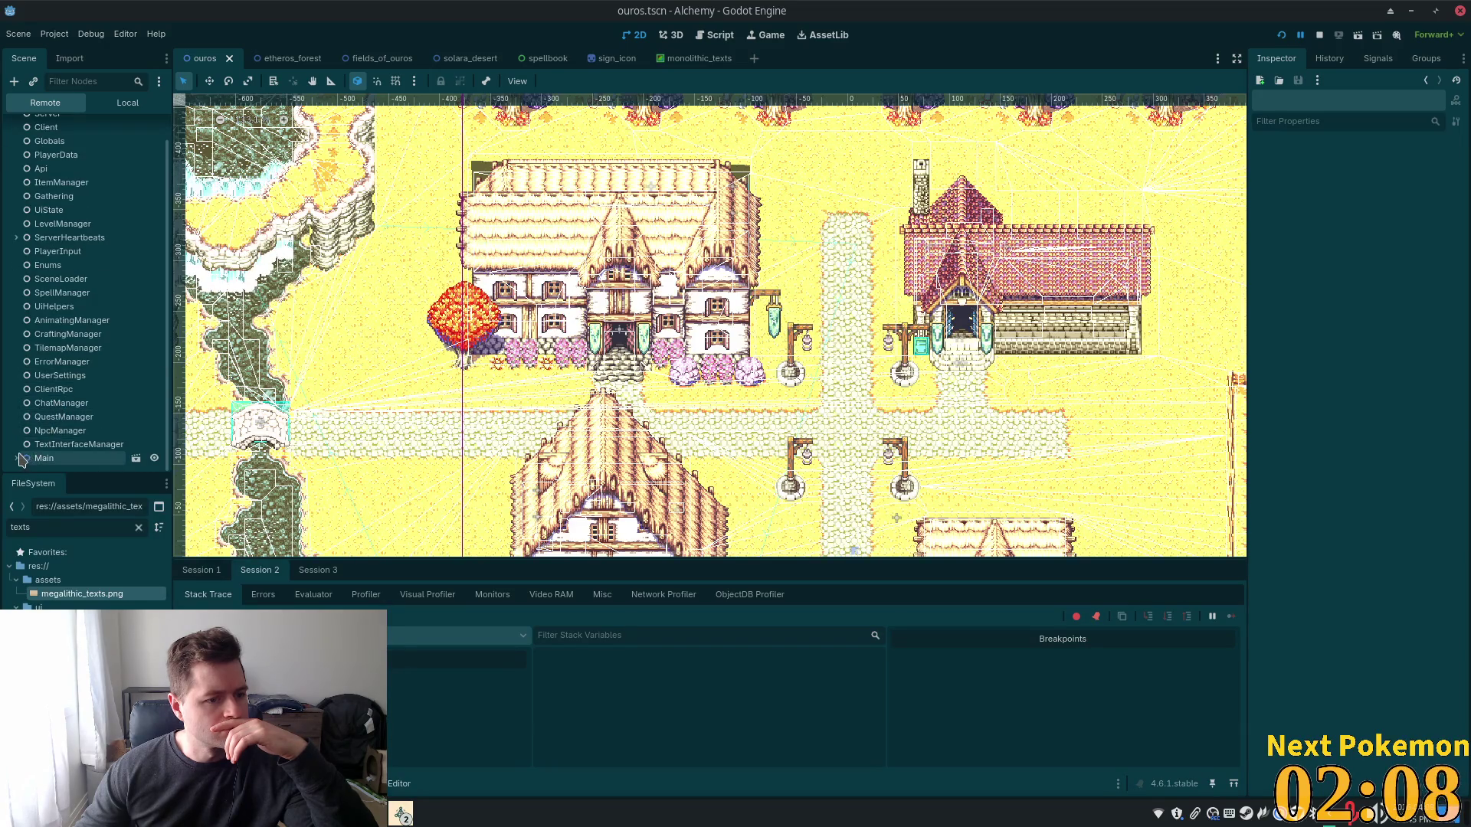
left_click(58, 403)
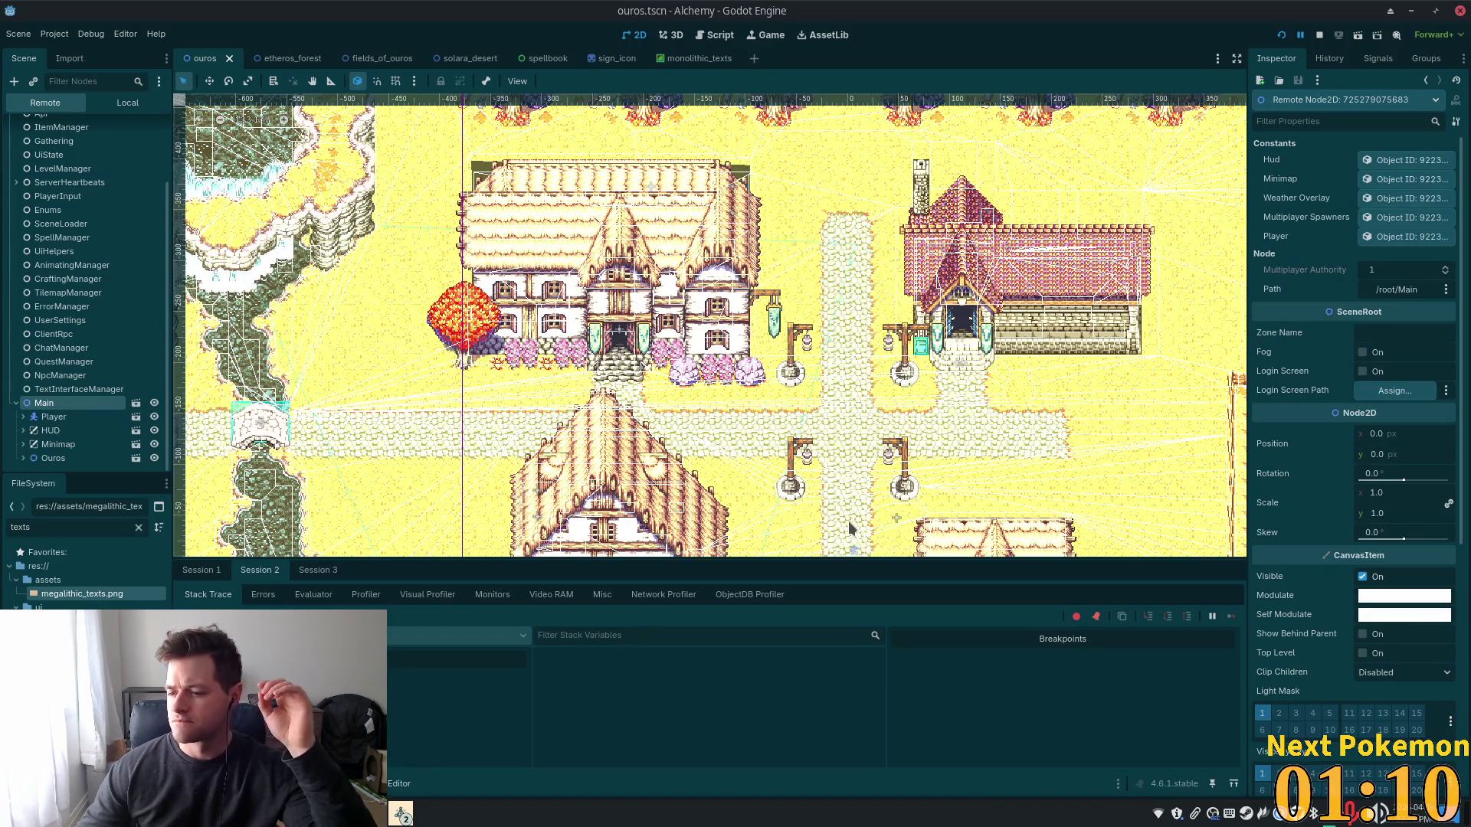
left_click(1390, 597)
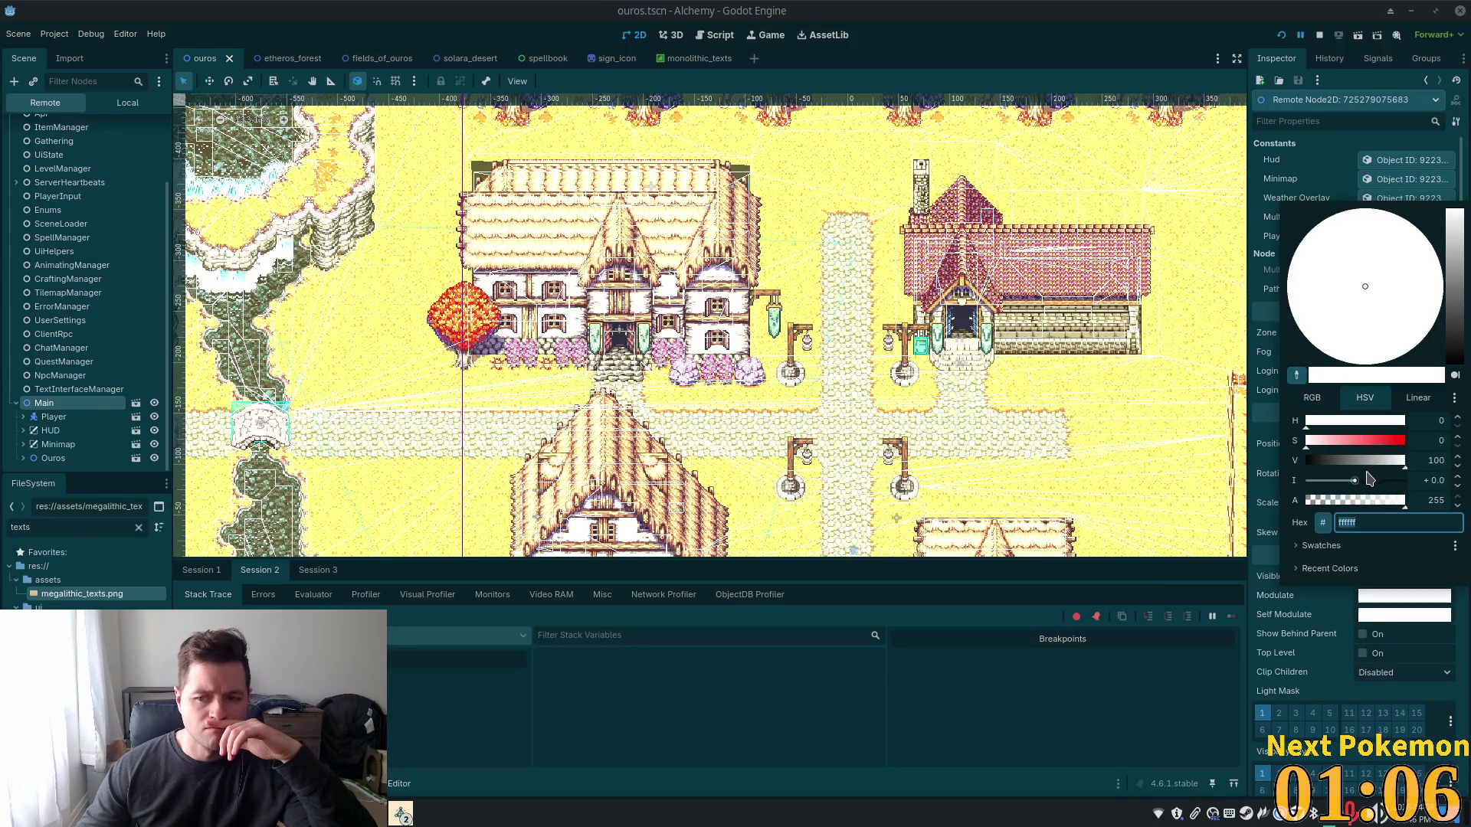
Drag the remote Main node's modulate value down to mid grey 808080
left_click(1364, 461)
left_click_drag(1364, 461, 1356, 463)
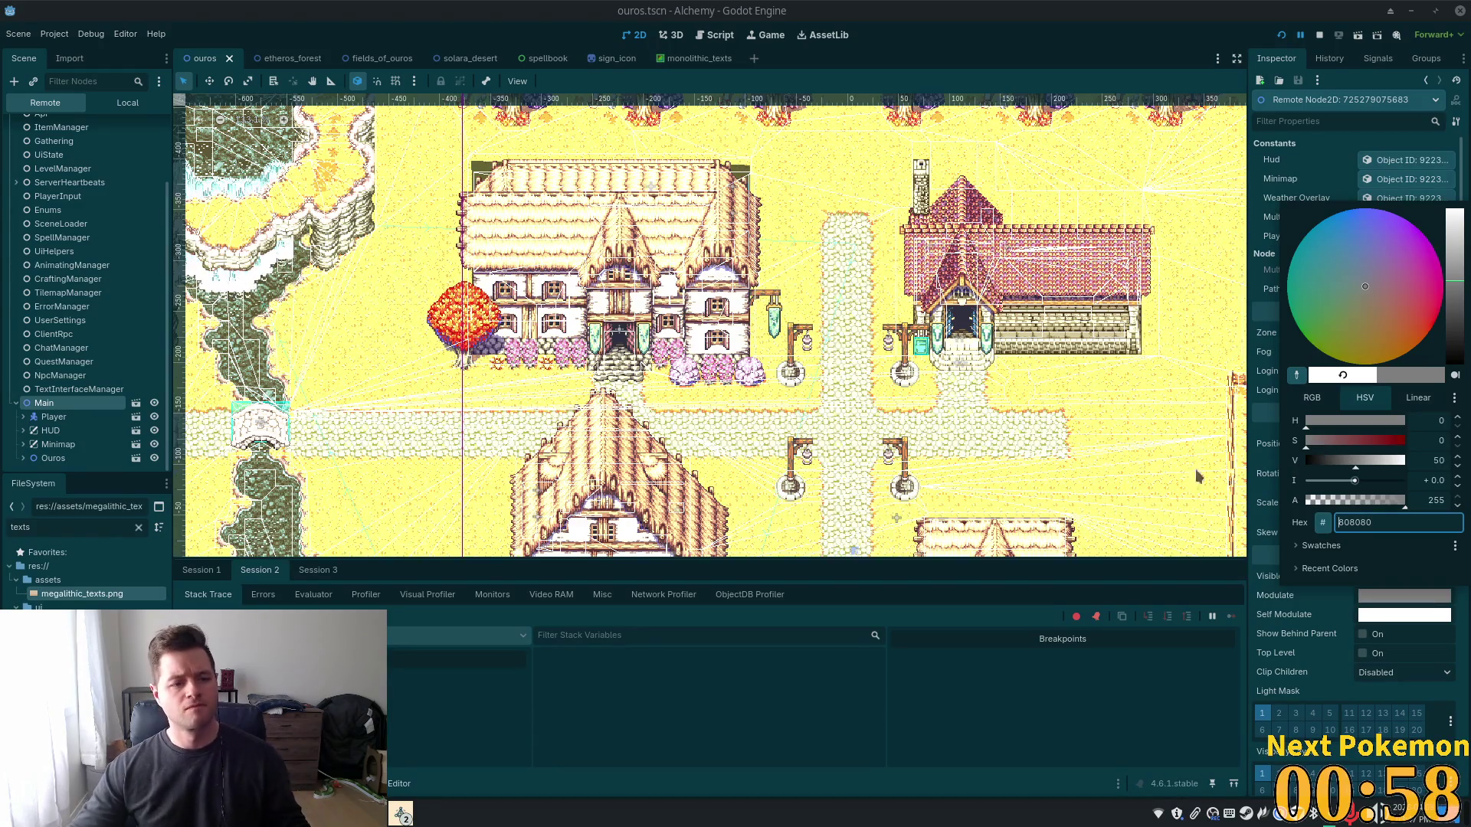
scroll(932, 405, "down", 1)
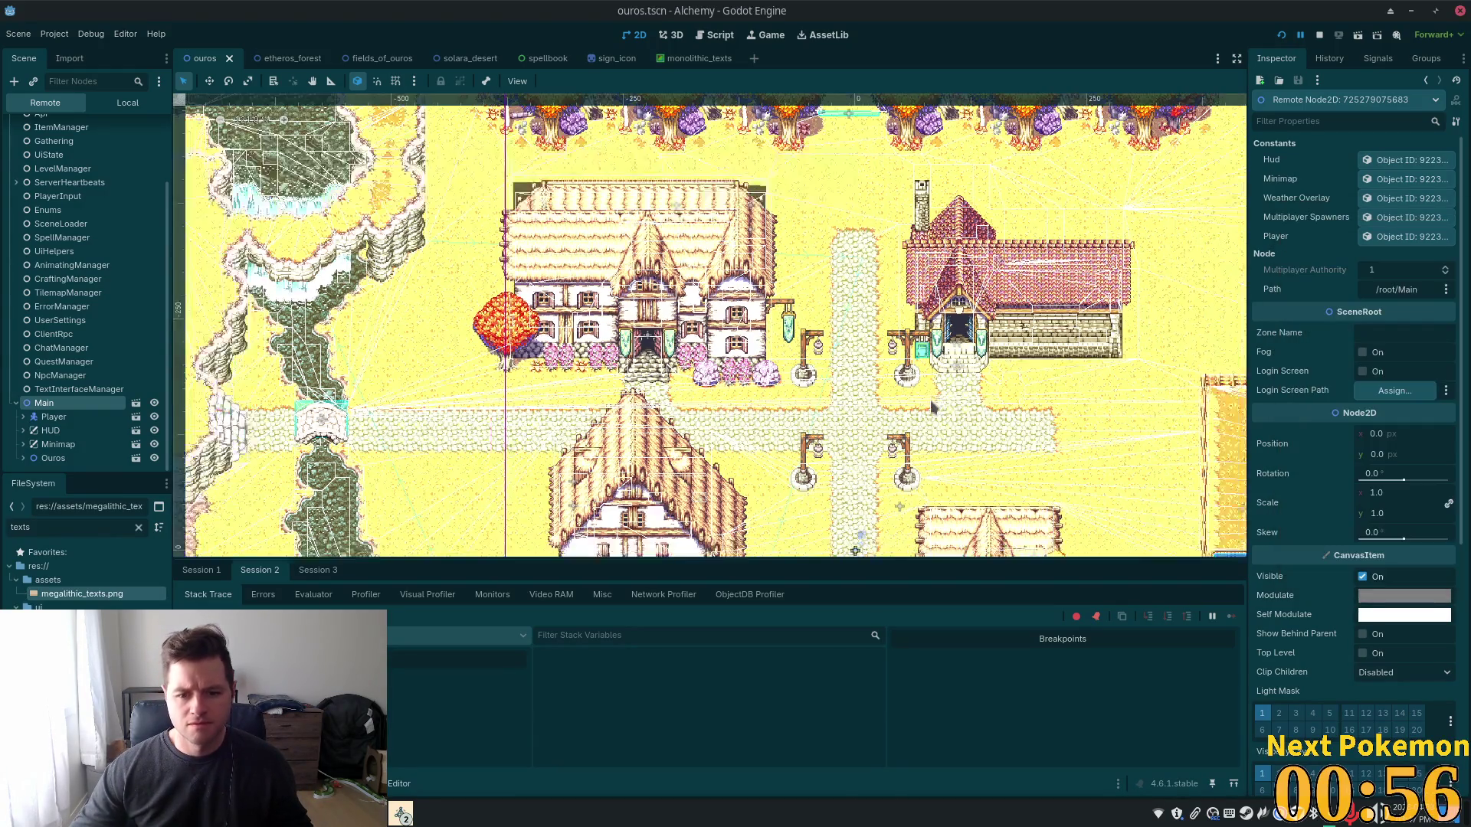
scroll(932, 404, "down", 1)
scroll(858, 414, "down", 1)
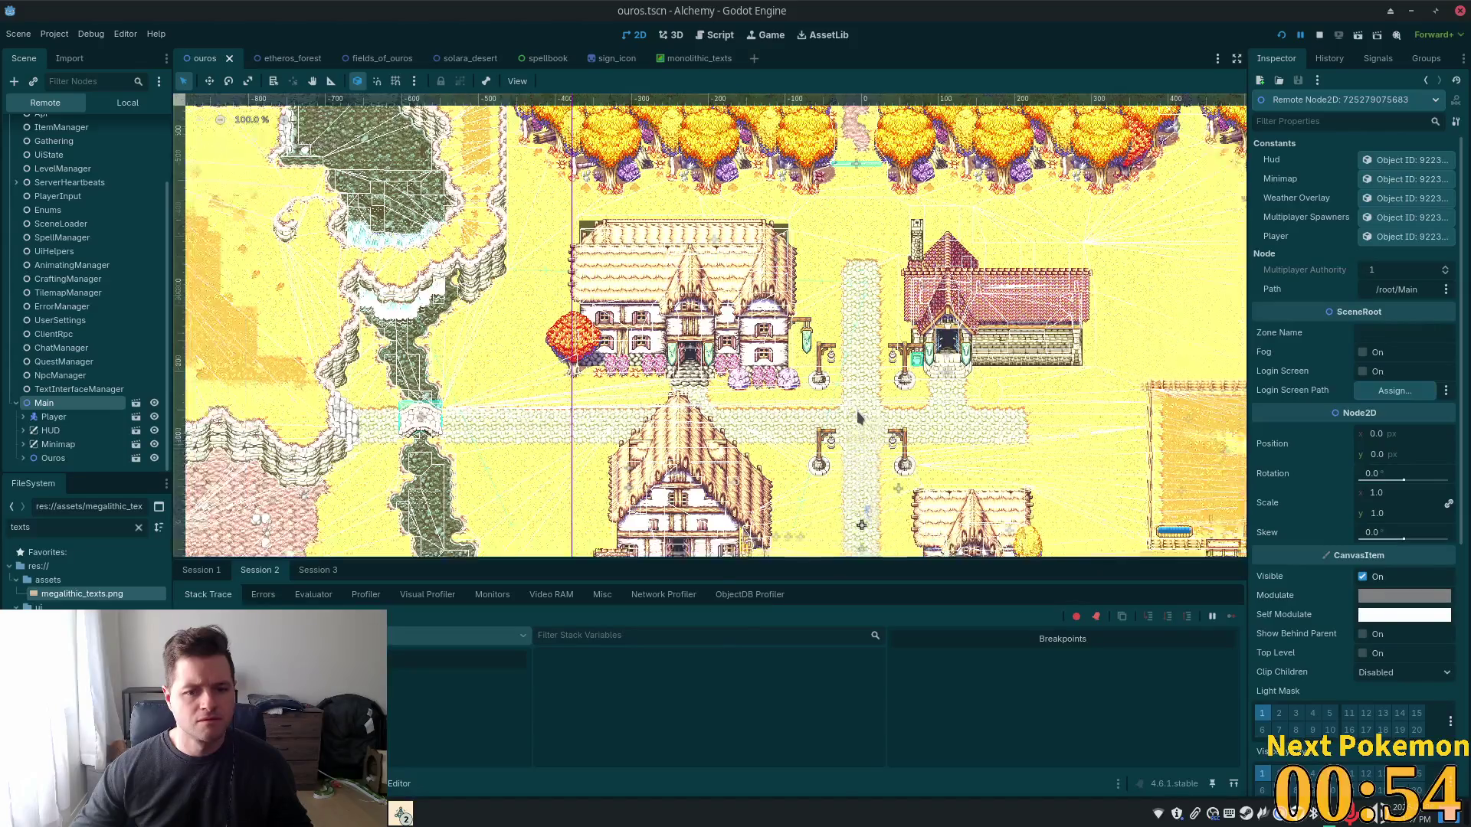
scroll(858, 416, "down", 1)
scroll(859, 416, "up", 2)
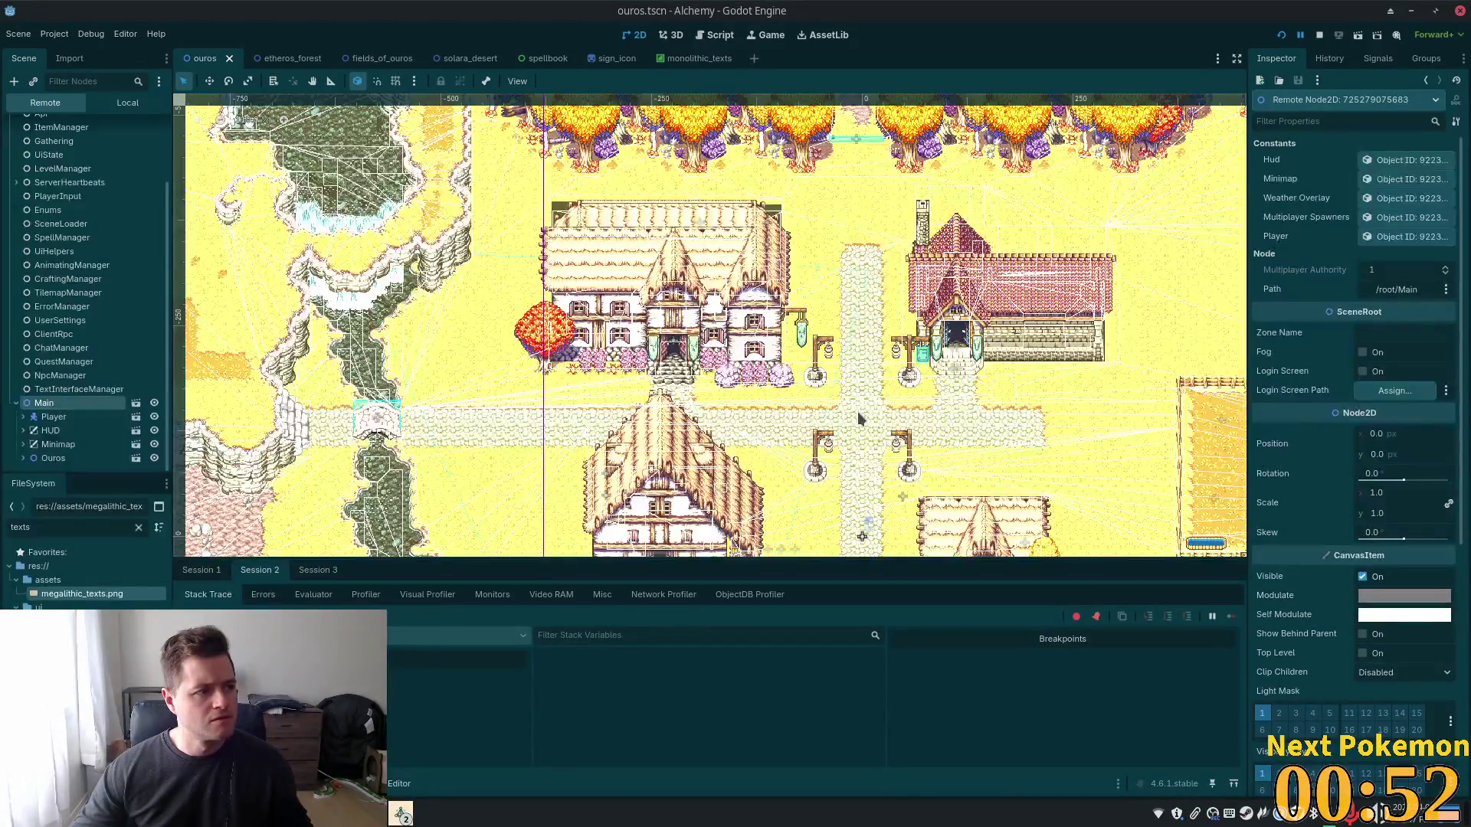
scroll(858, 418, "up", 1)
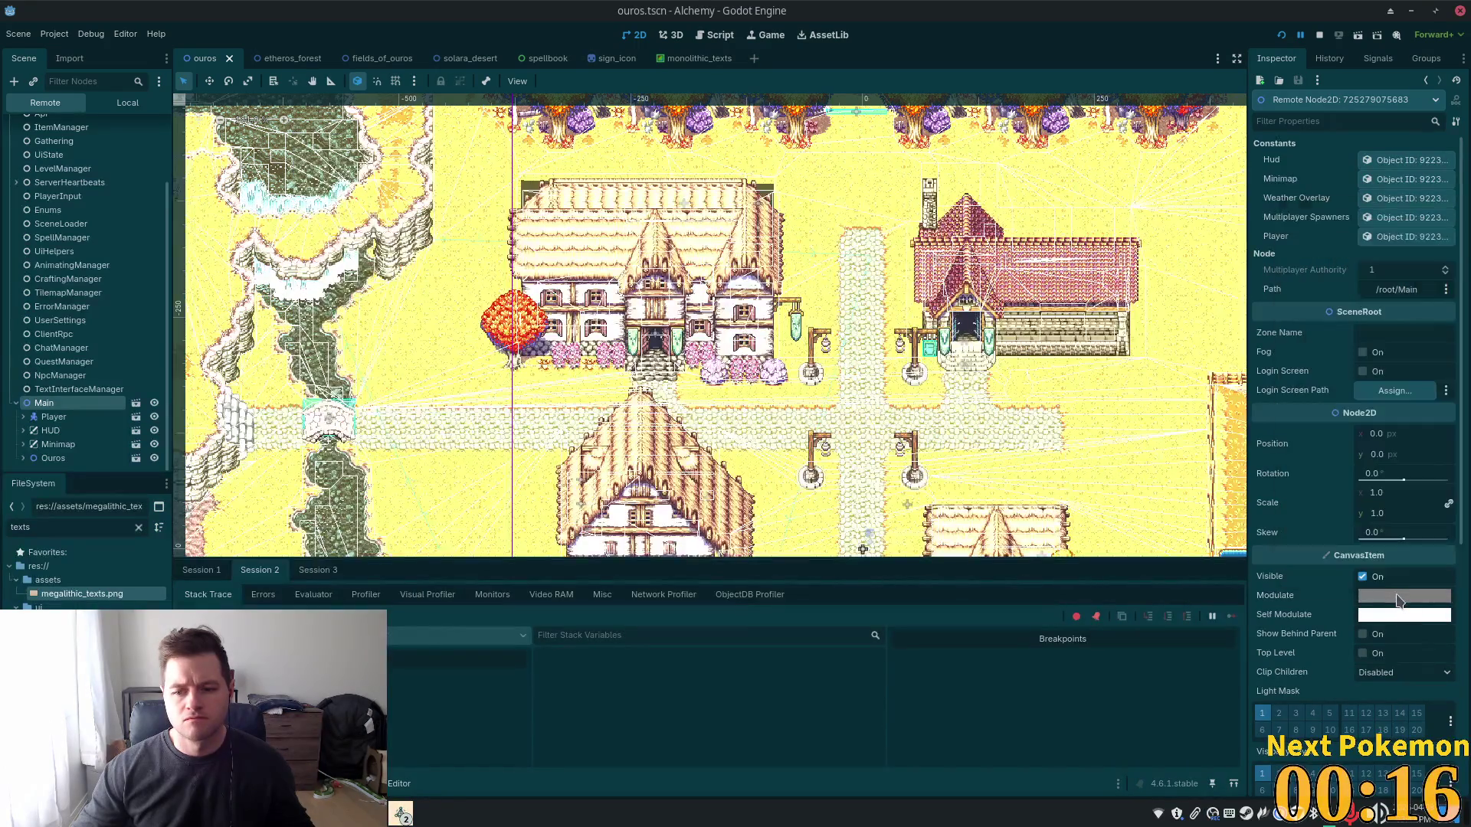
Turn the remote Main modulate fully black and check the other game window
left_click(1396, 597)
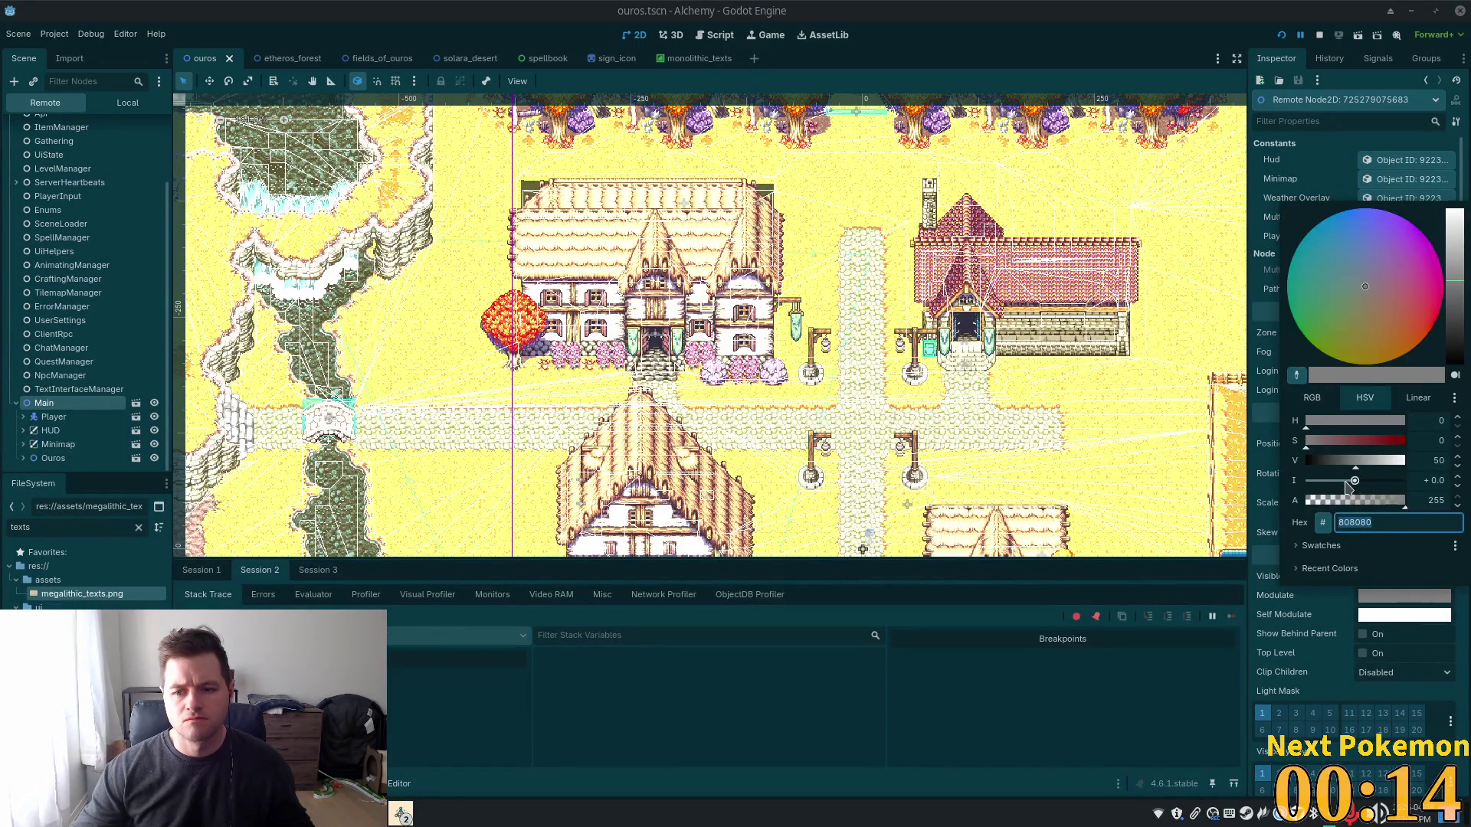
left_click_drag(1355, 469, 1211, 468)
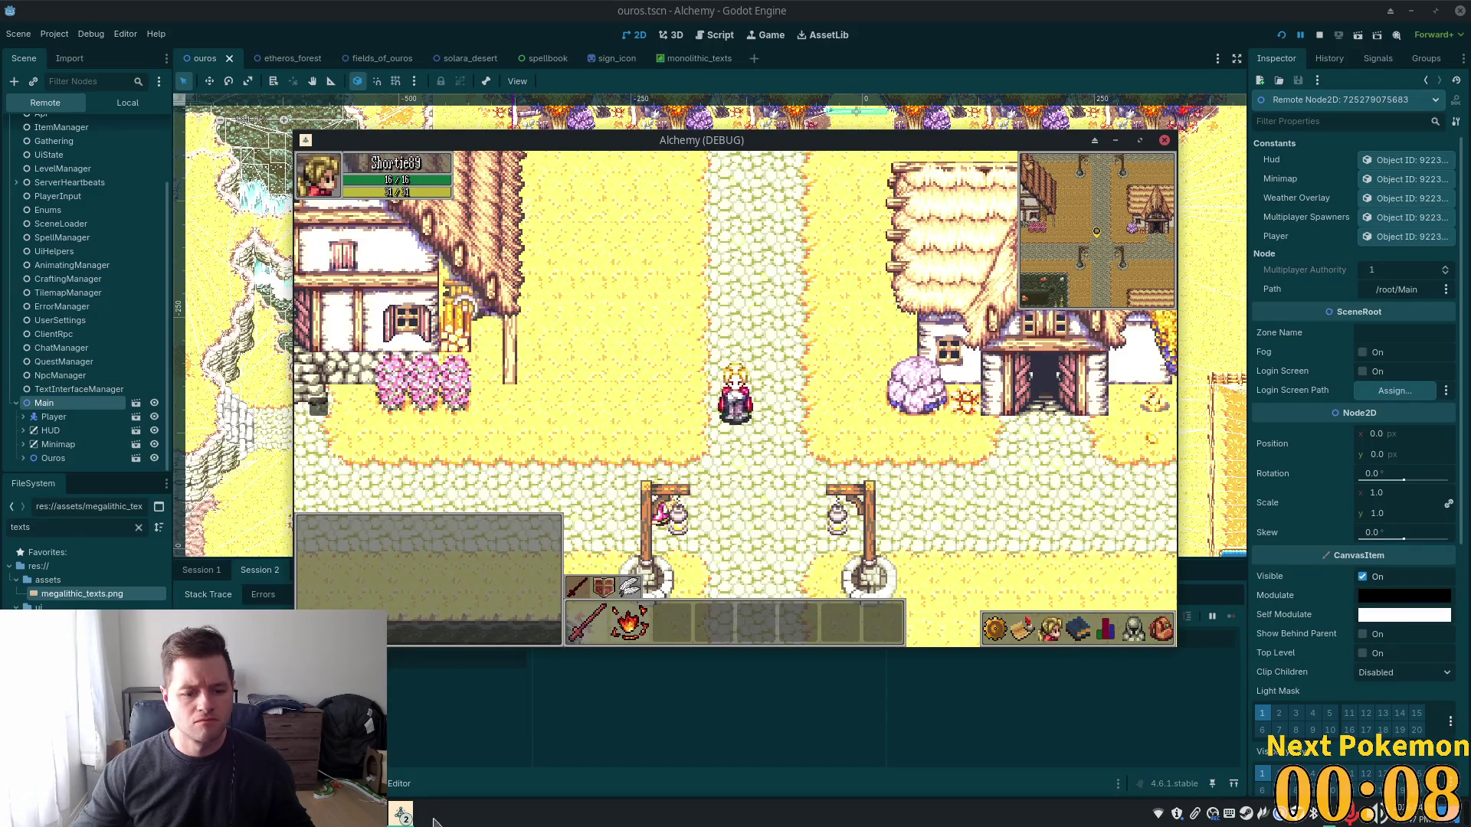
left_click(401, 813)
left_click(491, 752)
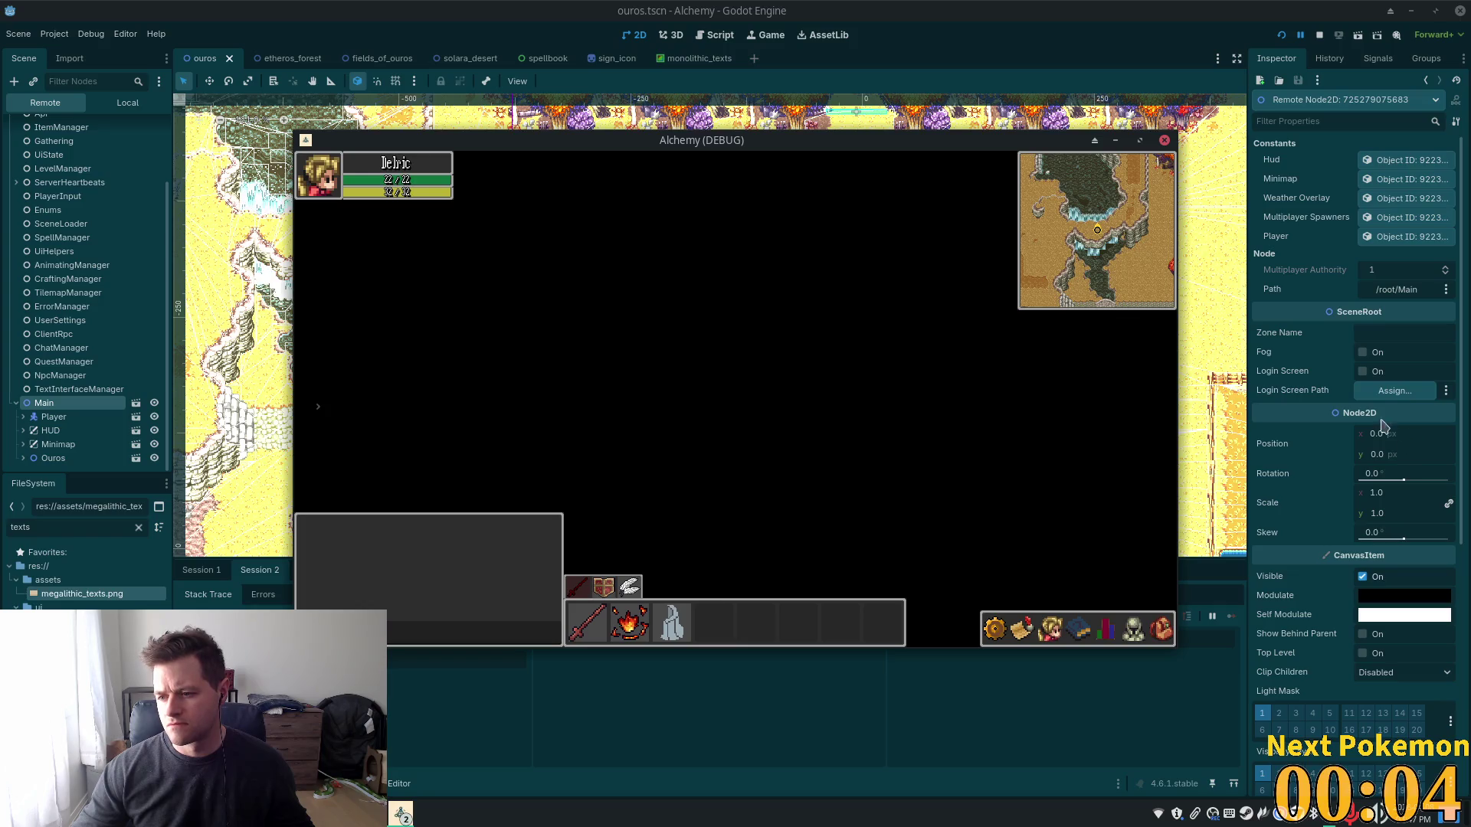
Raise the Main modulate back to mid grey 808080 and close the picker
left_click(1394, 595)
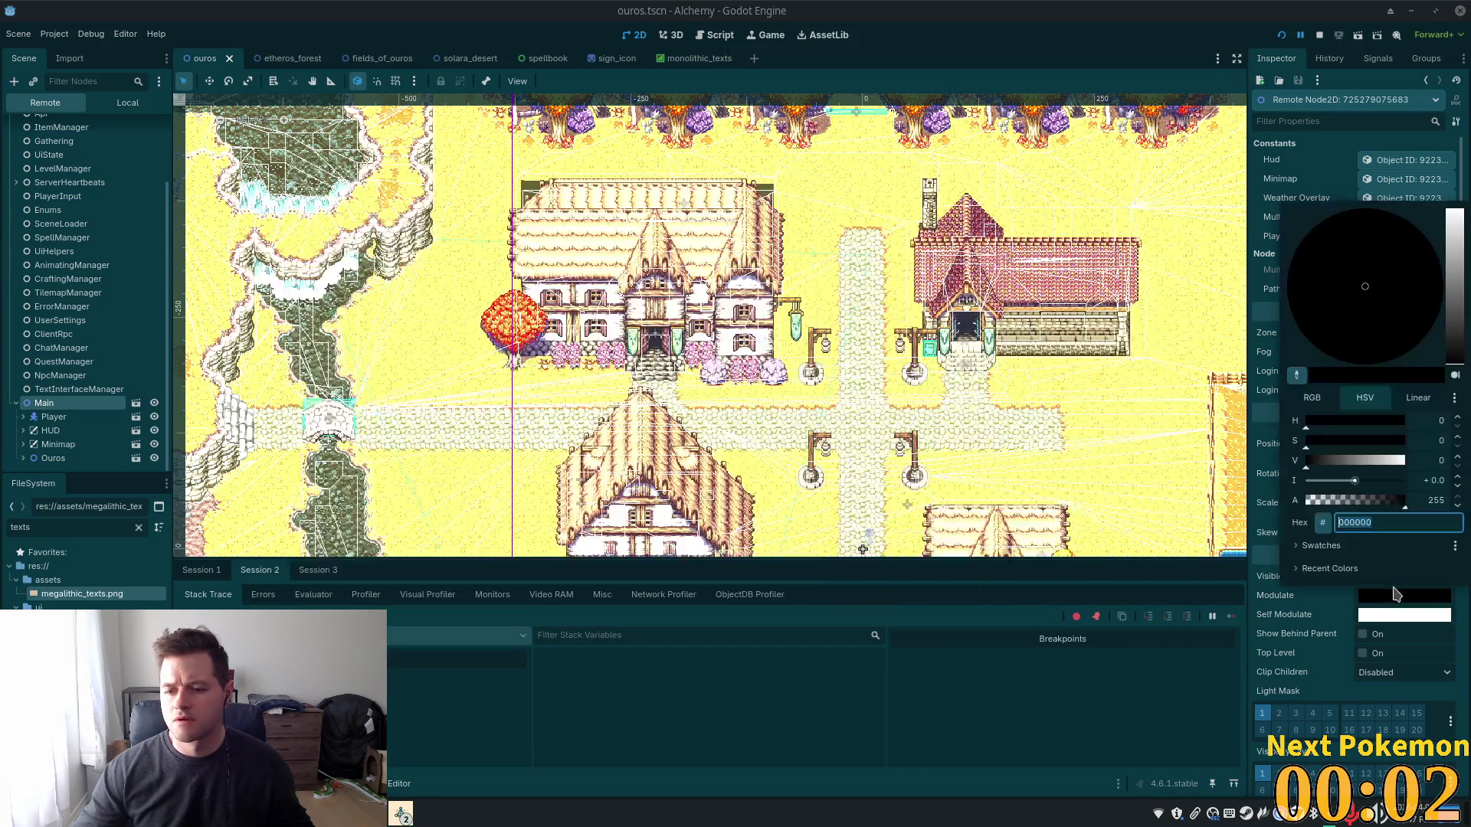
left_click(1336, 461)
left_click_drag(1339, 460, 1356, 462)
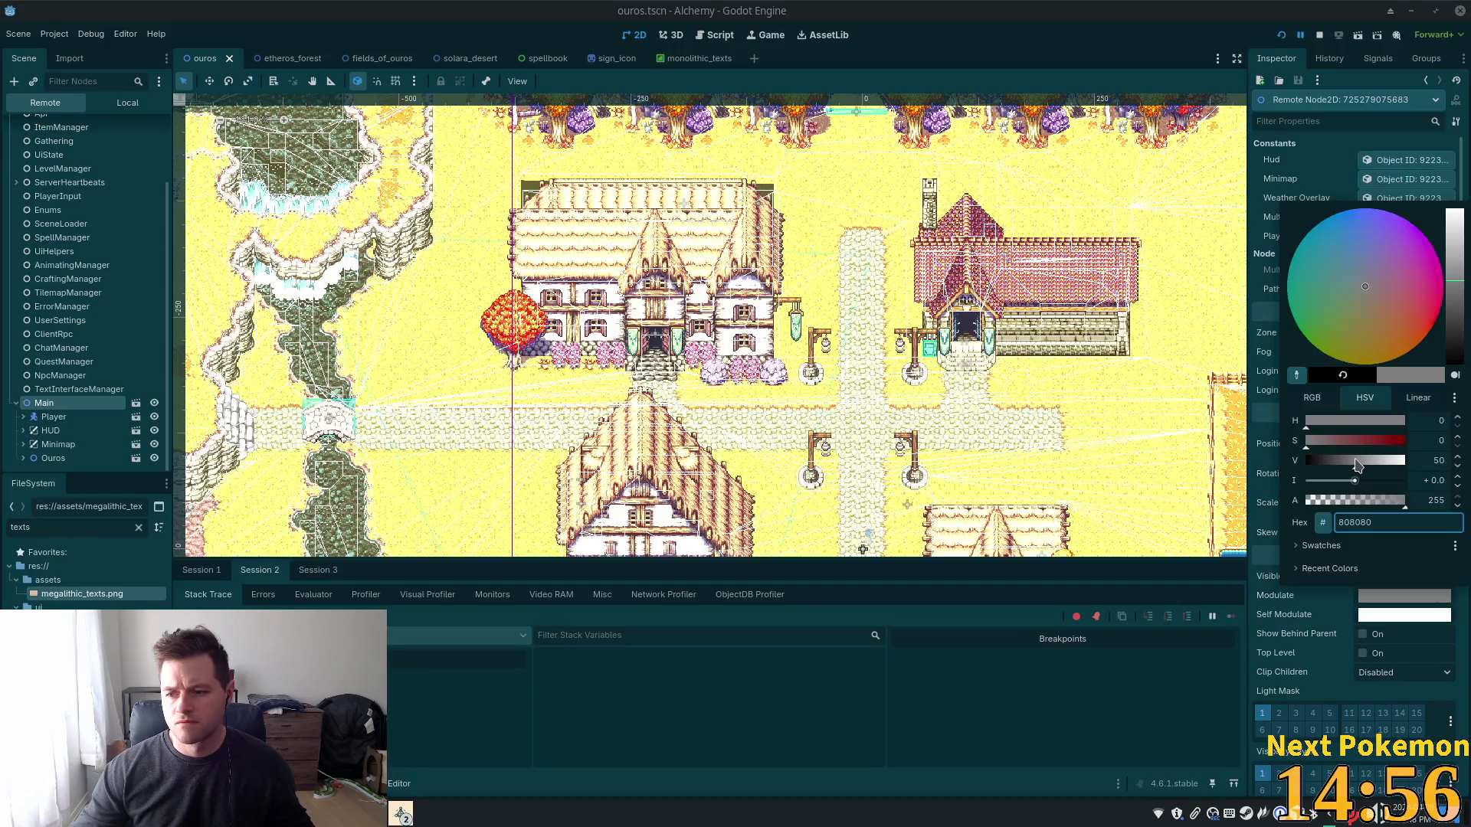
key("Escape")
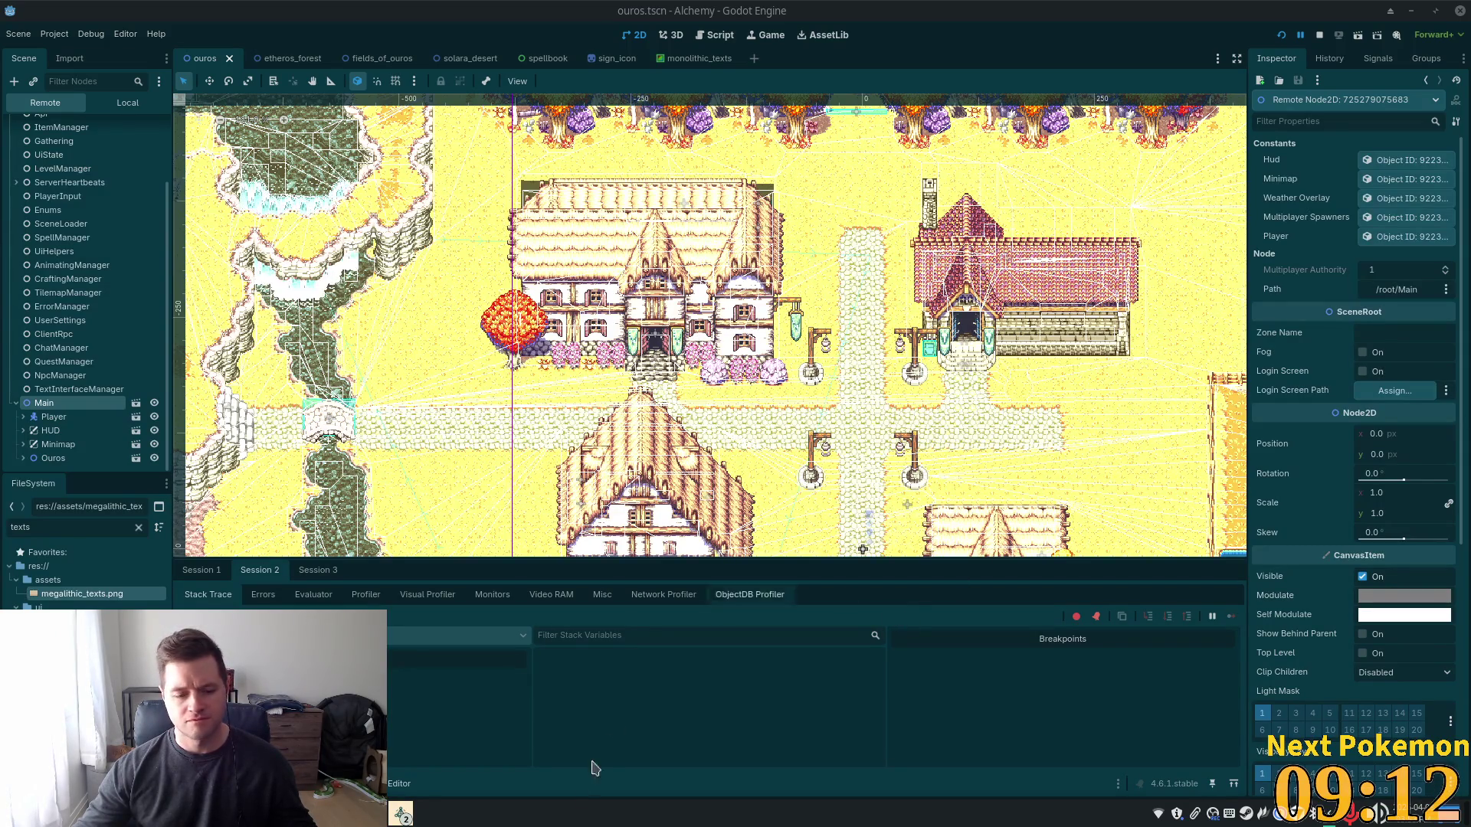
List the running game windows from the taskbar
left_click(400, 813)
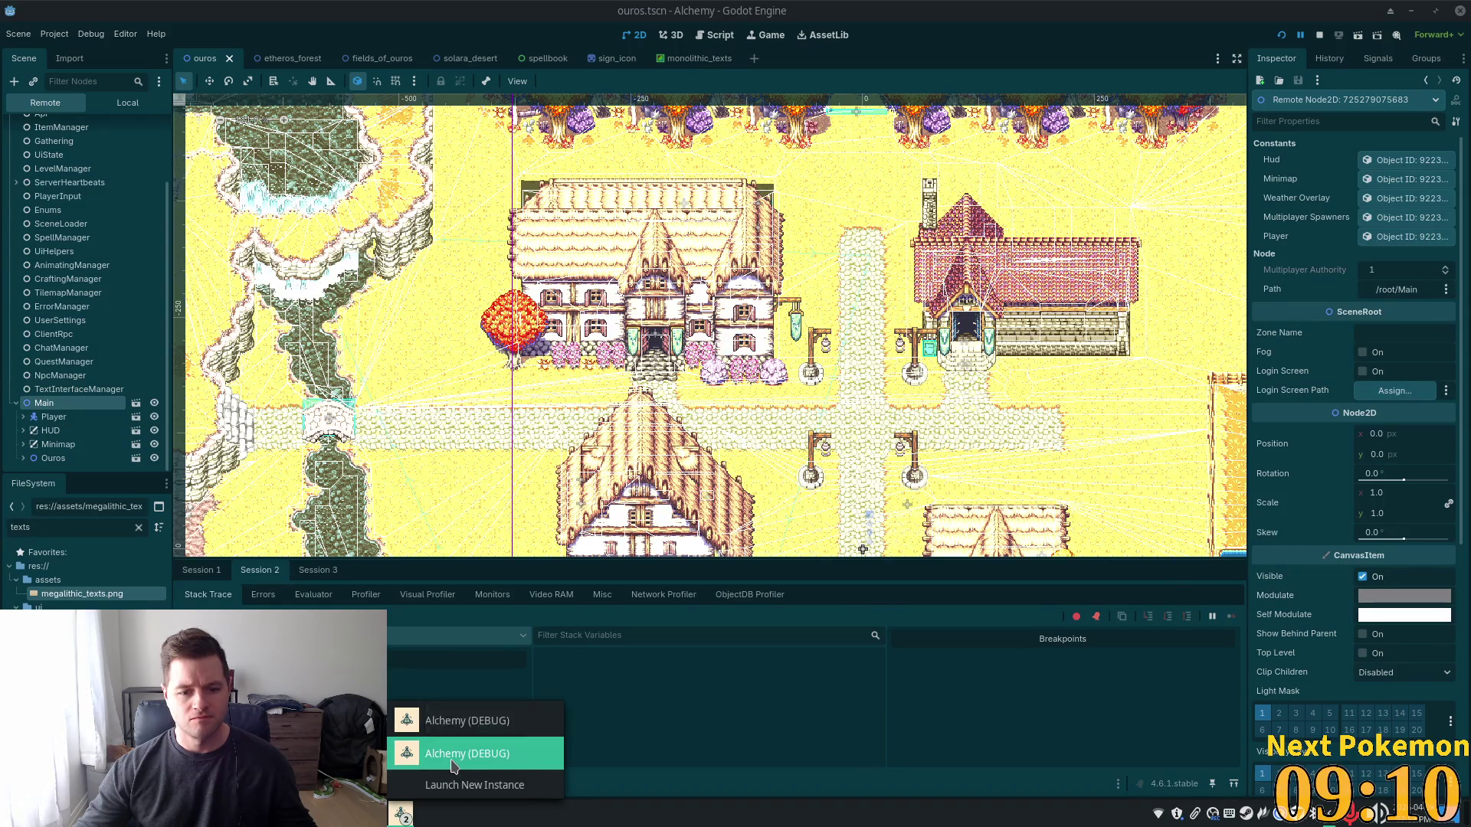
Switch to the other game session, open Main's 808080 Modulate picker, and unmaximize the editor
left_click(453, 758)
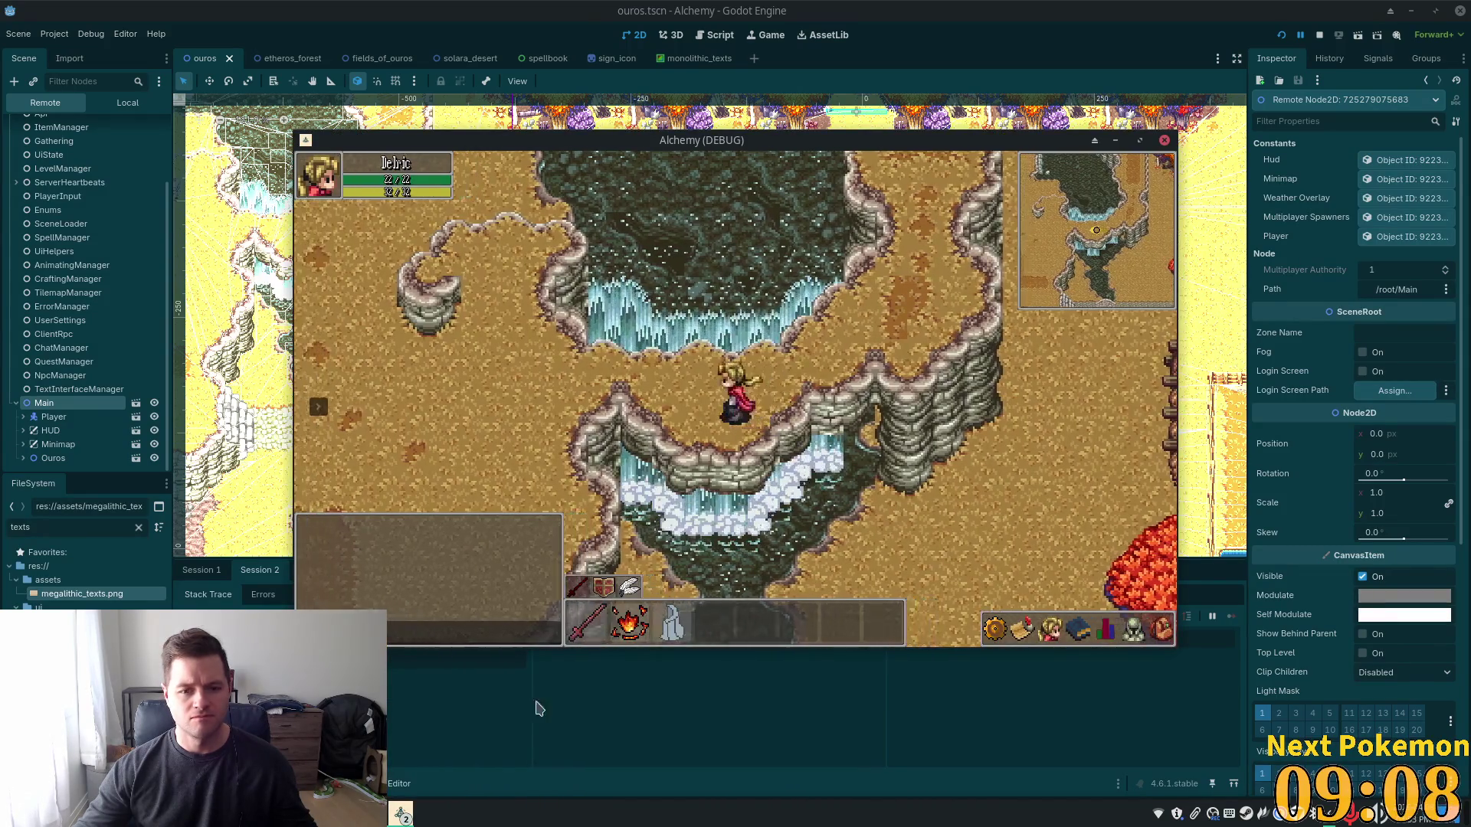
left_click(400, 813)
left_click(467, 724)
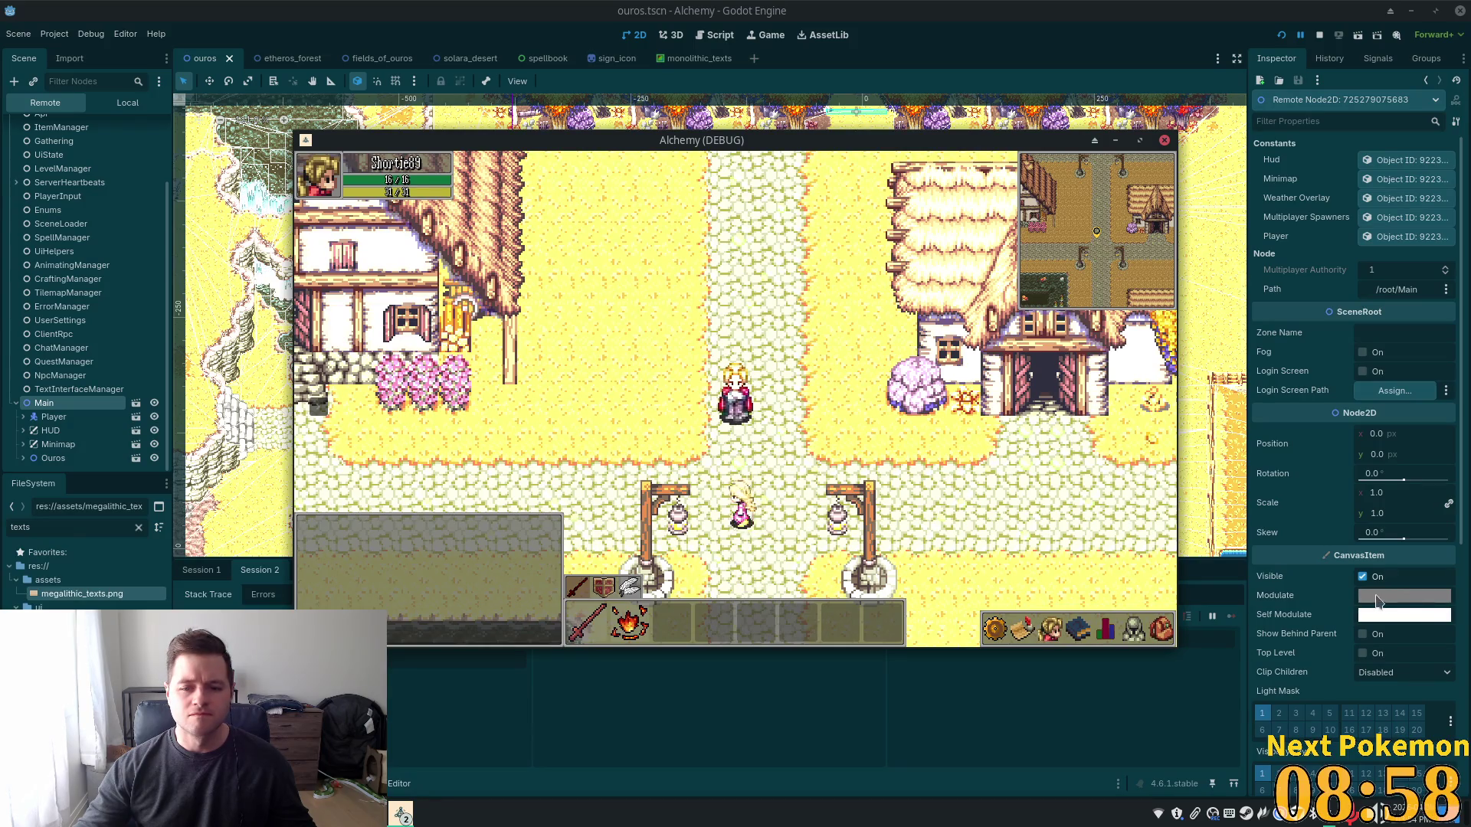
left_click(1388, 598)
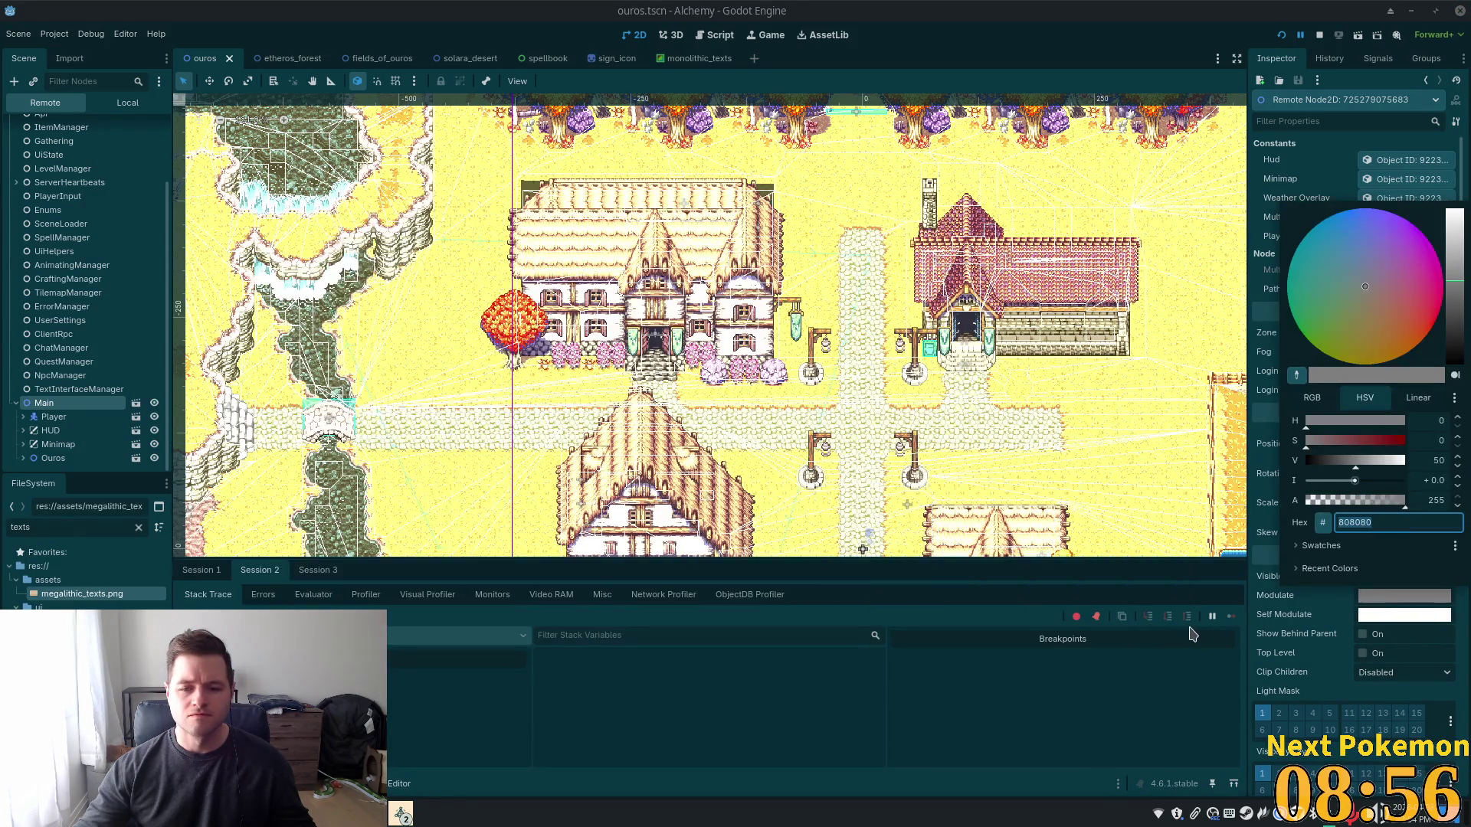
double_click(1034, 8)
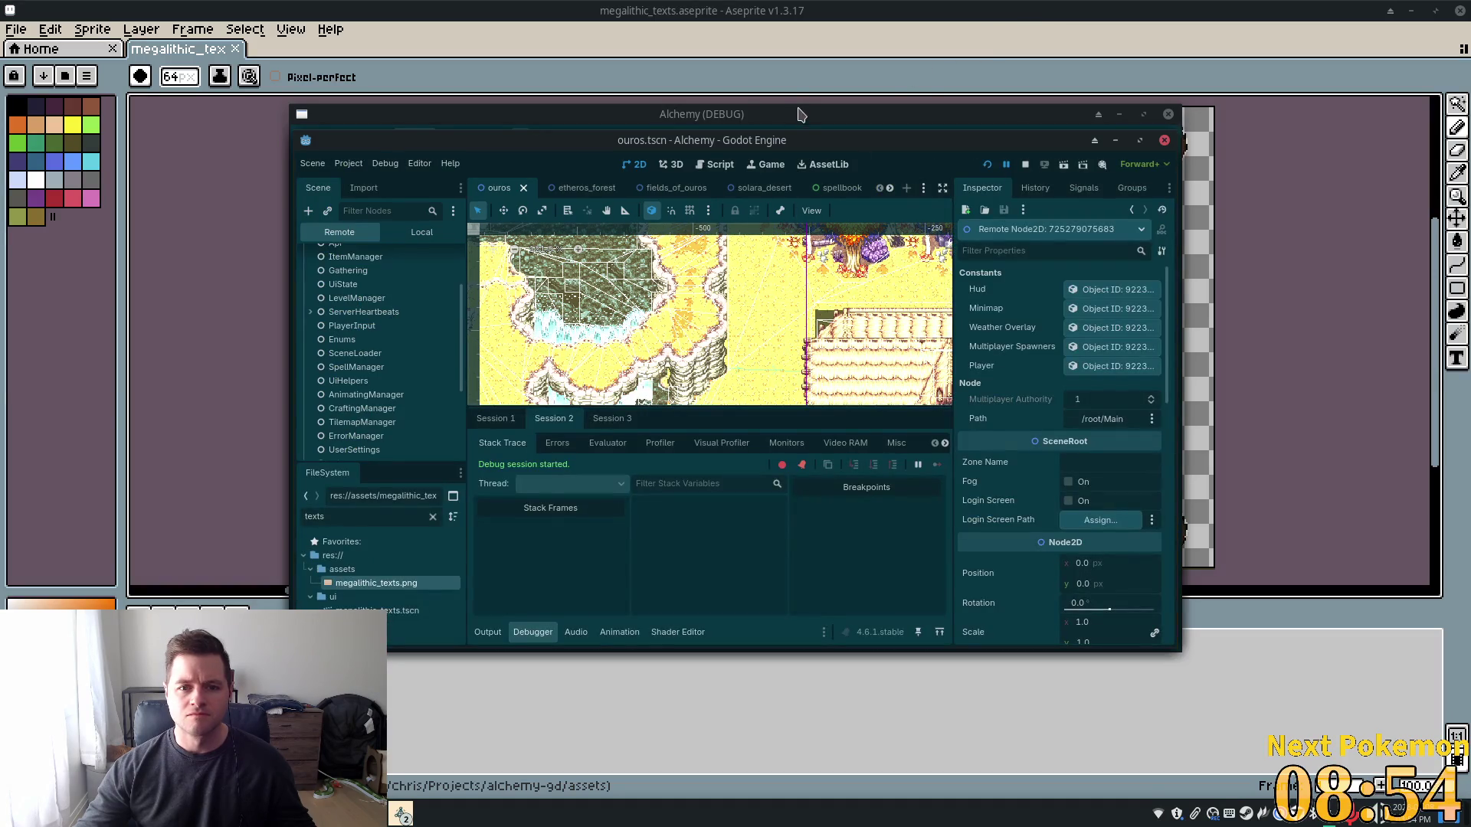
Arrange the editor and the cliff game window side by side
mouse_move(801, 144)
left_mouse_down()
mouse_move(470, 122)
mouse_move(517, 127)
left_mouse_up()
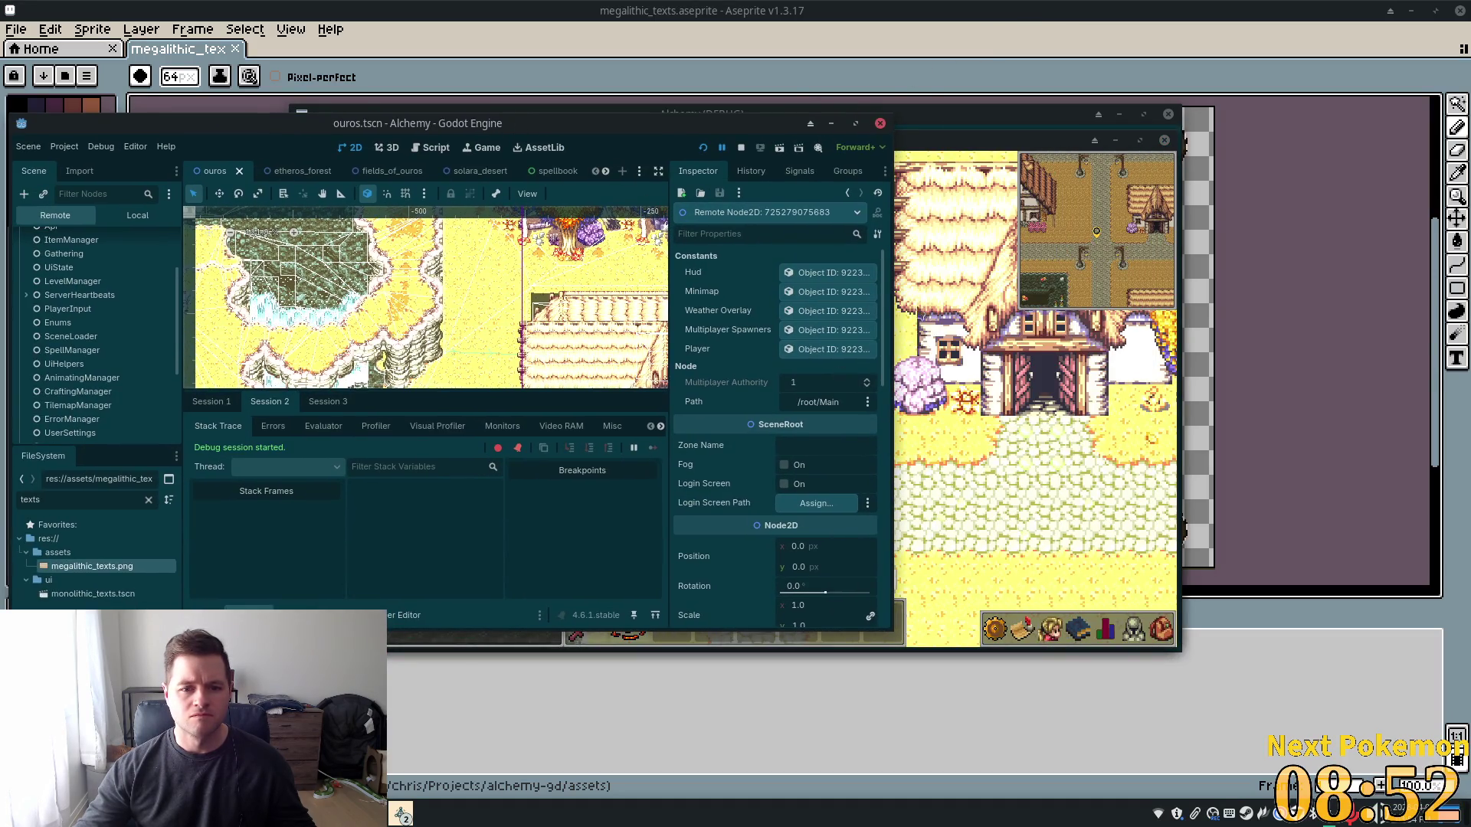
left_click_drag(1034, 130, 1261, 266)
left_click(894, 153)
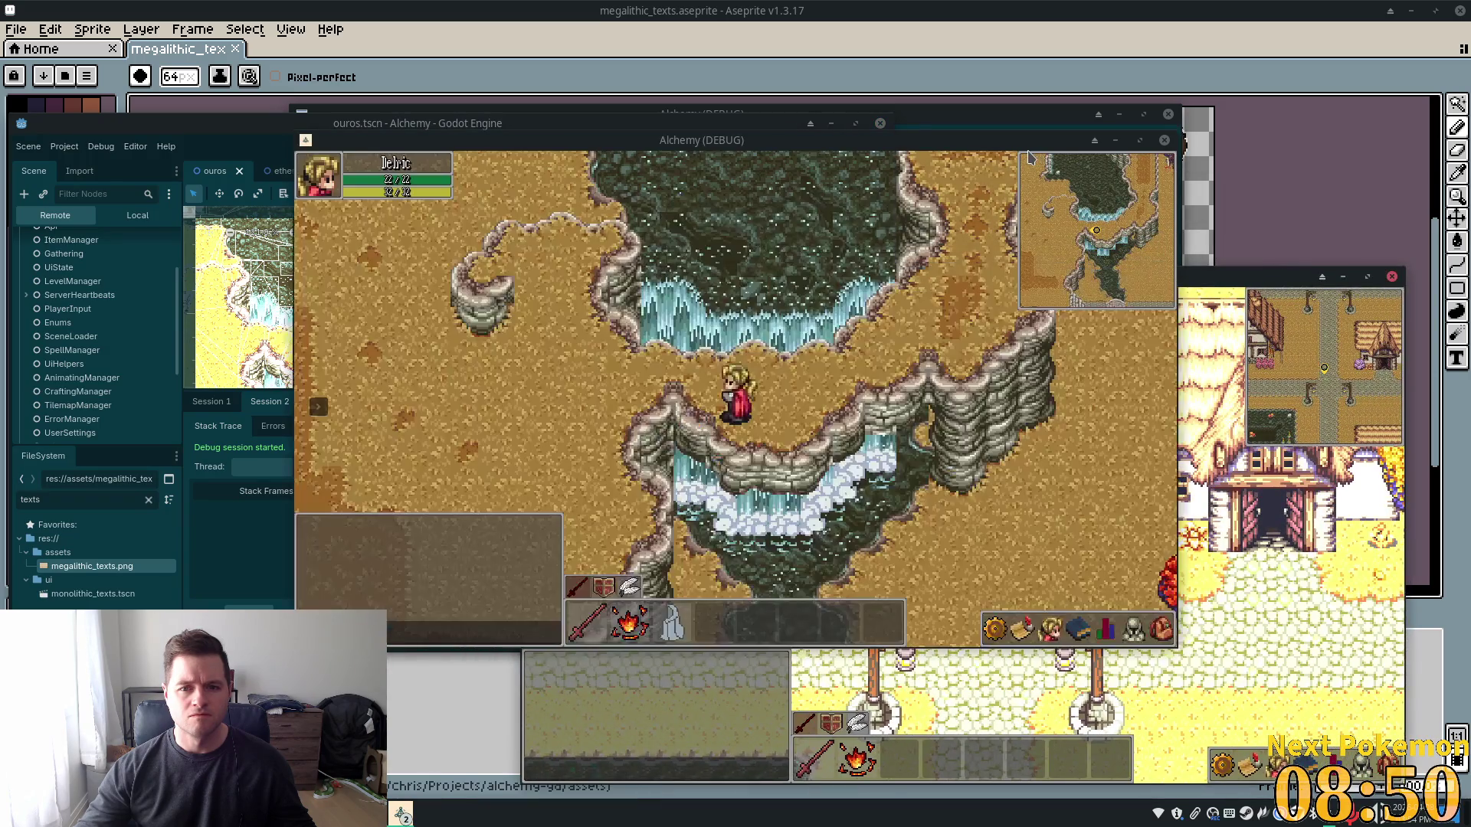
left_click_drag(895, 153, 1224, 239)
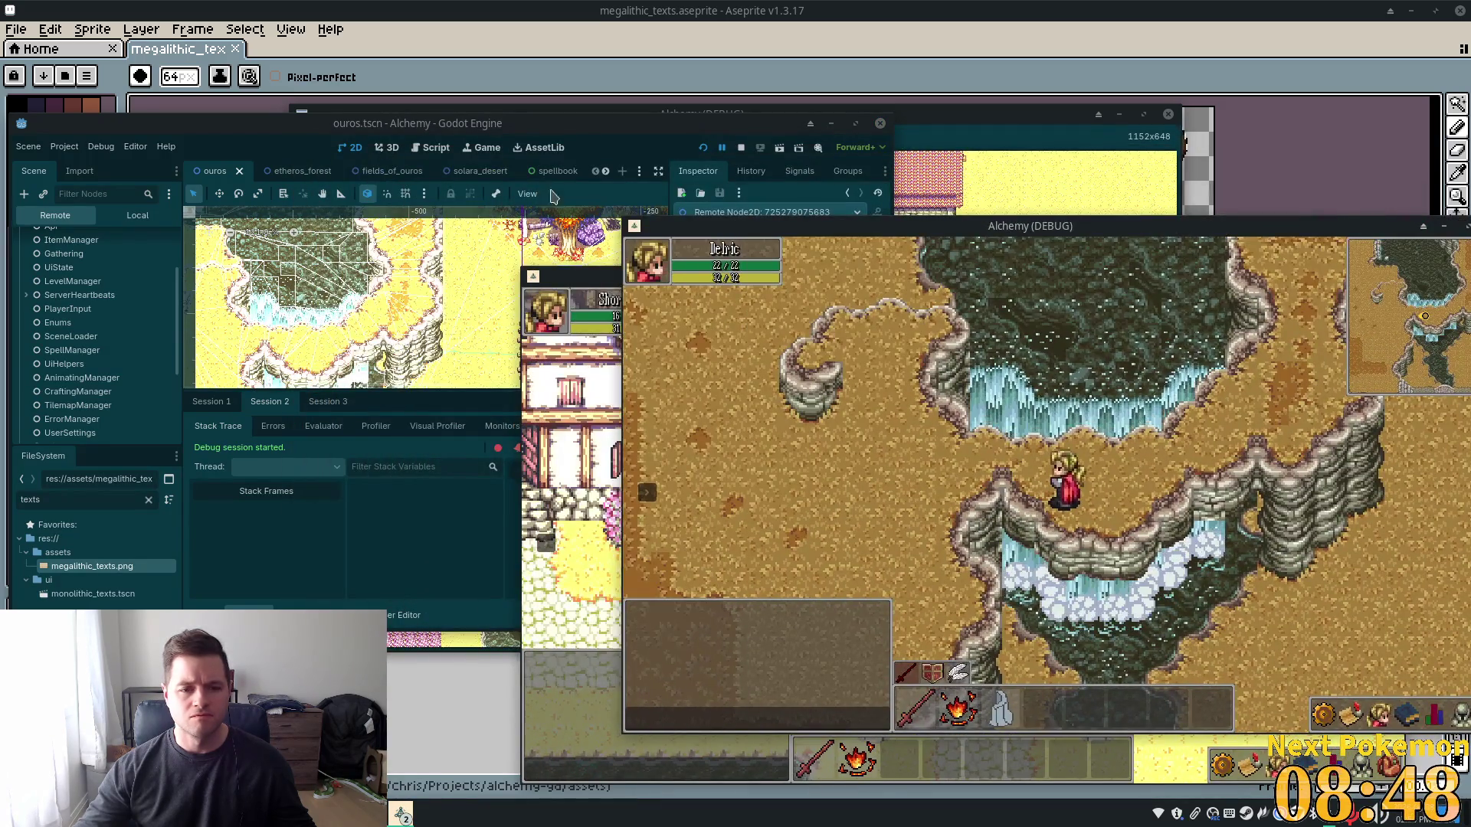
left_click(305, 128)
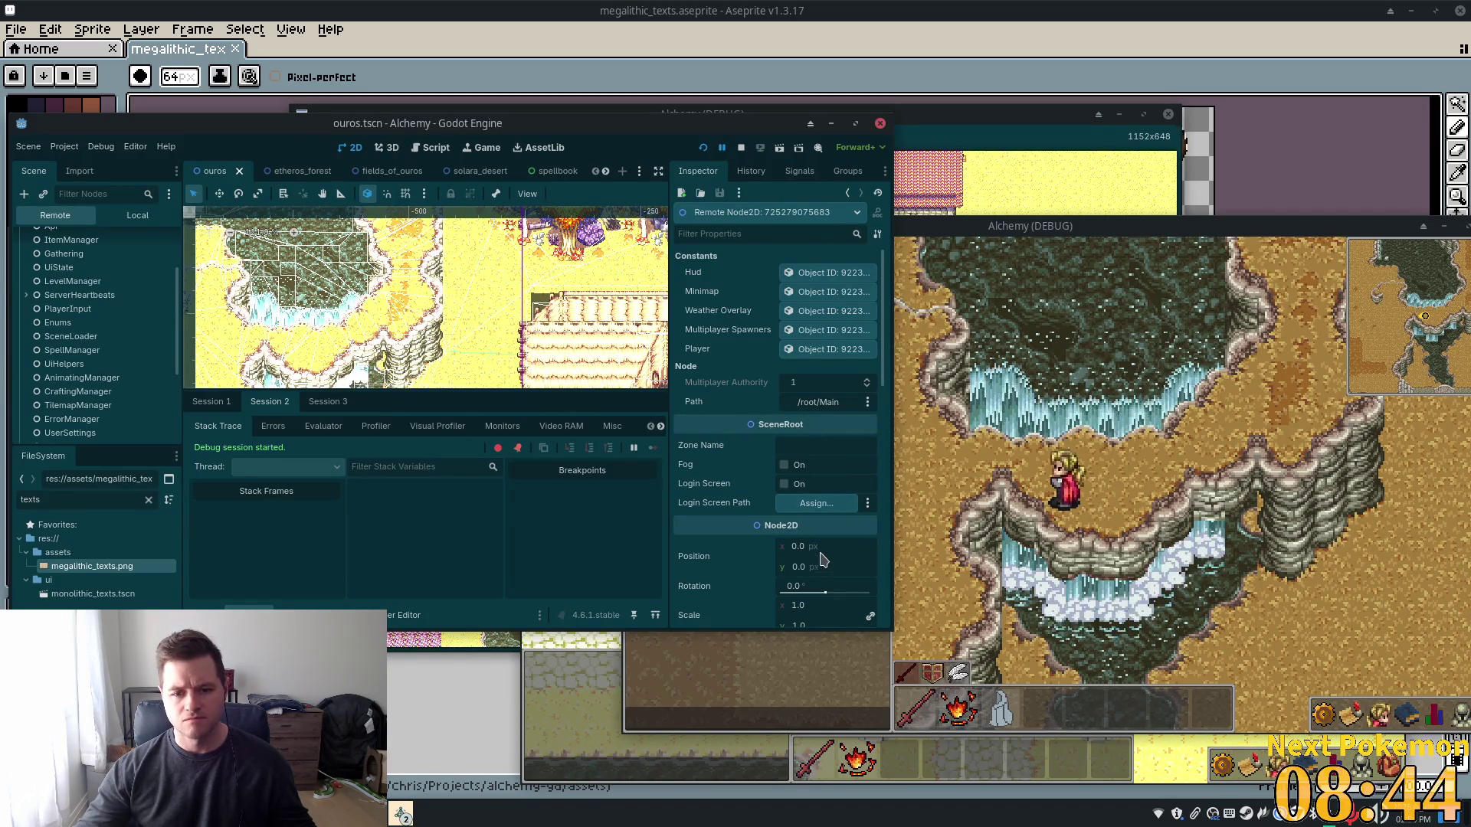
Try raising Main's Modulate brightness toward white, then leave it at 808080 and close the picker
scroll(797, 433, "down", 3)
scroll(71, 398, "down", 1)
scroll(70, 398, "down", 3)
scroll(843, 464, "down", 2)
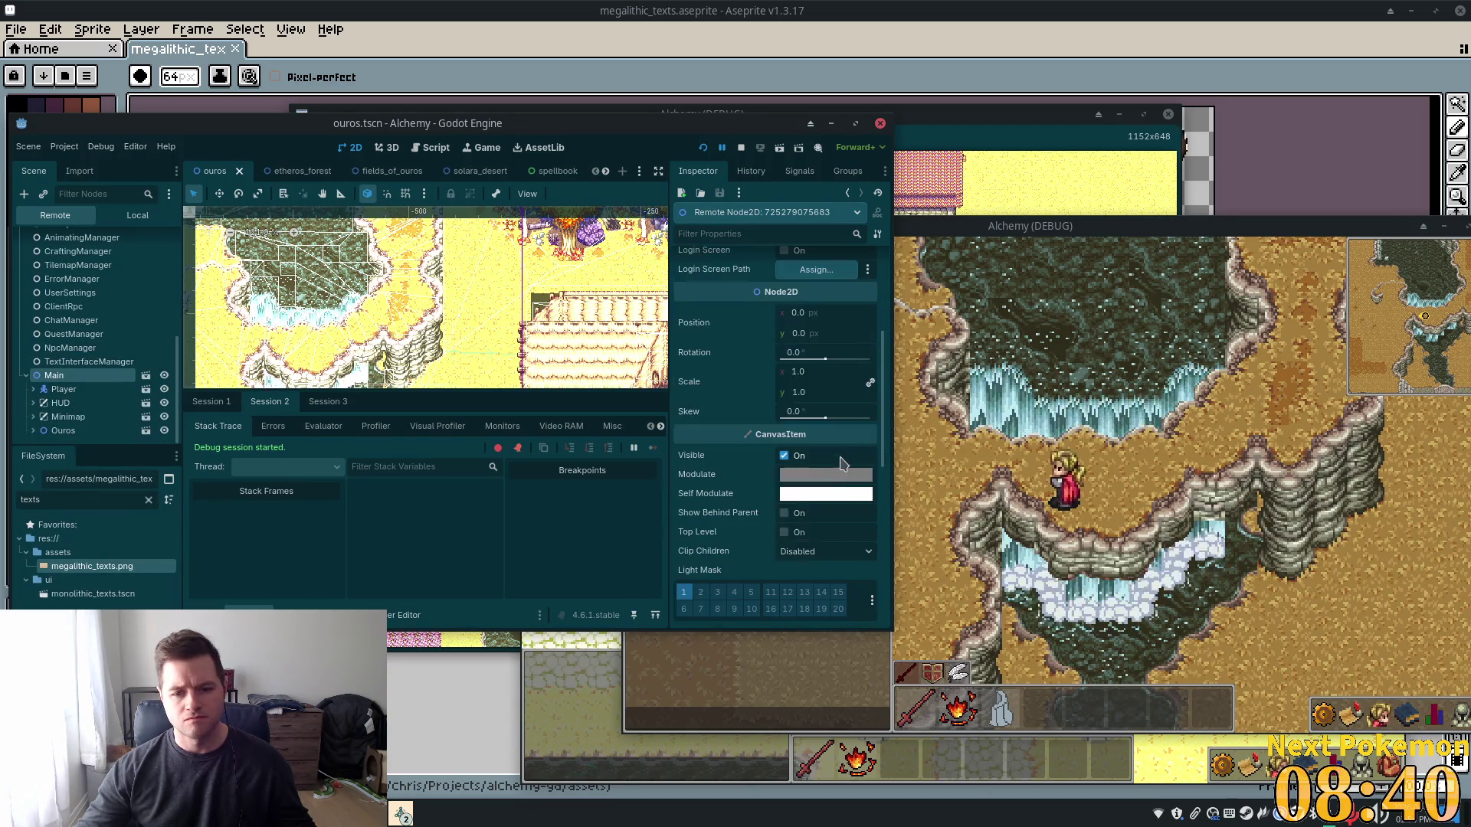
left_click(819, 478)
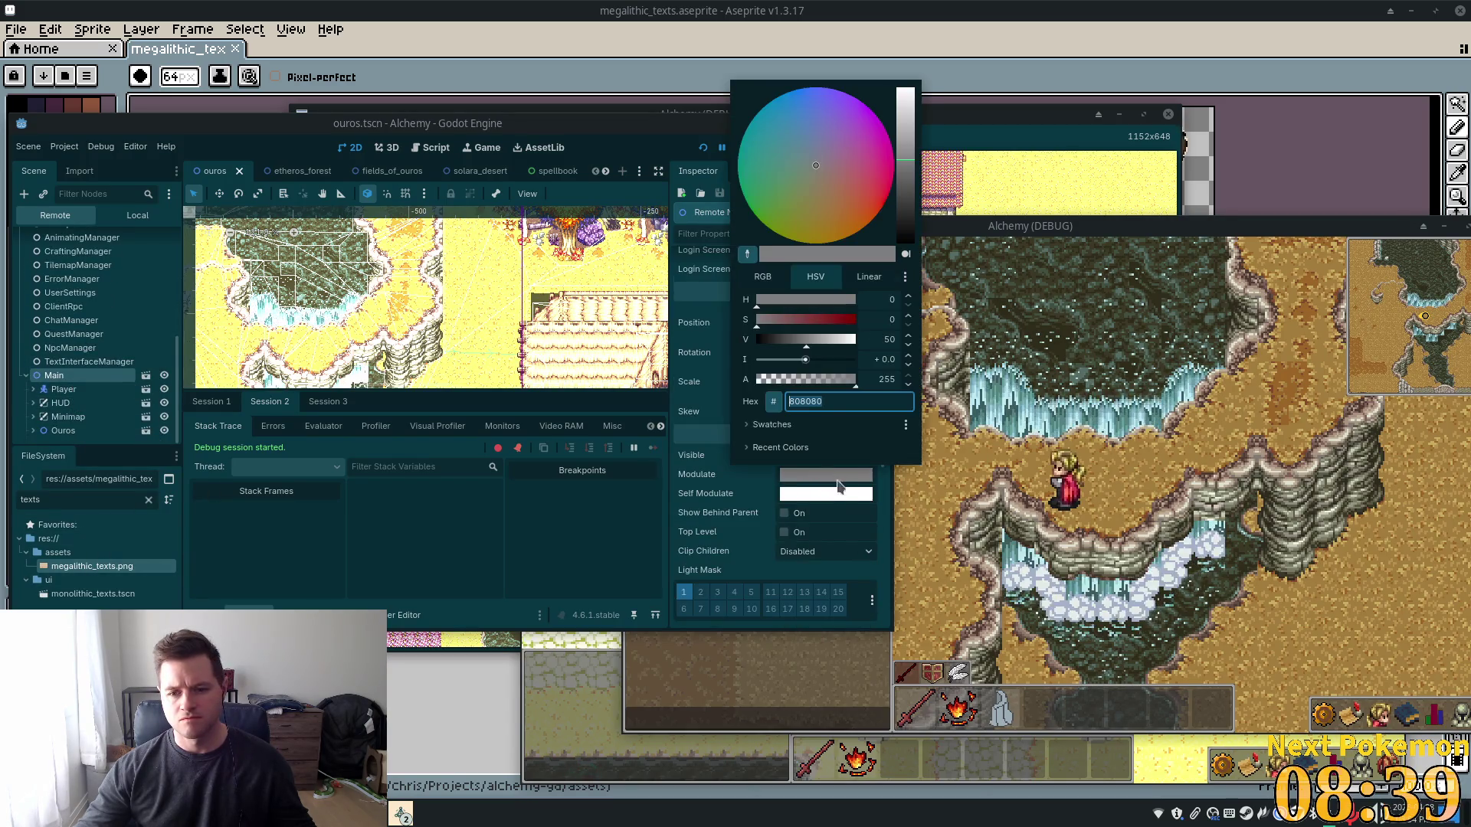
left_click(808, 350)
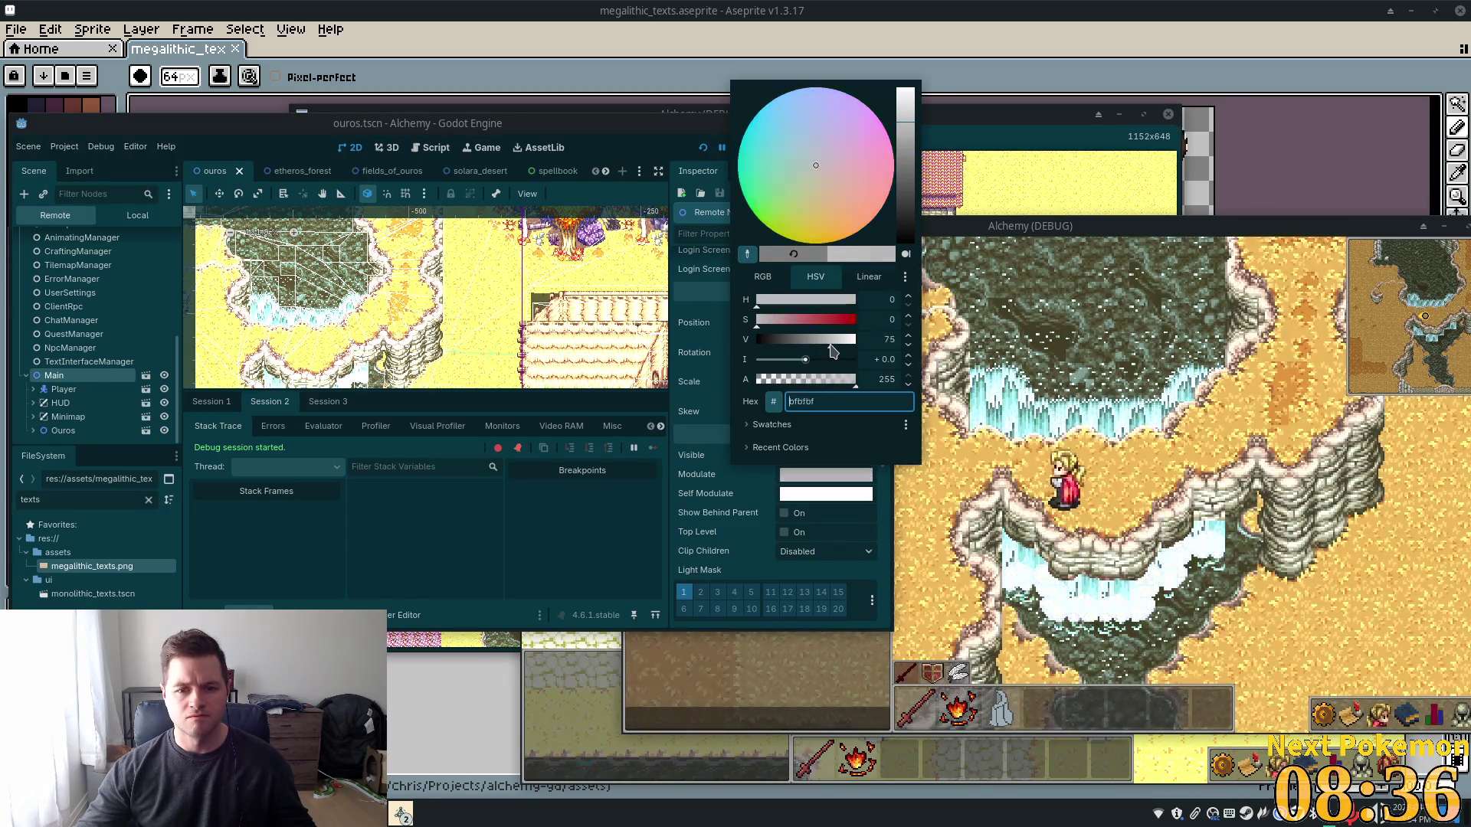
scroll(806, 361, "down", 3)
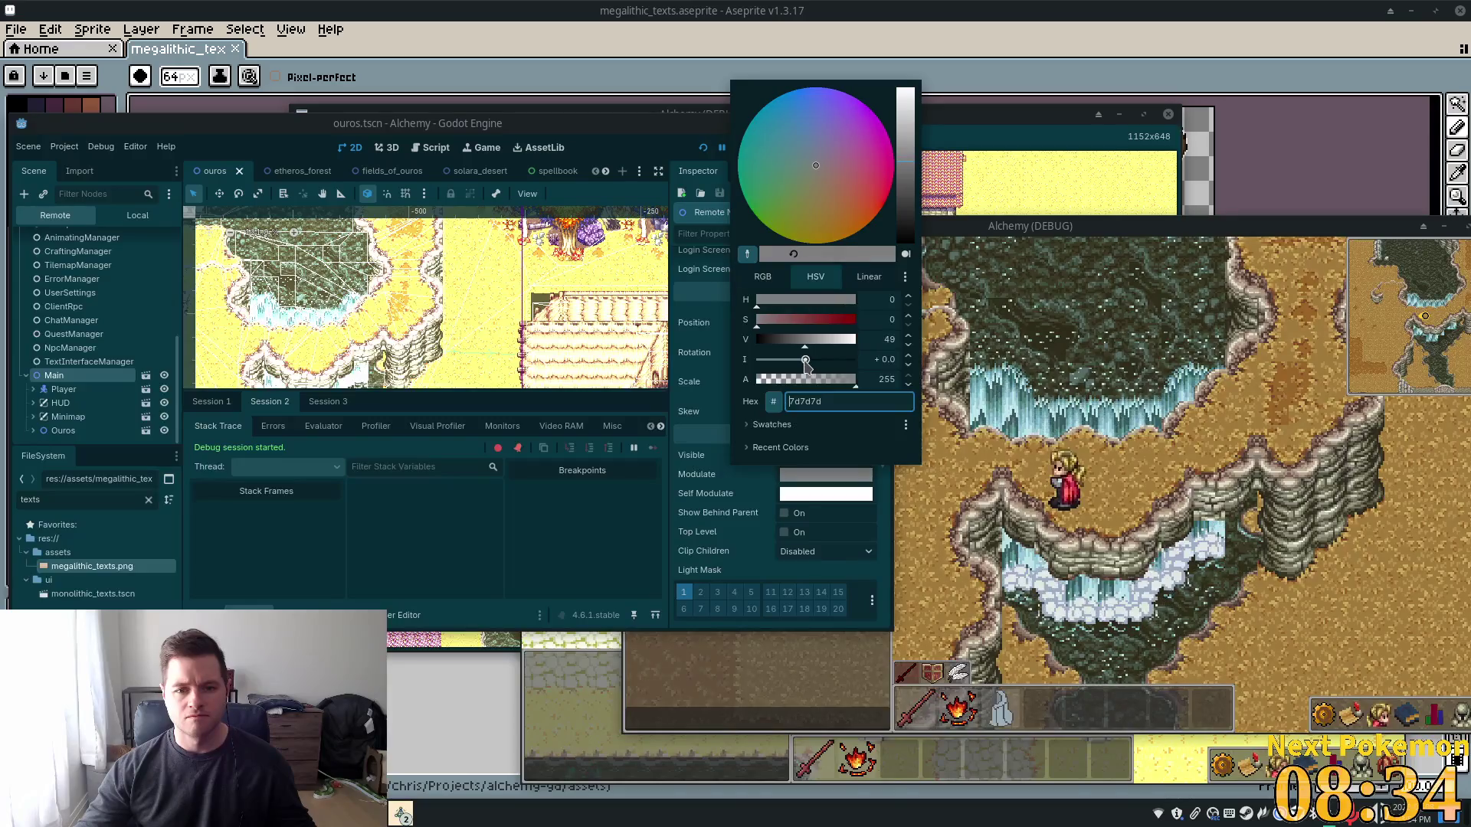
mouse_move(806, 361)
left_mouse_down()
mouse_move(881, 365)
mouse_move(806, 360)
left_mouse_up()
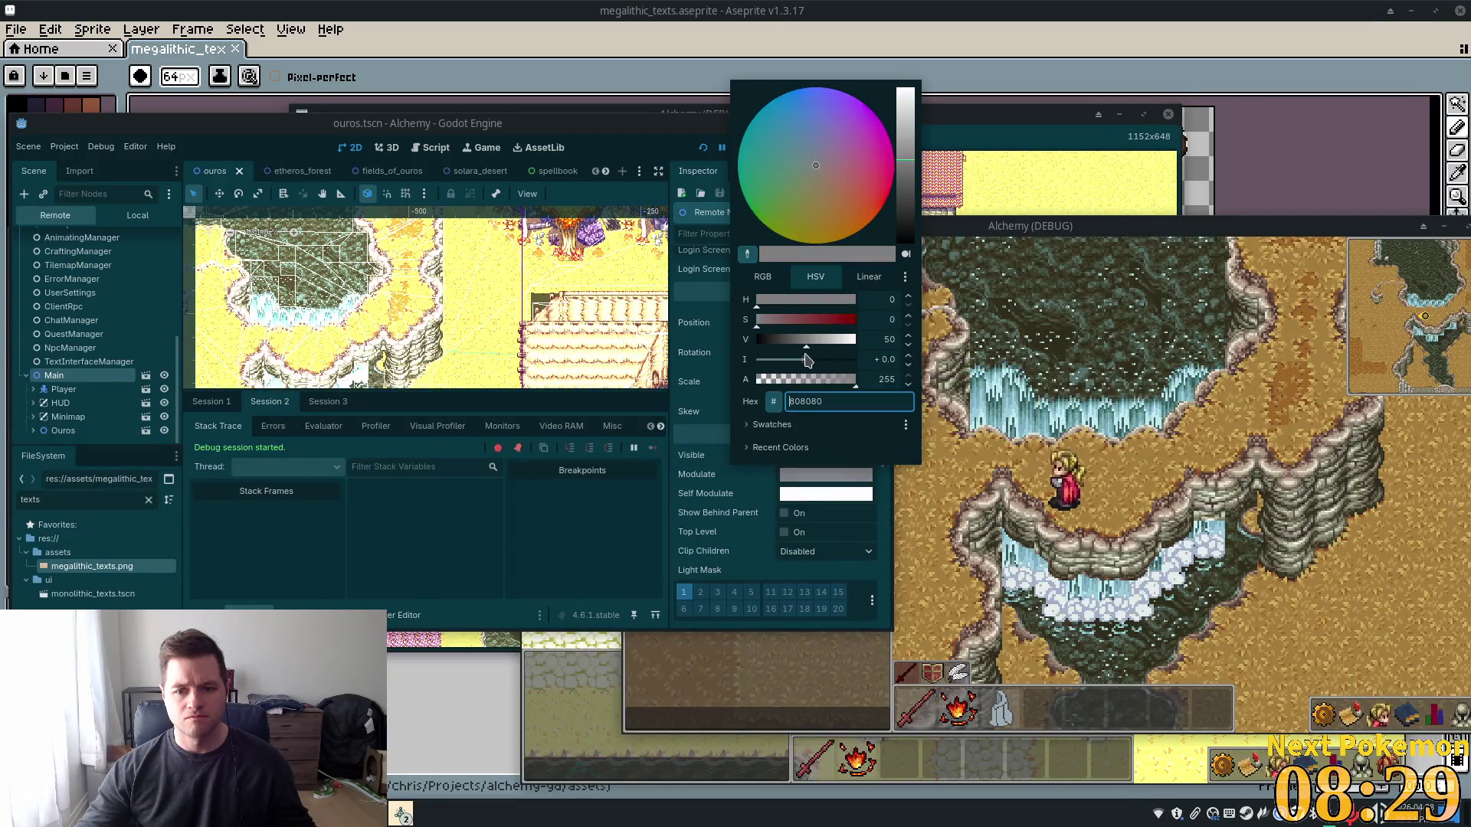
left_click(906, 610)
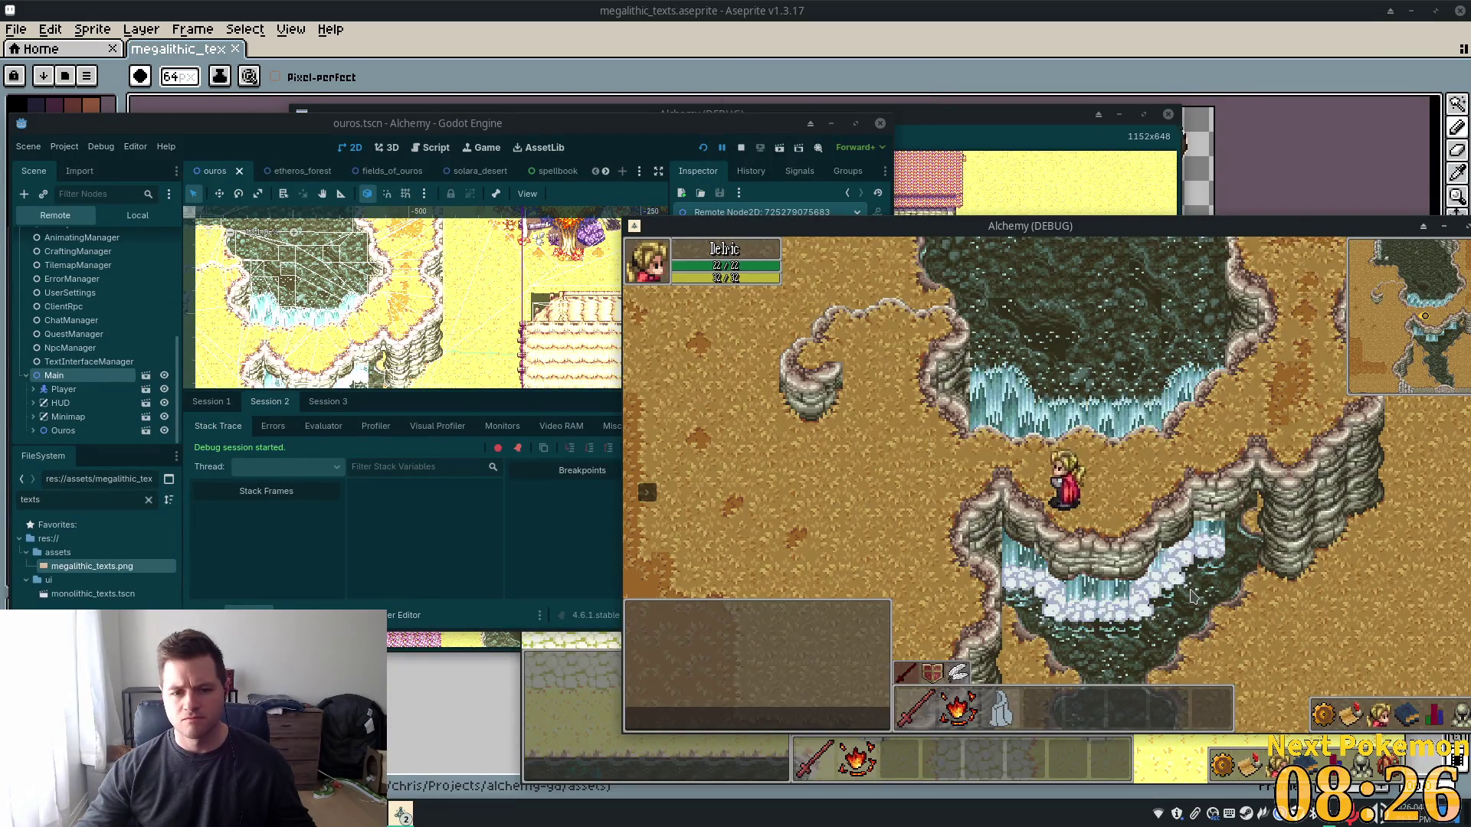
Walk the player left and then right through the town toward the inn
key("Left")
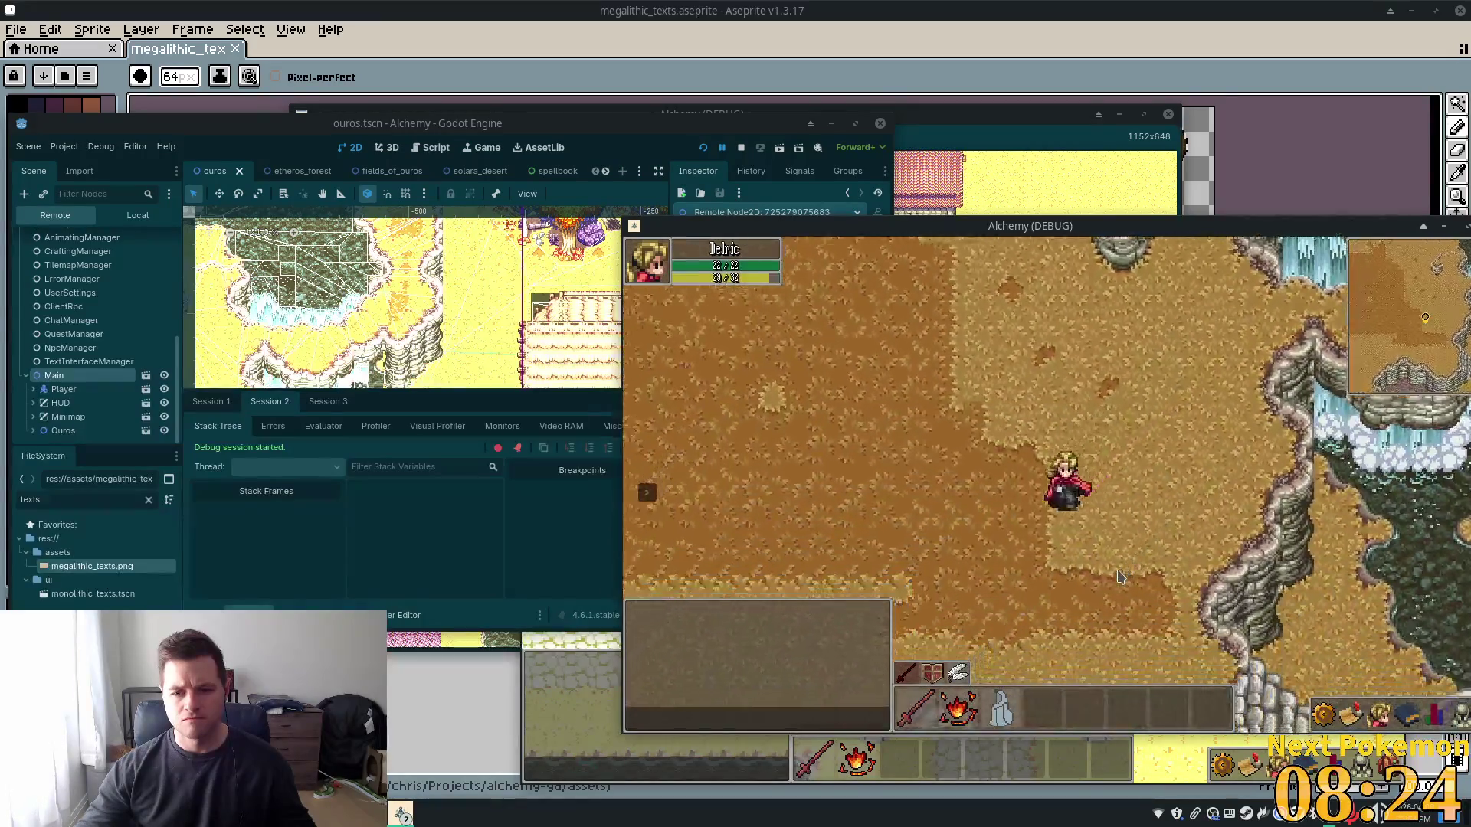
key("Right")
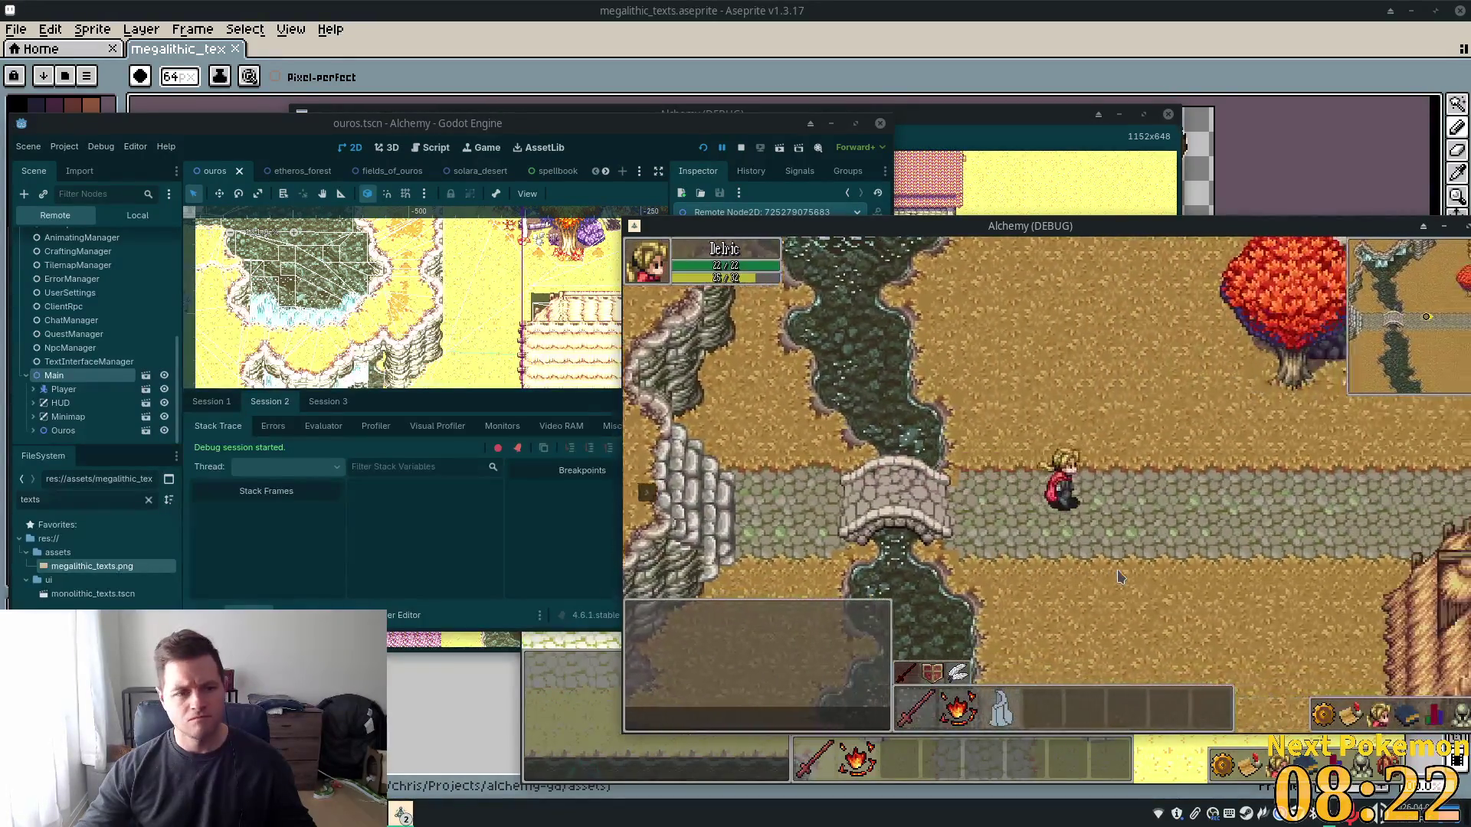
key("Right")
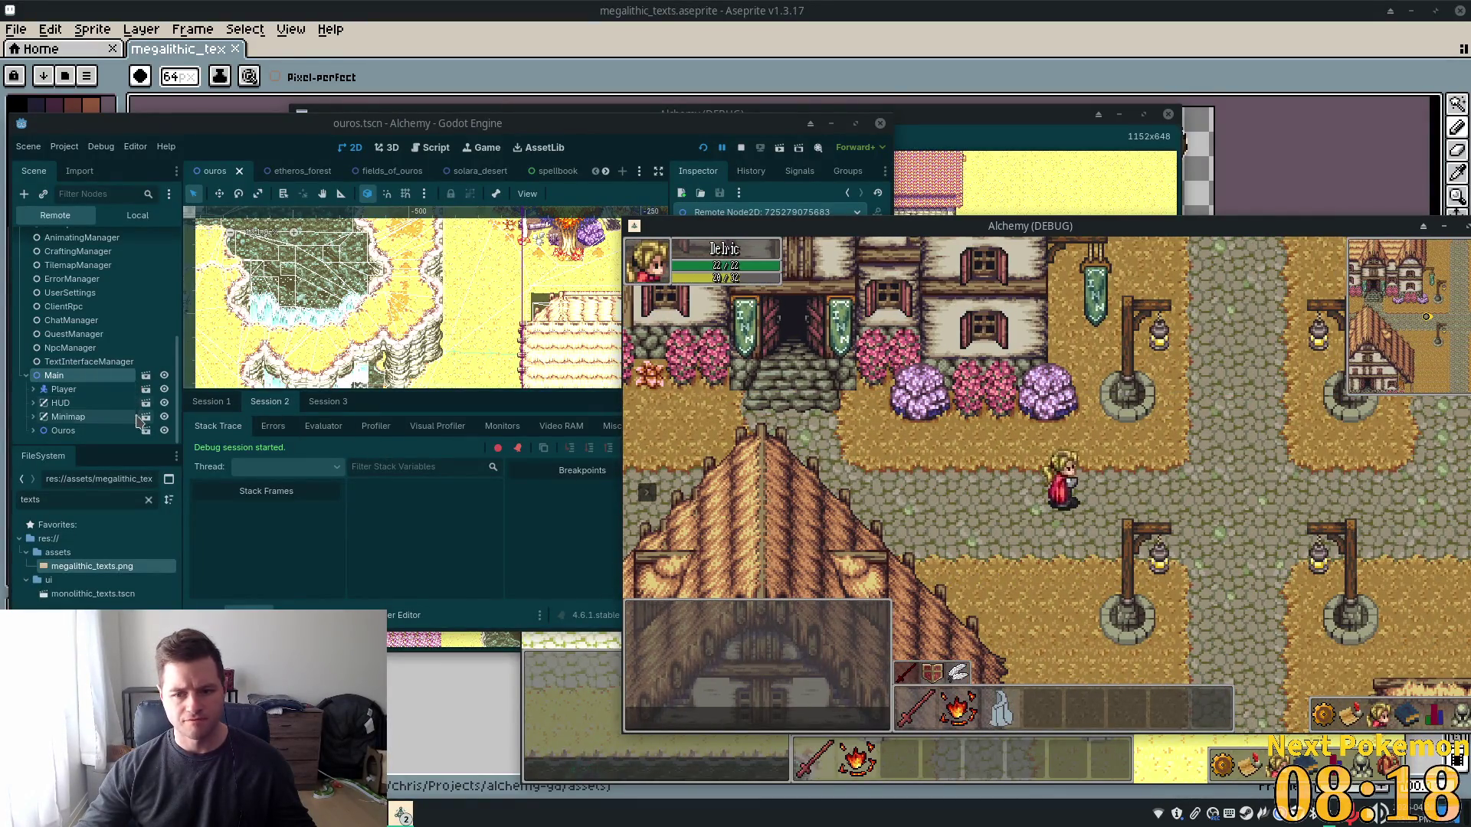
Expand the live Ouros scene in the Remote tree and select its DirectionalLight2D
left_click(109, 401)
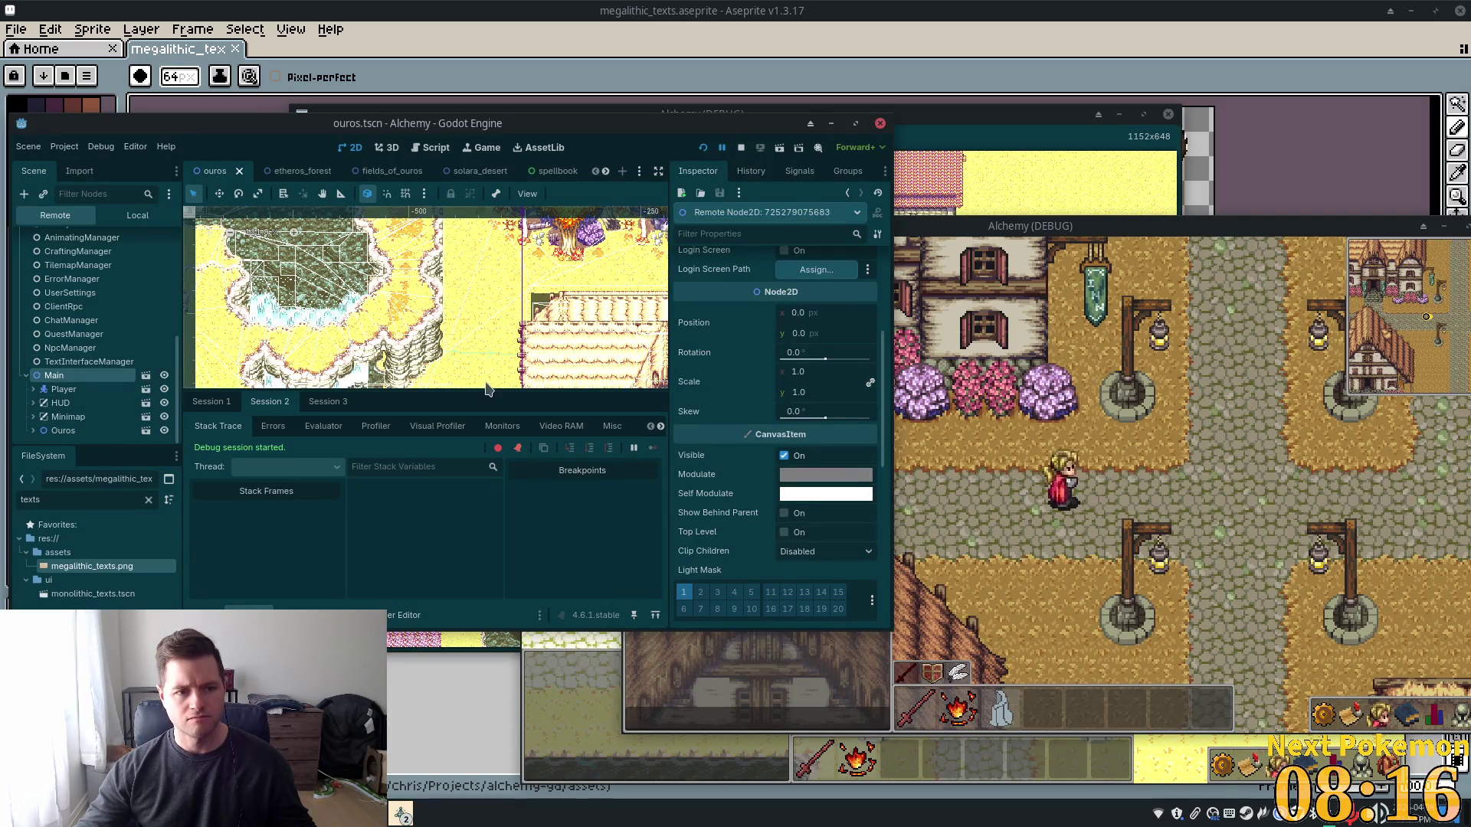
left_click(46, 430)
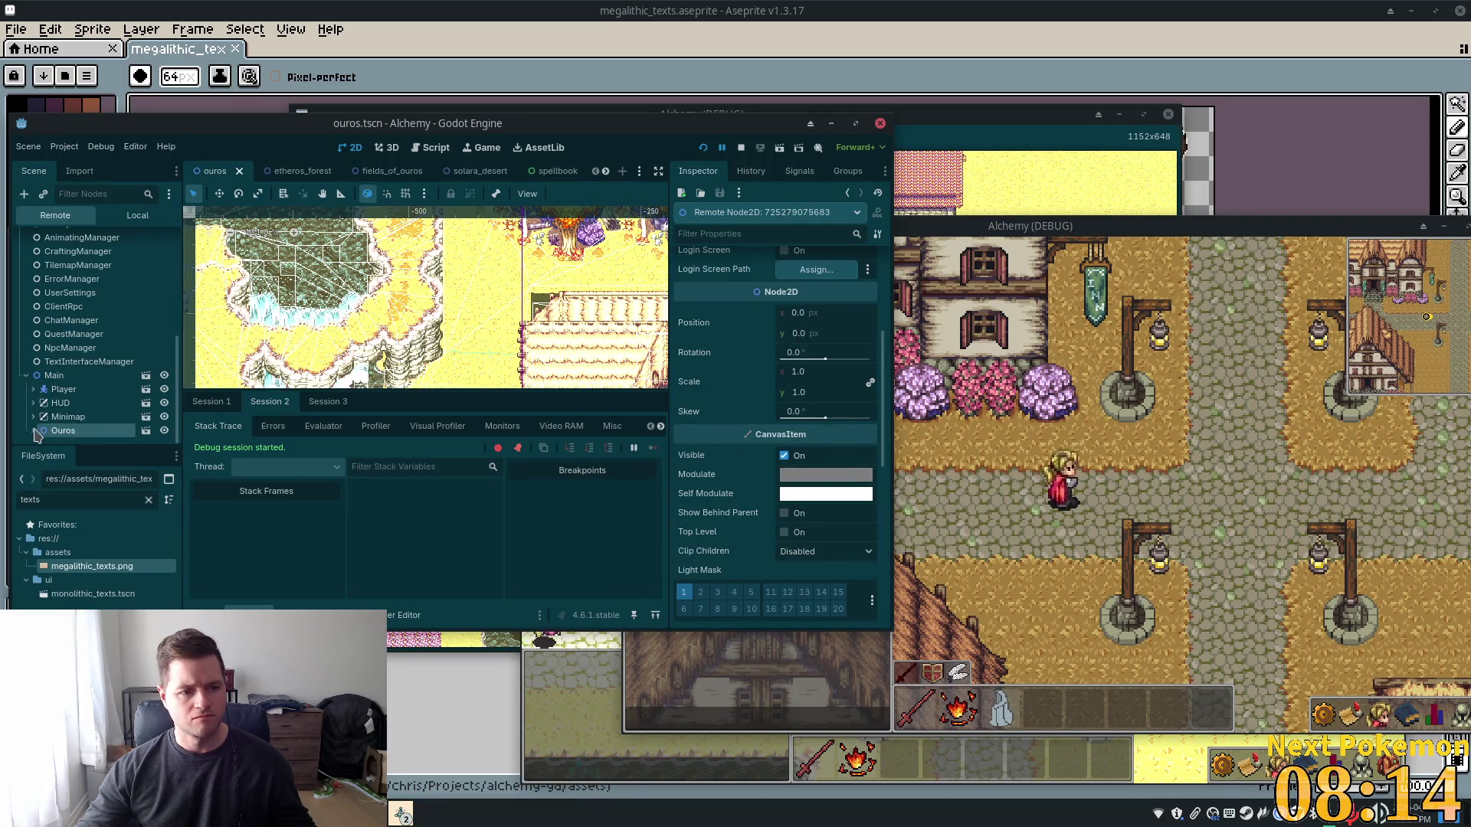
left_click(35, 430)
scroll(92, 345, "down", 10)
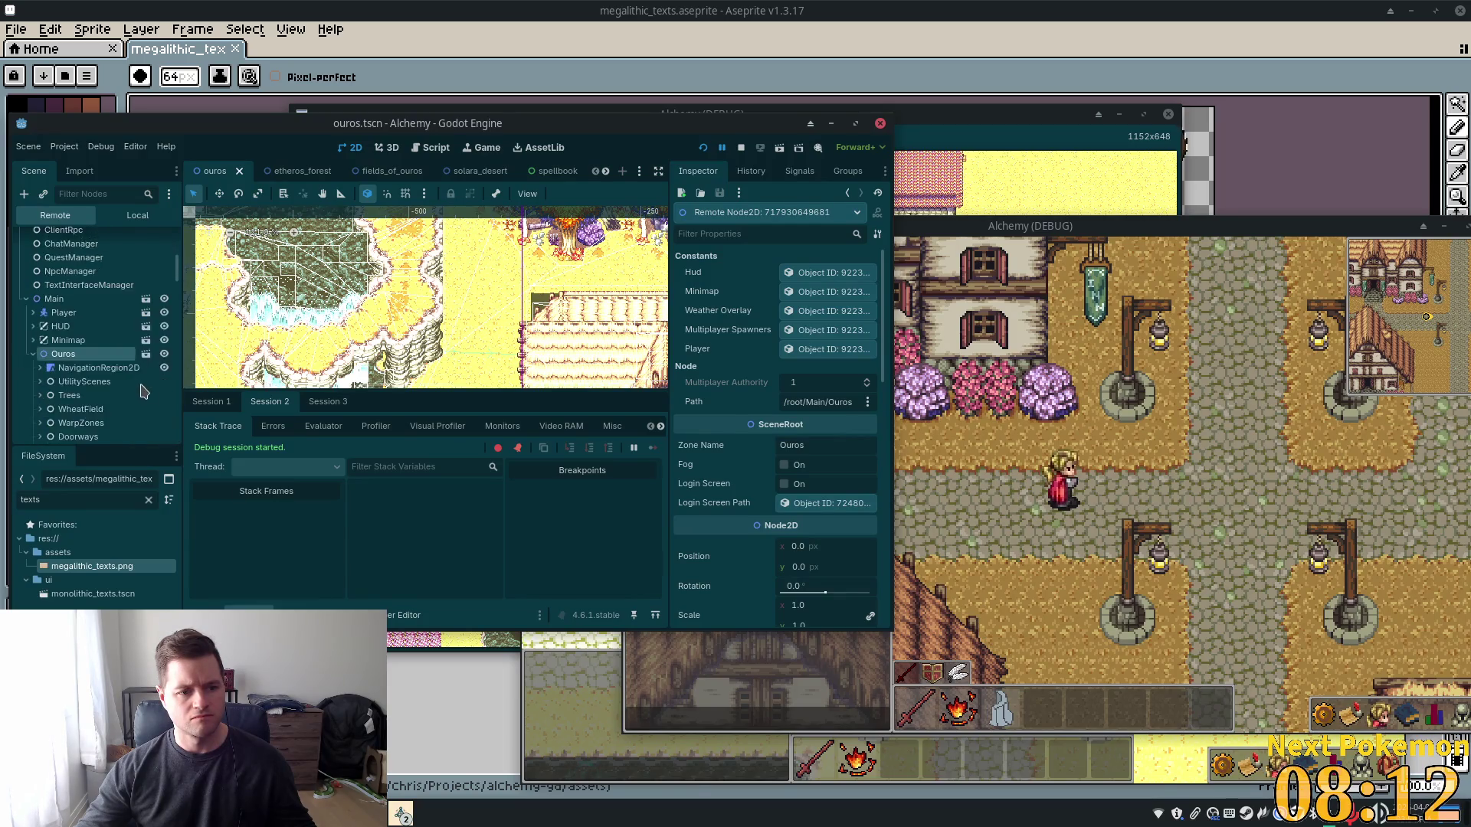
scroll(179, 322, "down", 10)
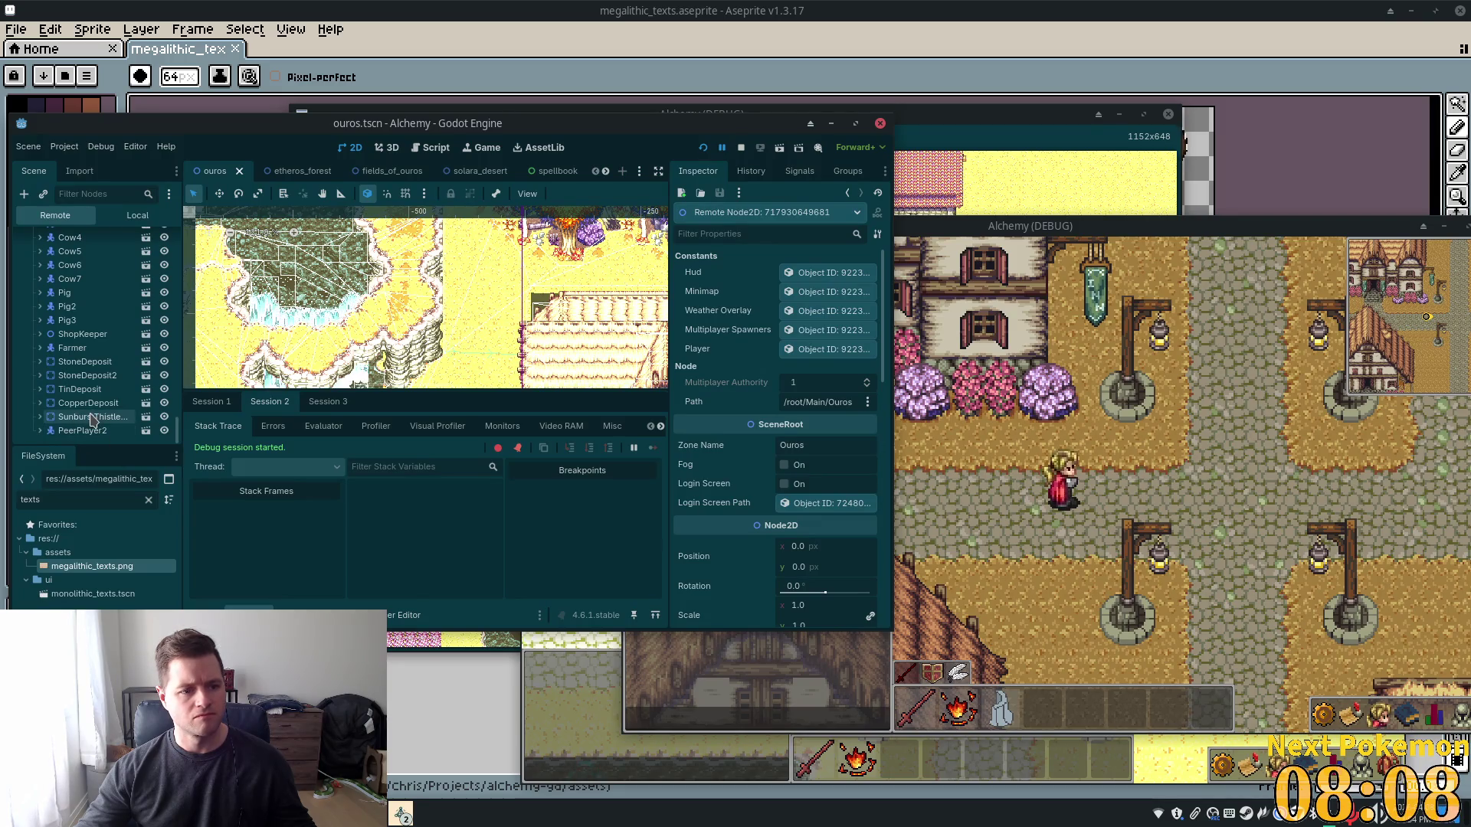
scroll(91, 426, "up", 6)
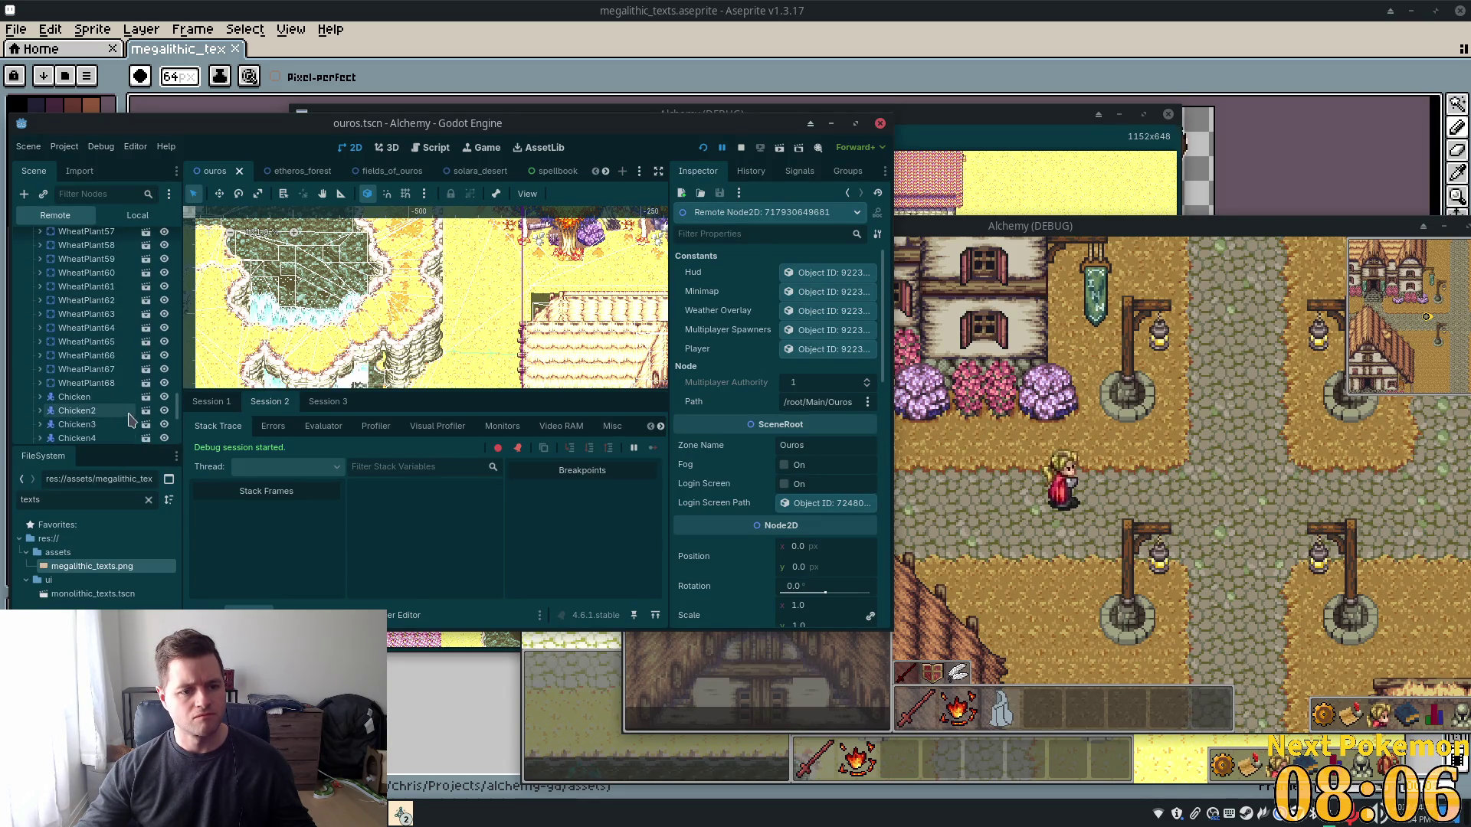
left_click_drag(176, 402, 200, 302)
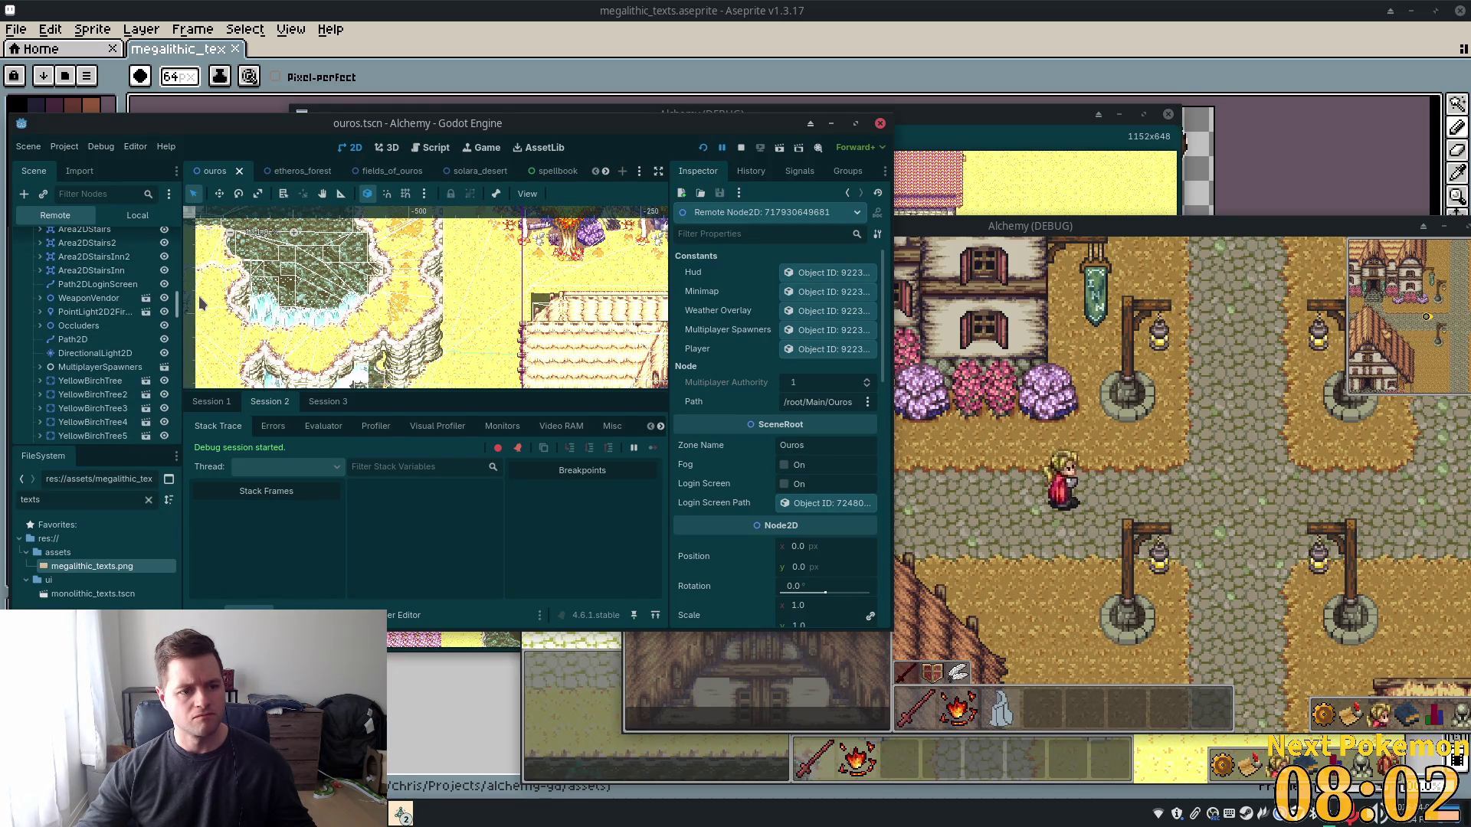
left_click(103, 354)
right_click(105, 353)
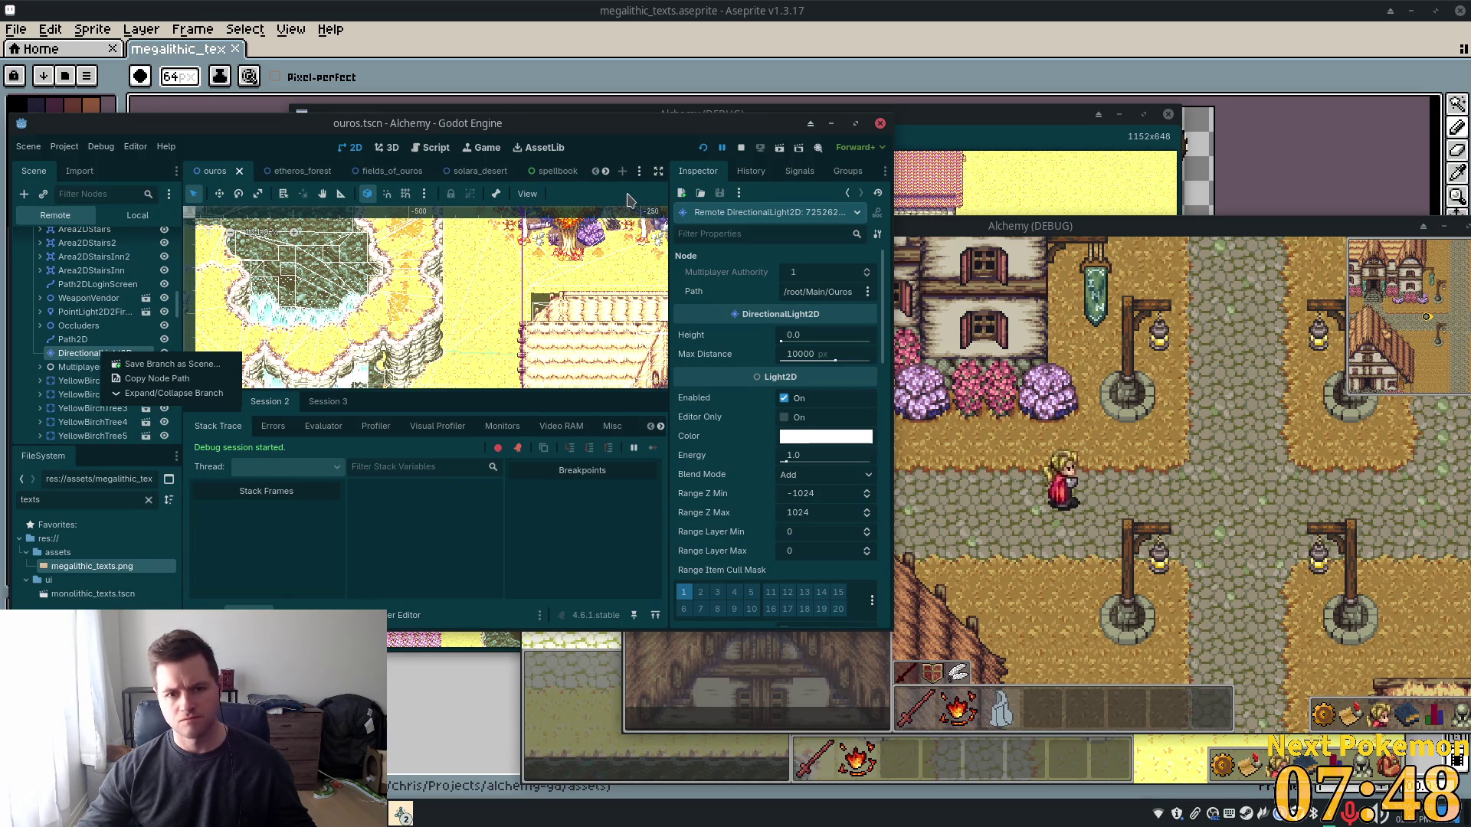
Maximize the editor and inspect the Occluders and the remote DirectionalLight2D's light settings
left_click(855, 124)
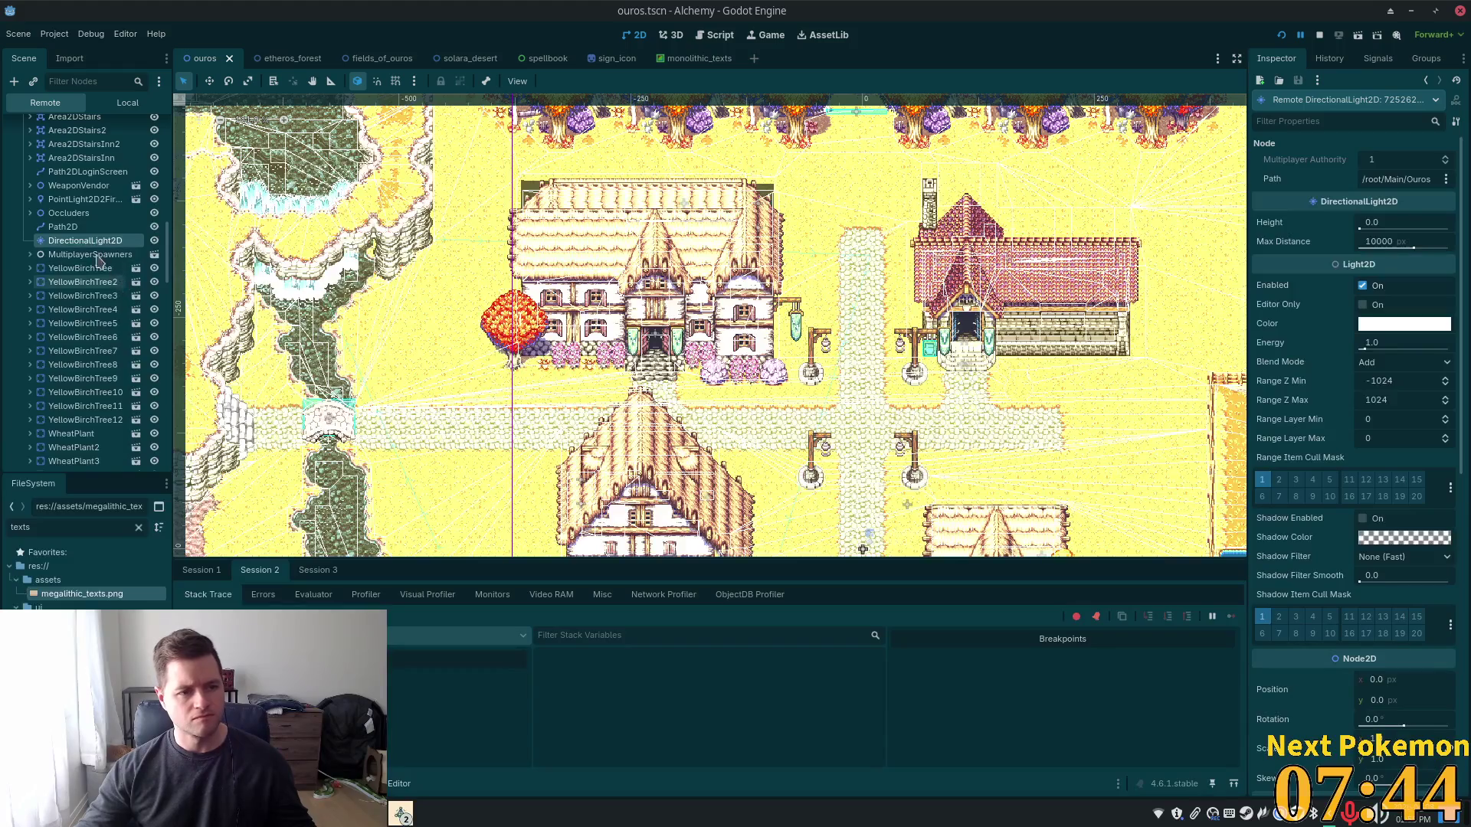
left_click(69, 213)
left_click(31, 213)
left_click(91, 240)
left_click(31, 213)
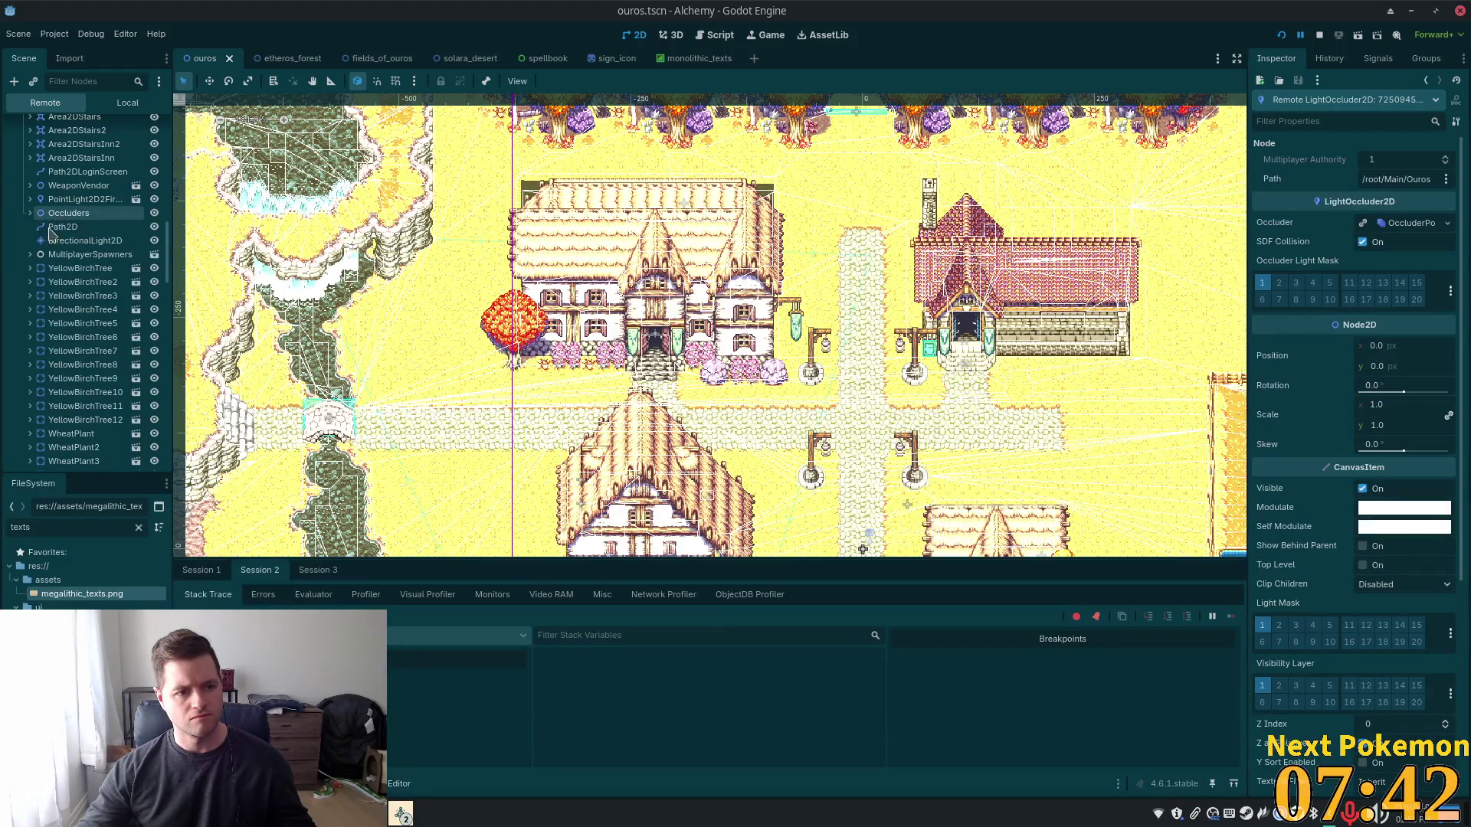
left_click(84, 241)
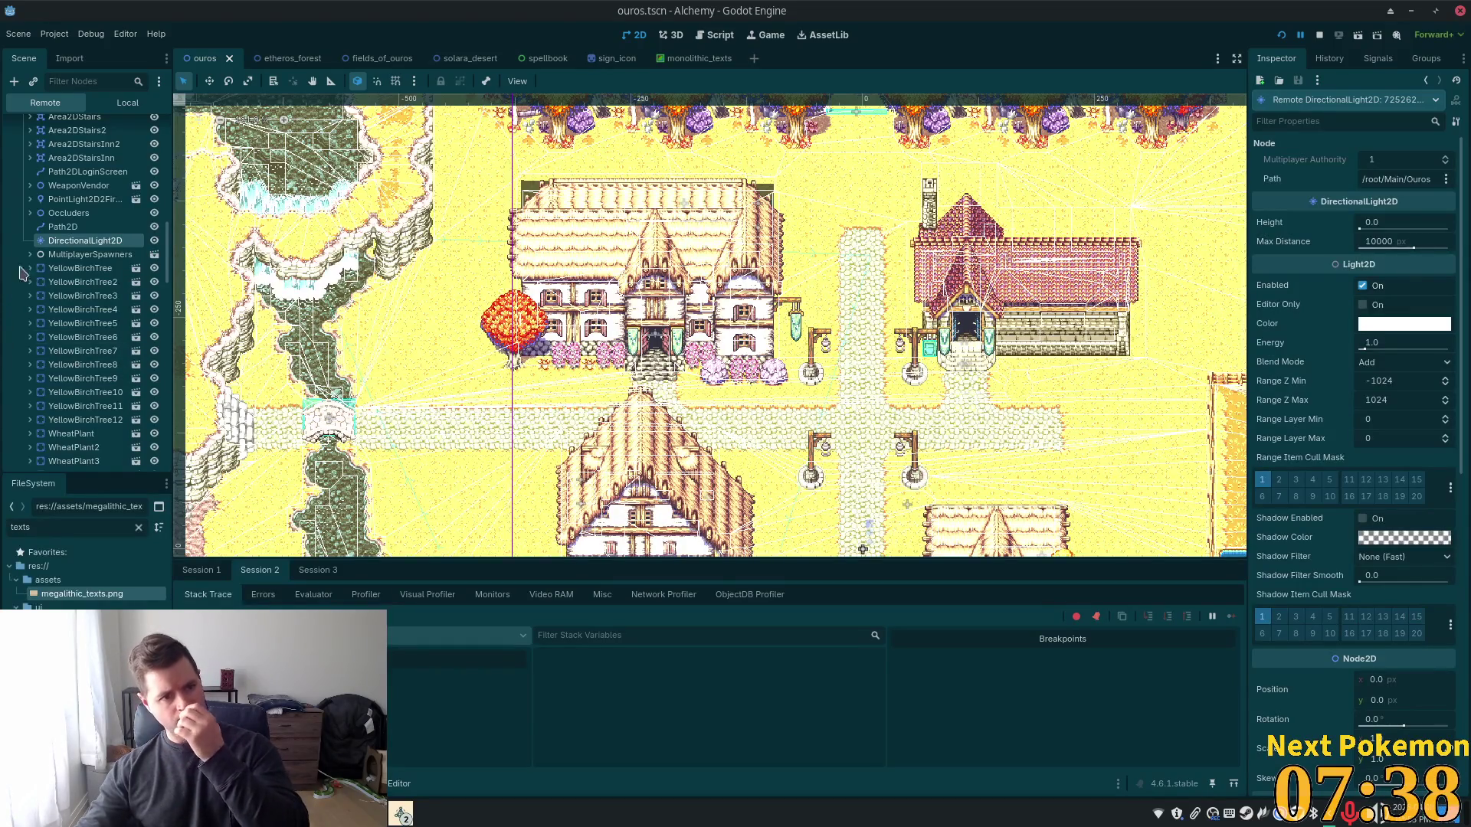
right_click(69, 242)
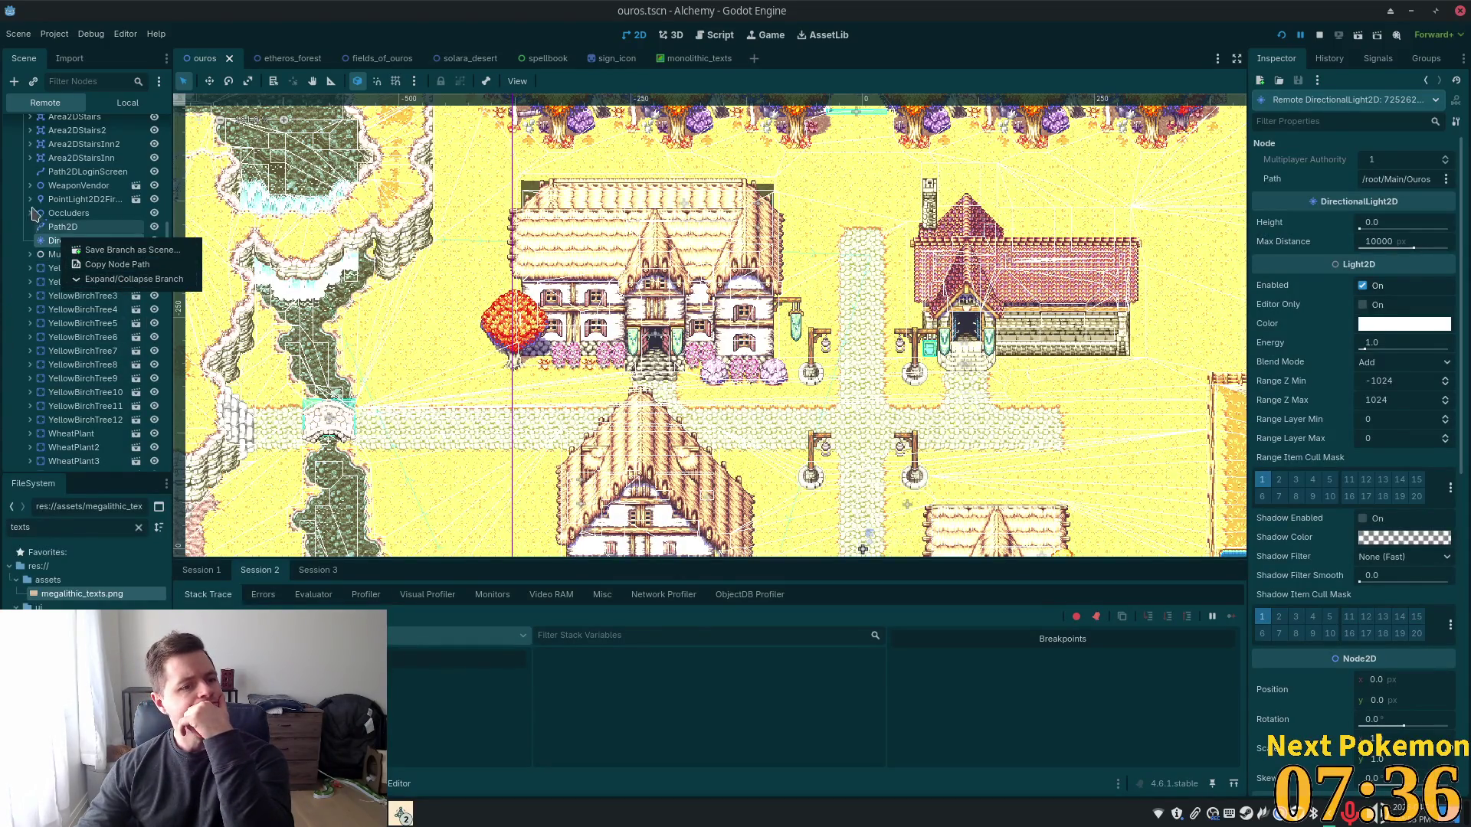
left_click(125, 278)
Switch the Scene dock to Local and select the scene's own DirectionalLight2D
left_click(127, 103)
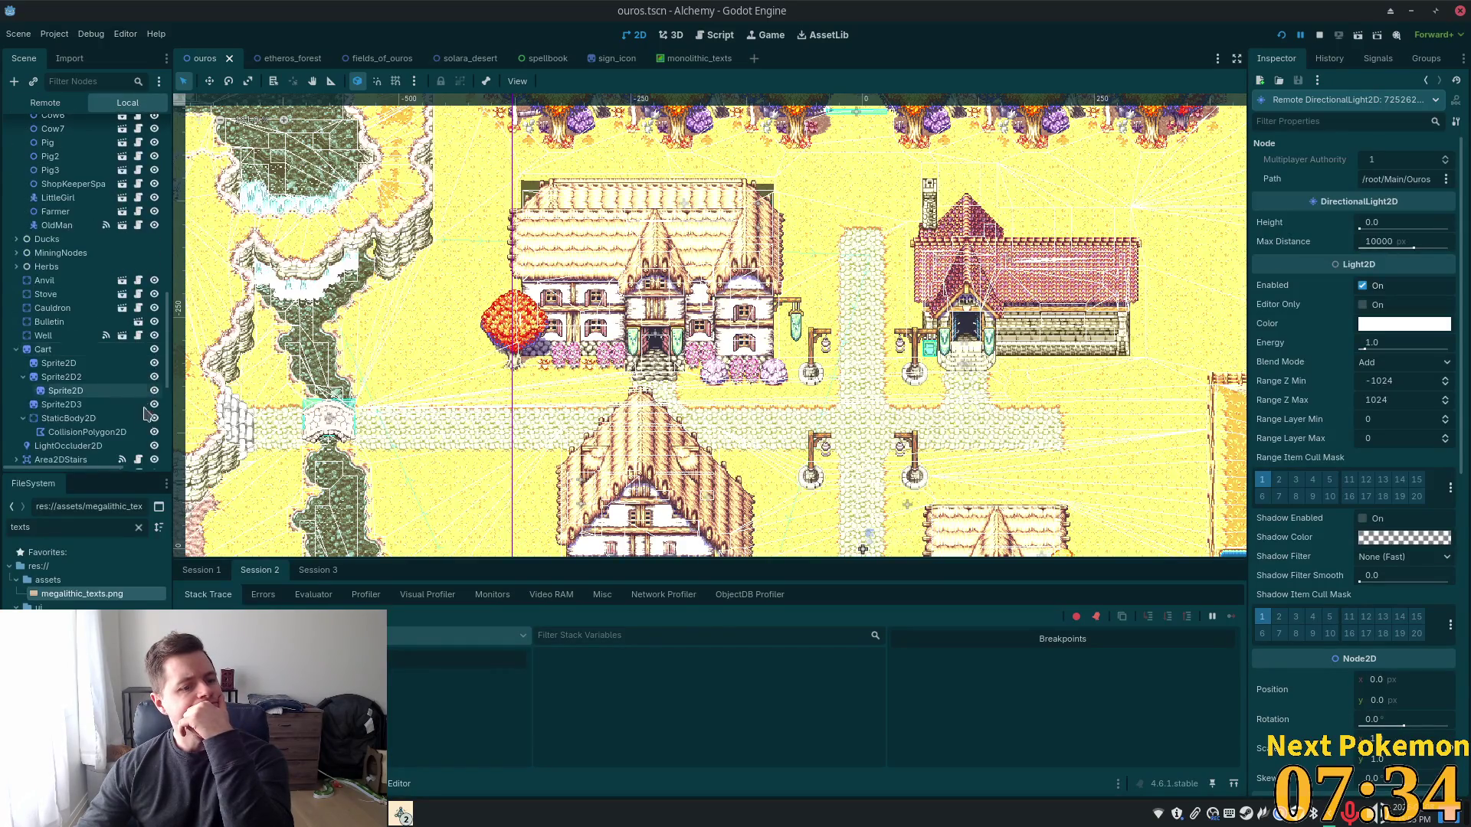
scroll(119, 375, "down", 10)
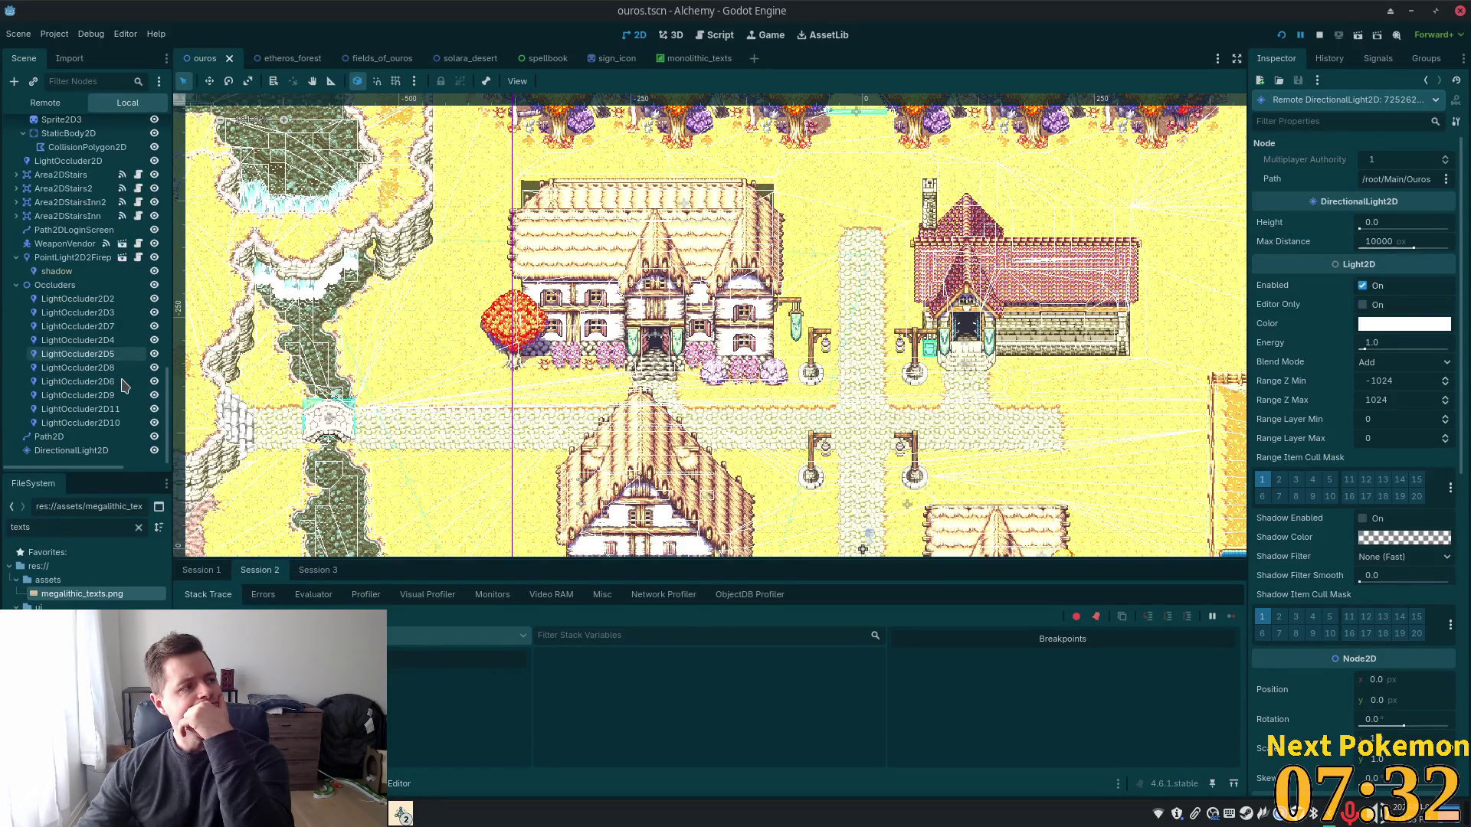
left_click(71, 452)
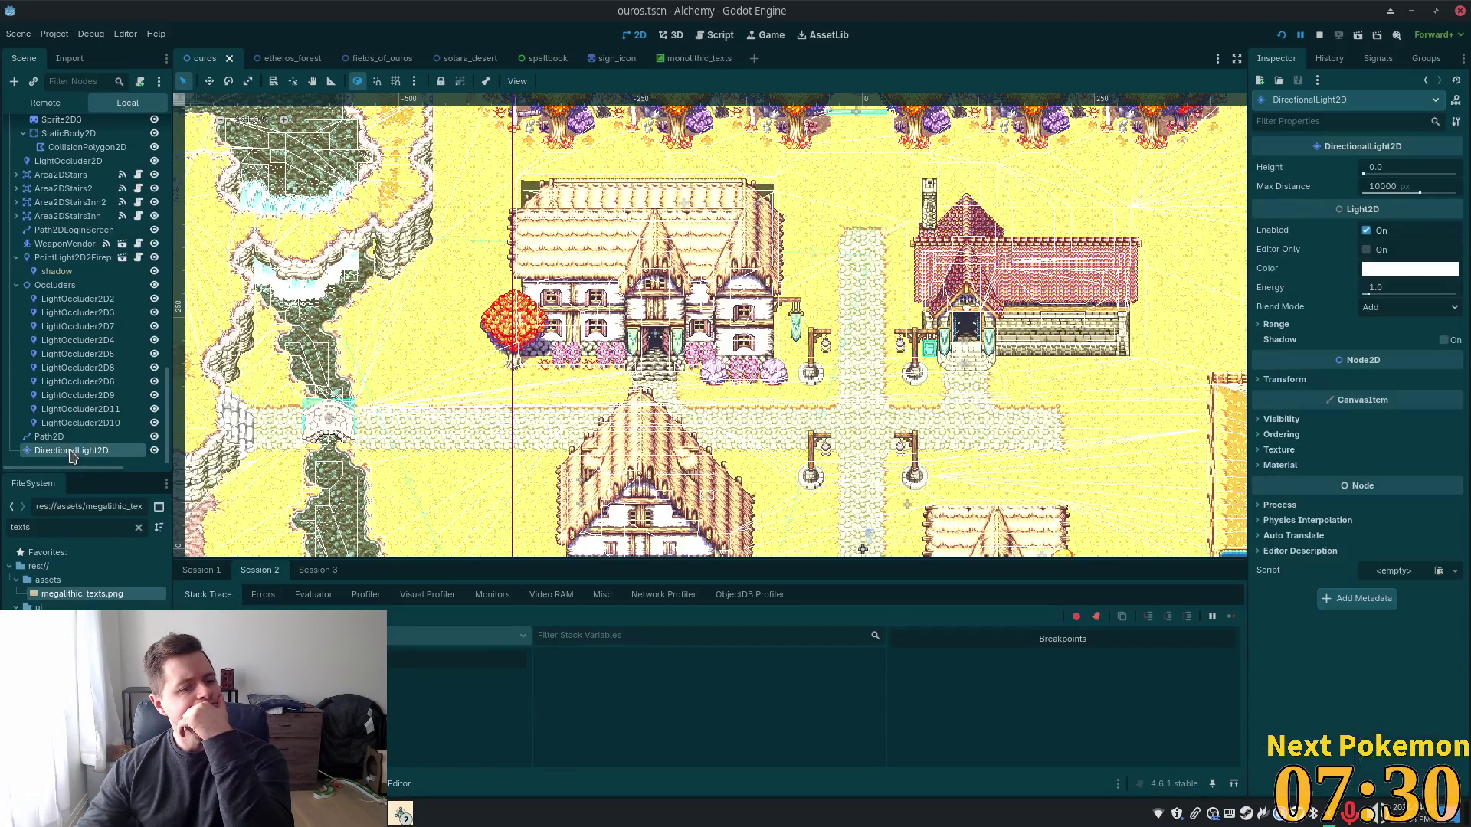
right_click(71, 456)
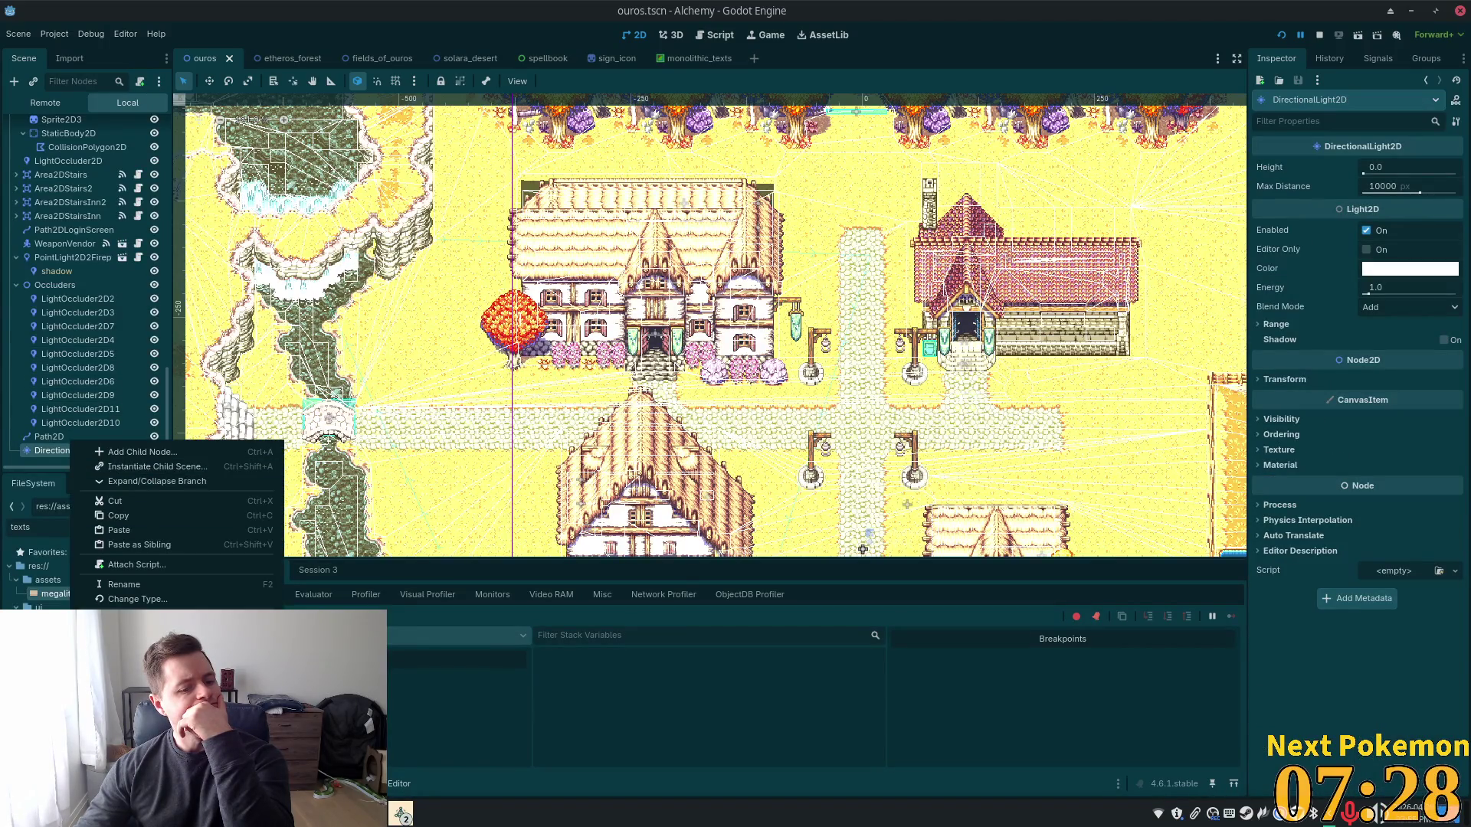
Delete the DirectionalLight2D node and confirm the deletion
key("Delete")
left_click(770, 425)
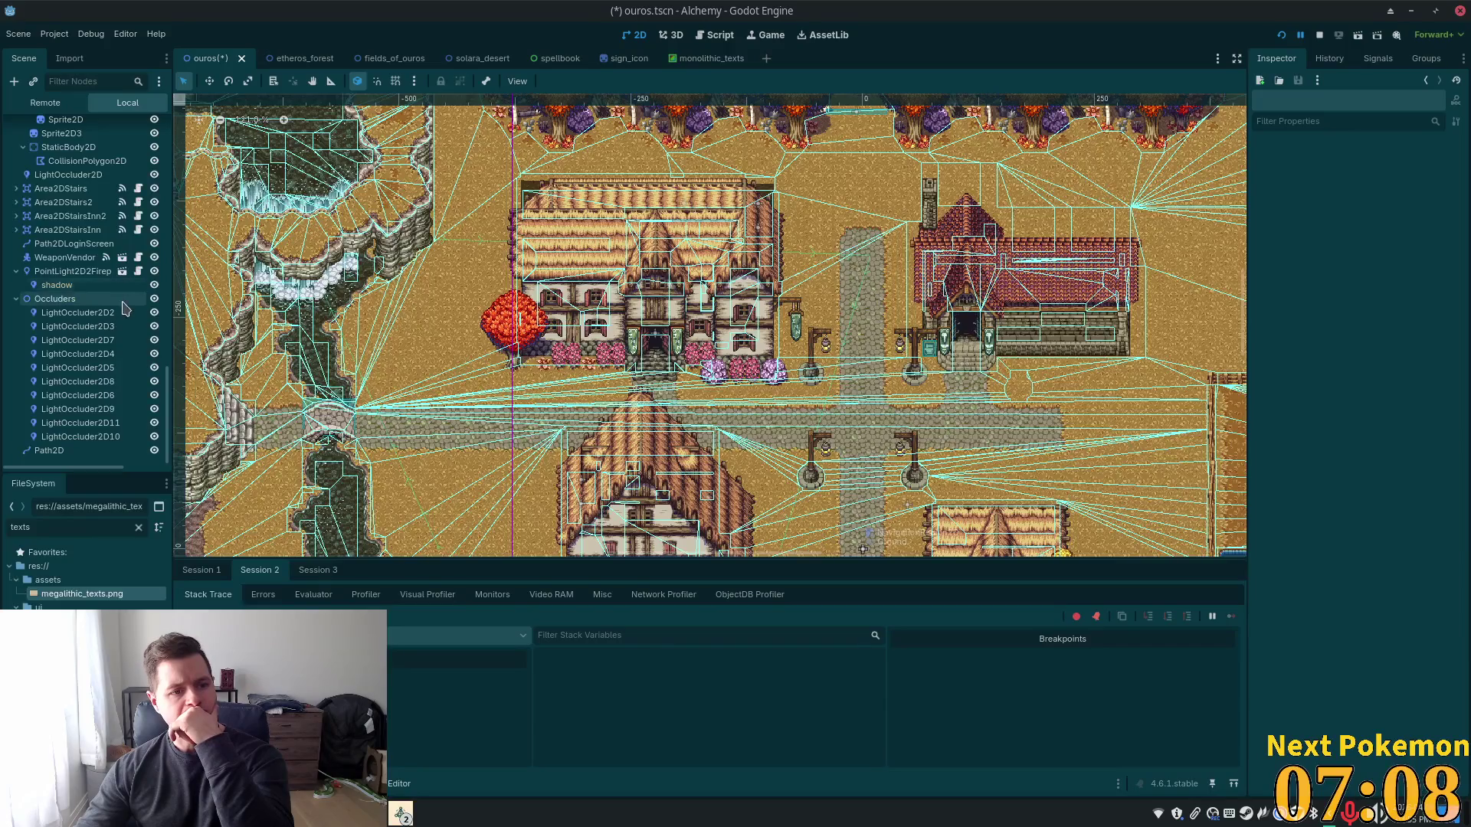
Select the Ouros root and confirm its Modulate is white, closing the picker unchanged
left_click_drag(168, 409, 154, 107)
left_click(62, 127)
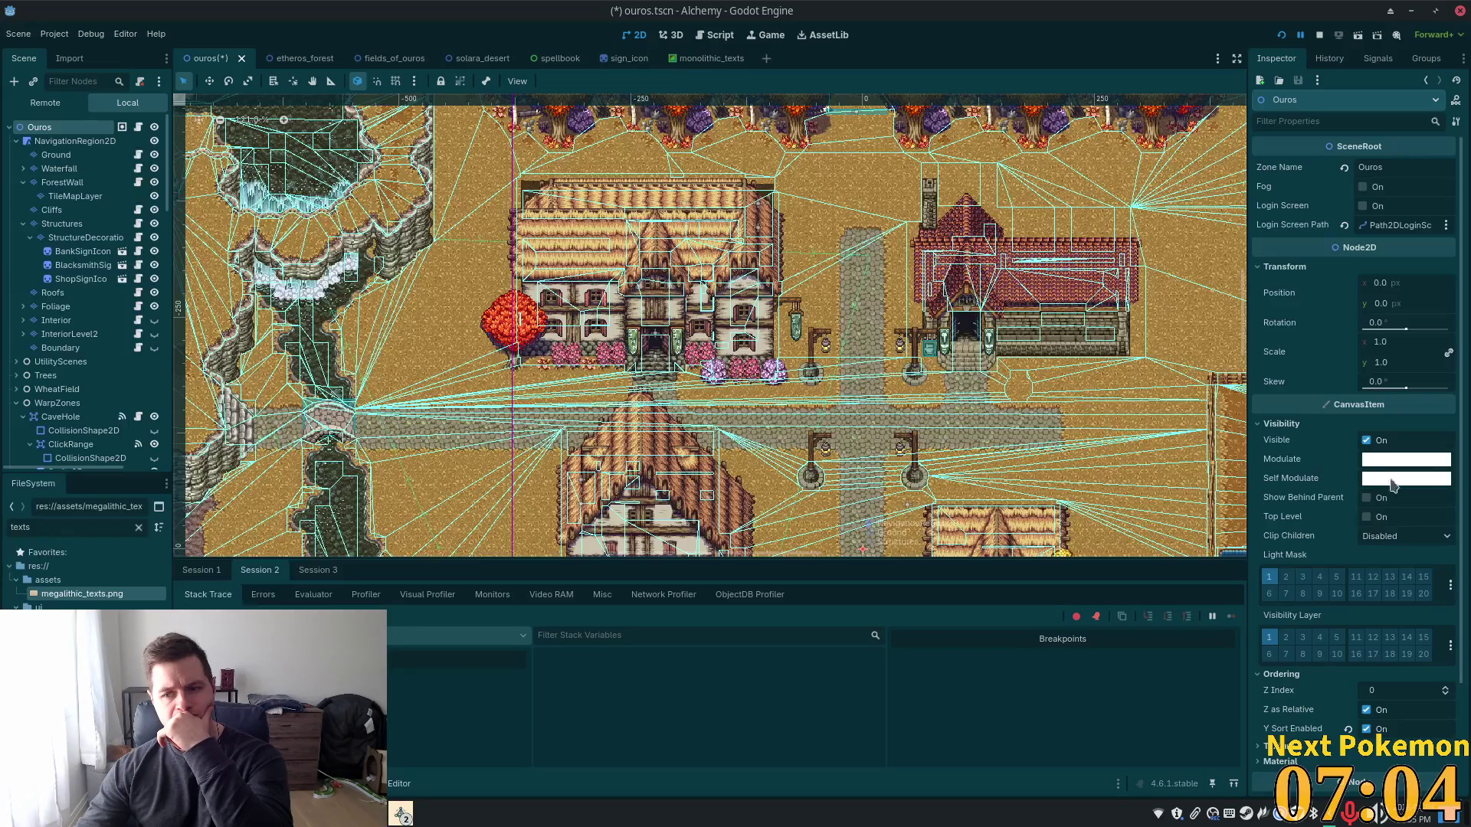
left_click(1427, 462)
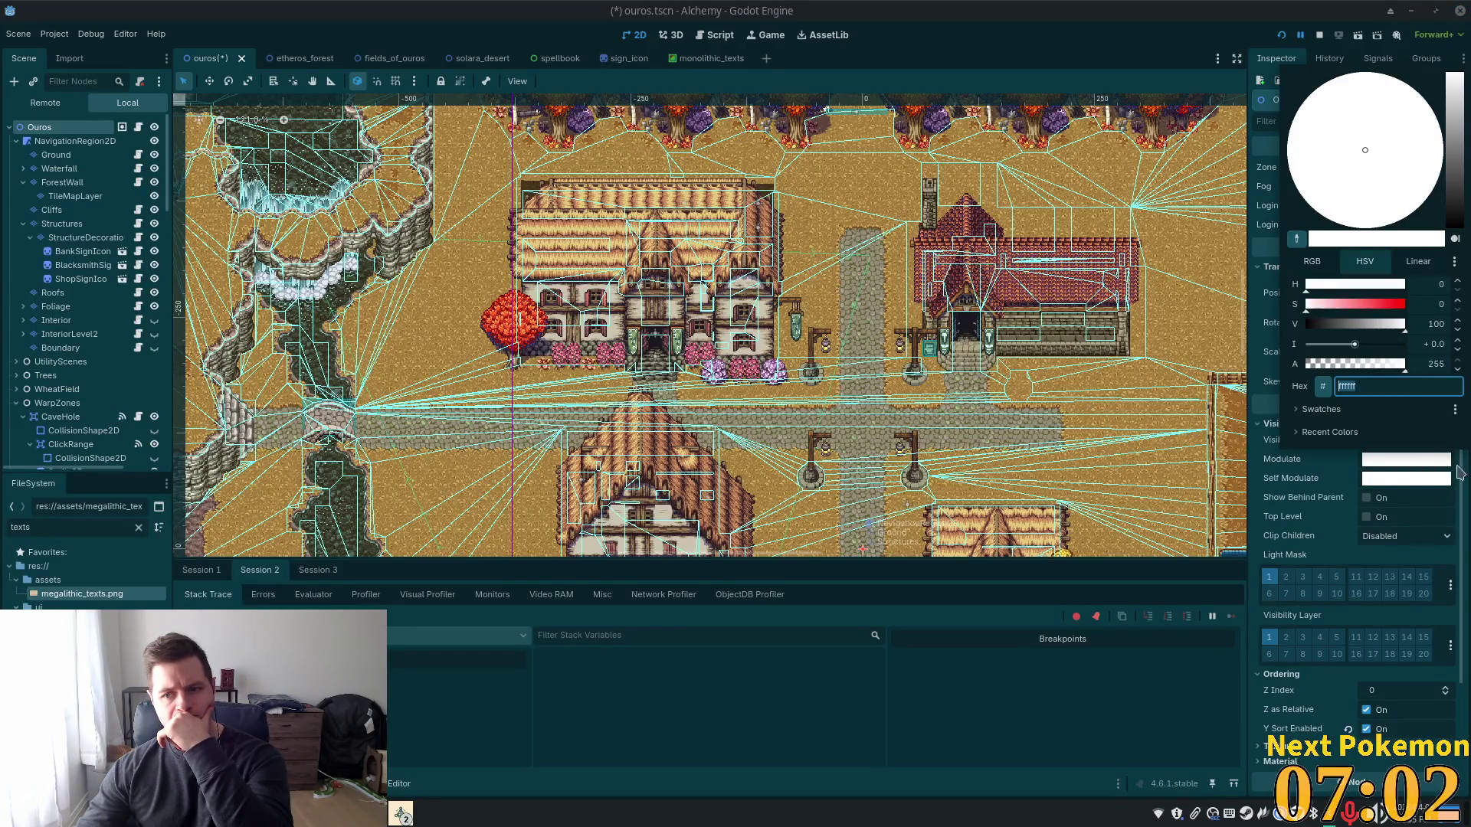
left_click(1033, 40)
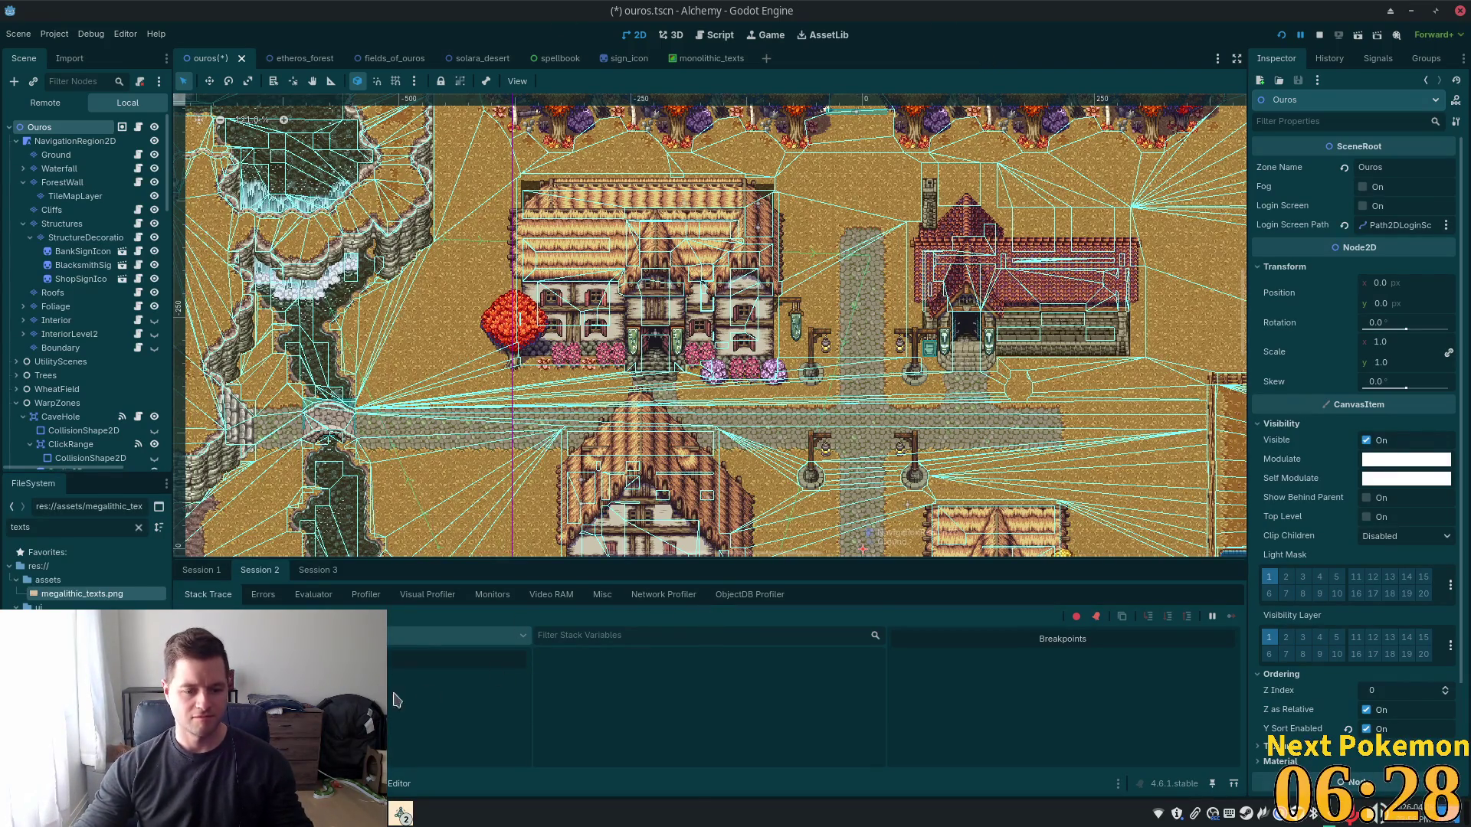
Save megalithic_texts with File > Save in Aseprite and return to Godot
key("alt+Tab")
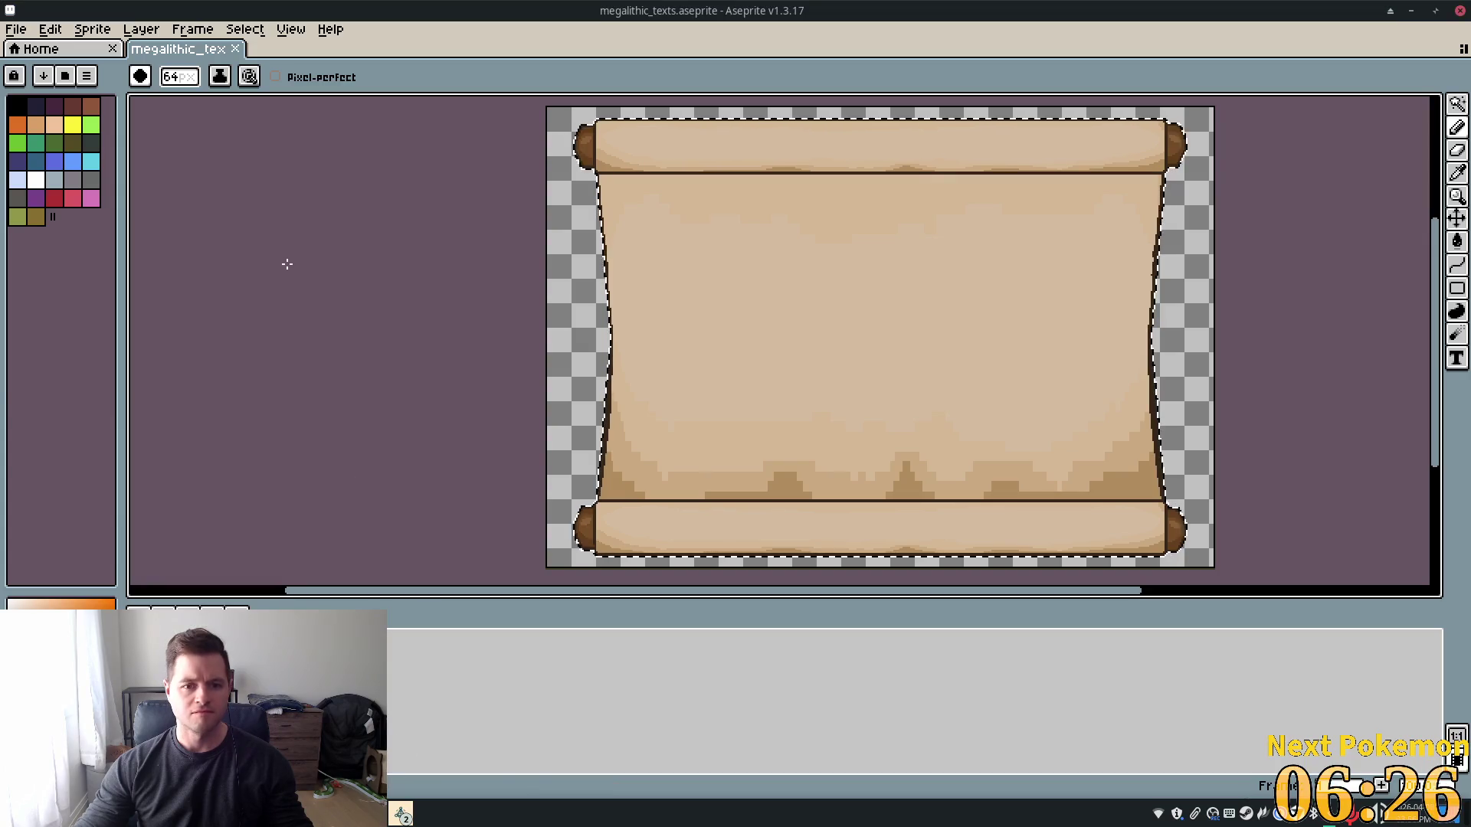
left_click(16, 29)
left_click(82, 105)
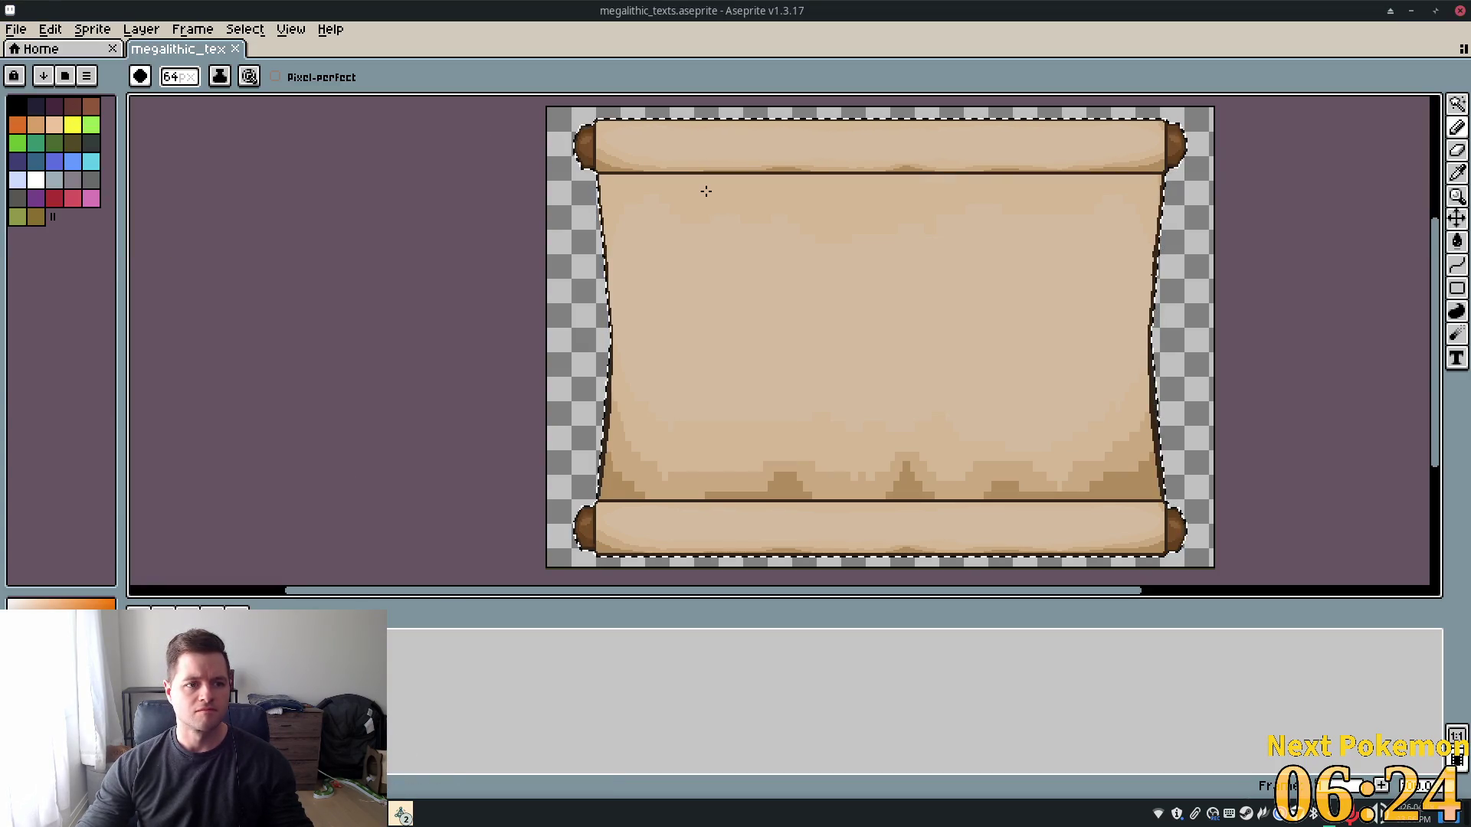
left_click(1410, 11)
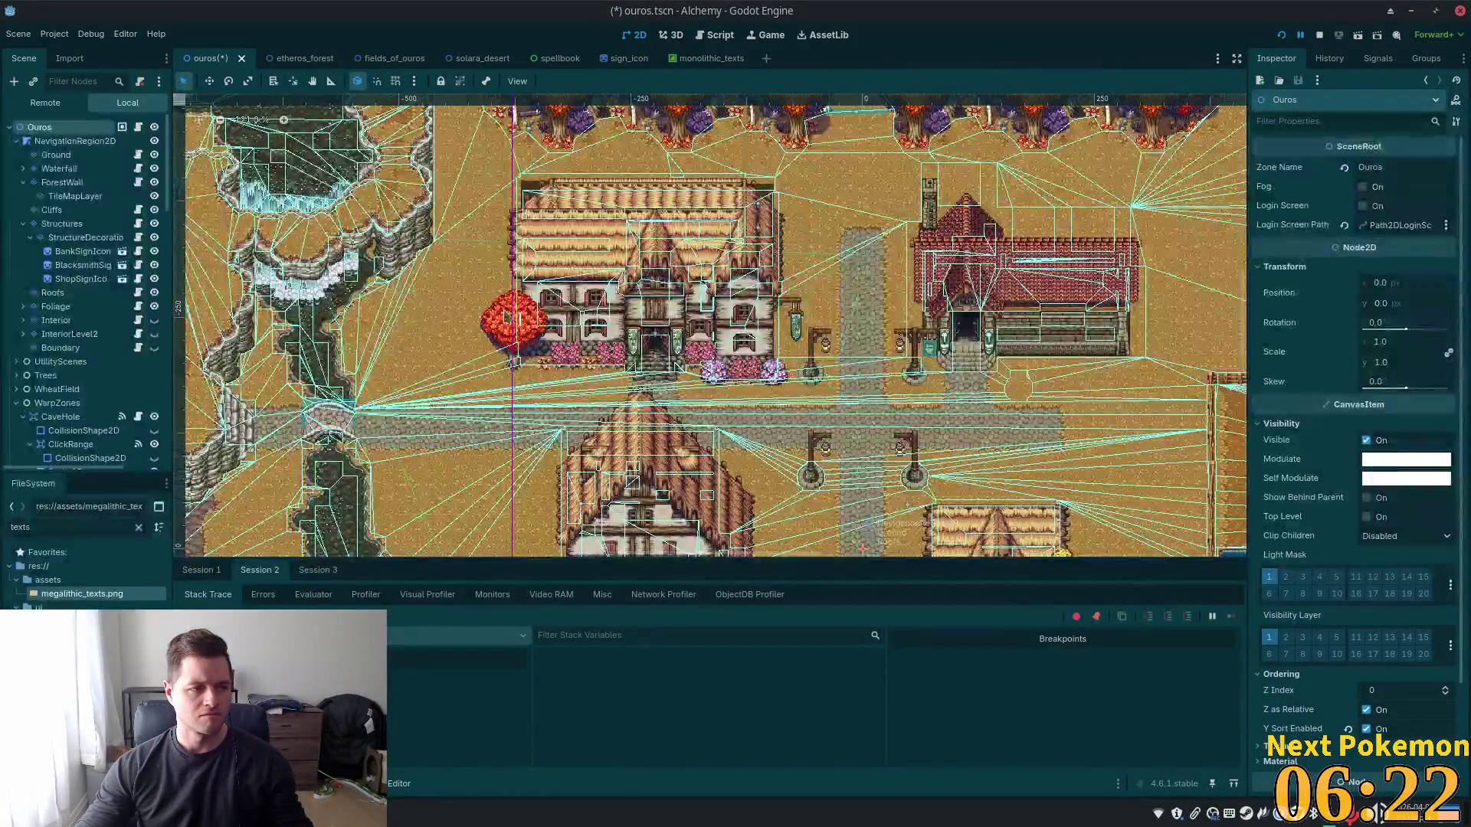